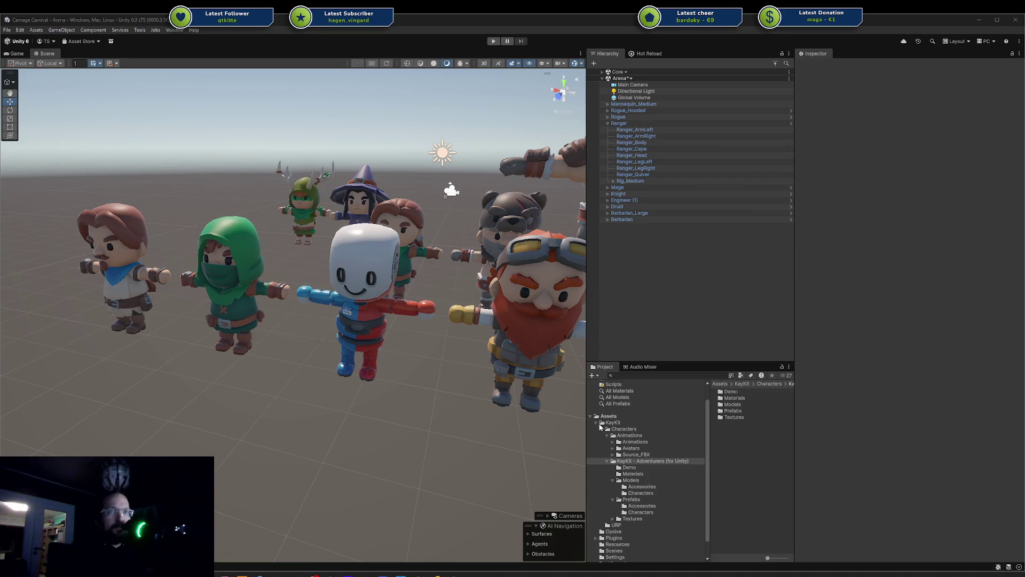
# Orbit Unity's Scene view to look down on the arena characters, then bring Blender forward
pyautogui.scroll(-3, 447, 394)
pyautogui.keyDown('alt'); pyautogui.moveTo(447, 394); pyautogui.dragTo(291, 573); pyautogui.keyUp('alt')
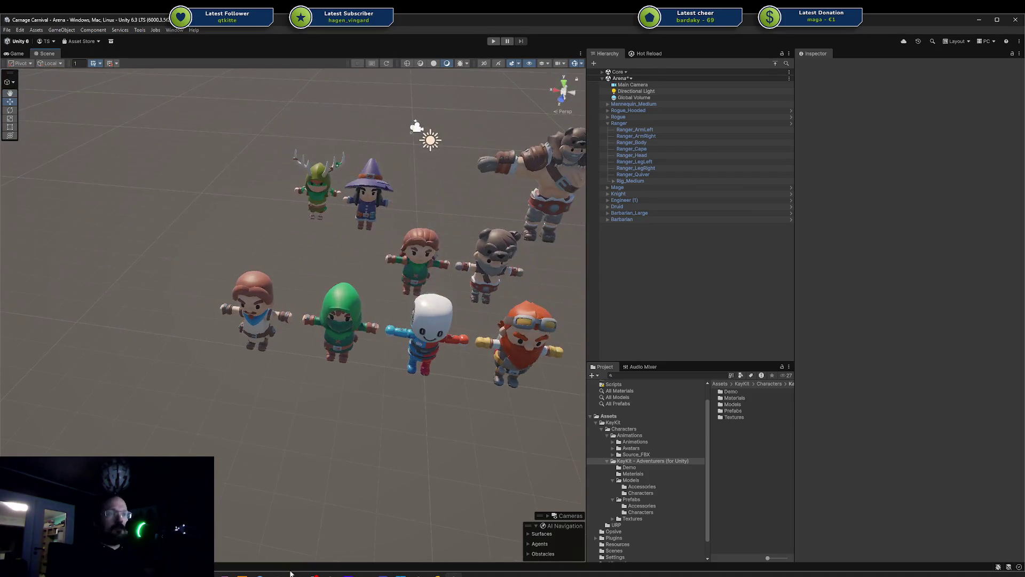
pyautogui.click(297, 574)
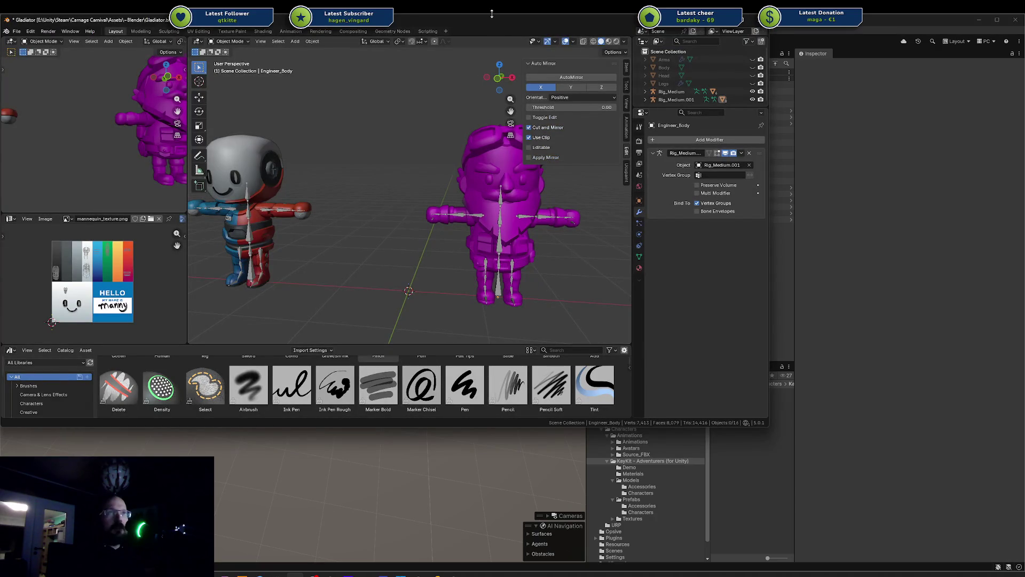
# Maximize Blender and move the Arms, Body, Head and Legs objects into a new 'Dummy' collection
pyautogui.moveTo(275, 8); pyautogui.dragTo(275, 80)
pyautogui.doubleClick(276, 83)
pyautogui.scroll(-5, 499, 199)
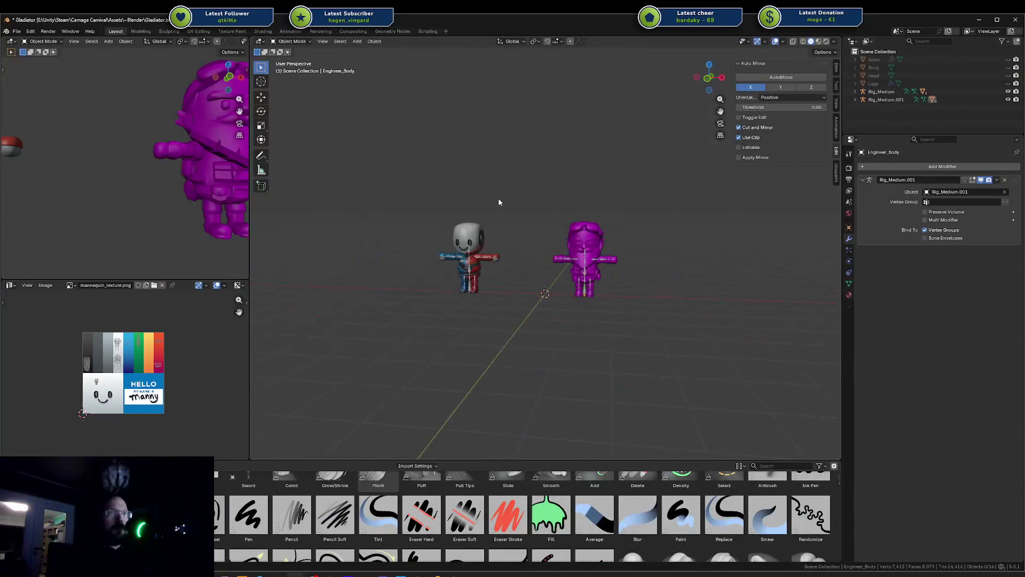
pyautogui.scroll(5, 520, 238)
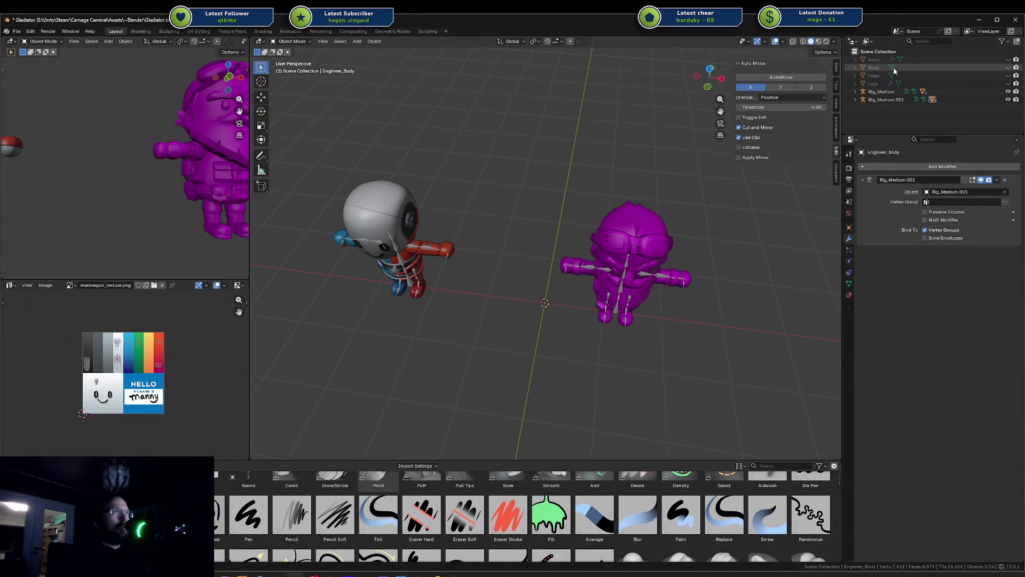
pyautogui.click(873, 83)
pyautogui.keyDown('shift'); pyautogui.click(876, 59); pyautogui.keyUp('shift')
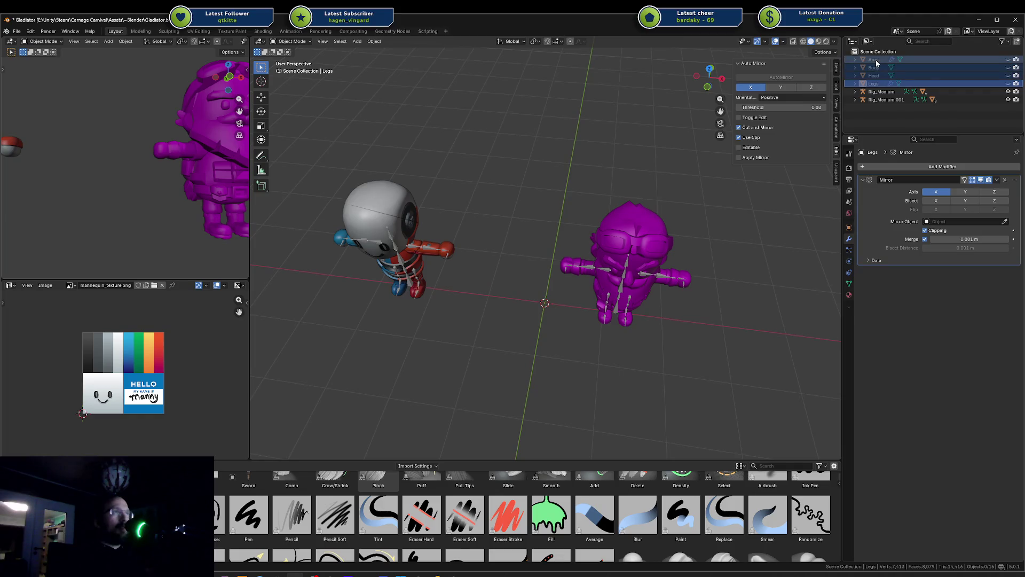
pyautogui.press('m')
pyautogui.click(861, 74)
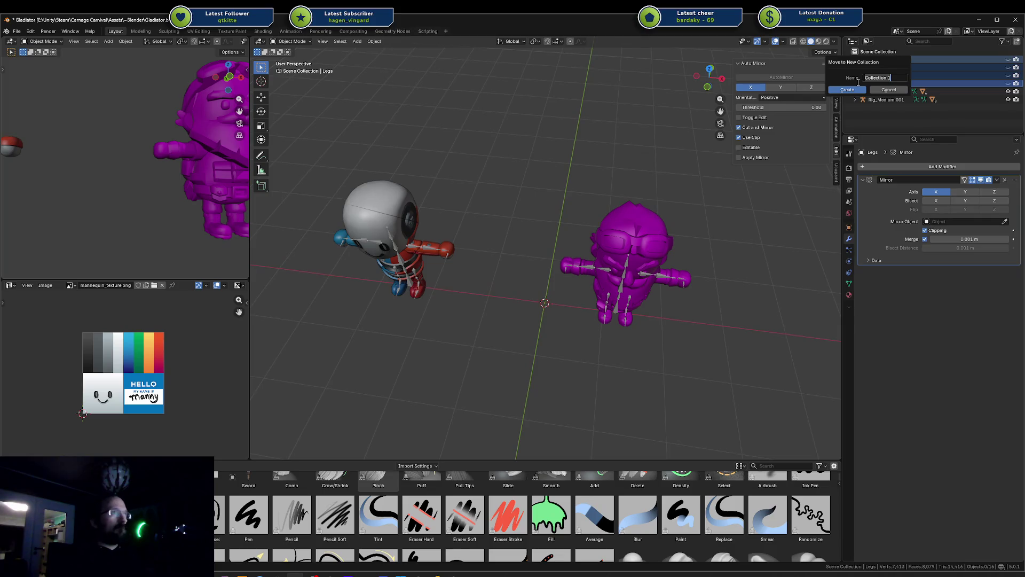
pyautogui.write('Dummy')
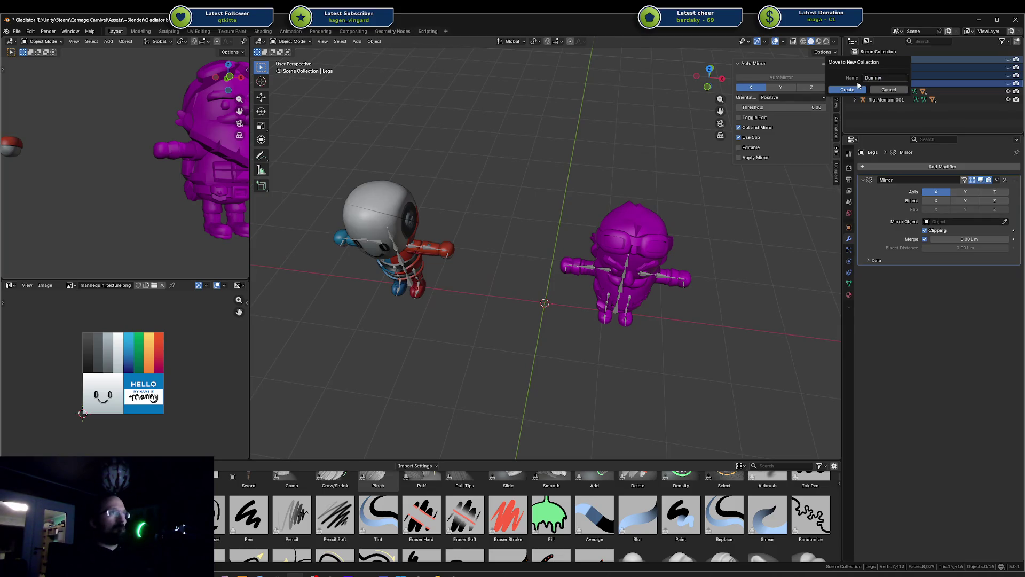
pyautogui.click(858, 84)
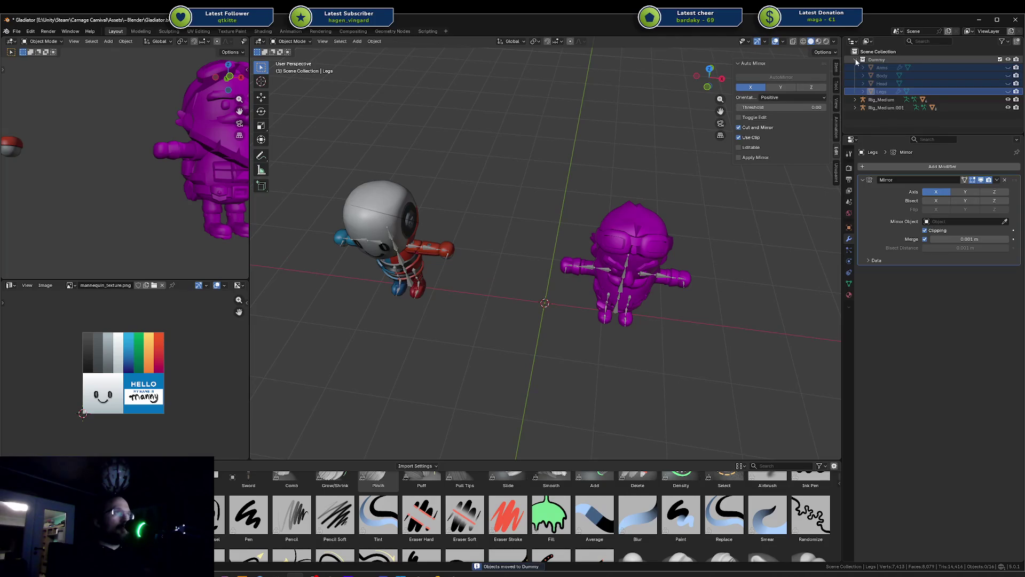
pyautogui.click(856, 59)
# Delete both character rigs, Rig_Medium and Rig_Medium.001, from the scene
pyautogui.click(881, 68)
pyautogui.keyDown('ctrl'); pyautogui.click(884, 76); pyautogui.keyUp('ctrl')
pyautogui.click(585, 147)
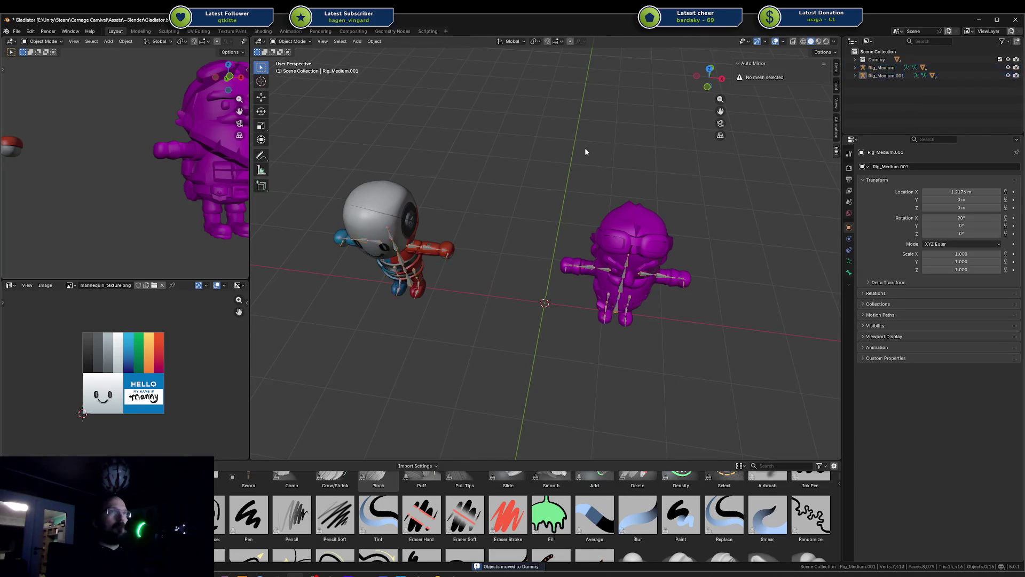
pyautogui.moveTo(585, 147)
pyautogui.mouseDown(button='middle')
pyautogui.moveTo(483, 148)
pyautogui.moveTo(492, 126)
pyautogui.moveTo(351, 168)
pyautogui.mouseUp(button='middle')
pyautogui.moveTo(365, 171); pyautogui.dragTo(708, 387)
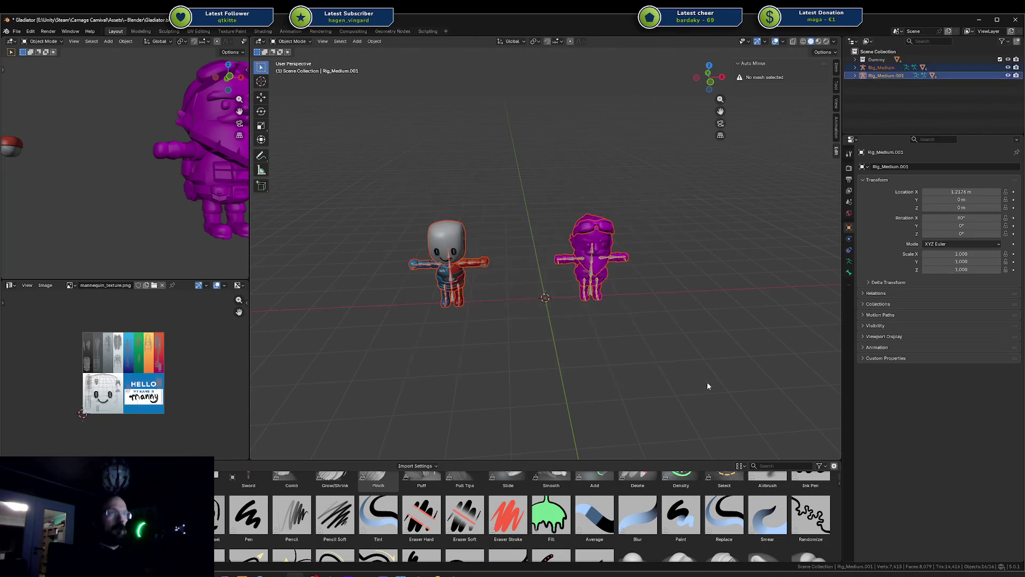
pyautogui.scroll(3, 541, 290)
pyautogui.moveTo(496, 305)
pyautogui.mouseDown(button='middle')
pyautogui.moveTo(582, 280)
pyautogui.moveTo(530, 288)
pyautogui.mouseUp(button='middle')
pyautogui.press('x')
pyautogui.click(528, 292)
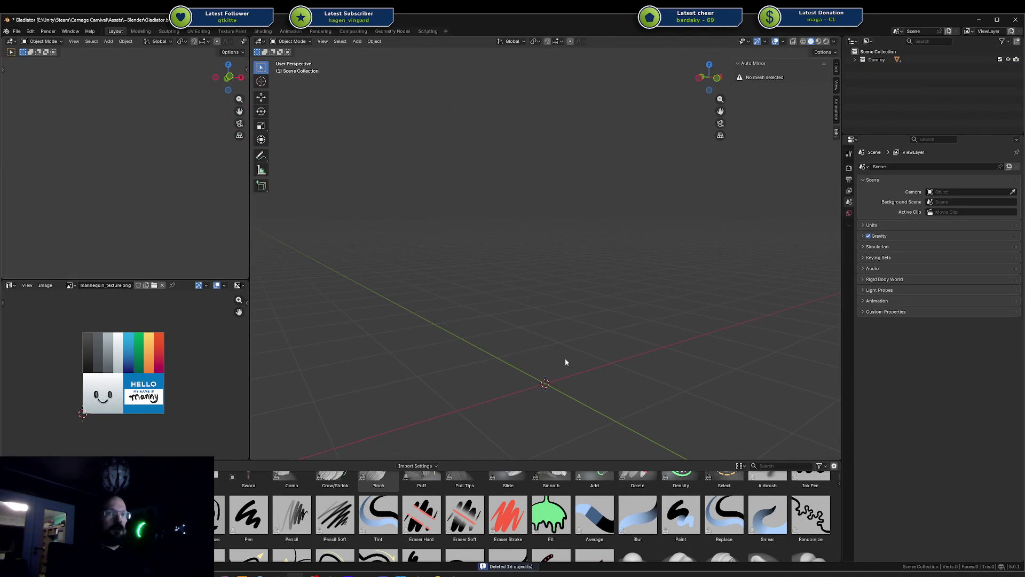
# Save Gladiator.blend, then open Gun.blend and look over the gun parts from above
pyautogui.hotkey('ctrl', 's')
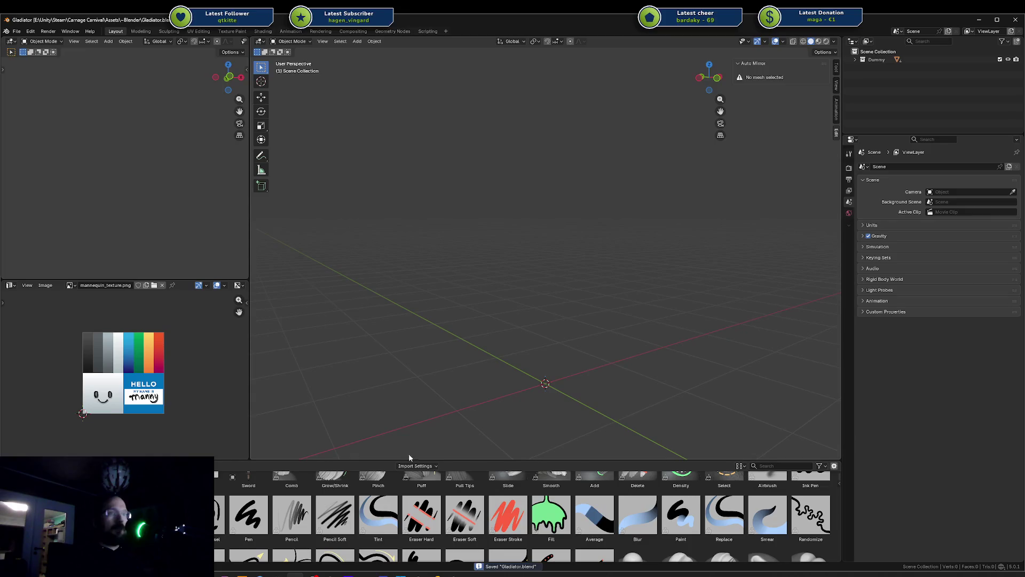
pyautogui.hotkey('ctrl', 'shift', 'o')
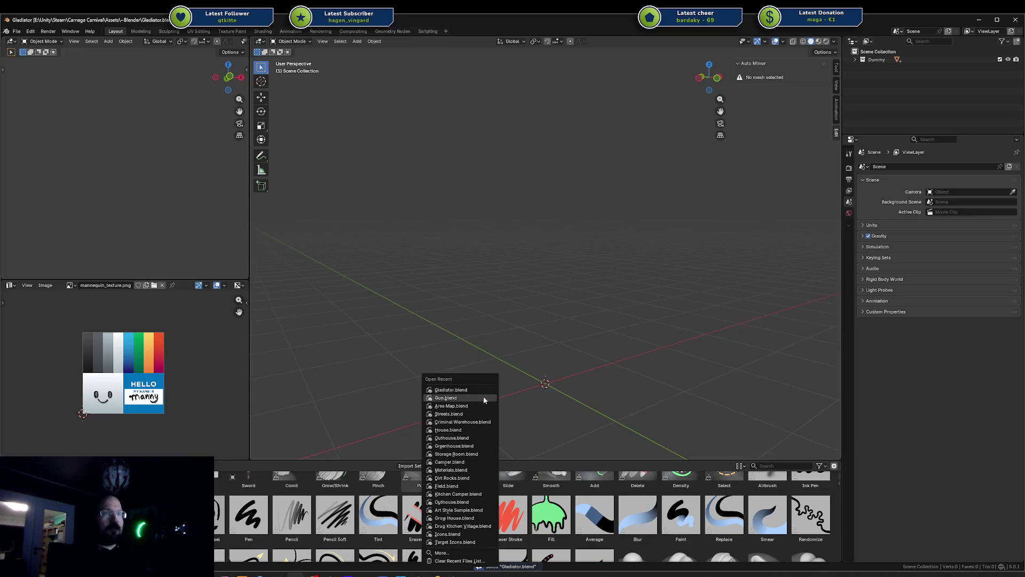
pyautogui.click(484, 399)
pyautogui.scroll(-8, 559, 362)
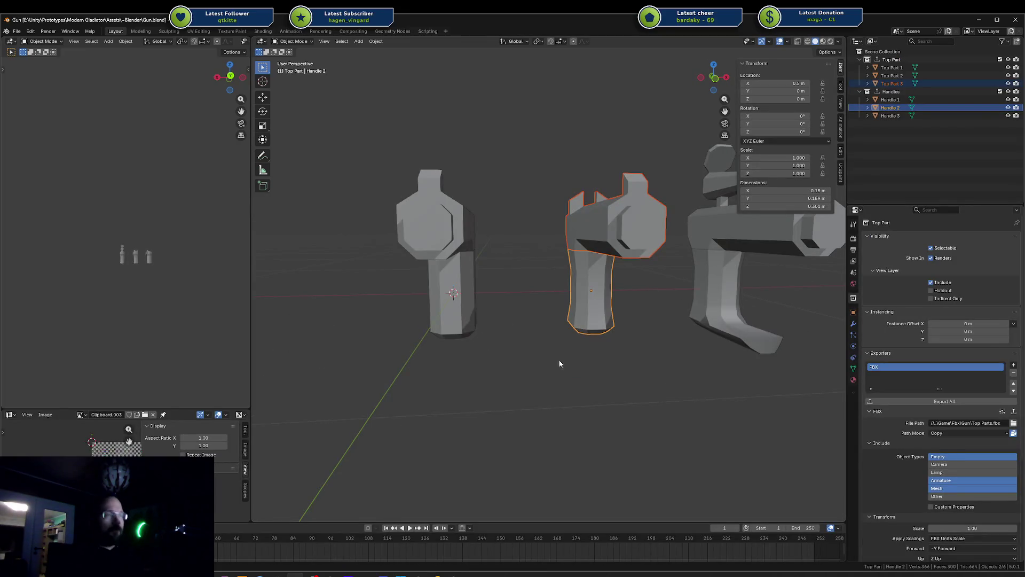
pyautogui.moveTo(577, 350)
pyautogui.mouseDown(button='middle')
pyautogui.moveTo(534, 353)
pyautogui.moveTo(610, 351)
pyautogui.mouseUp(button='middle')
pyautogui.scroll(5, 610, 352)
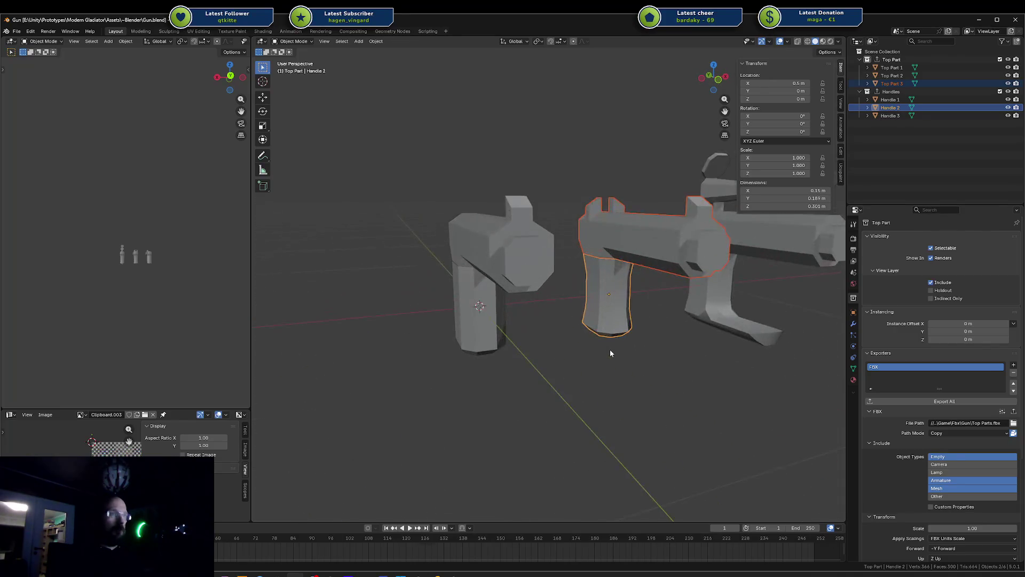
# Reopen Gladiator.blend from the recent files and switch back to Unity
pyautogui.hotkey('ctrl', 'shift', 'o')
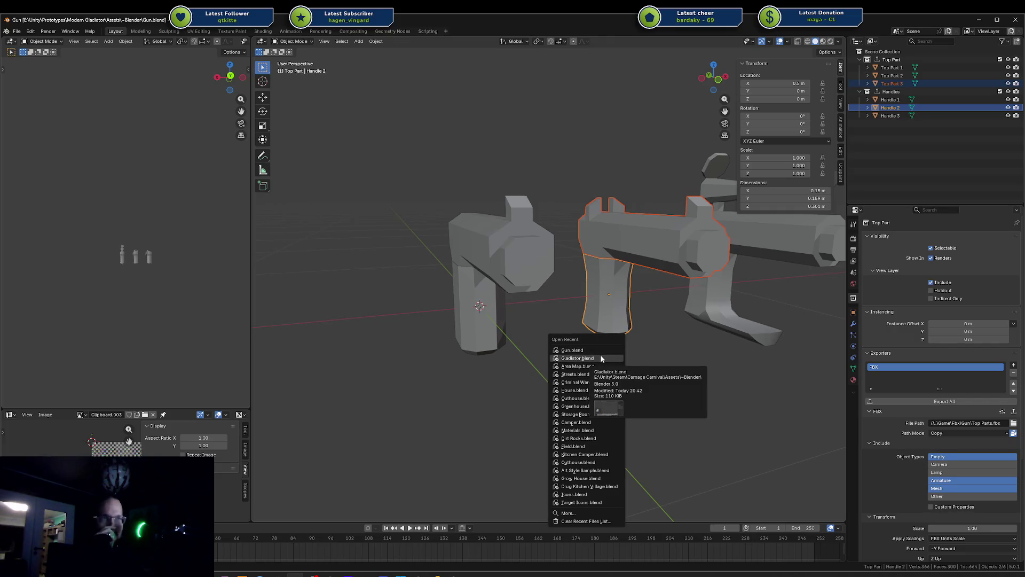
pyautogui.click(602, 359)
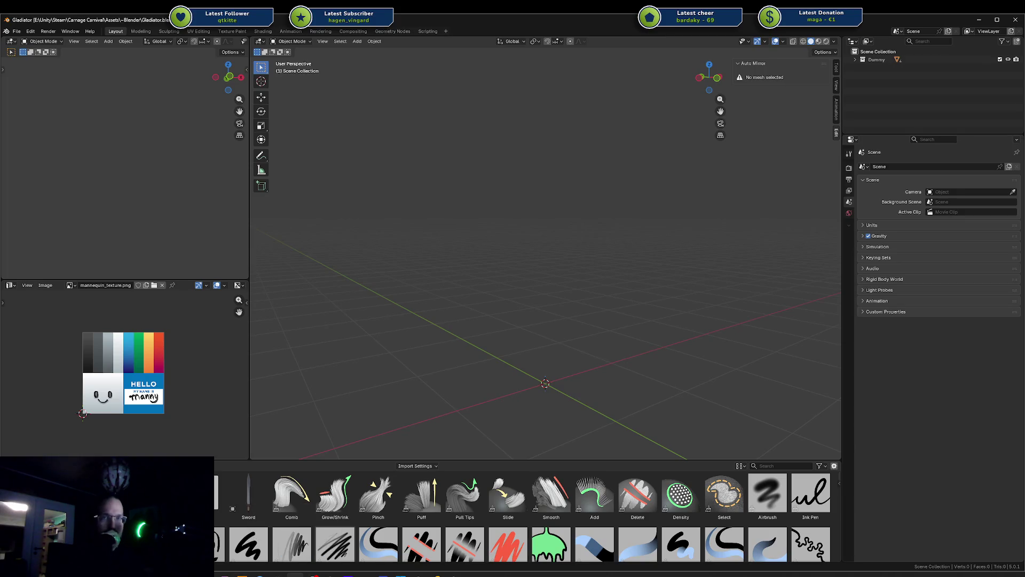
pyautogui.hotkey('alt', 'Tab')
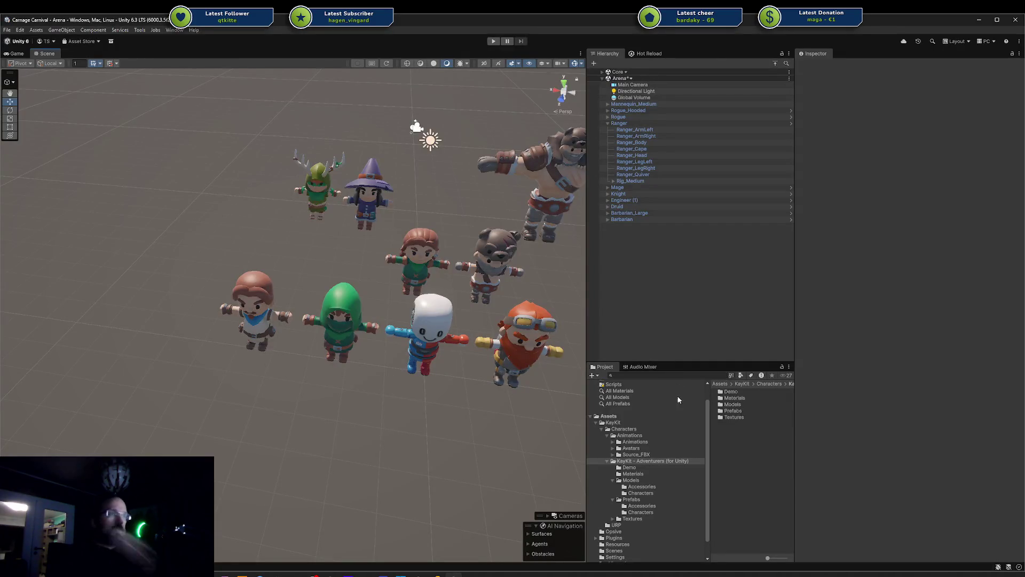
# Look over the Ranger and Rogue_Hooded characters, ending with Rogue_Hooded selected and framed
pyautogui.click(343, 277)
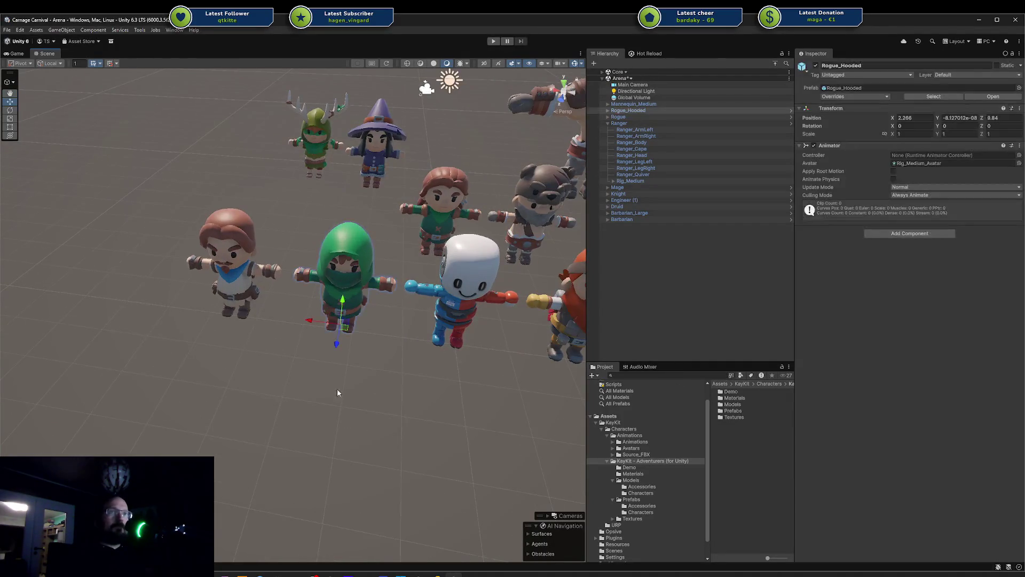
pyautogui.keyDown('alt'); pyautogui.moveTo(338, 389); pyautogui.dragTo(452, 361); pyautogui.keyUp('alt')
pyautogui.scroll(3, 454, 320)
pyautogui.scroll(-2, 463, 318)
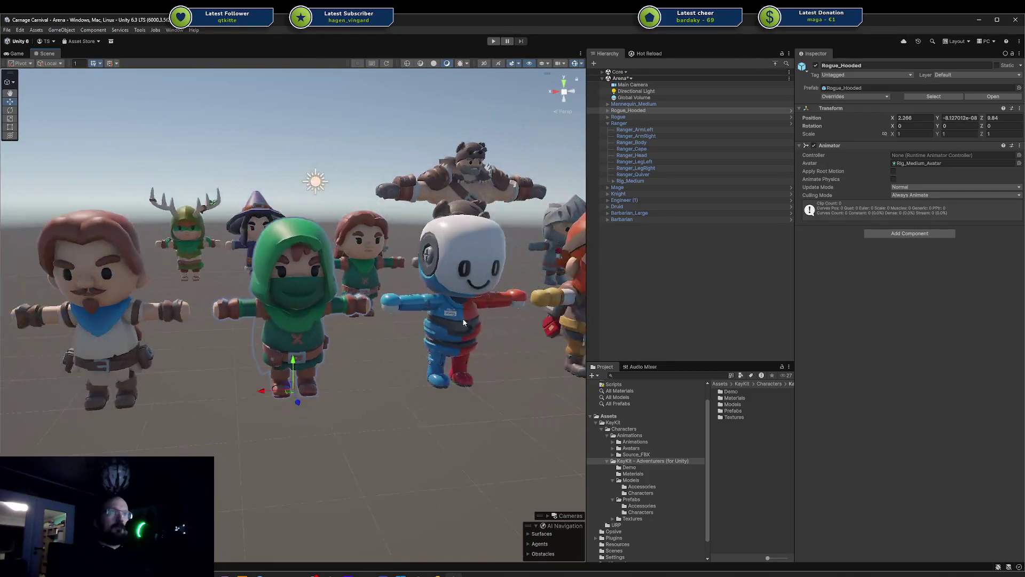
pyautogui.moveTo(462, 318)
pyautogui.mouseDown(button='middle')
pyautogui.moveTo(441, 299)
pyautogui.moveTo(603, 290)
pyautogui.moveTo(702, 299)
pyautogui.mouseUp(button='middle')
pyautogui.scroll(2, 542, 331)
pyautogui.click(390, 289)
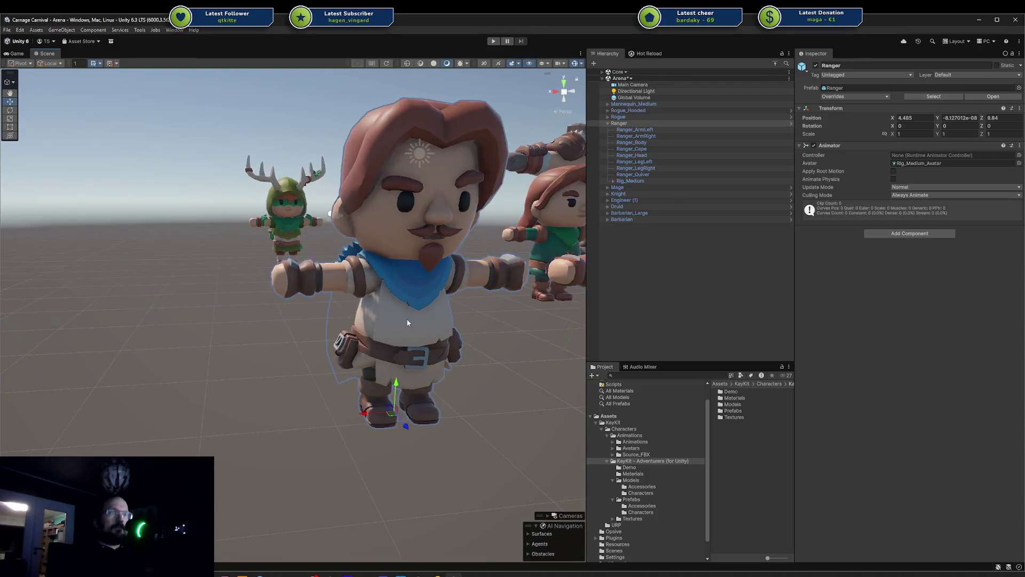
pyautogui.moveTo(390, 288)
pyautogui.keyDown('alt'); pyautogui.mouseDown()
pyautogui.moveTo(482, 307)
pyautogui.moveTo(591, 290)
pyautogui.moveTo(725, 312)
pyautogui.moveTo(675, 345)
pyautogui.moveTo(396, 339)
pyautogui.mouseUp(); pyautogui.keyUp('alt')
pyautogui.click(514, 335)
pyautogui.press('f')
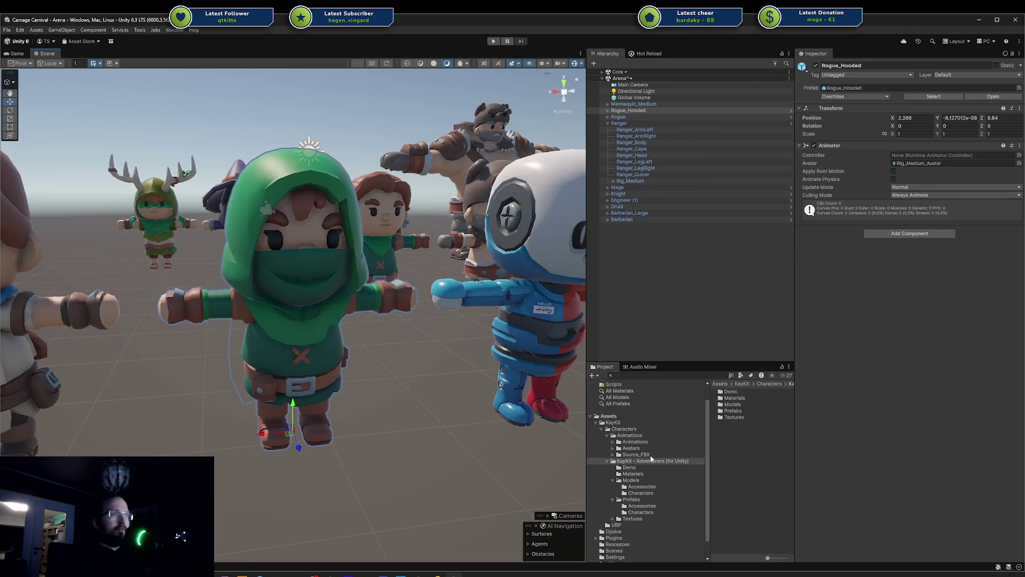
# Expand Rogue_Hooded, locate RogueHooded_Body's mesh, and show the Rogue_Hooded model's import settings
pyautogui.click(606, 111)
pyautogui.click(608, 111)
pyautogui.click(635, 116)
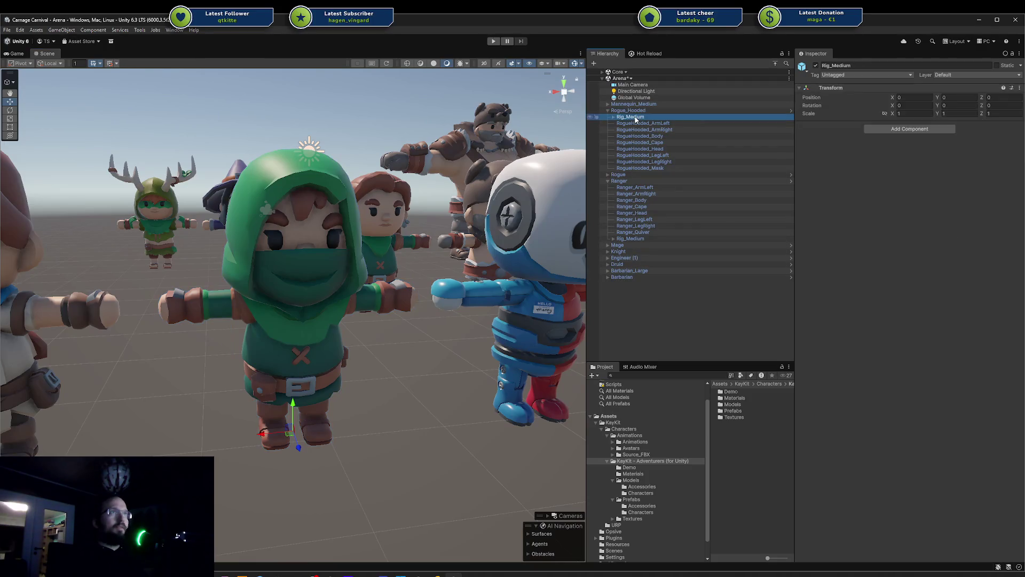
pyautogui.click(638, 123)
pyautogui.click(640, 135)
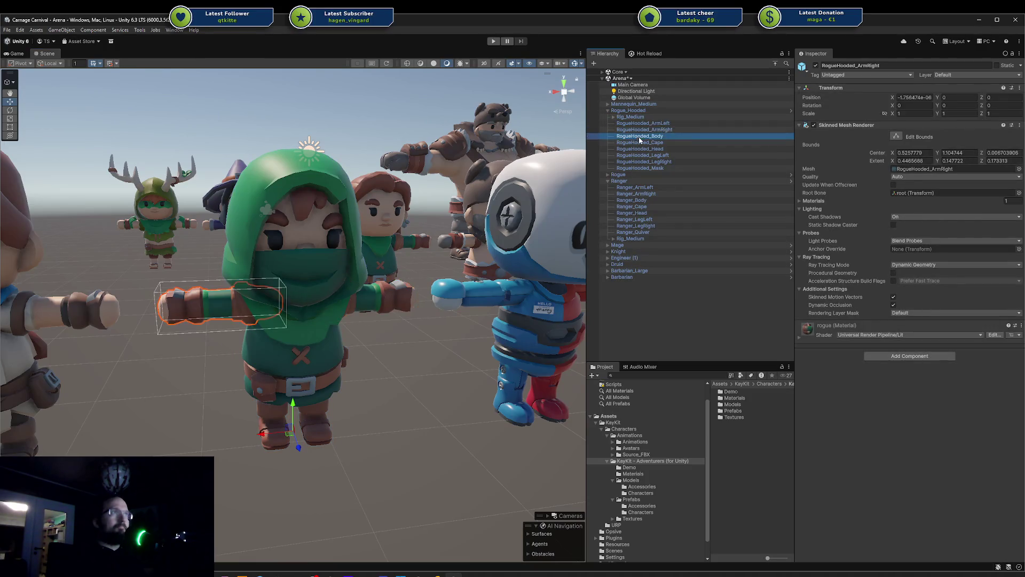
pyautogui.click(937, 170)
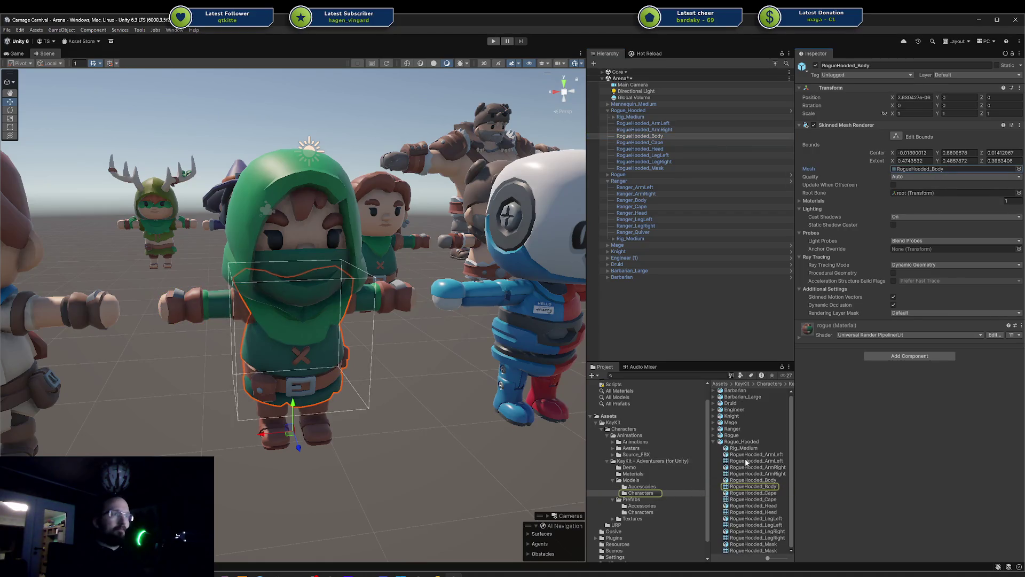
pyautogui.click(743, 443)
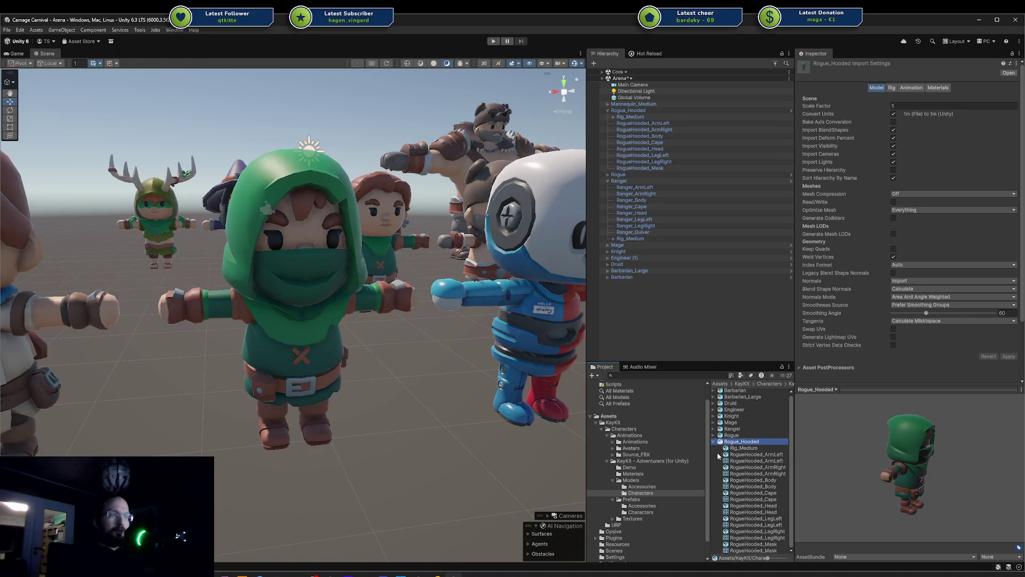
# Import Rogue_Hooded.fbx into Blender and orbit around the character
pyautogui.click(298, 573)
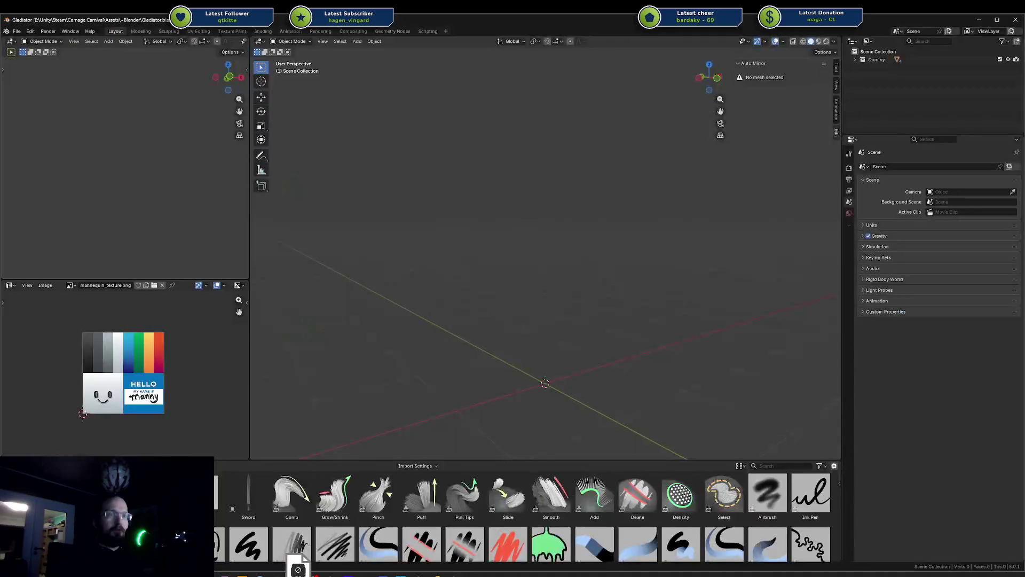
pyautogui.moveTo(542, 316); pyautogui.dragTo(543, 315)
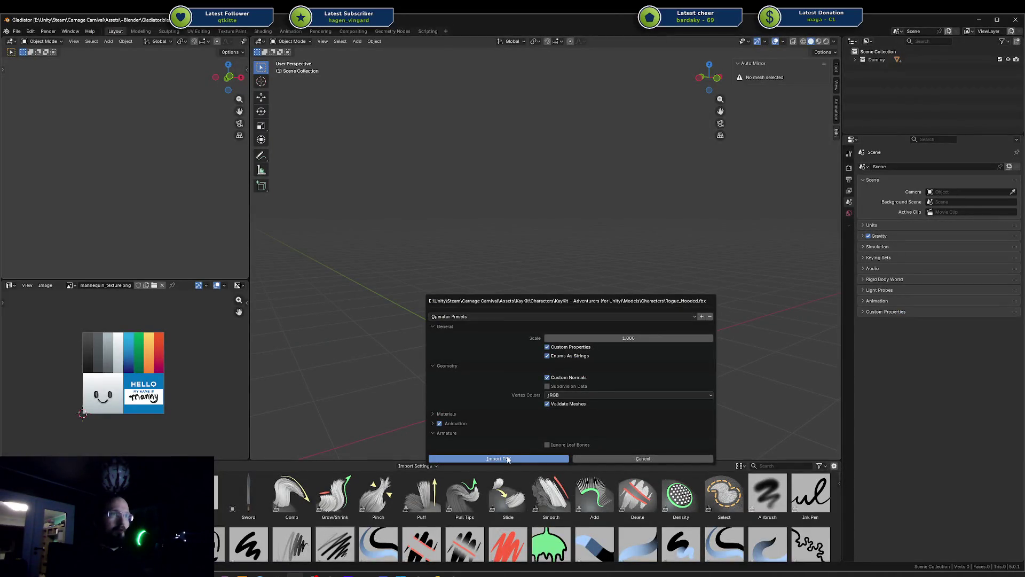
pyautogui.click(508, 460)
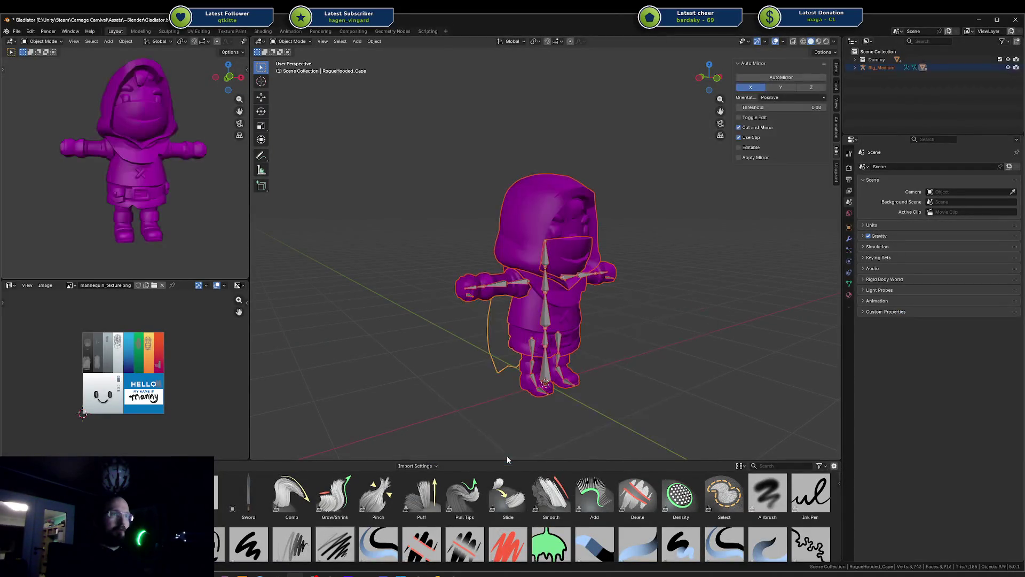
pyautogui.moveTo(565, 330)
pyautogui.mouseDown(button='middle')
pyautogui.moveTo(705, 294)
pyautogui.moveTo(691, 283)
pyautogui.moveTo(574, 307)
pyautogui.moveTo(580, 324)
pyautogui.moveTo(470, 353)
pyautogui.mouseUp(button='middle')
pyautogui.scroll(3, 527, 299)
pyautogui.moveTo(528, 299)
pyautogui.mouseDown(button='middle')
pyautogui.moveTo(638, 251)
pyautogui.moveTo(631, 278)
pyautogui.moveTo(648, 293)
pyautogui.moveTo(681, 300)
pyautogui.moveTo(708, 282)
pyautogui.moveTo(610, 296)
pyautogui.moveTo(472, 290)
pyautogui.mouseUp(button='middle')
# Delete the RogueHooded_Cape object and select the Rig_Medium armature
pyautogui.press('x')
pyautogui.click(709, 282)
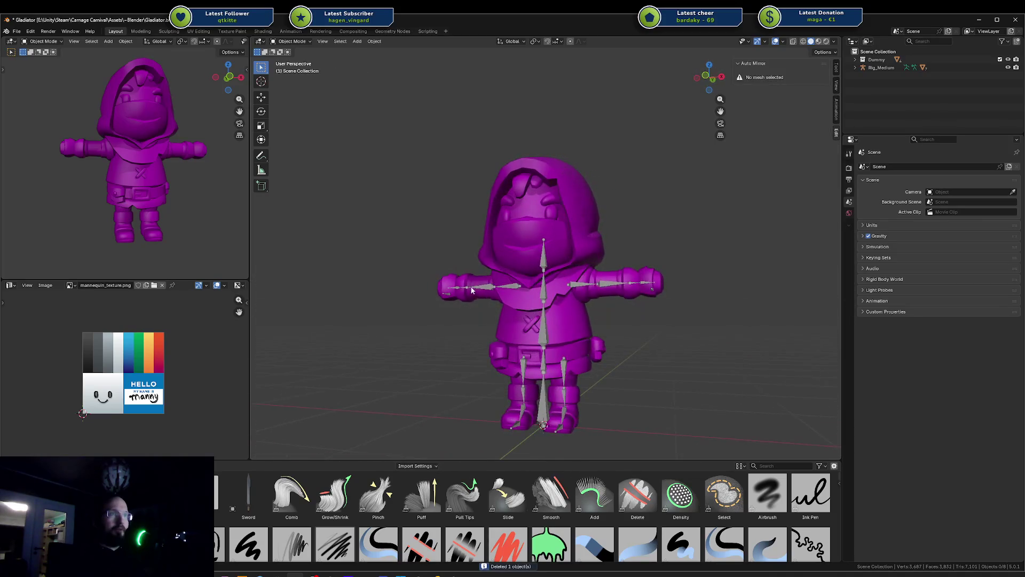
pyautogui.click(540, 323)
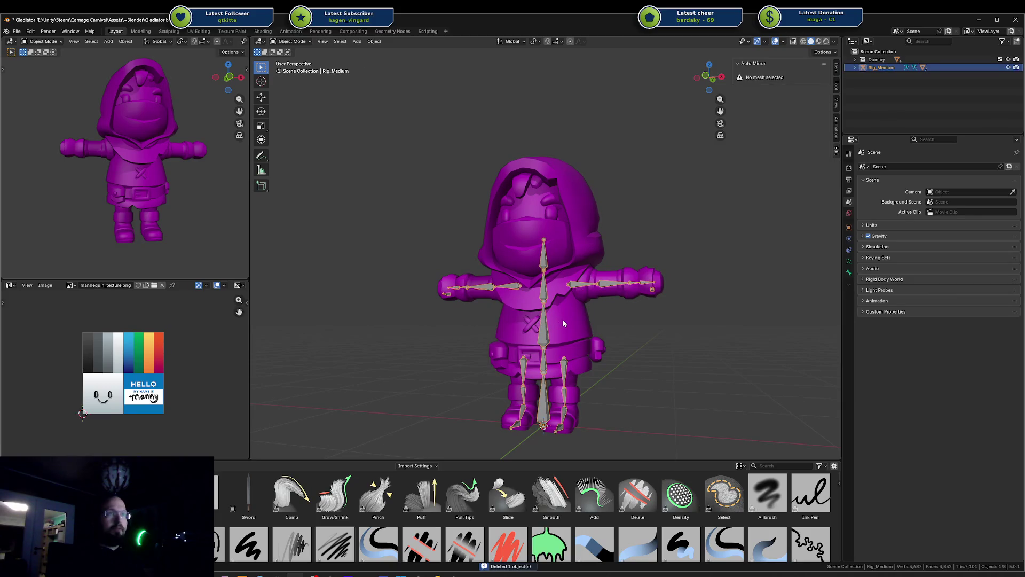
# In Pose Mode, test X-axis bends of the spine and chest bones, cancelling each
pyautogui.hotkey('ctrl', 'Tab')
pyautogui.click(553, 302)
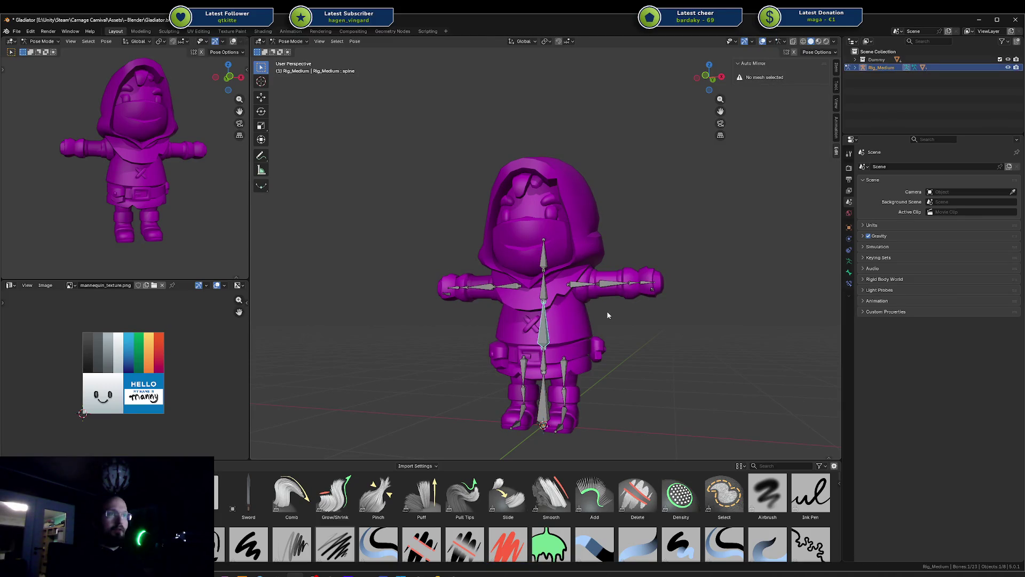
pyautogui.press('r')
pyautogui.press('x')
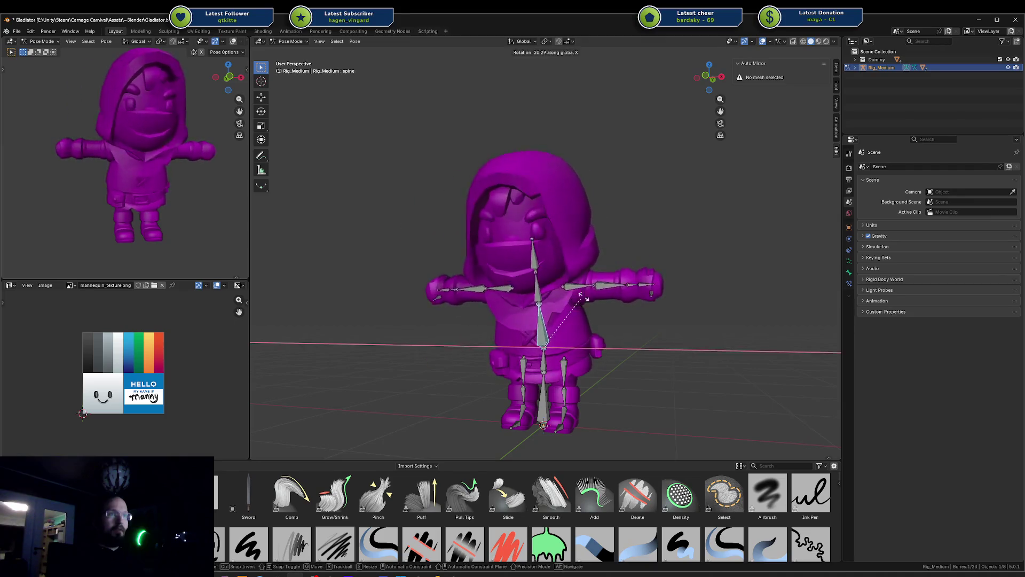
pyautogui.press('Escape')
pyautogui.click(544, 267)
pyautogui.press('r')
pyautogui.press('x')
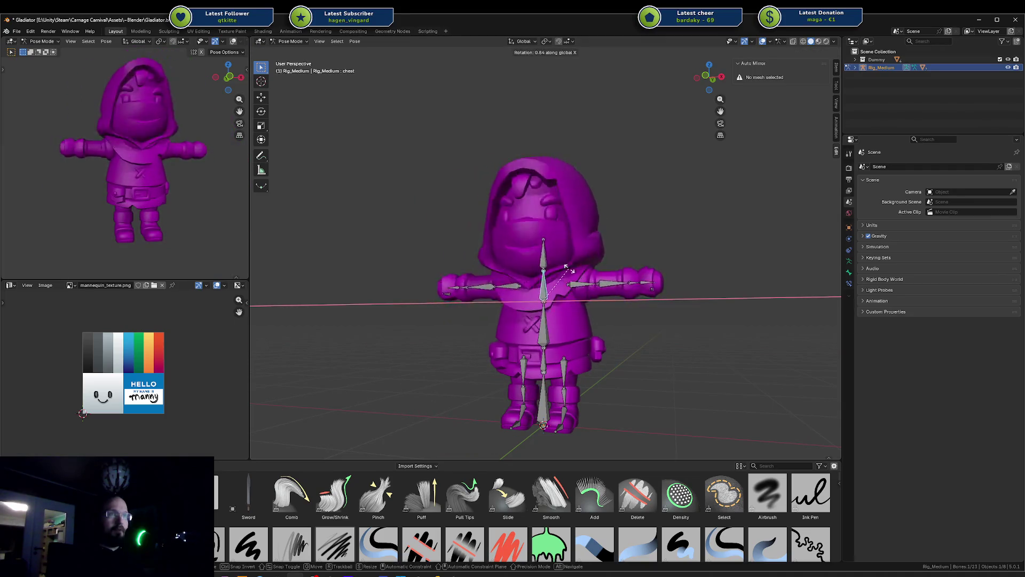
pyautogui.press('Escape')
# Test rotating the left forearm and left upper arm on the Y axis, cancelling both
pyautogui.click(619, 278)
pyautogui.press('r')
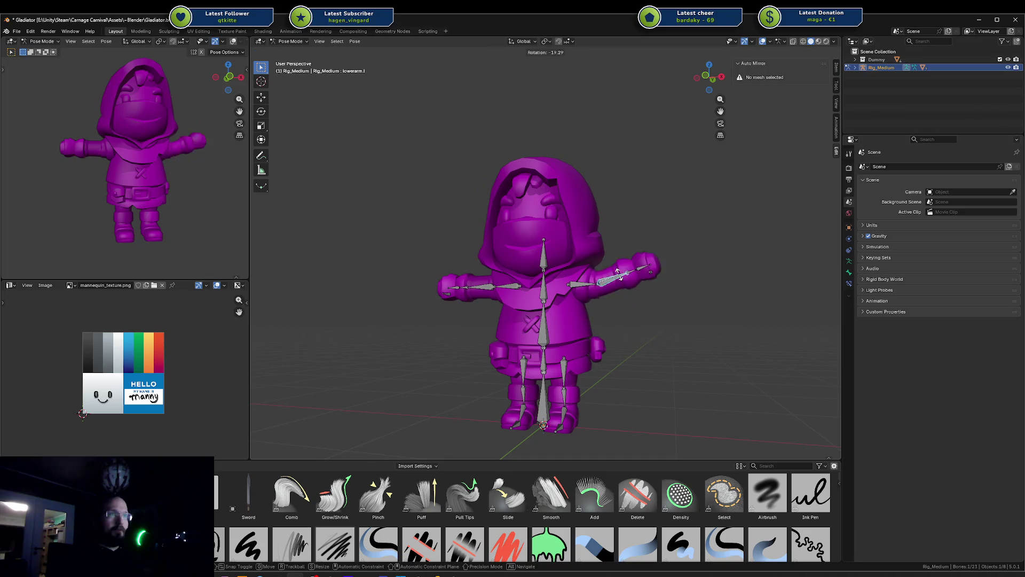
pyautogui.press('Escape')
pyautogui.click(600, 284)
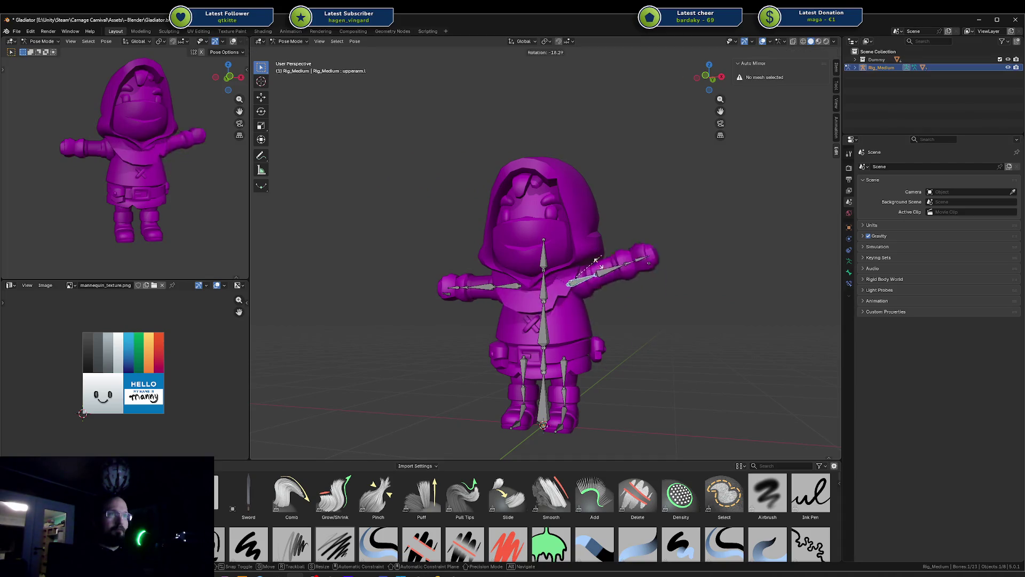
pyautogui.press('r')
pyautogui.press('x')
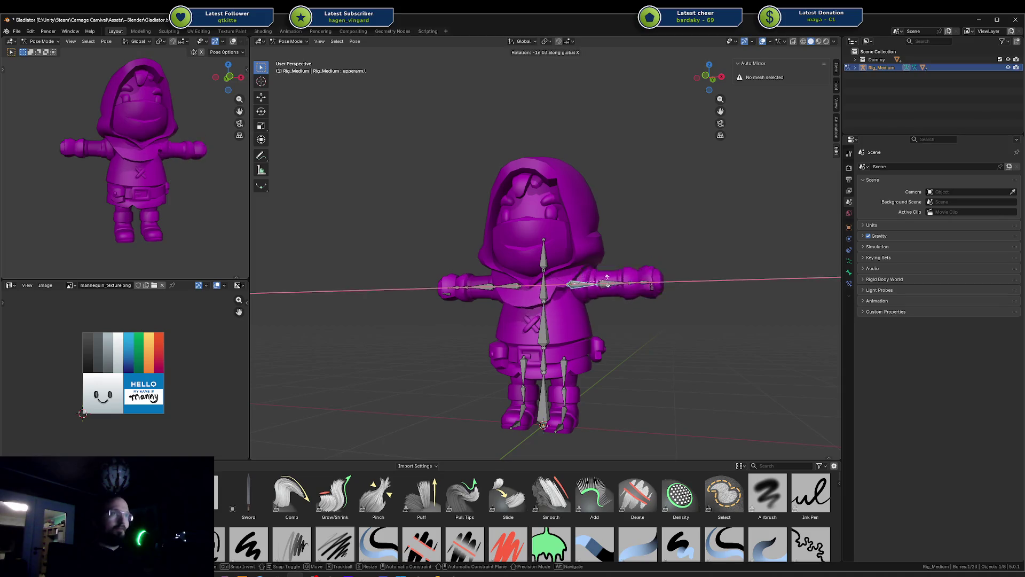
pyautogui.press('y')
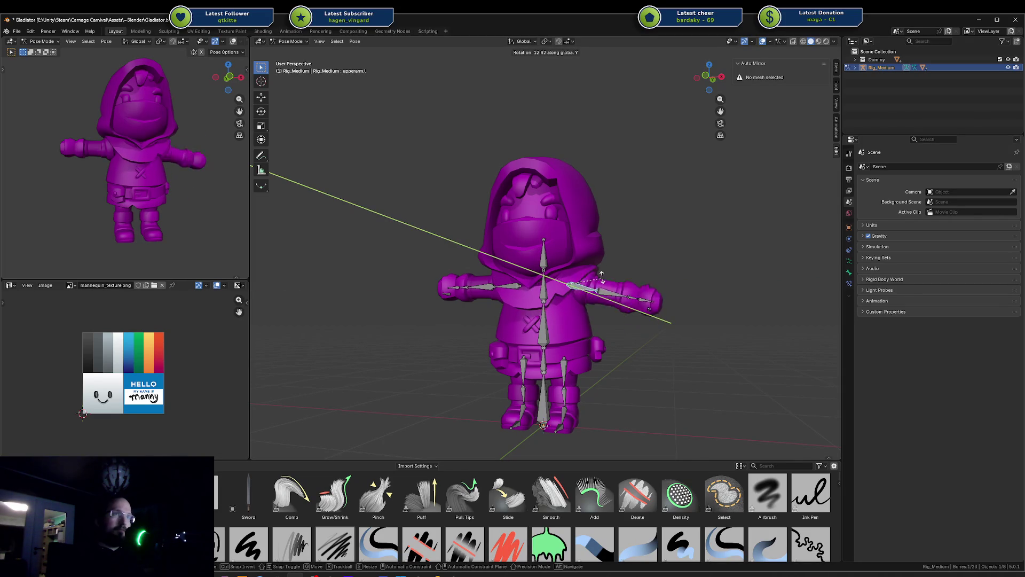
pyautogui.rightClick(616, 266)
# Test lowering the mirrored right upper arm on the Y axis, then cancel it
pyautogui.moveTo(615, 266); pyautogui.dragTo(521, 277, button='middle')
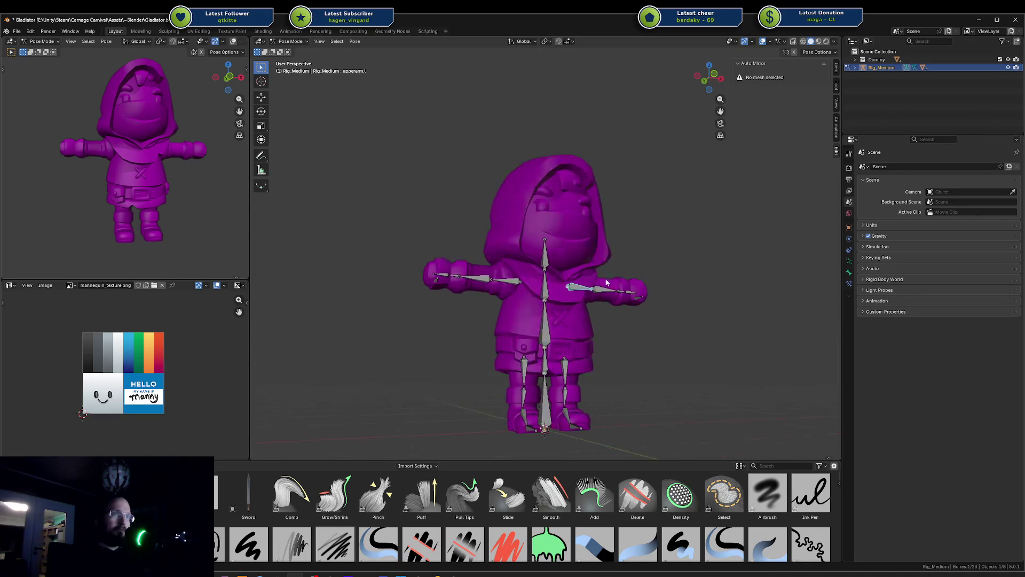
pyautogui.scroll(3, 522, 277)
pyautogui.hotkey('ctrl', 'shift', 'm')
pyautogui.press('r')
pyautogui.press('x')
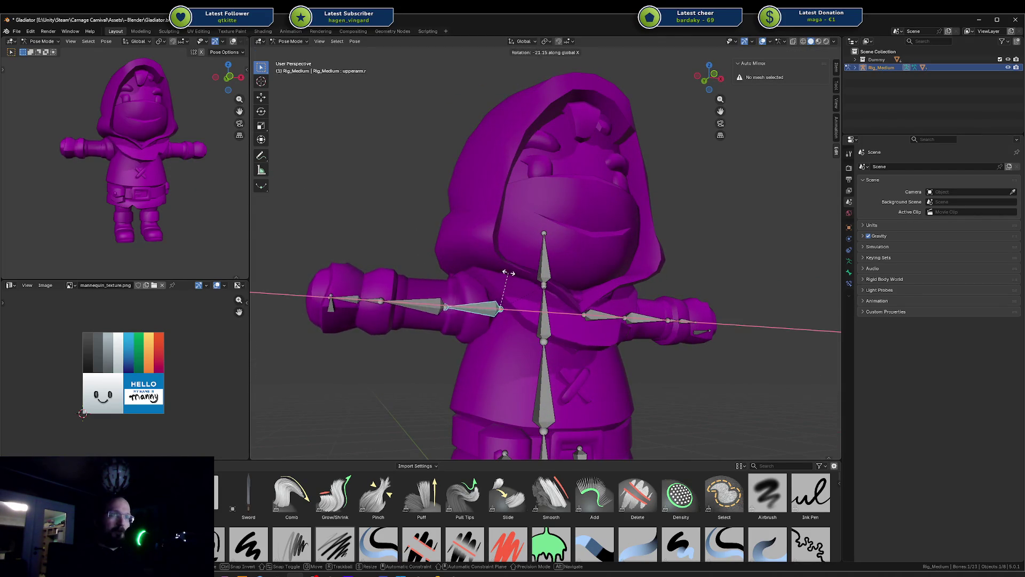
pyautogui.press('y')
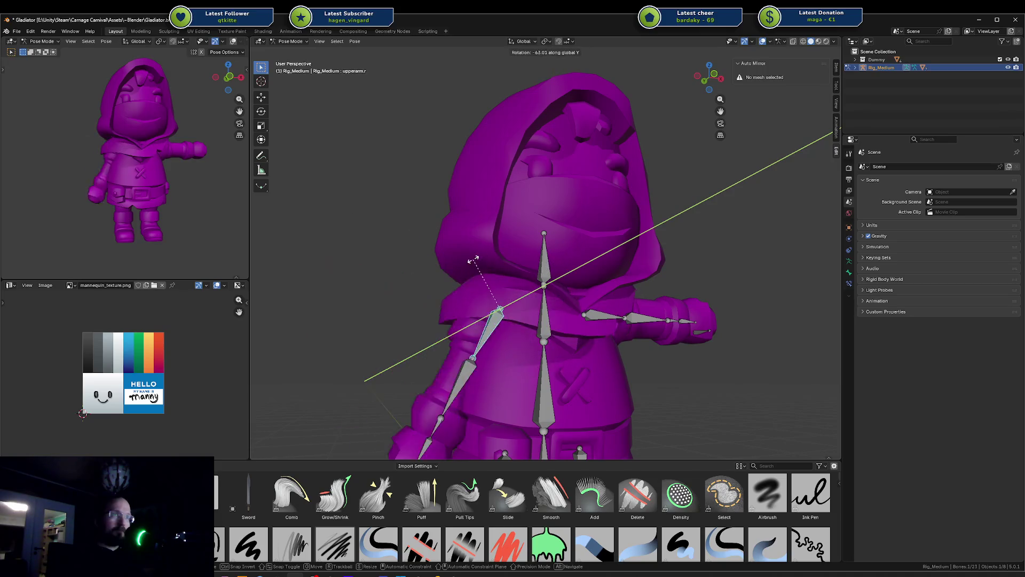
pyautogui.press('Escape')
# Deselect the rig's bones, then select and remove the body's connected shoulder strap piece
pyautogui.press('Tab')
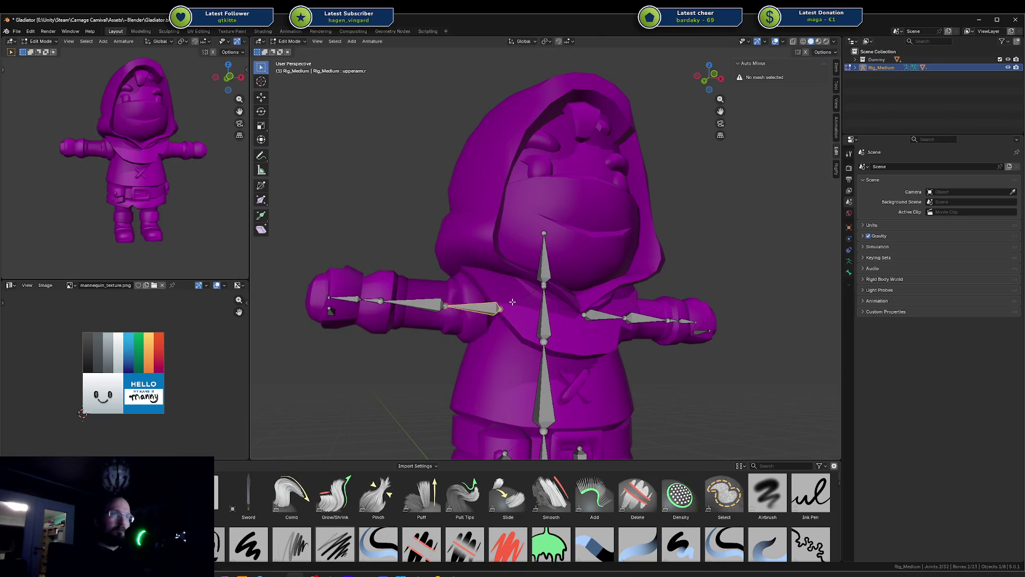
pyautogui.click(530, 318)
pyautogui.press('Tab')
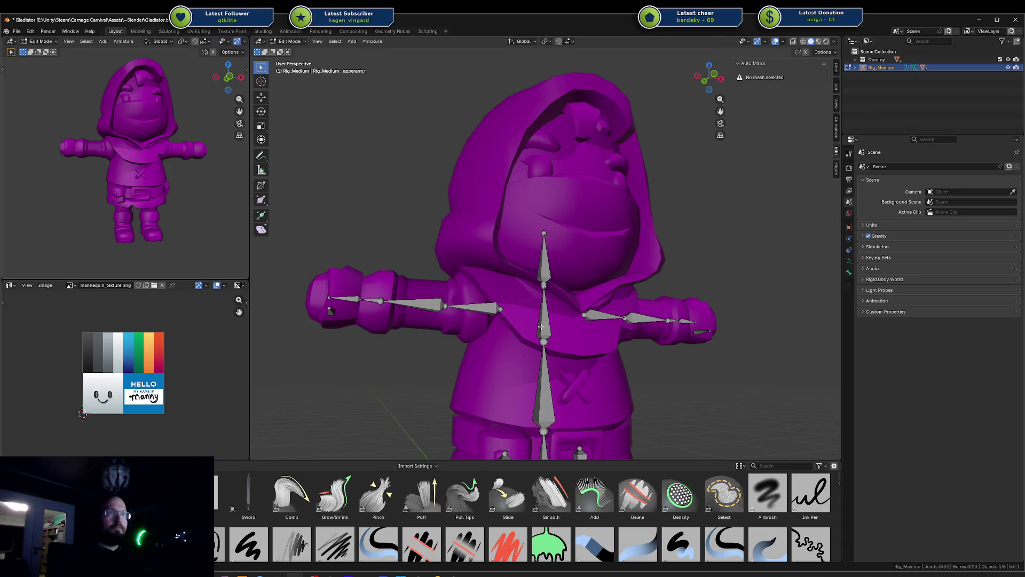
pyautogui.click(513, 338)
pyautogui.moveTo(514, 338)
pyautogui.mouseDown(button='middle')
pyautogui.moveTo(591, 317)
pyautogui.moveTo(676, 331)
pyautogui.moveTo(593, 321)
pyautogui.moveTo(489, 284)
pyautogui.mouseUp(button='middle')
pyautogui.press('Tab')
pyautogui.press('l')
pyautogui.press('x')
pyautogui.click(488, 284)
pyautogui.press('Tab')
# Inspect the body and RogueHooded_Head wireframes, then show the right arm's rogue material
pyautogui.moveTo(612, 328)
pyautogui.mouseDown(button='middle')
pyautogui.moveTo(578, 330)
pyautogui.moveTo(579, 312)
pyautogui.moveTo(550, 316)
pyautogui.moveTo(577, 319)
pyautogui.mouseUp(button='middle')
pyautogui.press('Tab')
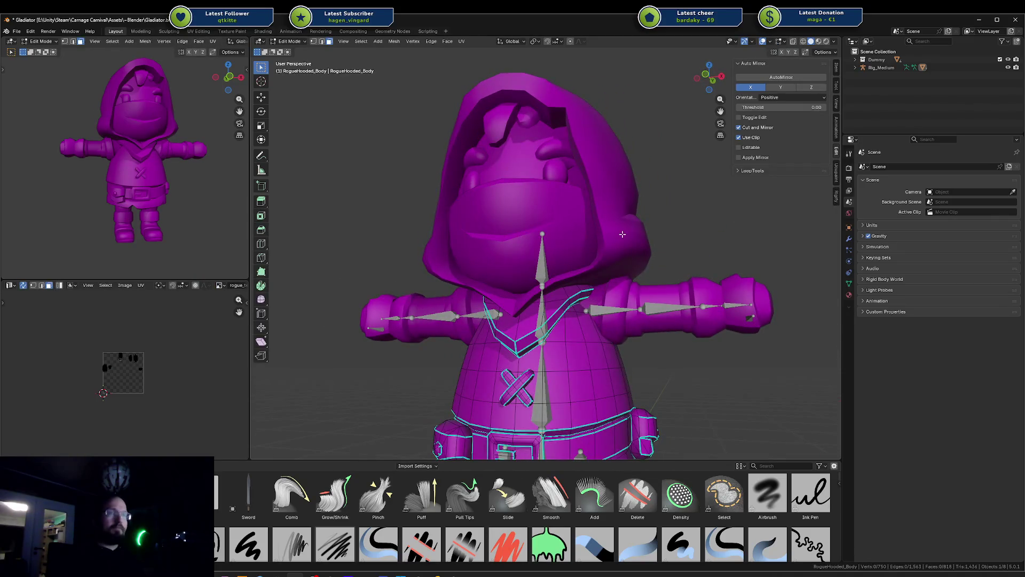
pyautogui.press('Tab')
pyautogui.click(607, 225)
pyautogui.press('Tab')
pyautogui.press('Tab')
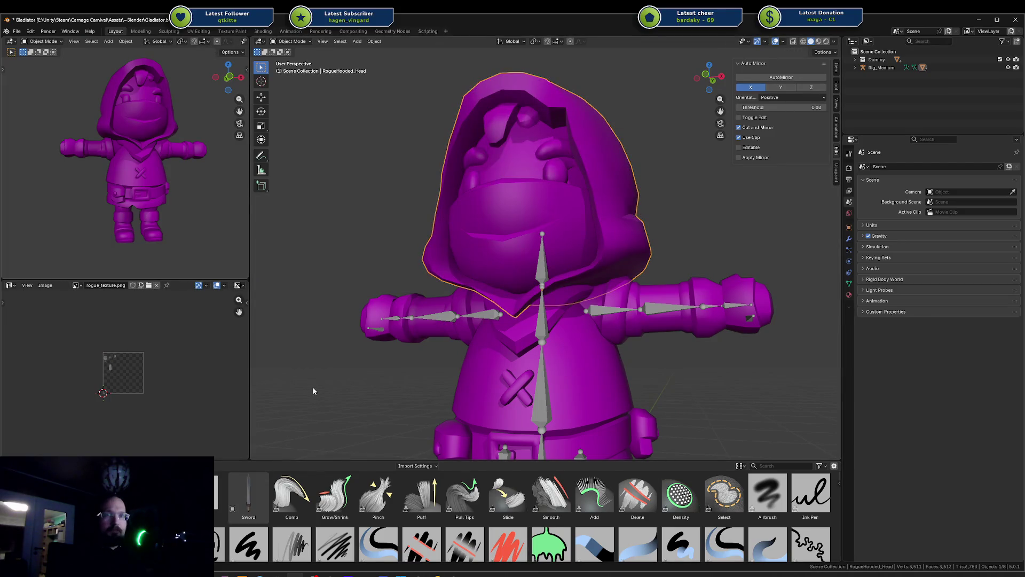
pyautogui.scroll(-5, 318, 312)
pyautogui.scroll(2, 345, 316)
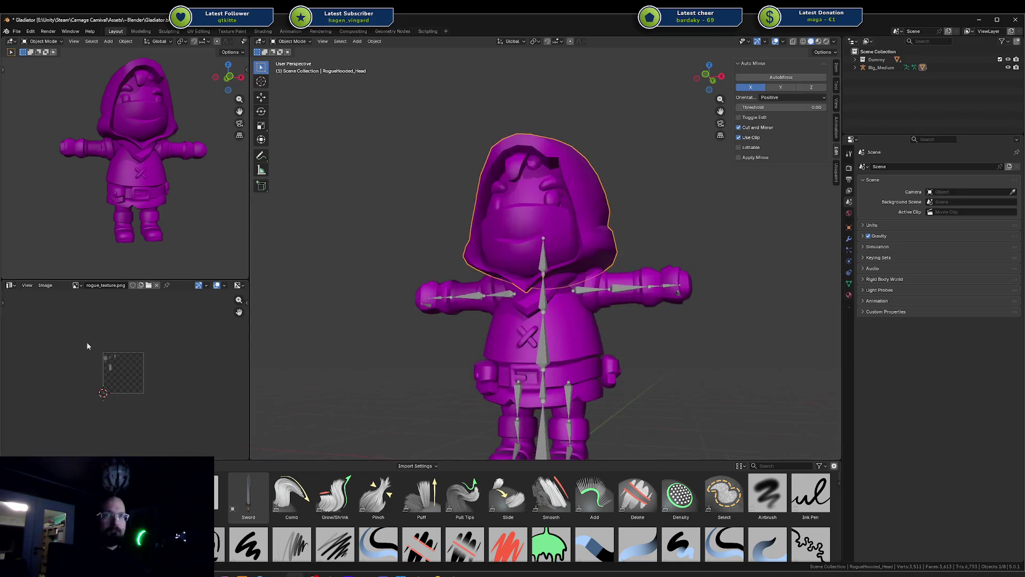
pyautogui.scroll(5, 108, 373)
pyautogui.scroll(-2, 574, 320)
pyautogui.scroll(-3, 153, 338)
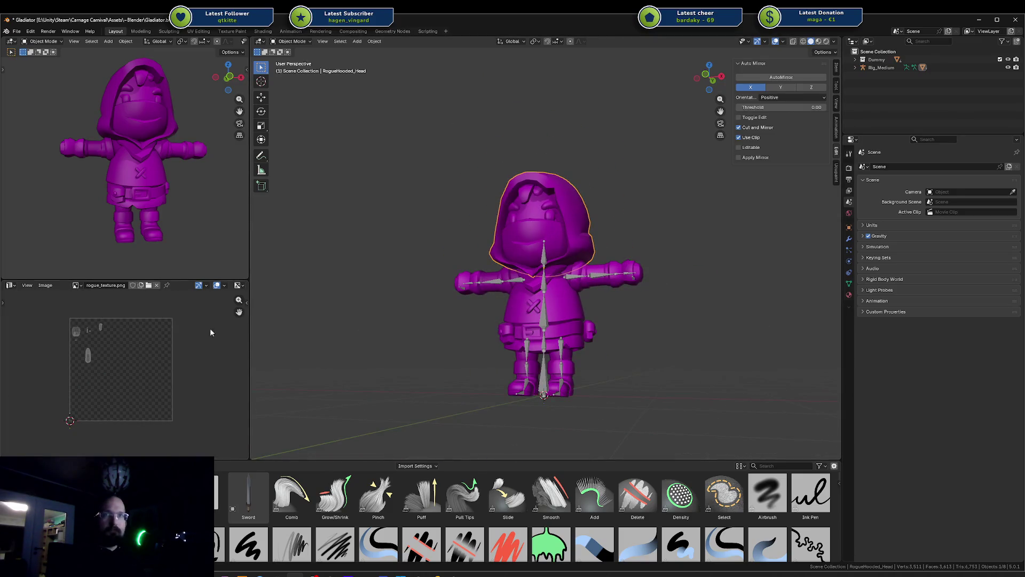
pyautogui.click(518, 273)
pyautogui.click(850, 294)
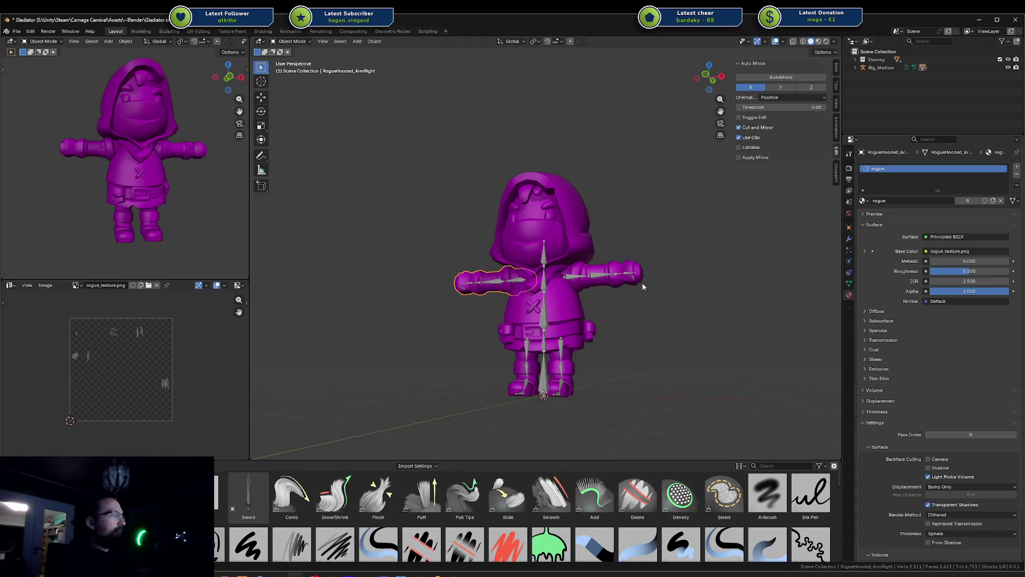
# Orbit around the T-posed hooded rogue from the side, front three-quarter and head-on
pyautogui.moveTo(643, 286); pyautogui.dragTo(642, 287, button='middle')
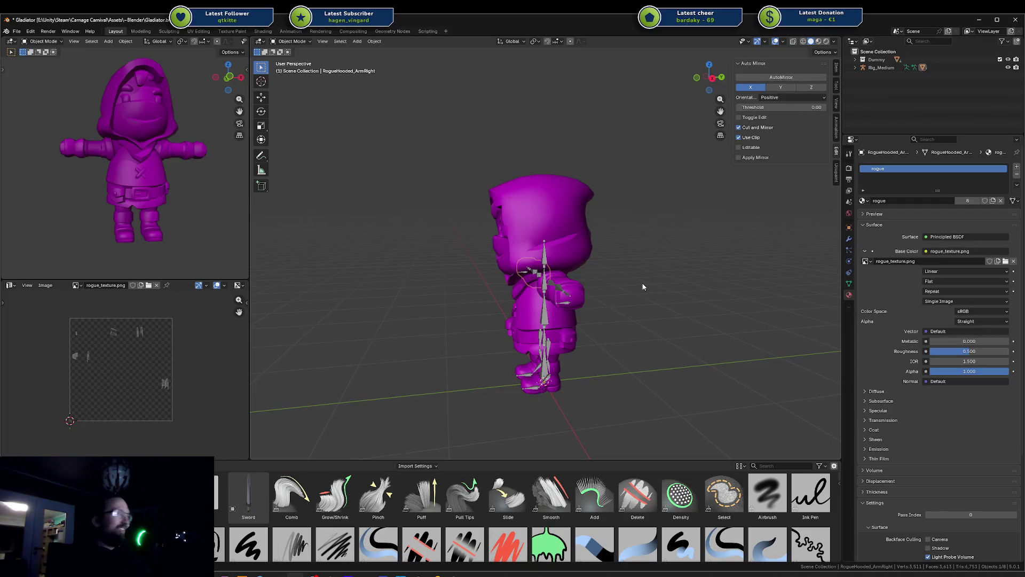
pyautogui.moveTo(643, 287)
pyautogui.mouseDown(button='middle')
pyautogui.moveTo(688, 300)
pyautogui.moveTo(721, 285)
pyautogui.mouseUp(button='middle')
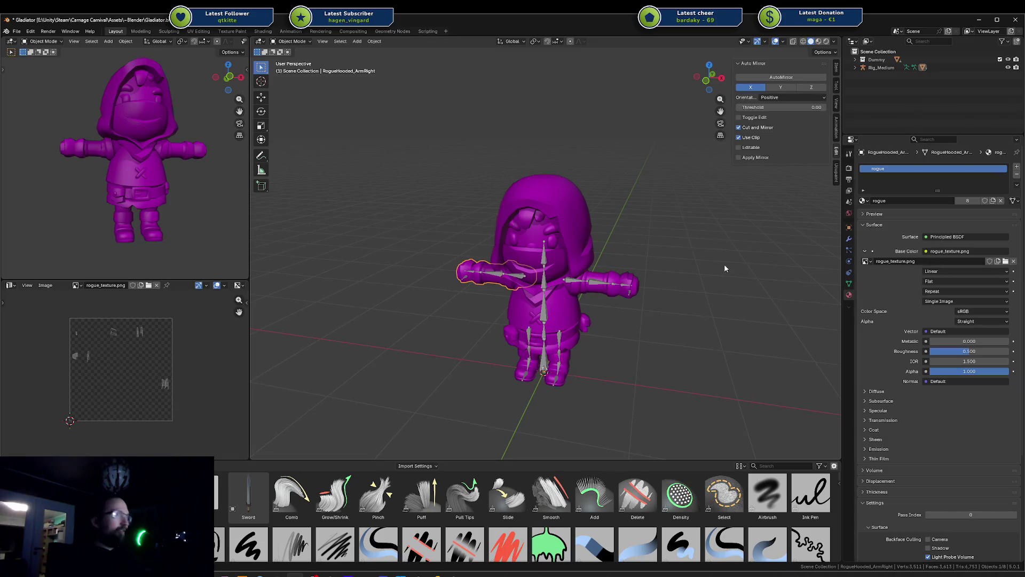
pyautogui.moveTo(724, 264)
pyautogui.mouseDown(button='middle')
pyautogui.moveTo(690, 255)
pyautogui.moveTo(667, 277)
pyautogui.moveTo(646, 261)
pyautogui.moveTo(607, 270)
pyautogui.moveTo(672, 252)
pyautogui.mouseUp(button='middle')
pyautogui.scroll(-2, 648, 273)
pyautogui.scroll(3, 608, 270)
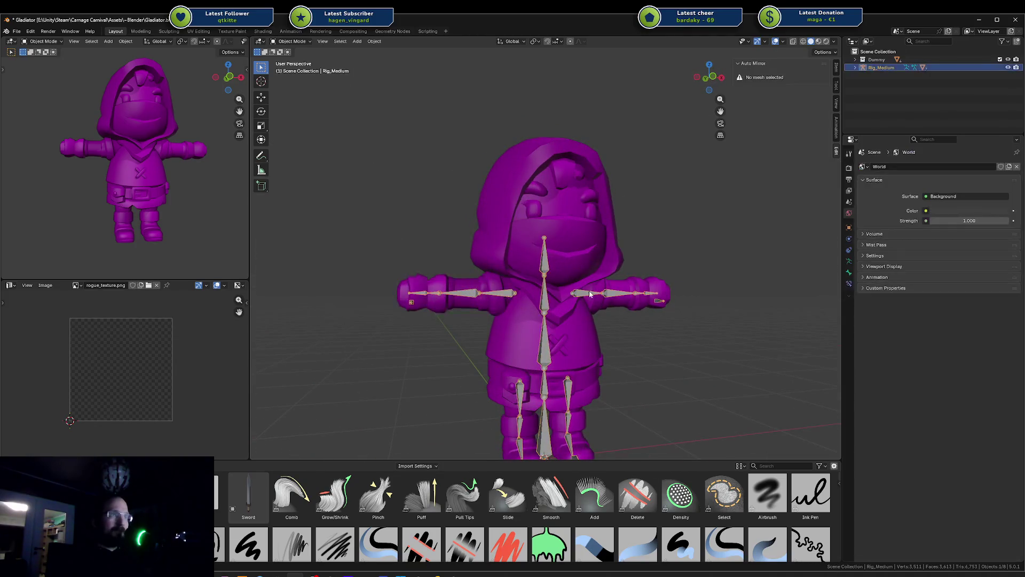
# Browse for a new RogueHooded_Body texture without loading one, then return to Unity
pyautogui.click(575, 332)
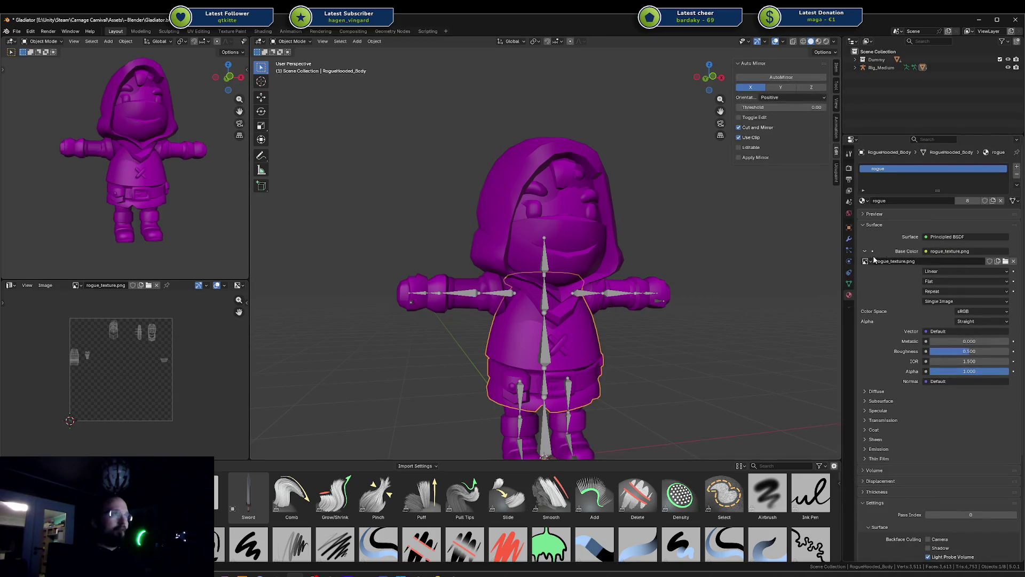
pyautogui.click(874, 260)
pyautogui.click(1006, 261)
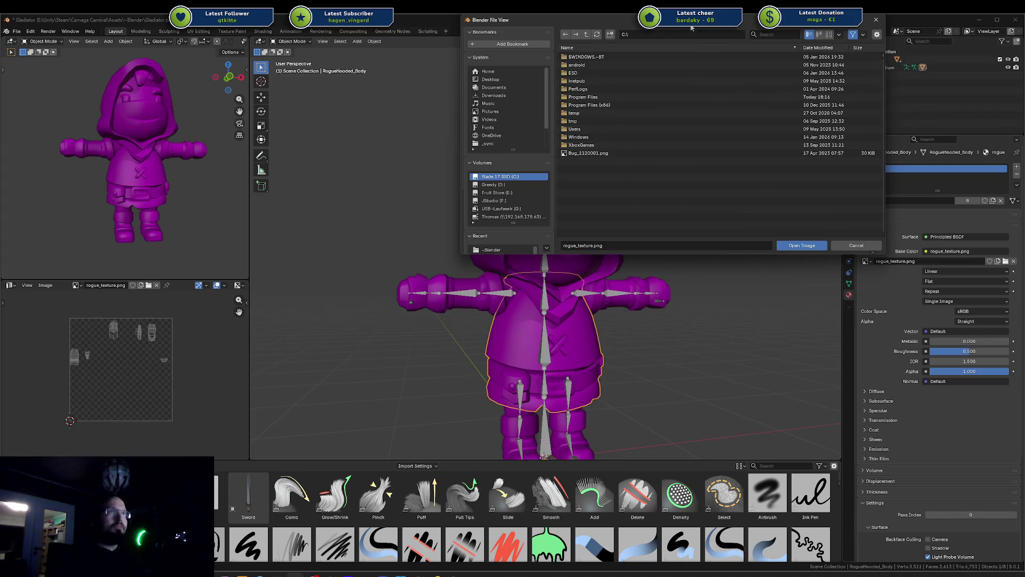
pyautogui.click(875, 19)
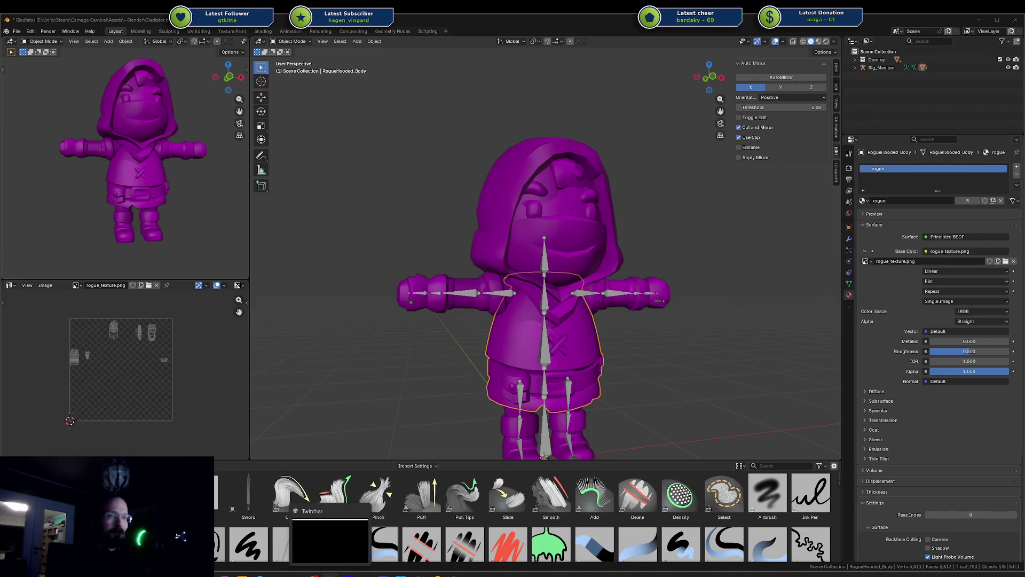
pyautogui.click(453, 575)
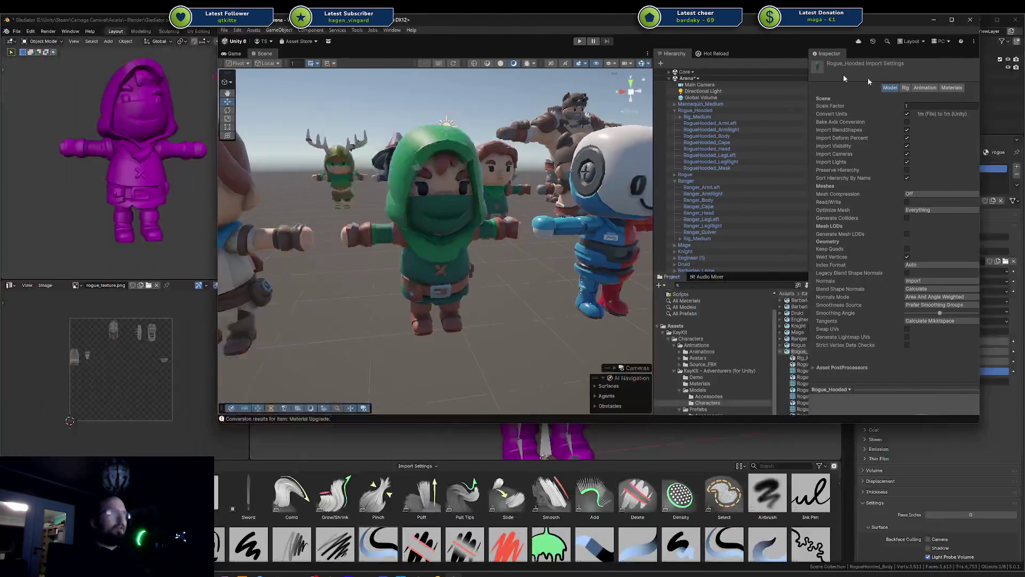
# Check Blender behind Unity, then preview the rogue texture variants in the Project
pyautogui.moveTo(488, 21)
pyautogui.mouseDown()
pyautogui.moveTo(1024, 90)
pyautogui.moveTo(1024, 124)
pyautogui.mouseUp()
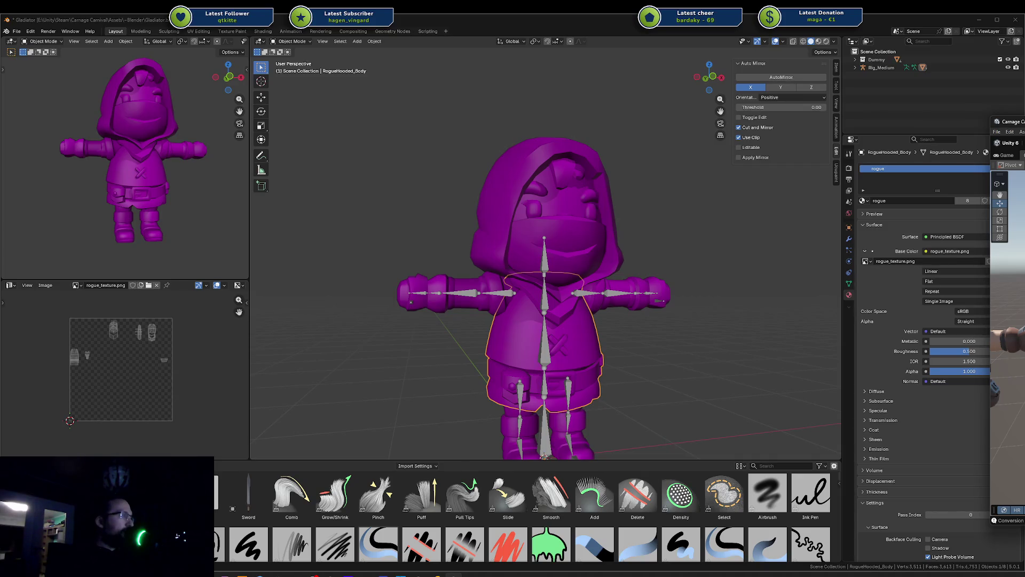
pyautogui.moveTo(1007, 121)
pyautogui.mouseDown()
pyautogui.moveTo(473, 119)
pyautogui.moveTo(256, 90)
pyautogui.mouseUp()
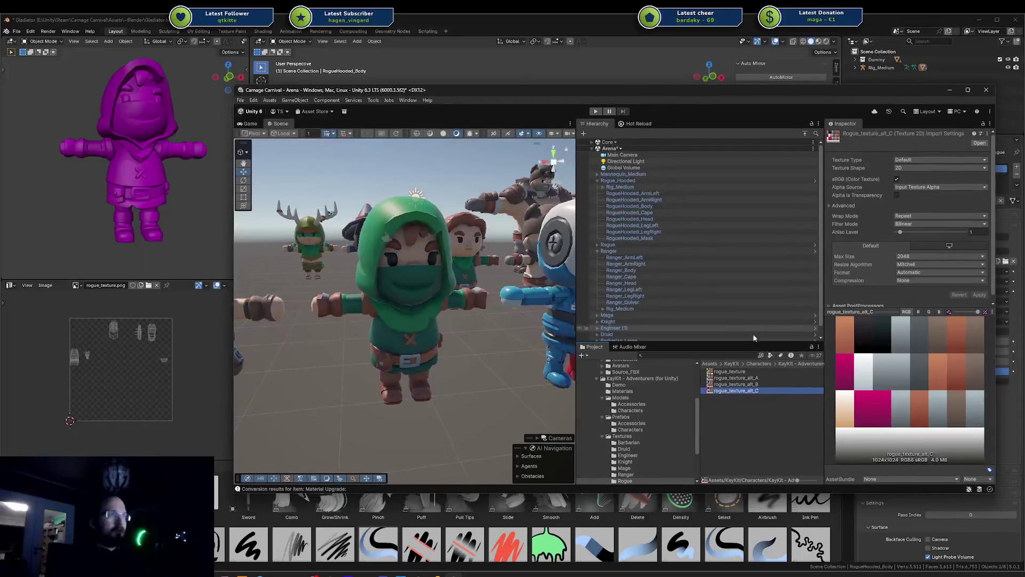
pyautogui.click(742, 384)
pyautogui.press('Up')
pyautogui.press('Up')
pyautogui.scroll(-2, 650, 430)
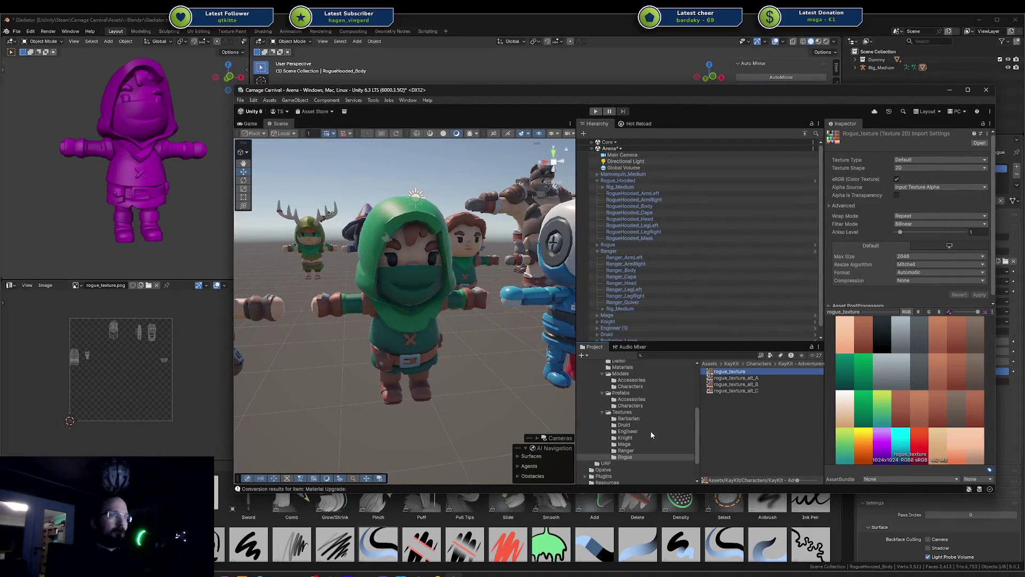
pyautogui.scroll(2, 634, 417)
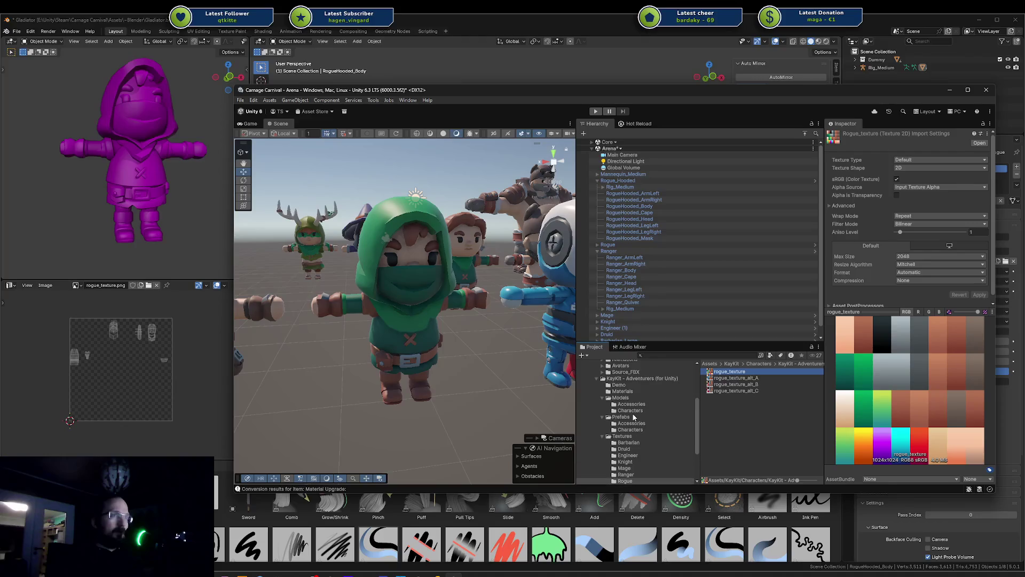
# Drag rogue texture variants onto the rogue material's Base Map, ending with the green variant
pyautogui.click(615, 392)
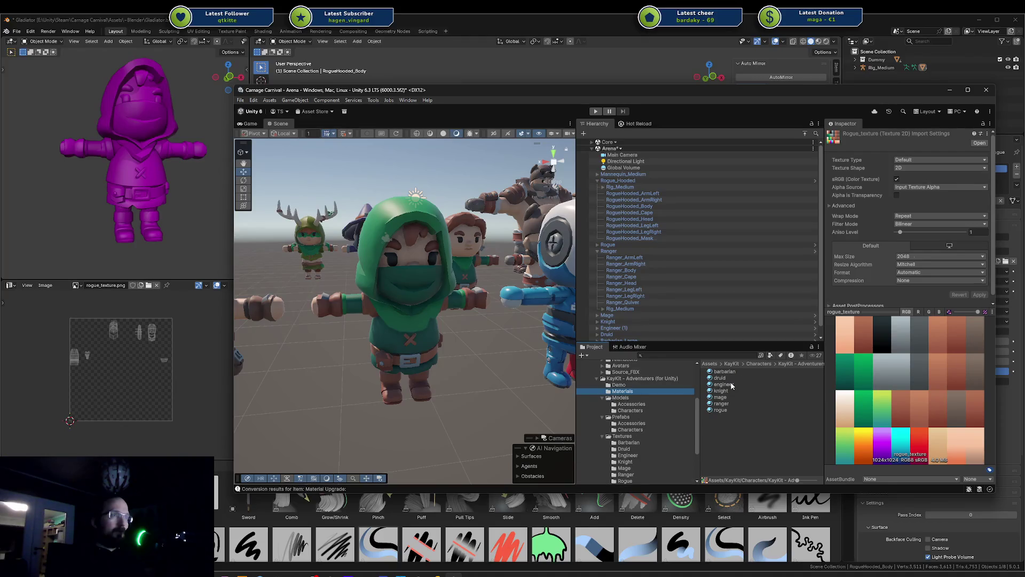
pyautogui.click(731, 411)
pyautogui.scroll(-3, 643, 441)
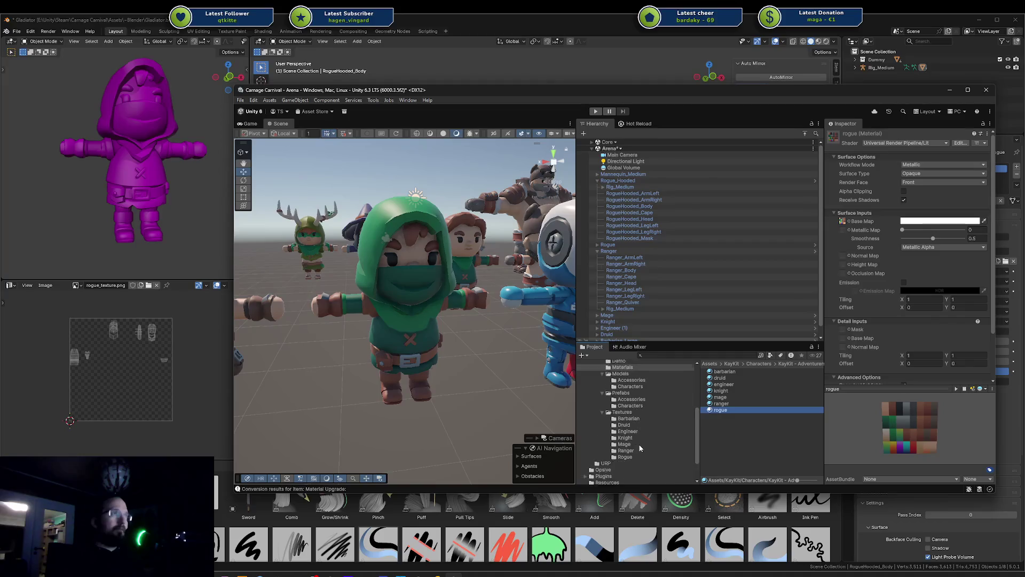
pyautogui.click(625, 422)
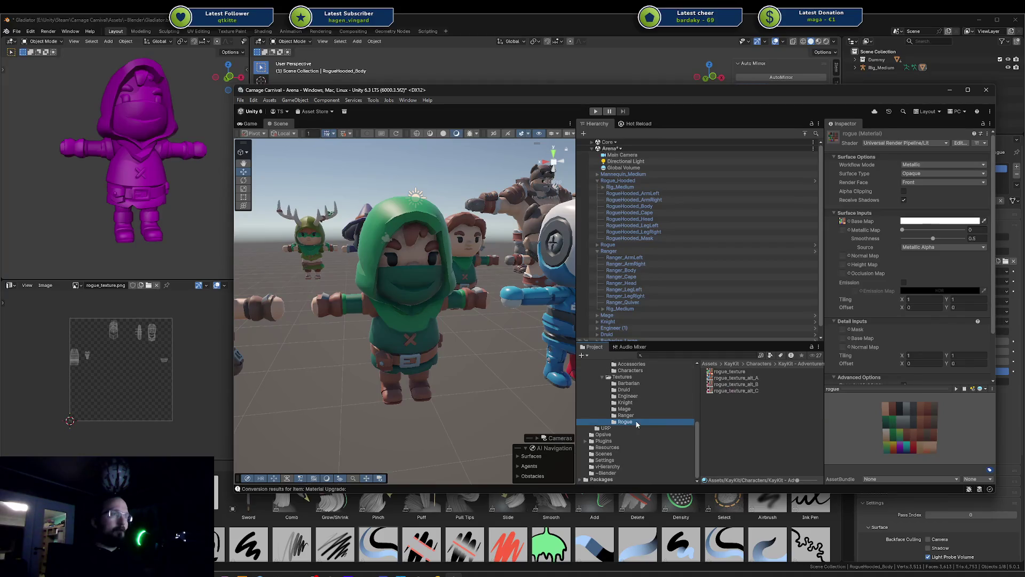
pyautogui.moveTo(733, 376)
pyautogui.mouseDown()
pyautogui.moveTo(896, 192)
pyautogui.moveTo(845, 221)
pyautogui.mouseUp()
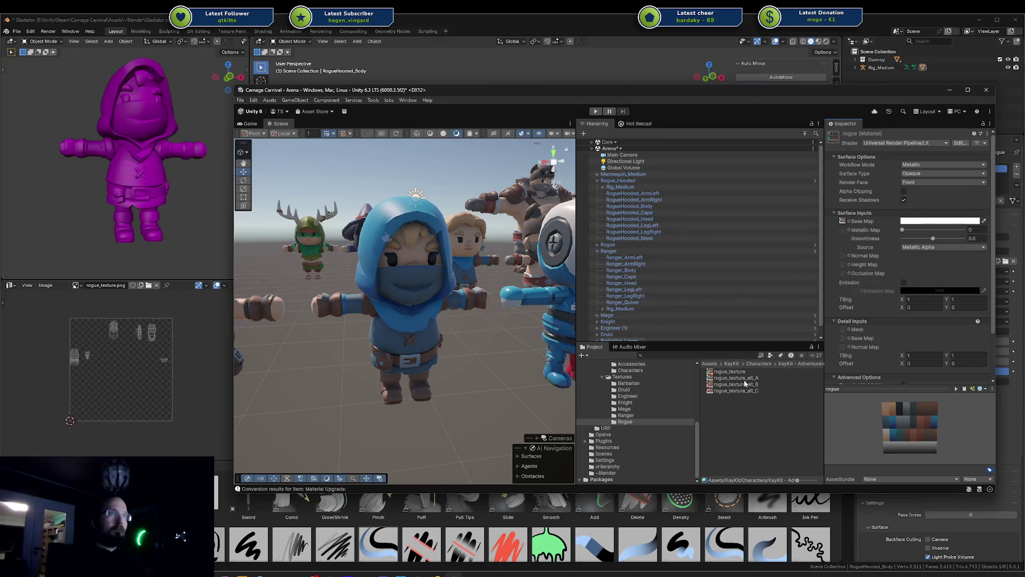
pyautogui.moveTo(745, 389)
pyautogui.mouseDown()
pyautogui.moveTo(865, 207)
pyautogui.moveTo(844, 223)
pyautogui.mouseUp()
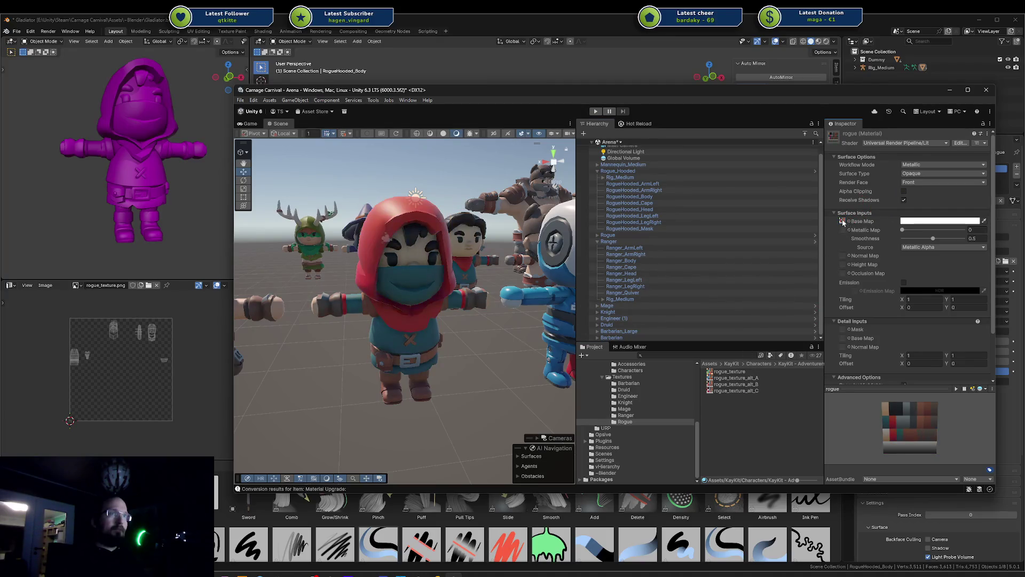
pyautogui.moveTo(737, 384); pyautogui.dragTo(844, 222)
pyautogui.moveTo(737, 378); pyautogui.dragTo(849, 222)
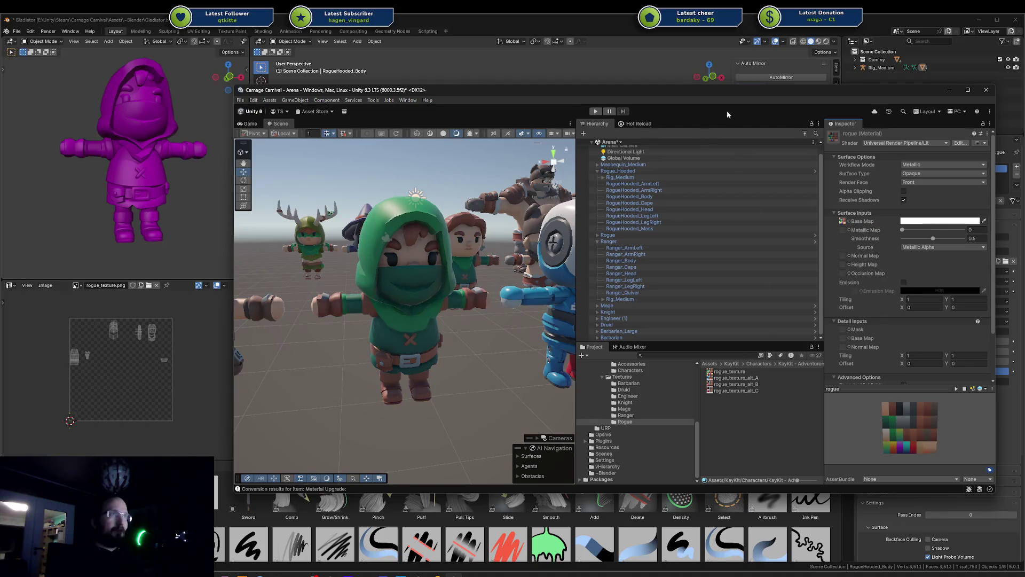
pyautogui.moveTo(751, 95); pyautogui.dragTo(1024, 101)
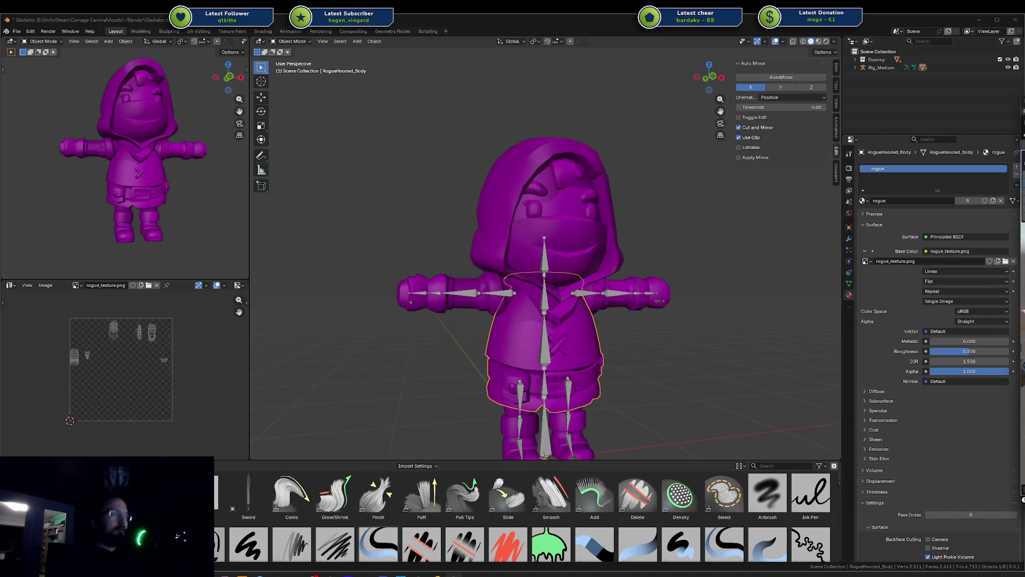
# Load the rogue texture into the Image Editor and set rogue_texture.png.001 as the base colour image
pyautogui.moveTo(0, 364); pyautogui.dragTo(133, 364)
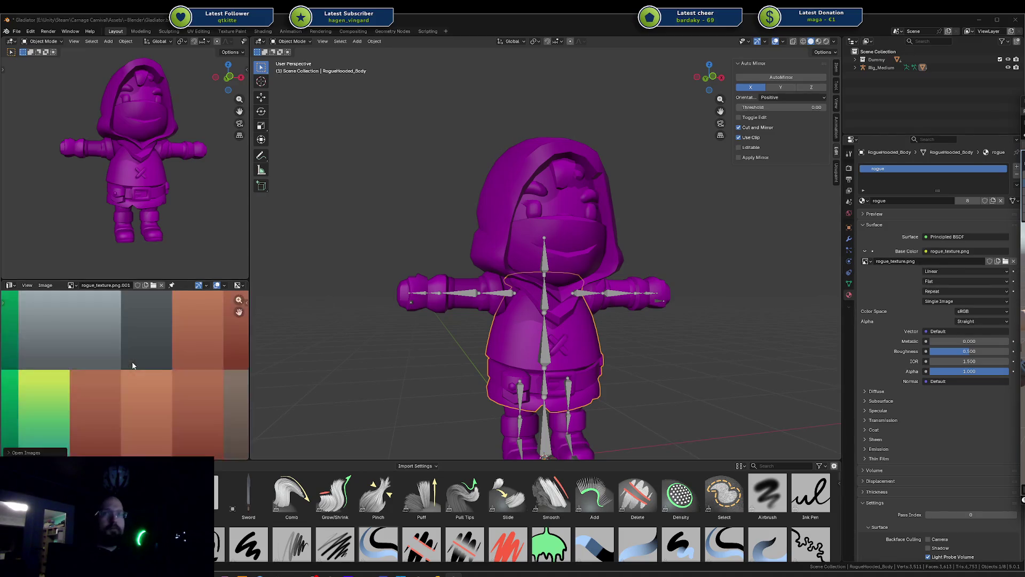
pyautogui.scroll(-5, 151, 349)
pyautogui.press('Home')
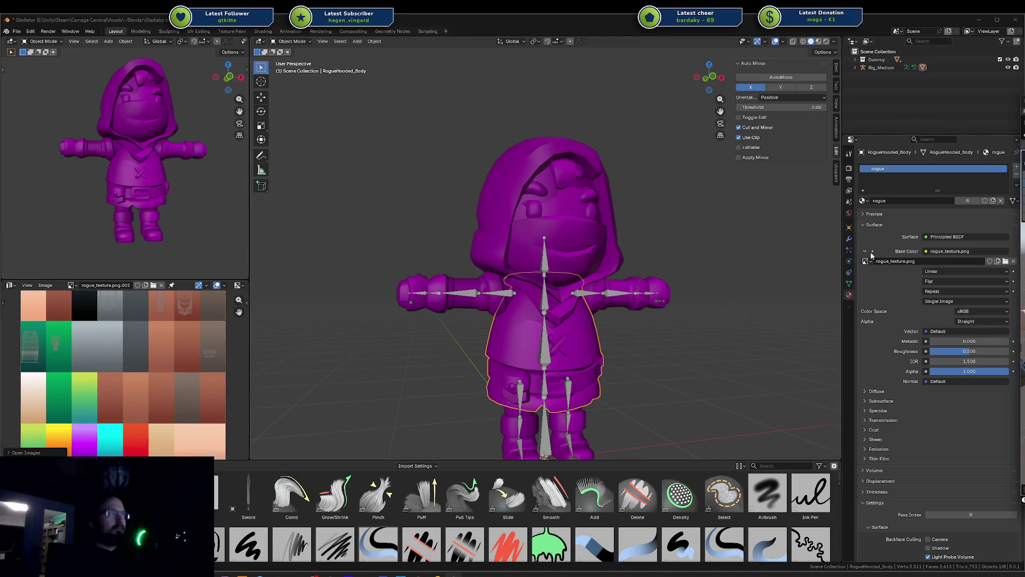
pyautogui.click(867, 261)
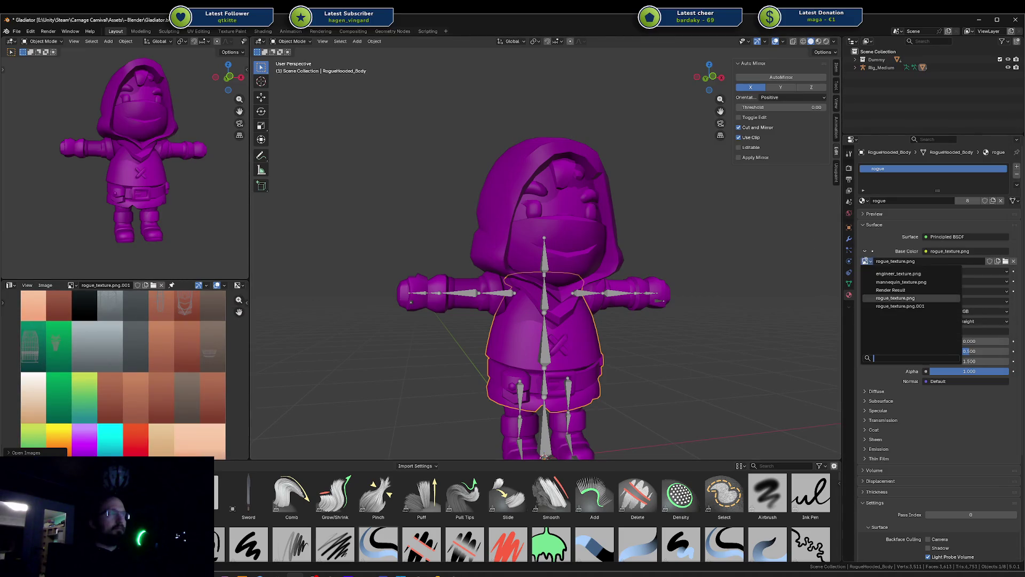
pyautogui.click(908, 305)
# Inspect the green-textured model and palette swatches, then select the hood and head object
pyautogui.scroll(-3, 661, 248)
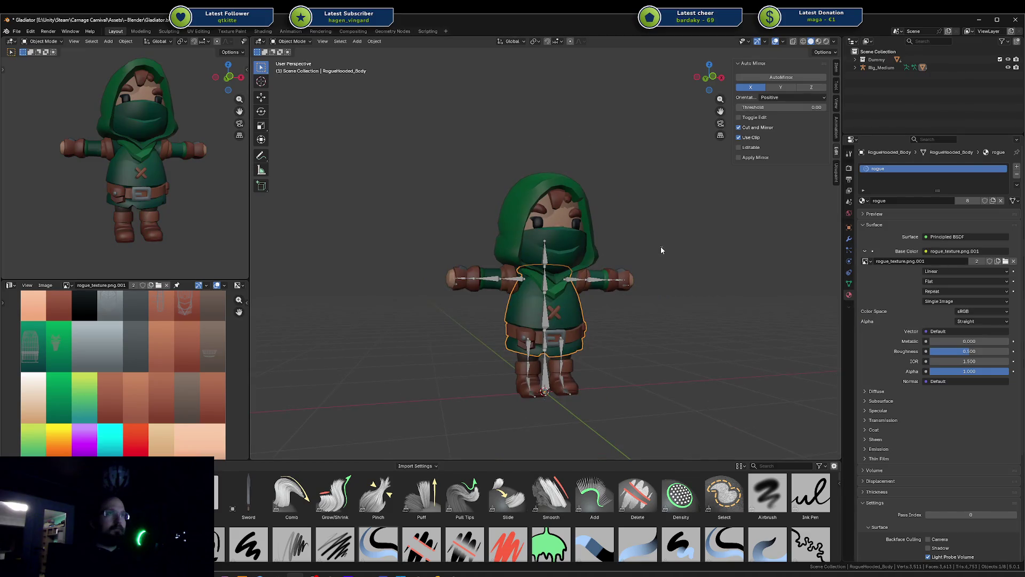
pyautogui.moveTo(661, 246)
pyautogui.mouseDown(button='middle')
pyautogui.moveTo(610, 279)
pyautogui.moveTo(661, 248)
pyautogui.mouseUp(button='middle')
pyautogui.scroll(4, 184, 321)
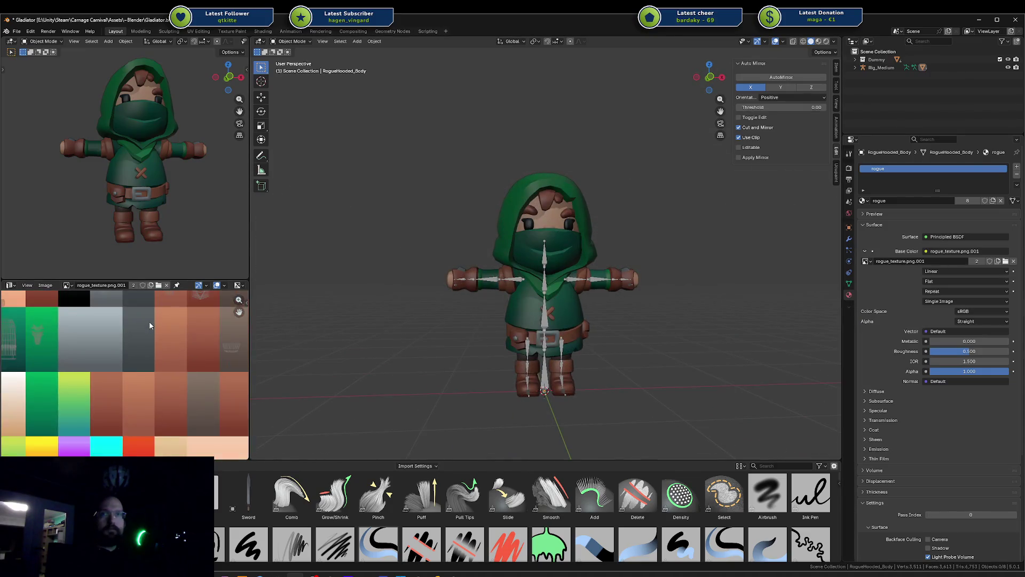
pyautogui.scroll(-2, 184, 322)
pyautogui.moveTo(184, 322); pyautogui.dragTo(2, 362, button='middle')
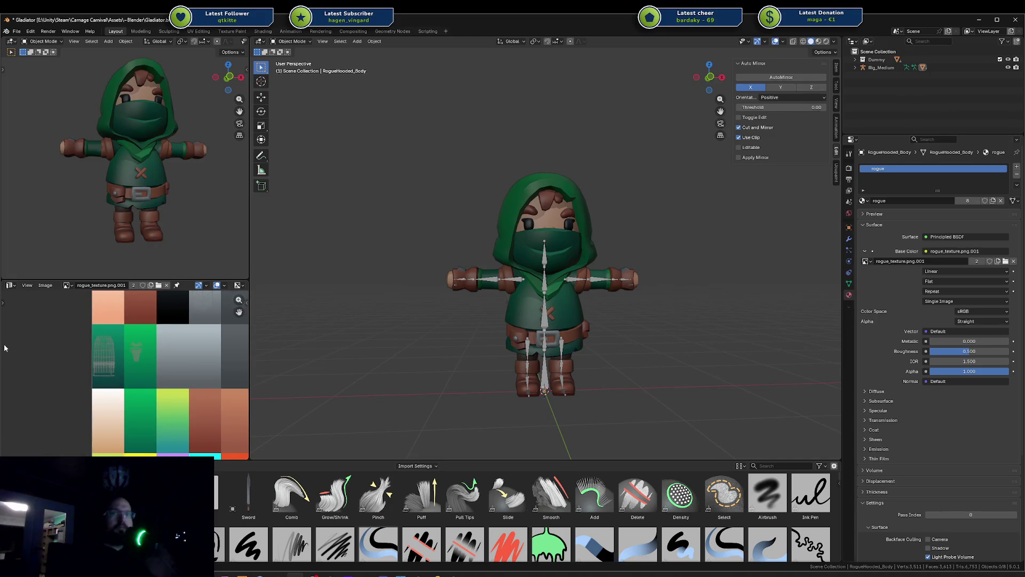
pyautogui.scroll(-3, 143, 334)
pyautogui.scroll(3, 143, 334)
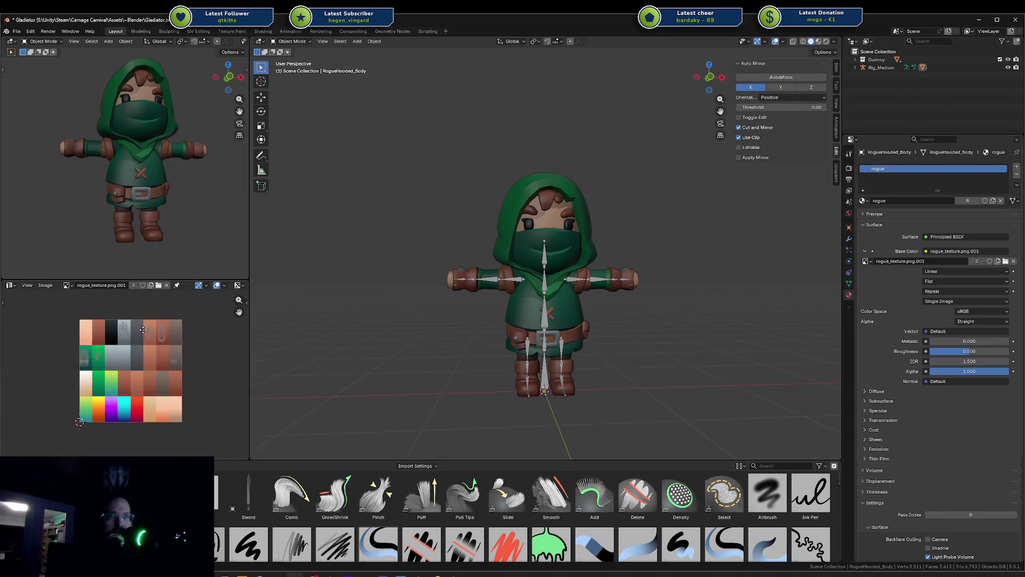
pyautogui.scroll(-3, 142, 335)
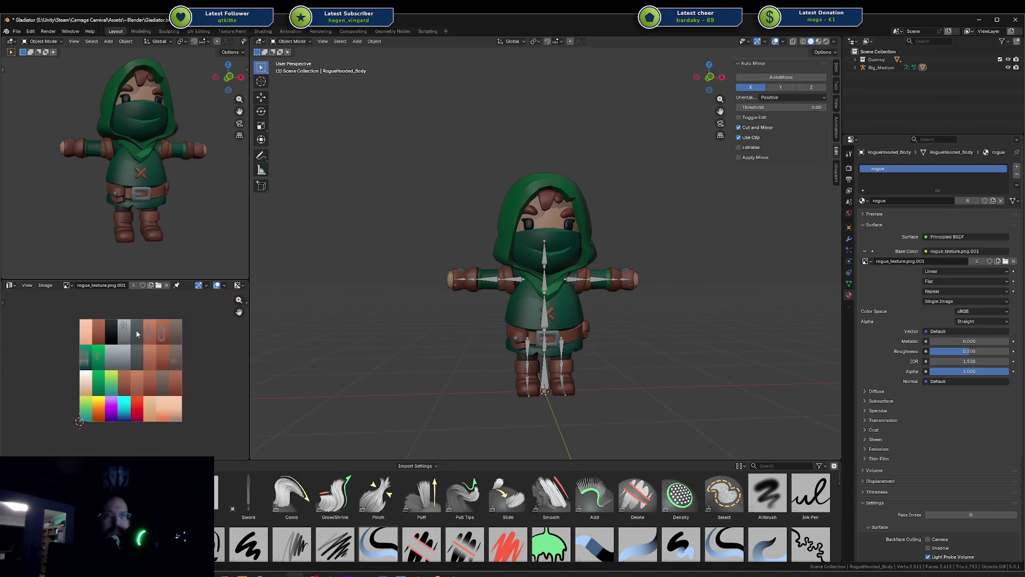
pyautogui.moveTo(142, 335); pyautogui.dragTo(136, 334, button='middle')
pyautogui.scroll(3, 145, 342)
pyautogui.scroll(-2, 145, 341)
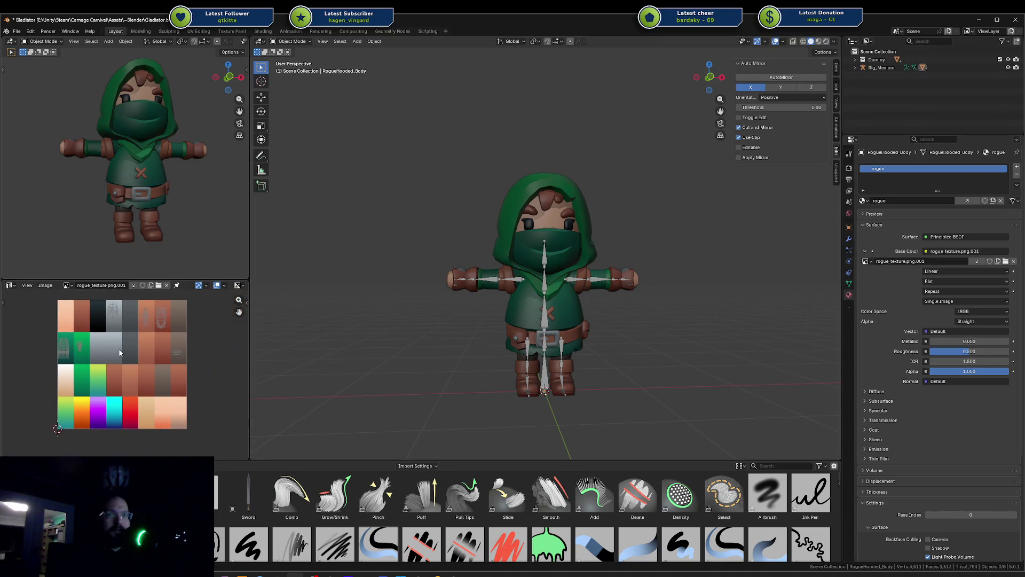
pyautogui.click(507, 252)
# Edit all the character meshes and move the hood and tunic UV islands onto a new swatch
pyautogui.press('a')
pyautogui.press('Tab')
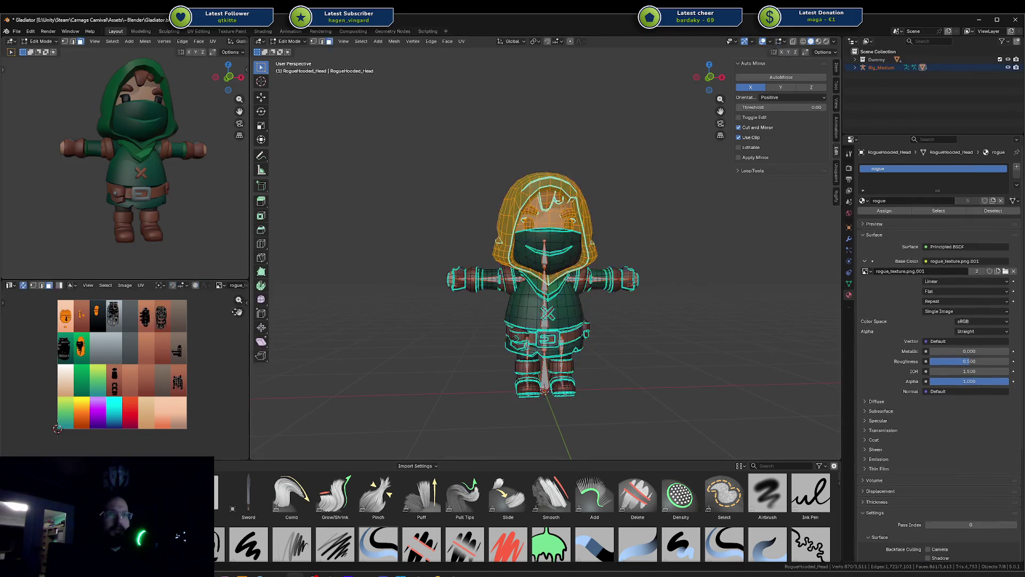
pyautogui.press('a')
pyautogui.hotkey('alt', 'a')
pyautogui.scroll(2, 78, 352)
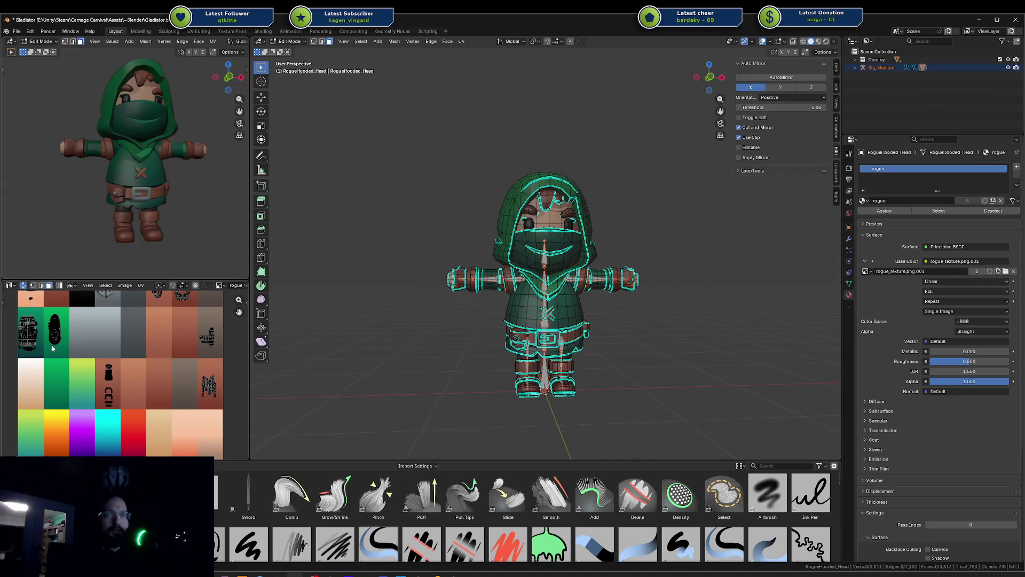
pyautogui.press('l')
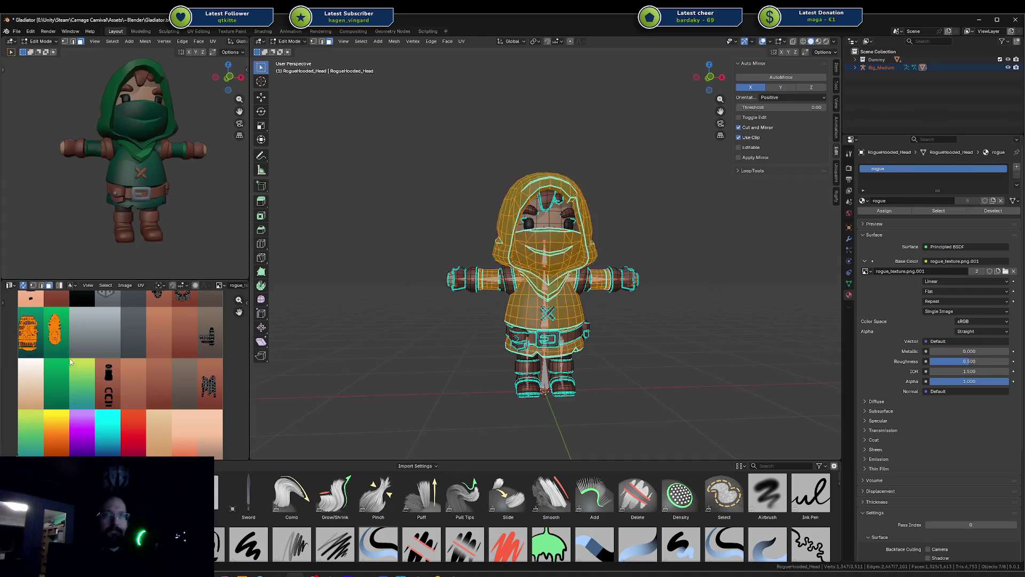
pyautogui.moveTo(93, 326); pyautogui.dragTo(122, 376, button='middle')
pyautogui.press('g')
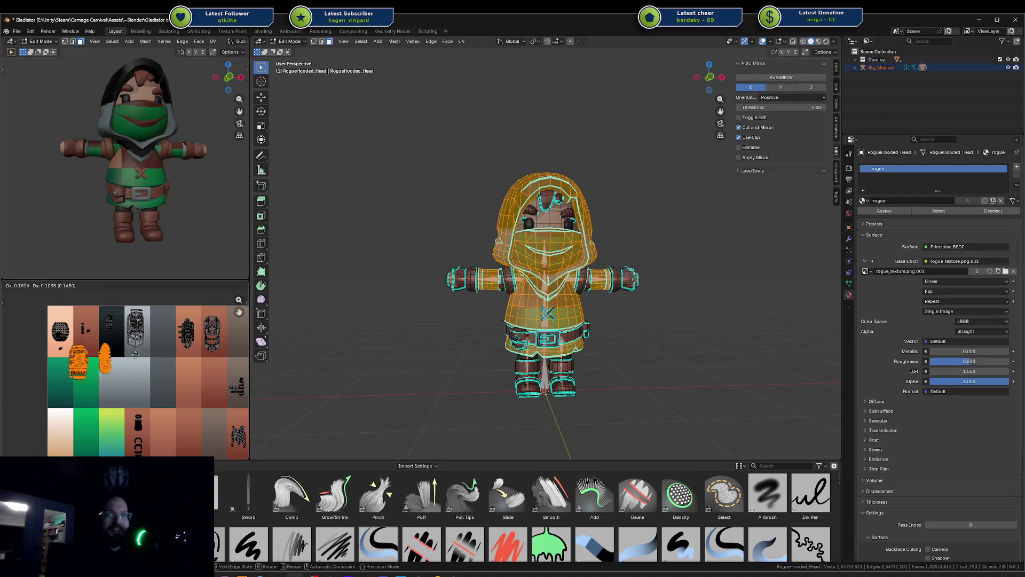
pyautogui.click(126, 363)
# Move the hood island and the mask and tunic island onto the black swatches
pyautogui.press('a')
pyautogui.hotkey('alt', 'a')
pyautogui.click(80, 371)
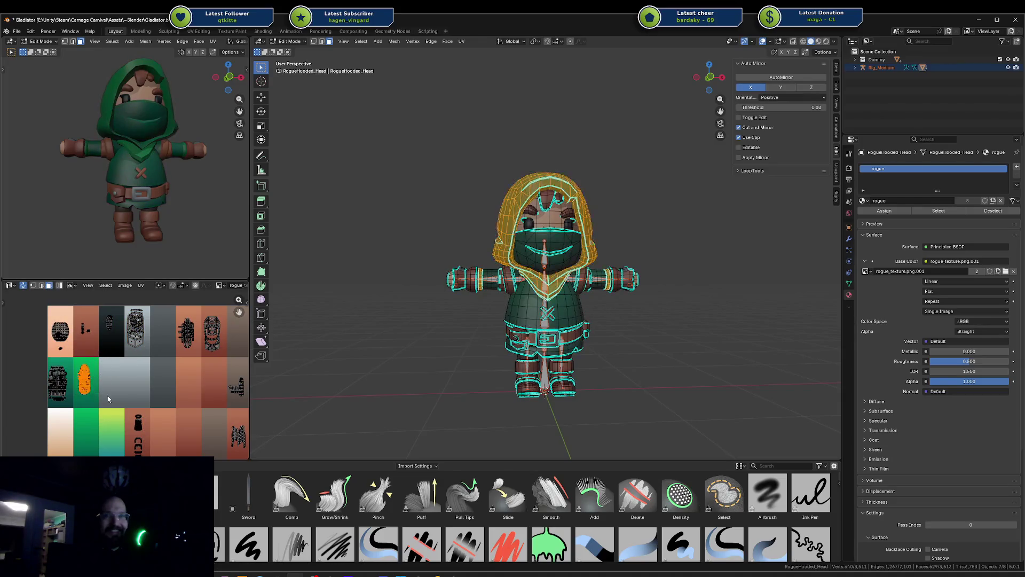
pyautogui.press('g')
pyautogui.click(136, 346)
pyautogui.click(61, 374)
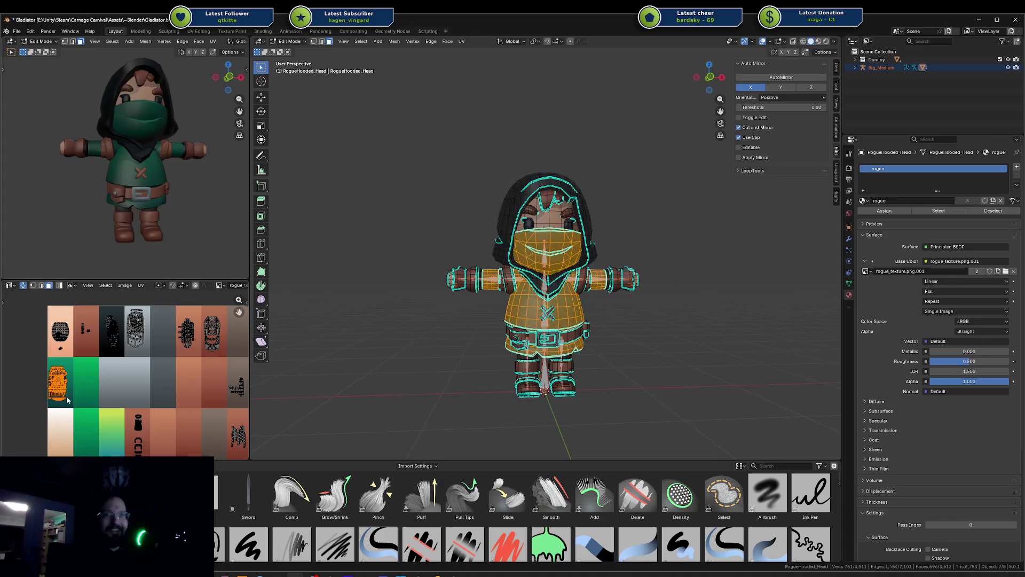
pyautogui.press('g')
pyautogui.click(162, 314)
pyautogui.moveTo(156, 212); pyautogui.dragTo(133, 200, button='middle')
pyautogui.press('a')
pyautogui.hotkey('alt', 'a')
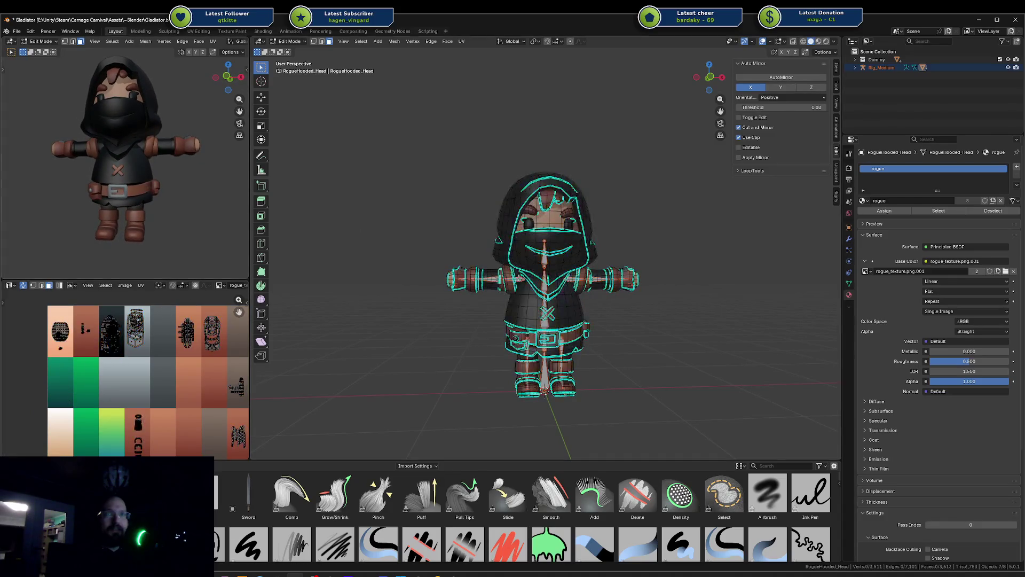
pyautogui.press('Tab')
pyautogui.press('Tab')
# Move the left arm's UV island onto a swatch in the bottom colour row, then return to Object Mode
pyautogui.hotkey('alt', 'a')
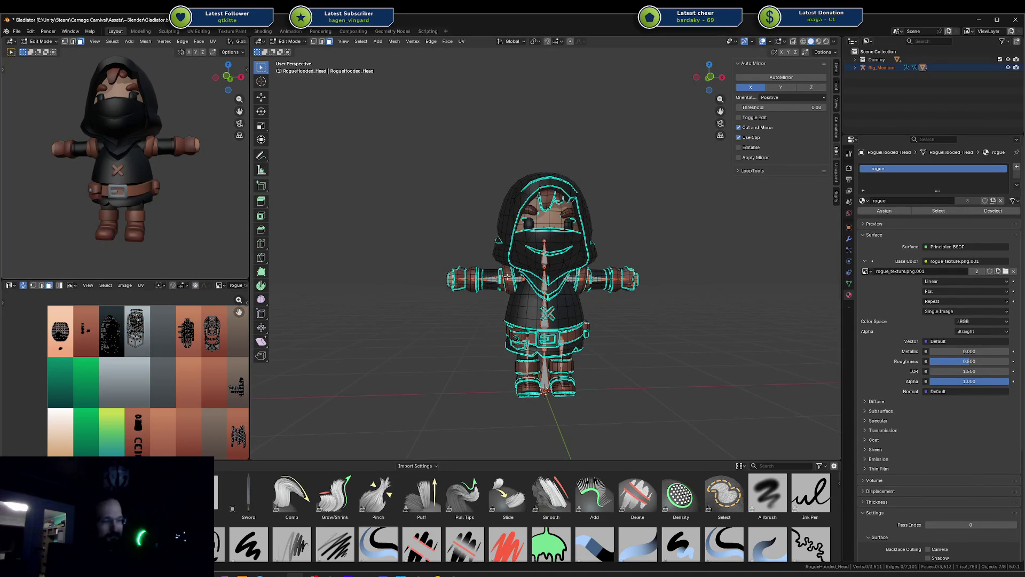
pyautogui.press('l')
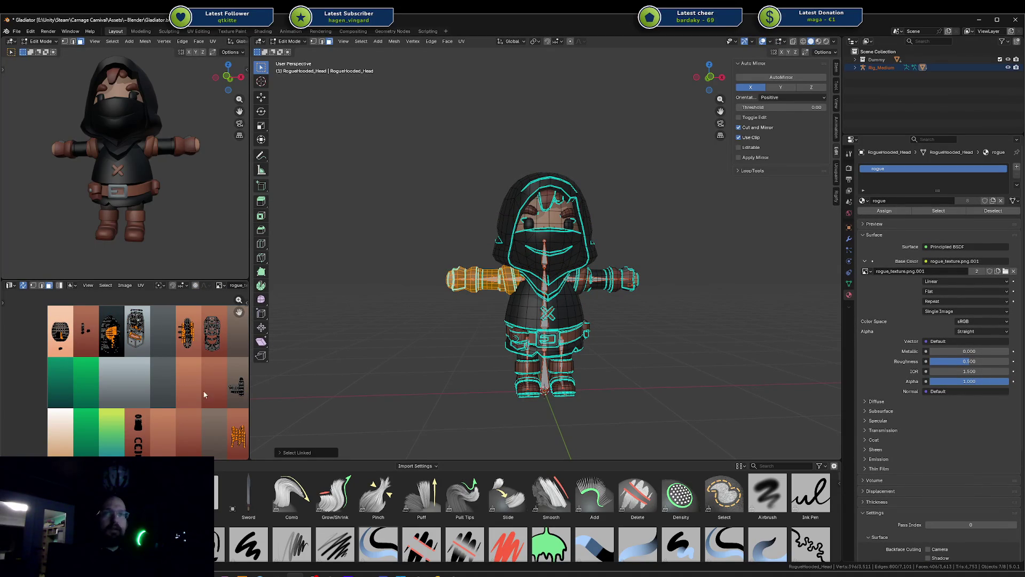
pyautogui.moveTo(208, 397); pyautogui.dragTo(164, 363, button='middle')
pyautogui.press('g')
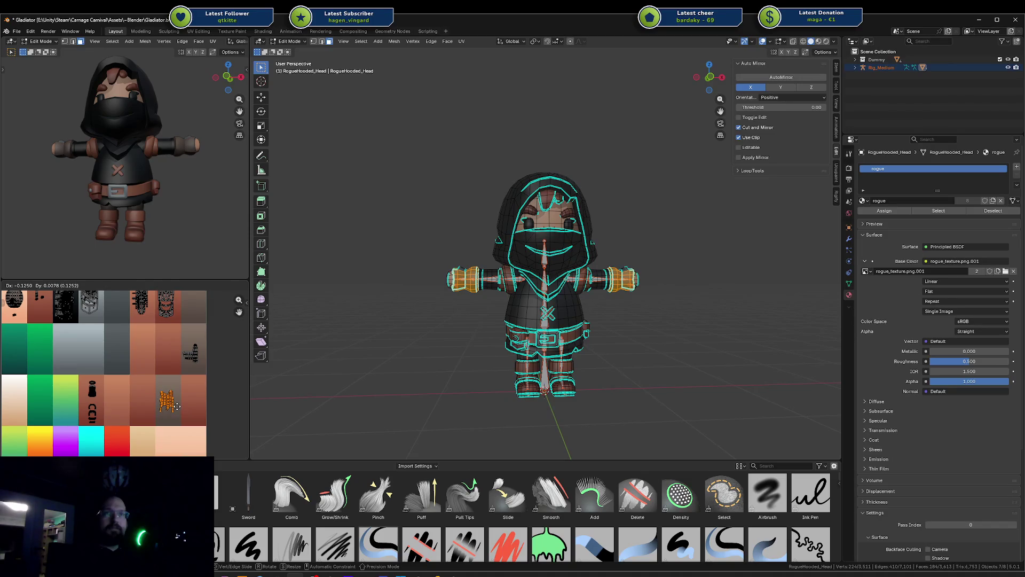
pyautogui.click(177, 407)
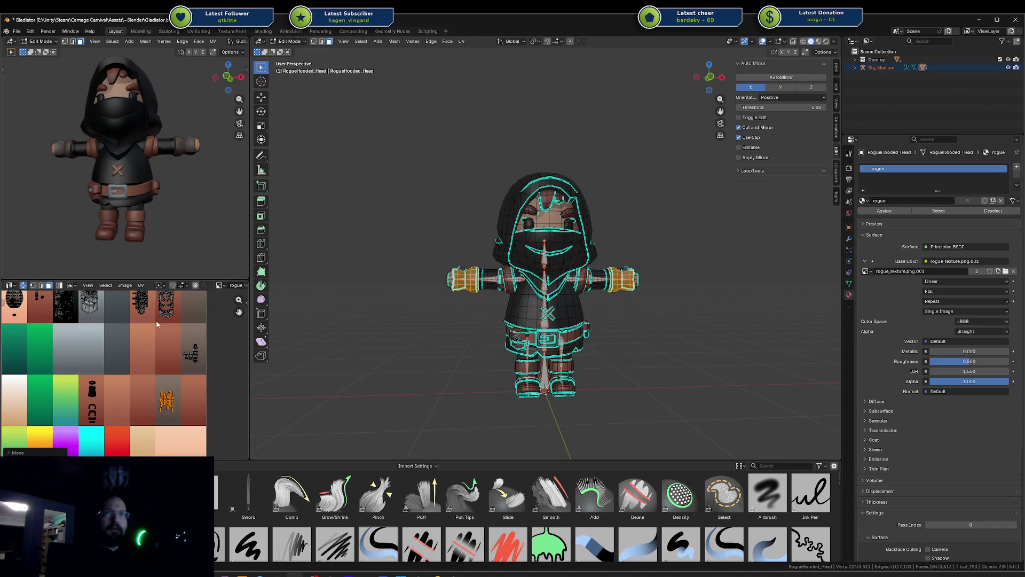
pyautogui.moveTo(160, 235)
pyautogui.mouseDown(button='middle')
pyautogui.moveTo(131, 230)
pyautogui.moveTo(172, 230)
pyautogui.moveTo(98, 166)
pyautogui.moveTo(139, 222)
pyautogui.moveTo(133, 189)
pyautogui.moveTo(91, 168)
pyautogui.mouseUp(button='middle')
pyautogui.press('Tab')
pyautogui.scroll(5, 152, 214)
pyautogui.scroll(-5, 91, 167)
# Select the mask, rig and right-arm objects and pan around the palette texture
pyautogui.click(120, 122)
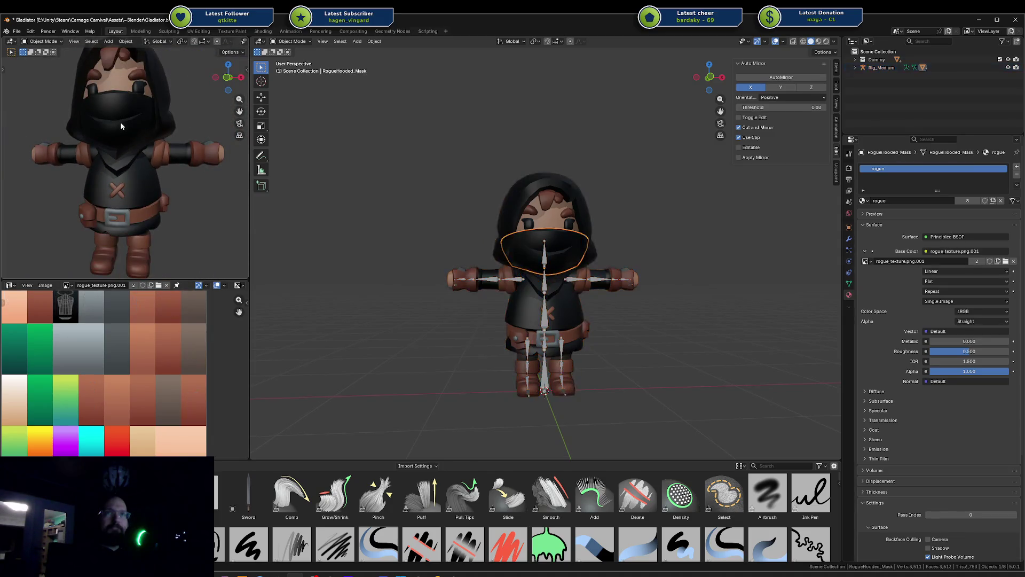
pyautogui.click(526, 291)
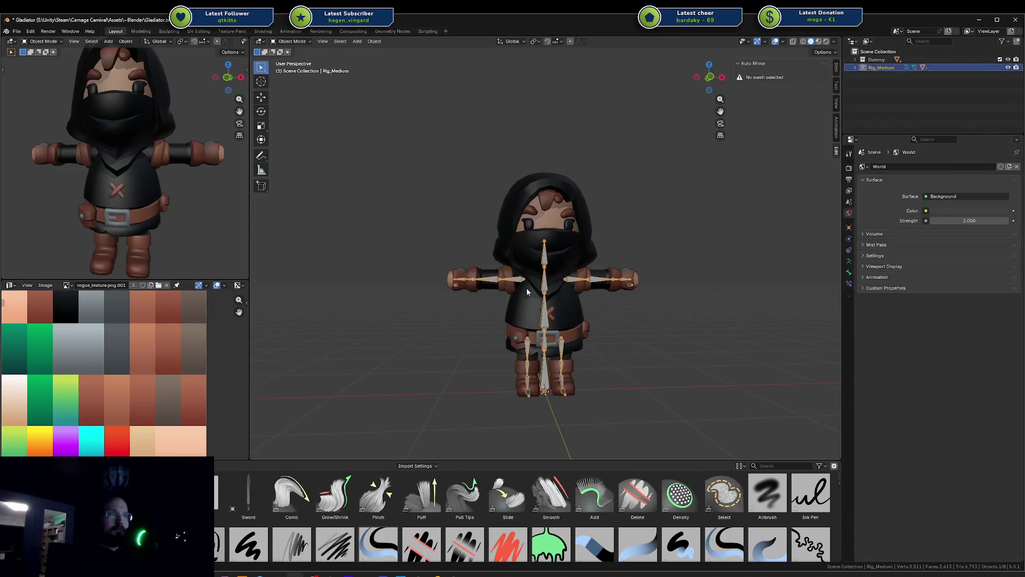
pyautogui.click(511, 289)
pyautogui.scroll(-3, 155, 334)
pyautogui.scroll(1, 155, 334)
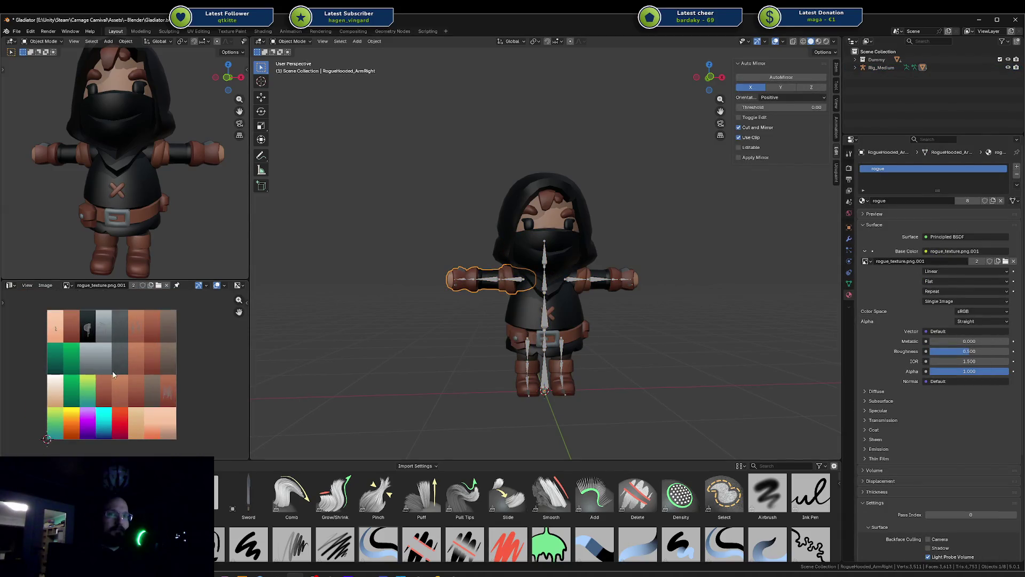
pyautogui.moveTo(115, 374); pyautogui.dragTo(135, 336, button='middle')
pyautogui.scroll(3, 124, 355)
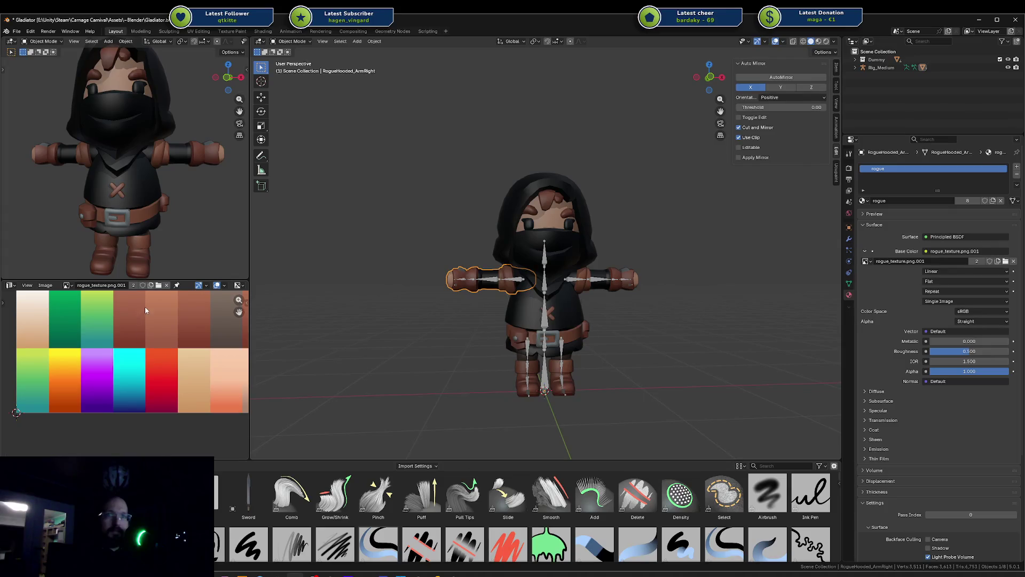
pyautogui.scroll(-2, 145, 310)
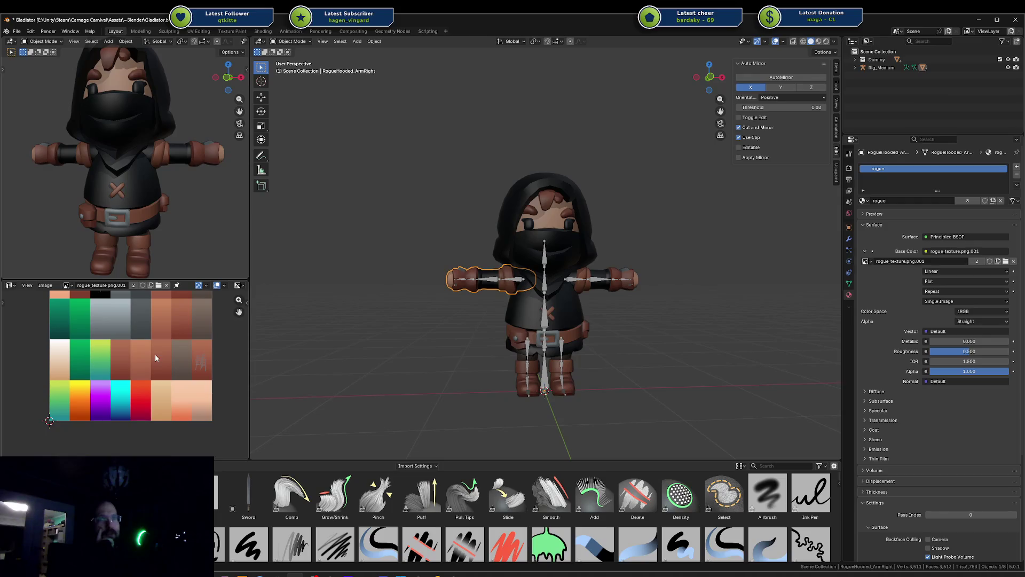
pyautogui.scroll(-1, 152, 351)
pyautogui.scroll(1, 152, 351)
pyautogui.moveTo(152, 352); pyautogui.dragTo(150, 366, button='middle')
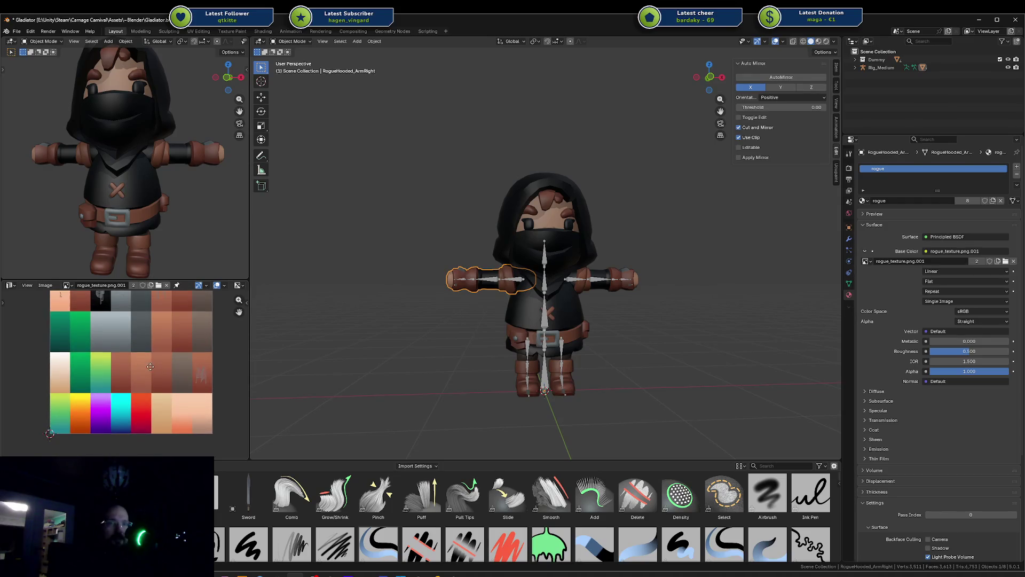
pyautogui.scroll(3, 151, 360)
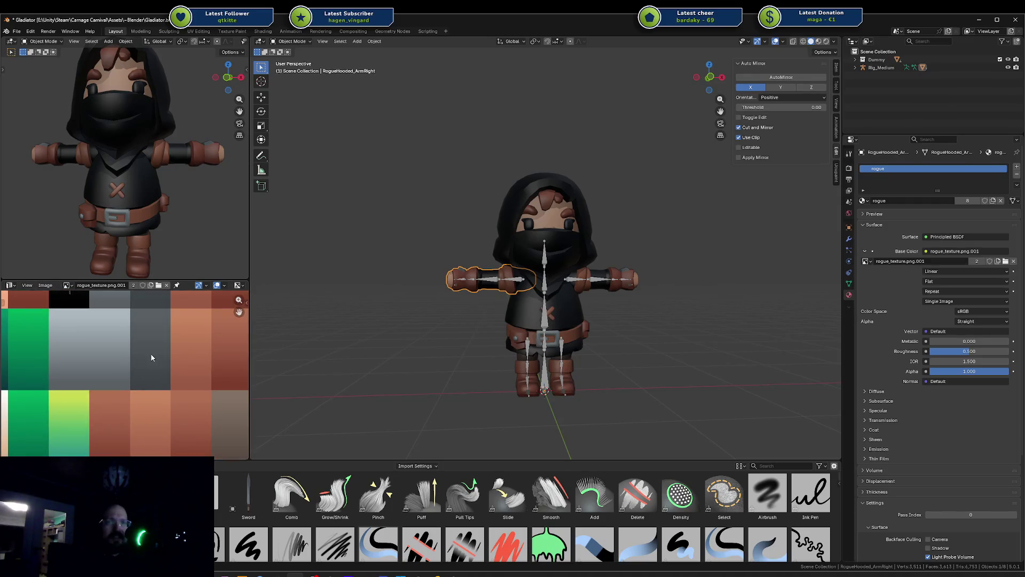
pyautogui.scroll(-3, 151, 358)
pyautogui.moveTo(151, 358)
pyautogui.mouseDown(button='middle')
pyautogui.moveTo(94, 379)
pyautogui.moveTo(143, 338)
pyautogui.moveTo(149, 355)
pyautogui.moveTo(151, 340)
pyautogui.mouseUp(button='middle')
pyautogui.scroll(5, 94, 379)
pyautogui.scroll(-3, 121, 366)
pyautogui.scroll(3, 133, 338)
pyautogui.scroll(-3, 136, 374)
pyautogui.scroll(-1, 145, 370)
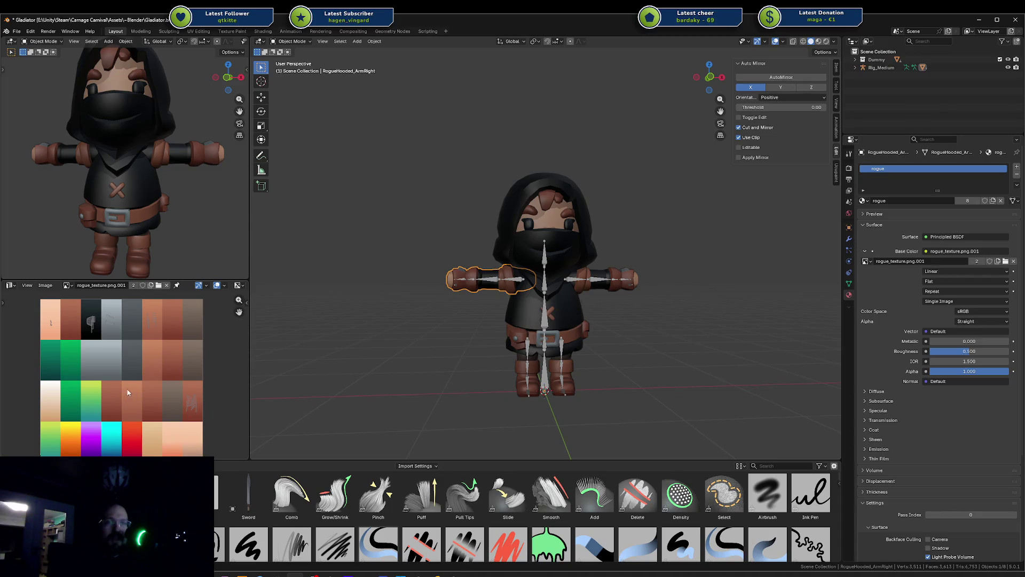
pyautogui.scroll(-1, 128, 393)
pyautogui.scroll(1, 181, 343)
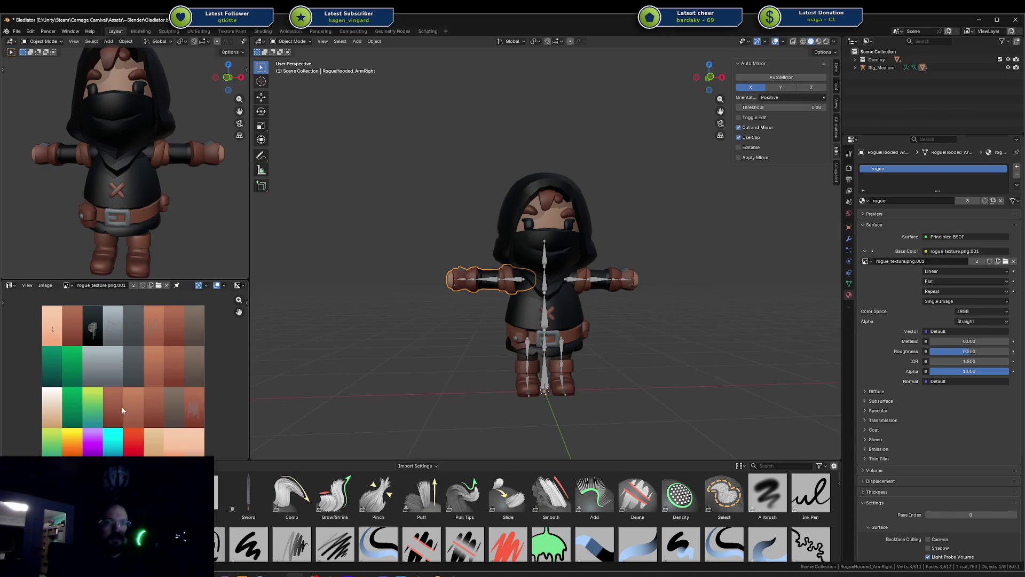
pyautogui.moveTo(127, 385); pyautogui.dragTo(129, 361, button='middle')
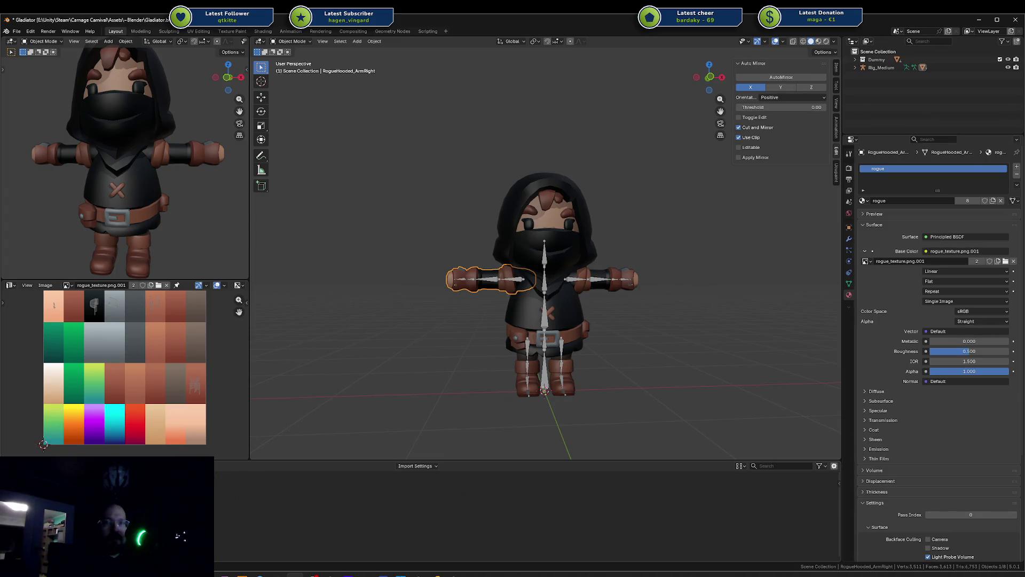
# Apply the Duel Palette material to the rogue's body, then select all objects
pyautogui.moveTo(444, 406); pyautogui.dragTo(536, 308)
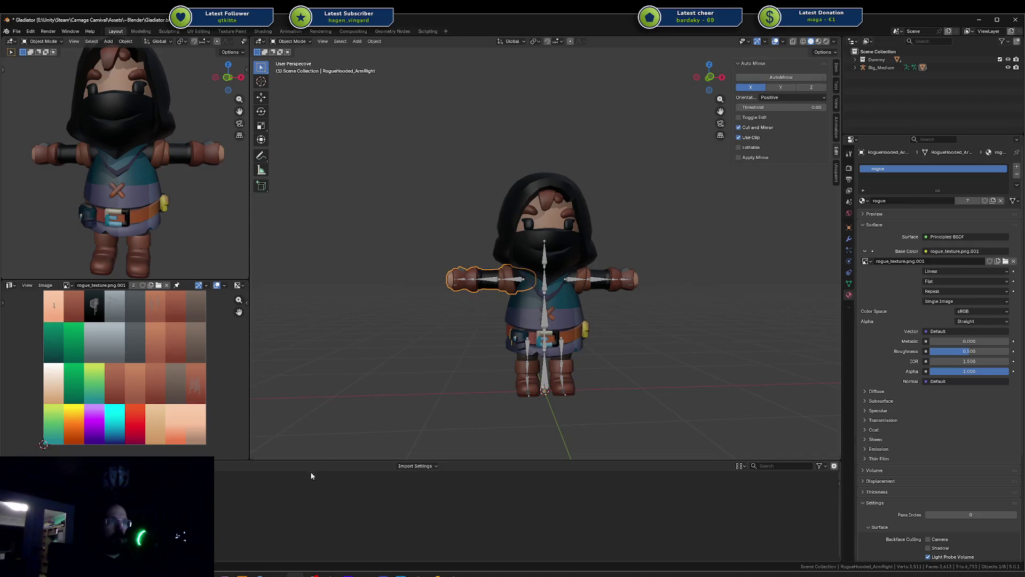
pyautogui.moveTo(267, 496); pyautogui.dragTo(257, 419)
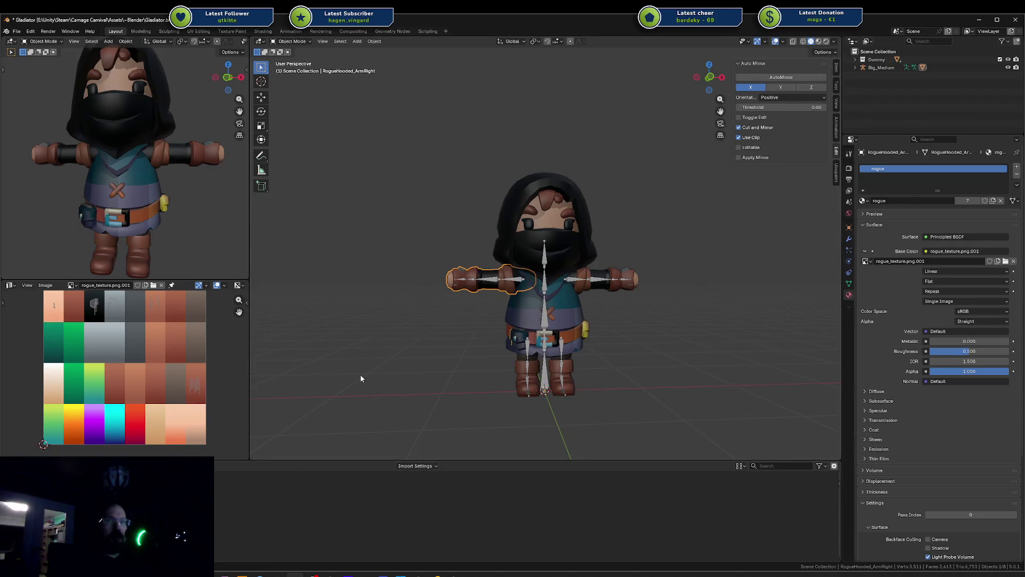
pyautogui.click(526, 319)
pyautogui.press('a')
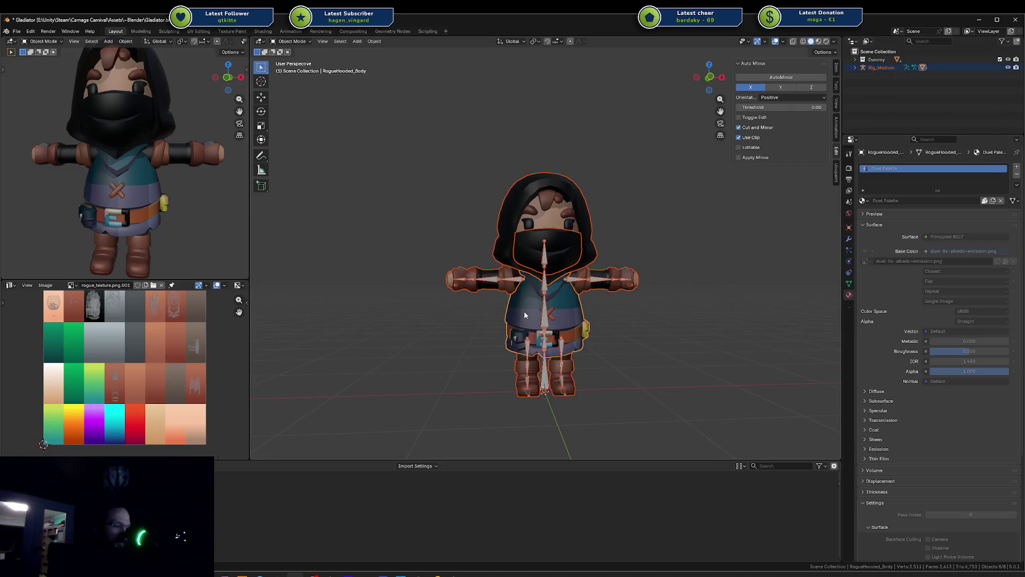
# Link the body's Duel Palette material to all selected parts and check their UVs in Edit Mode
pyautogui.hotkey('ctrl', 'l')
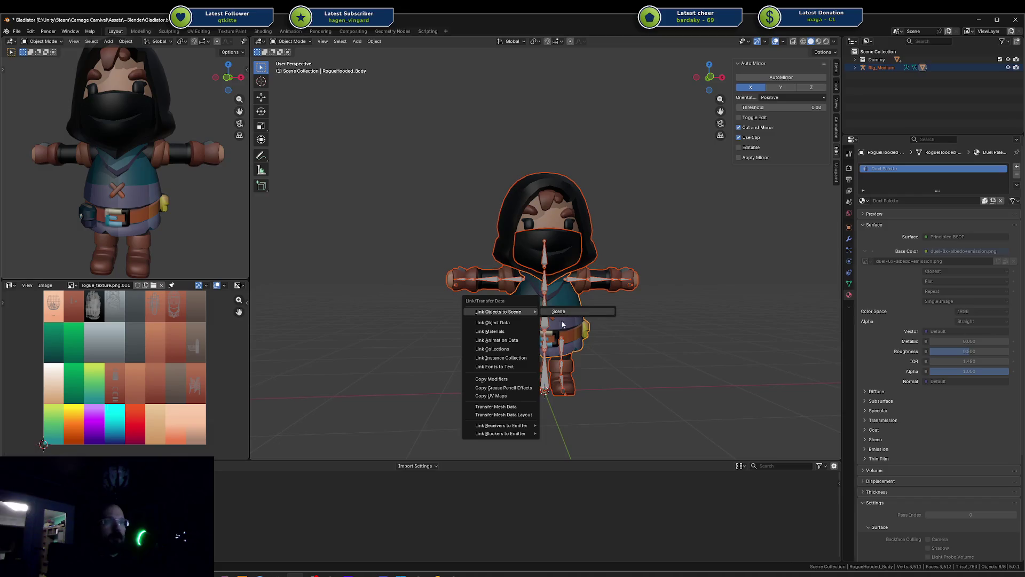
pyautogui.click(492, 331)
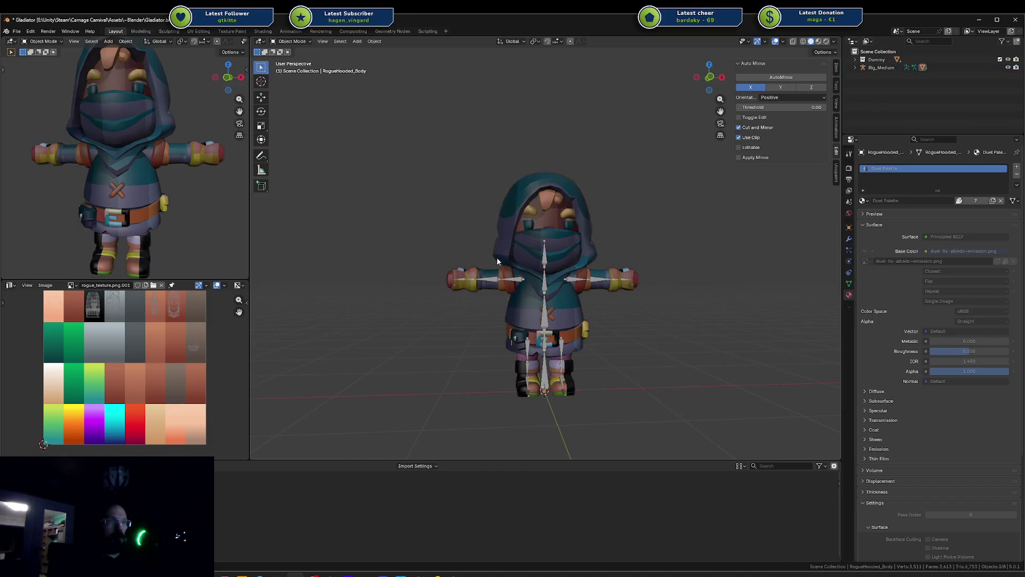
pyautogui.keyDown('shift'); pyautogui.click(519, 219); pyautogui.keyUp('shift')
pyautogui.press('Tab')
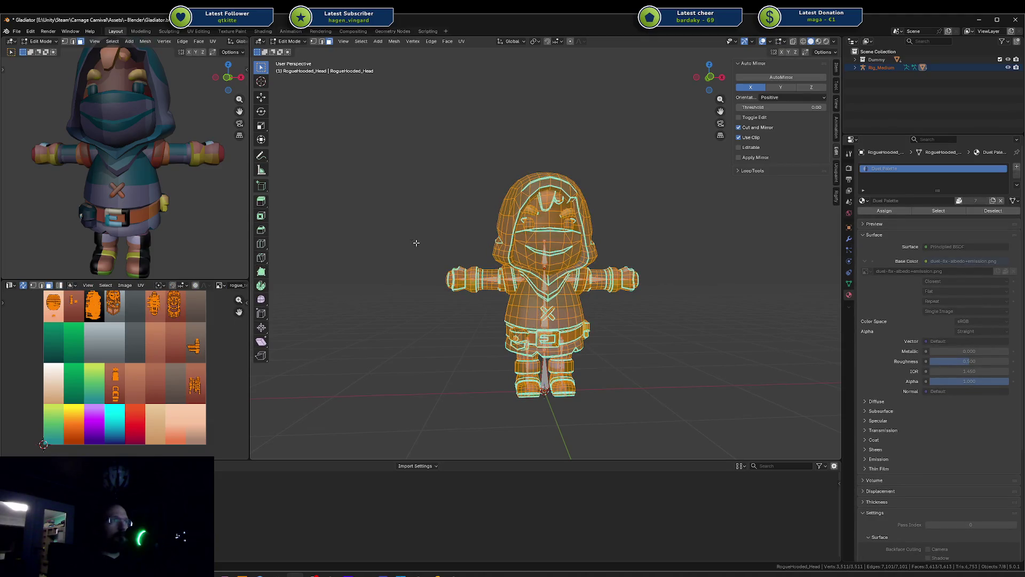
pyautogui.click(378, 320)
pyautogui.click(473, 281)
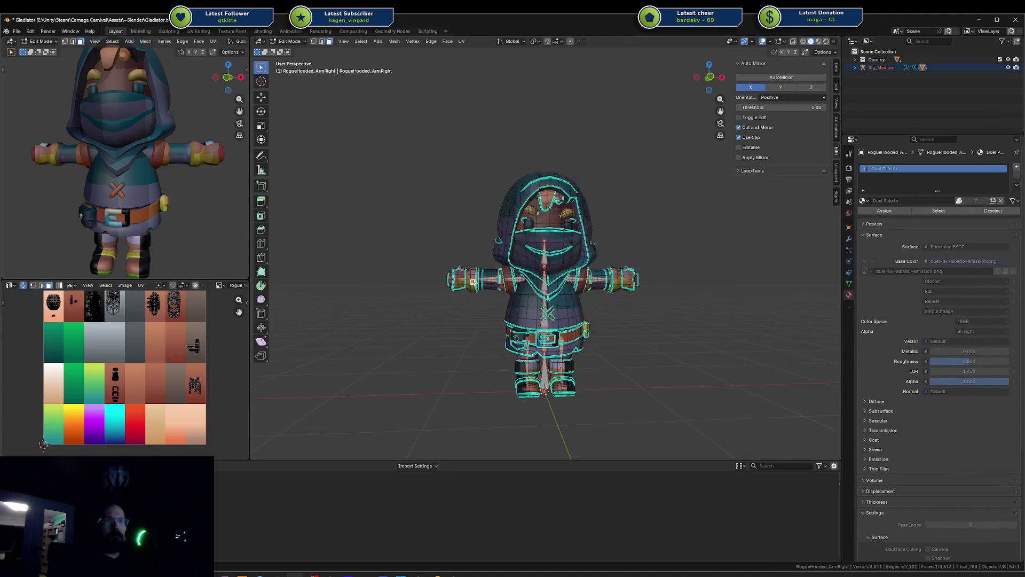
pyautogui.press('a')
pyautogui.scroll(-4, 147, 297)
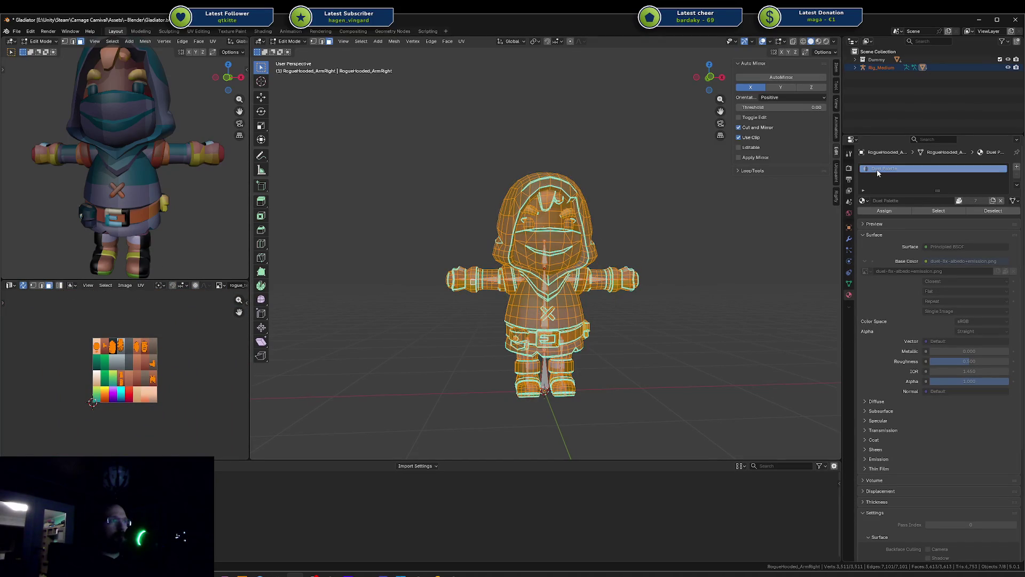
pyautogui.press('Tab')
# Show duel-8x-albedo+emission.png in the Image Editor with the head as the active object
pyautogui.click(585, 260)
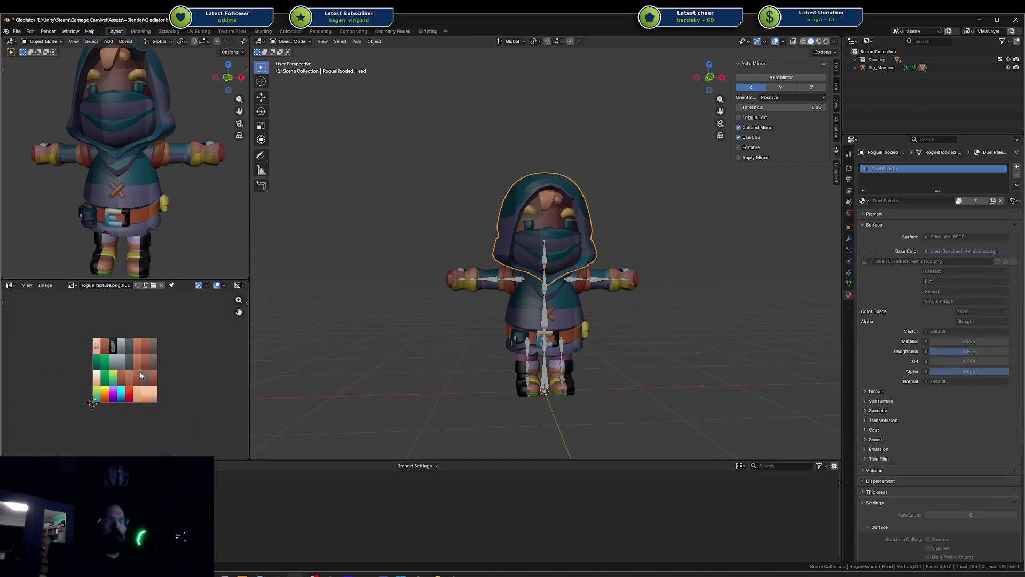
pyautogui.scroll(1, 79, 293)
pyautogui.click(74, 285)
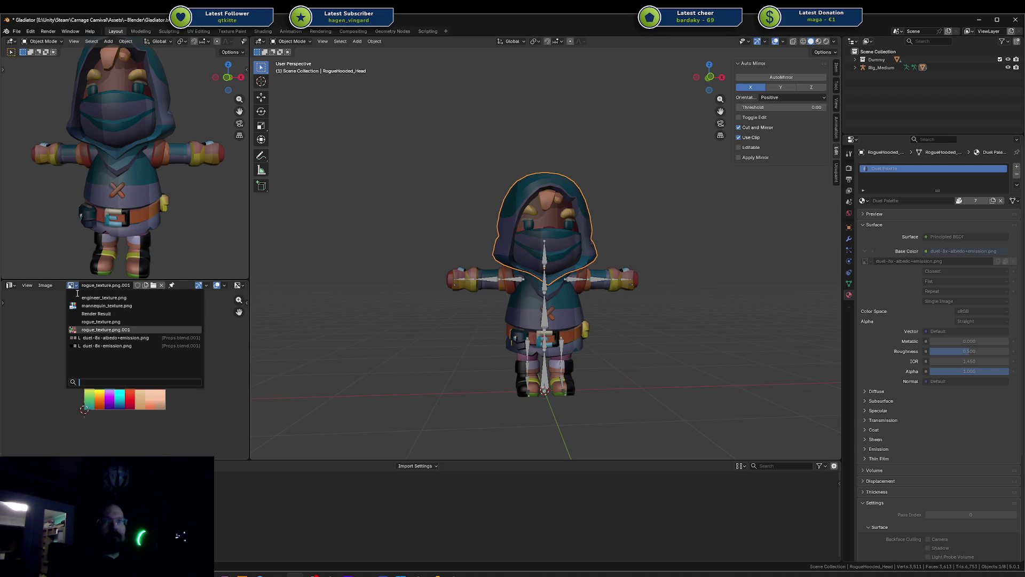
pyautogui.click(107, 338)
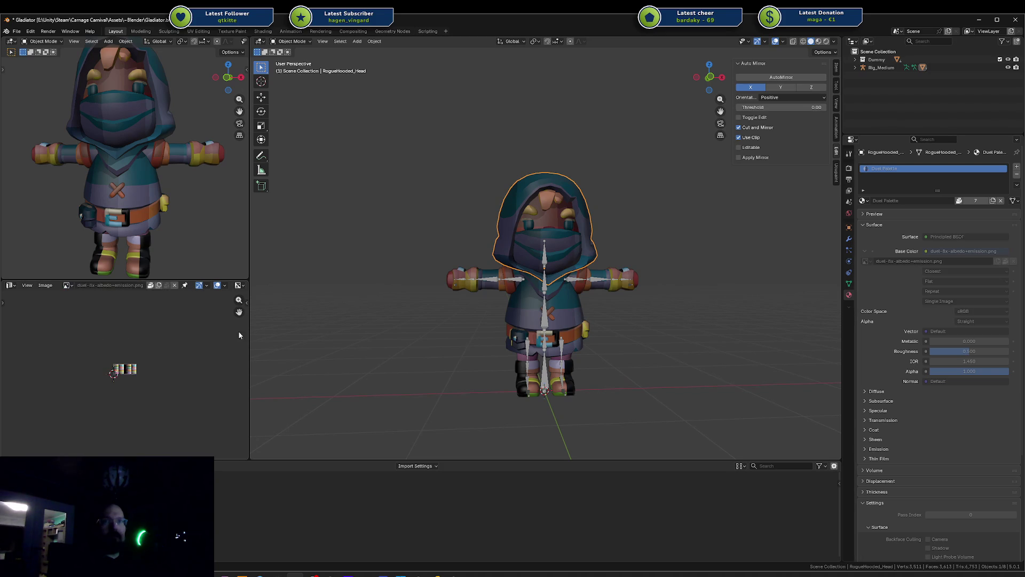
pyautogui.scroll(5, 119, 360)
pyautogui.scroll(4, 160, 390)
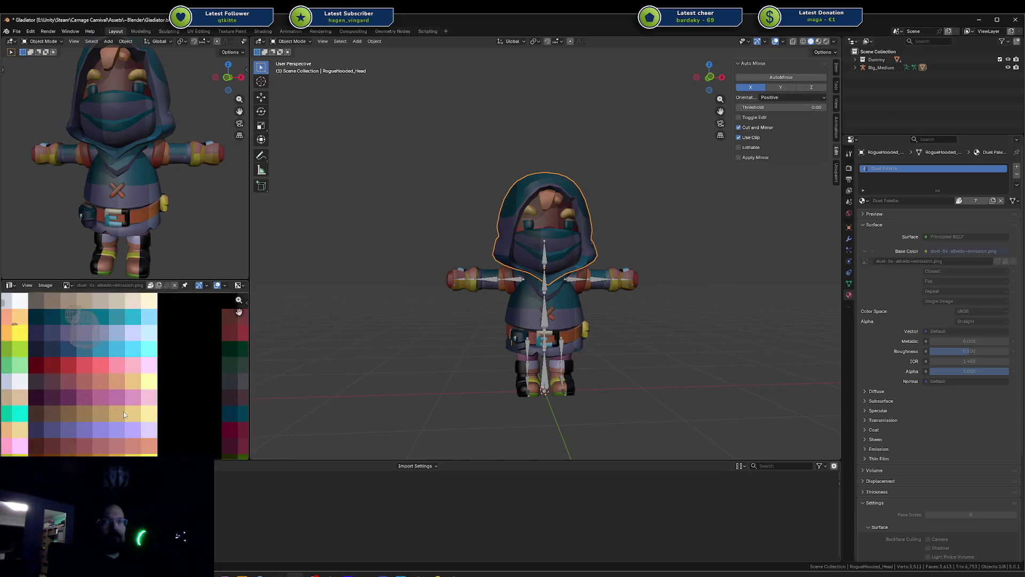
pyautogui.scroll(-4, 173, 396)
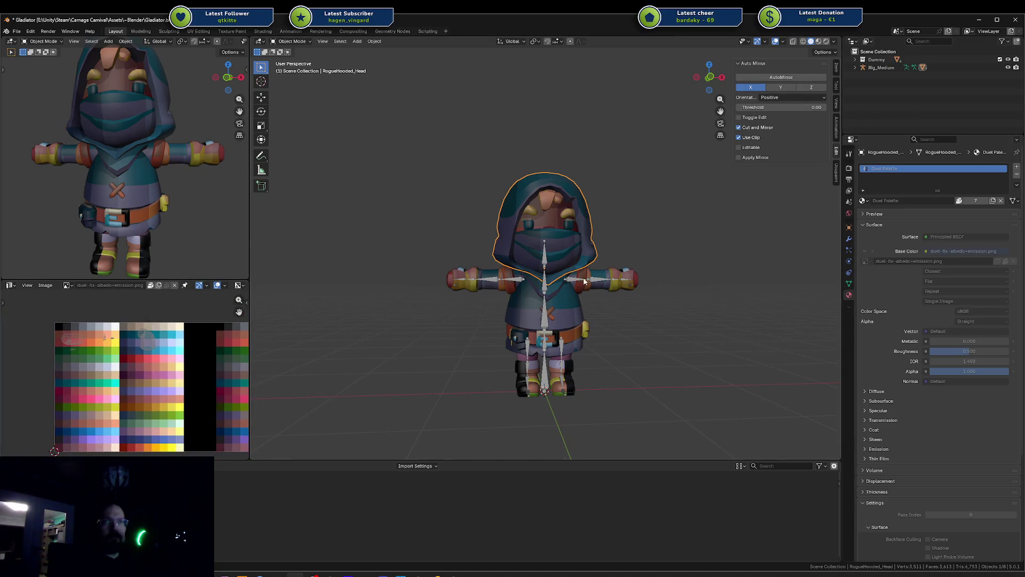
pyautogui.click(554, 234)
pyautogui.press('Tab')
pyautogui.press('Tab')
pyautogui.click(544, 221)
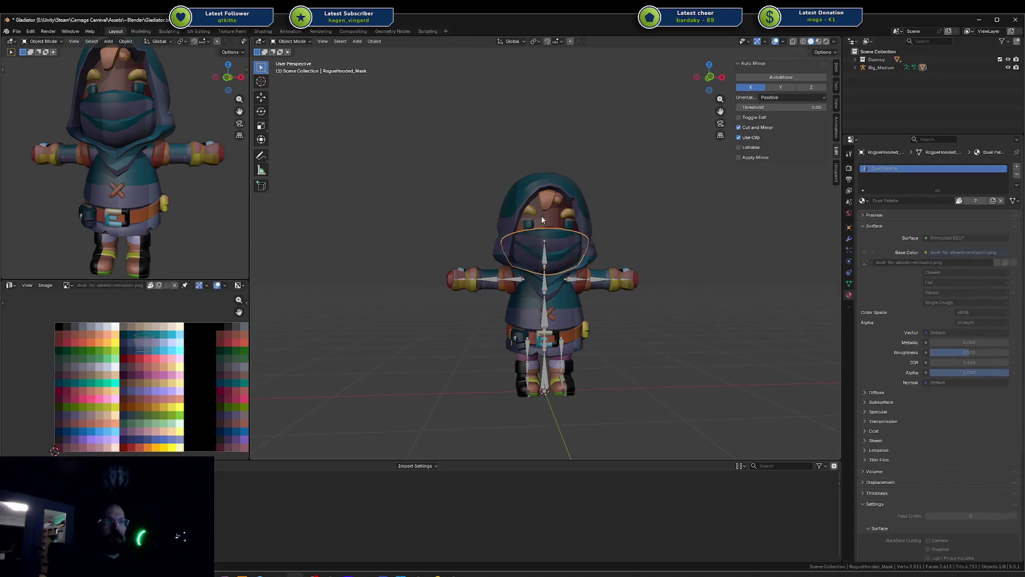
# Select the head's face island, scale its UVs to 0 and move them onto a new palette colour
pyautogui.press('a')
pyautogui.press('Tab')
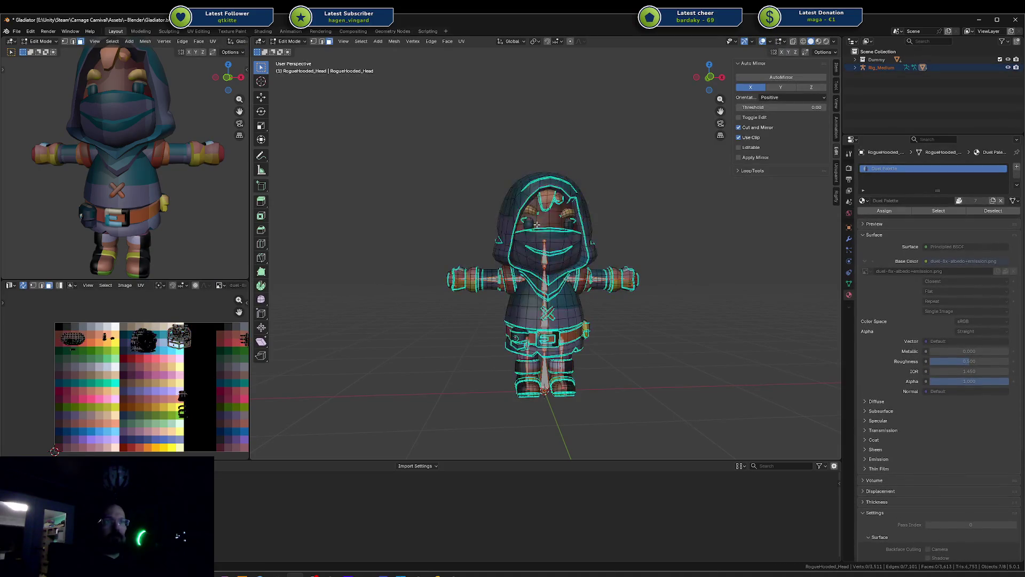
pyautogui.press('a')
pyautogui.hotkey('alt', 'a')
pyautogui.scroll(3, 544, 199)
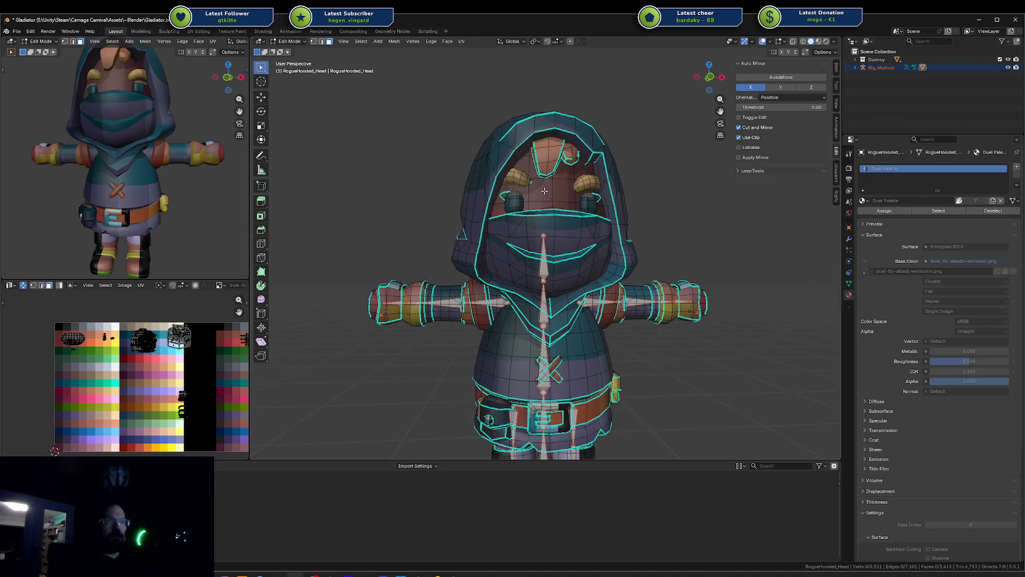
pyautogui.press('l')
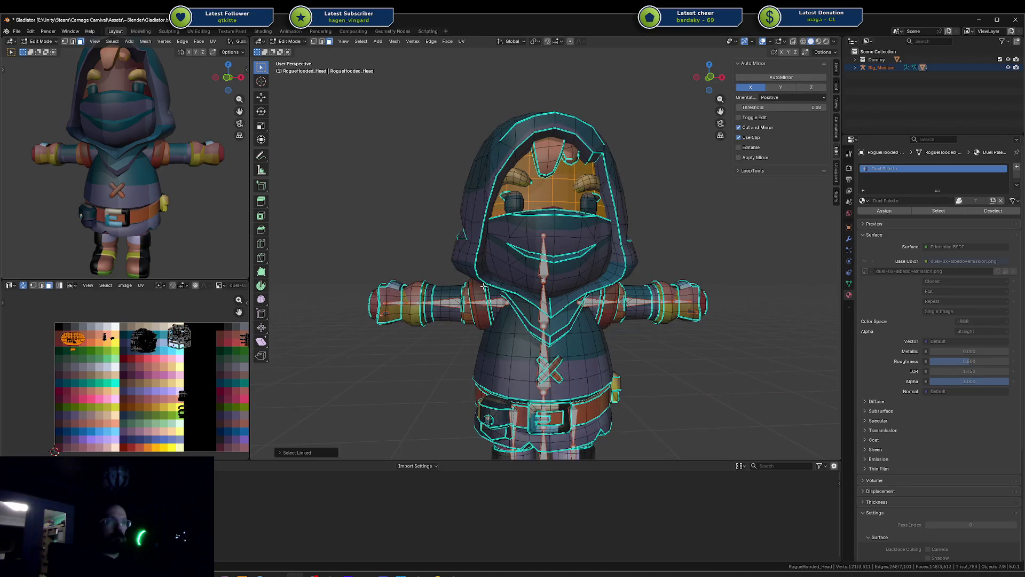
pyautogui.press('l')
pyautogui.hotkey('ctrl', 'z')
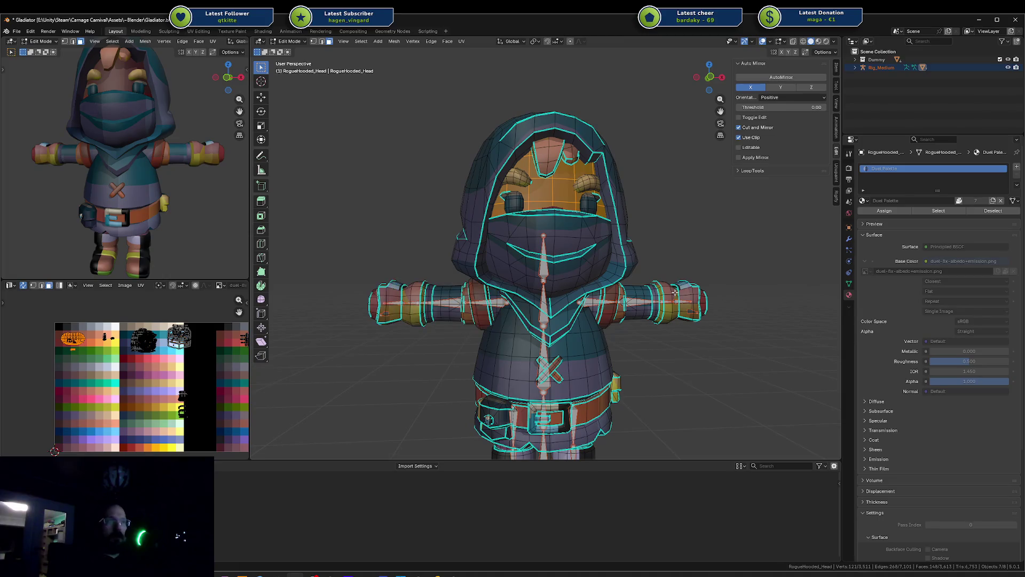
pyautogui.press('a')
pyautogui.hotkey('alt', 'a')
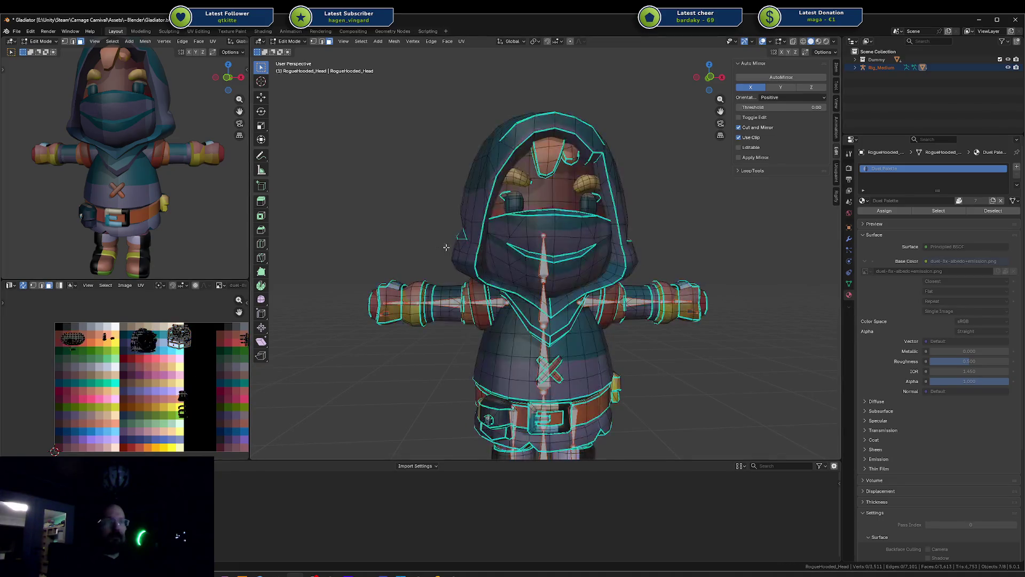
pyautogui.click(549, 193)
pyautogui.hotkey('ctrl', 'l')
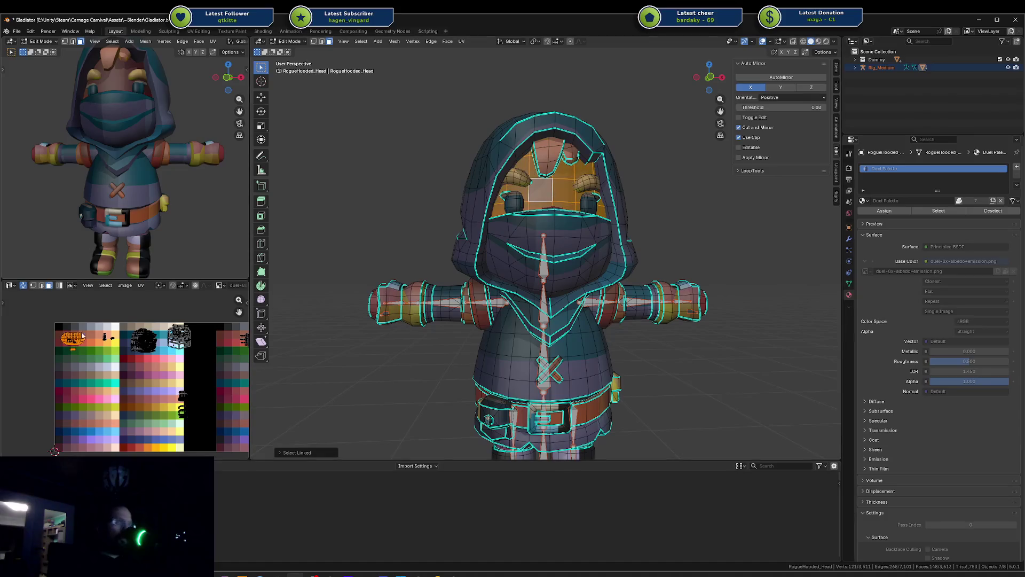
pyautogui.press('s')
pyautogui.press('0')
pyautogui.press('Return')
pyautogui.press('g')
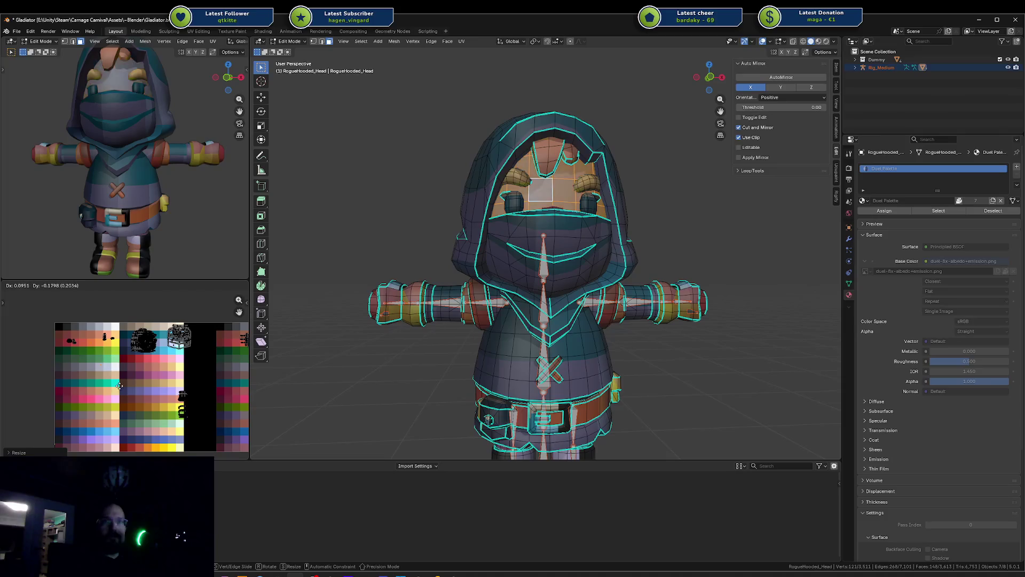
pyautogui.click(134, 439)
pyautogui.press('g')
pyautogui.click(132, 442)
# Select both eye islands and move their UVs to a new spot on the palette
pyautogui.moveTo(110, 155); pyautogui.dragTo(125, 172, button='middle')
pyautogui.hotkey('alt', 'a')
pyautogui.scroll(1, 514, 200)
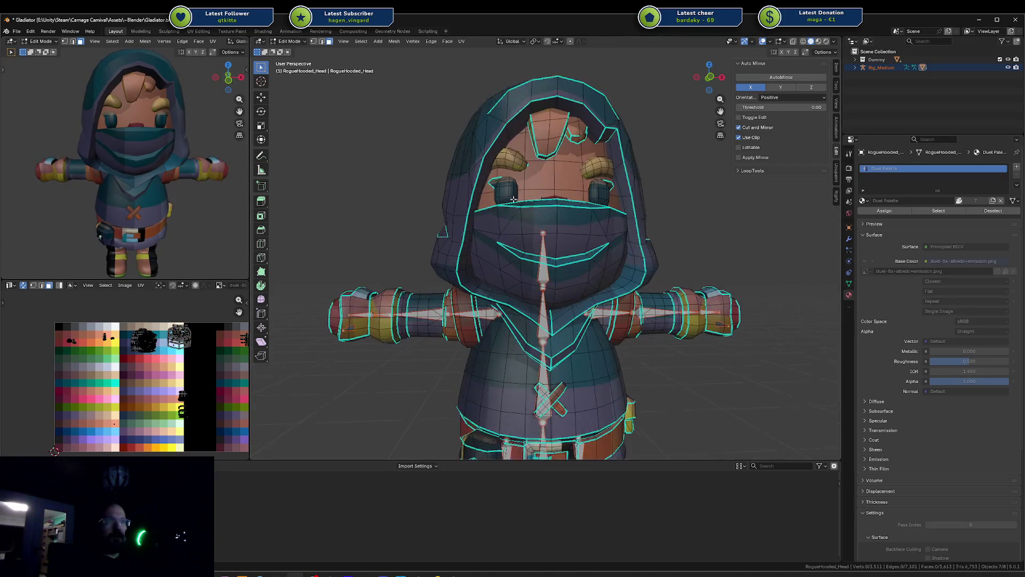
pyautogui.press('l')
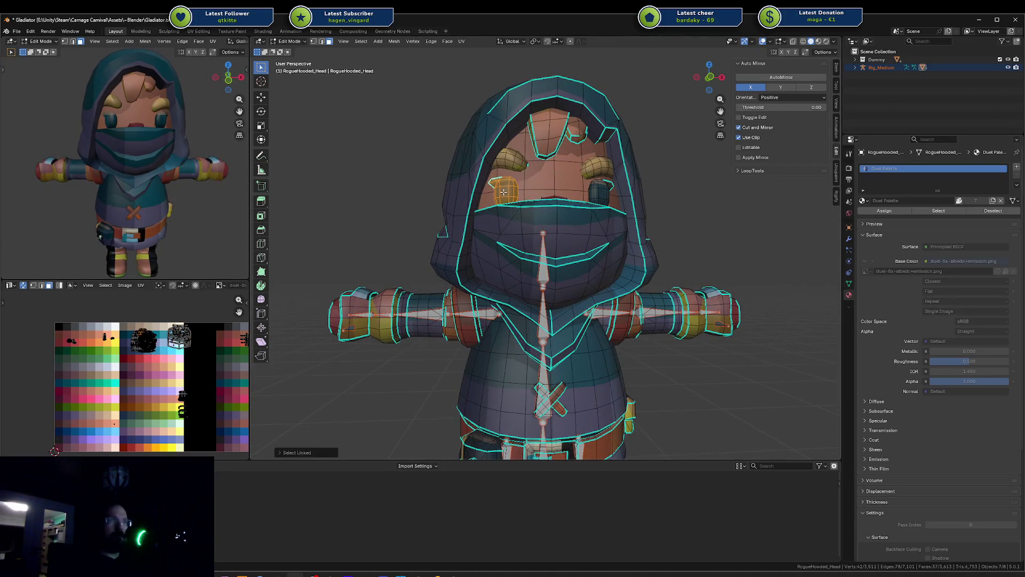
pyautogui.press('l')
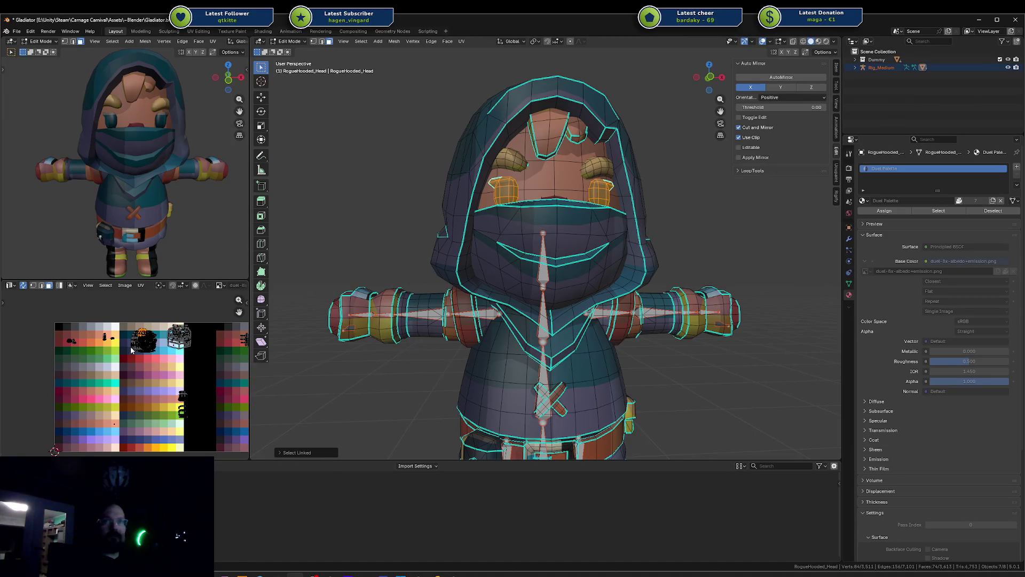
pyautogui.press('a')
pyautogui.hotkey('alt', 'a')
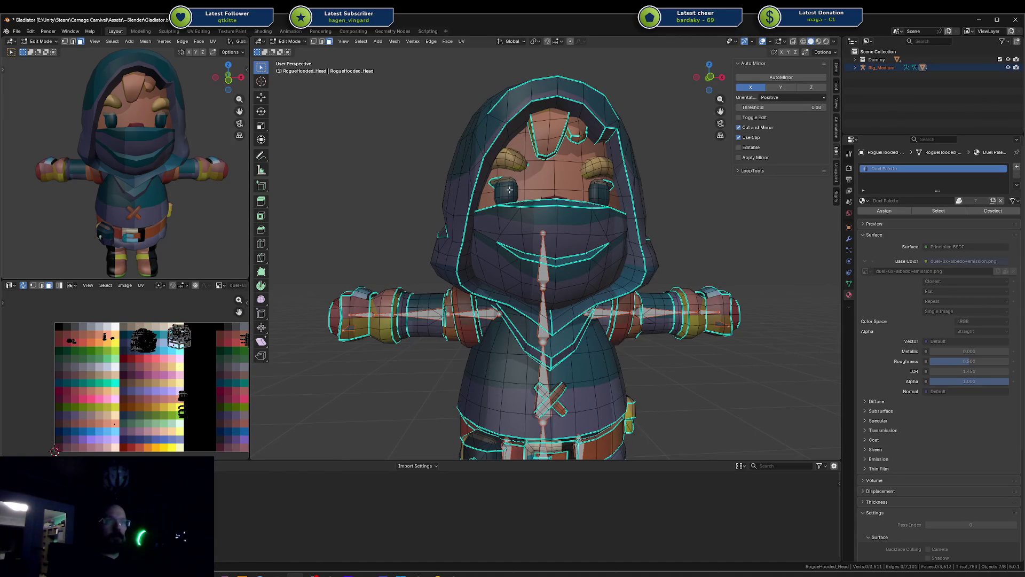
pyautogui.press('l')
pyautogui.press('l')
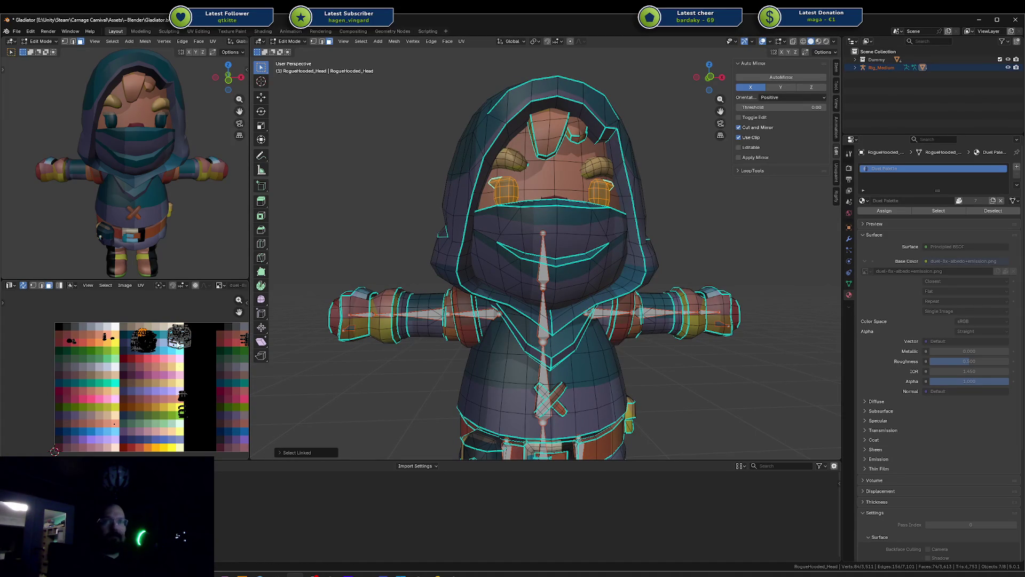
pyautogui.press('g')
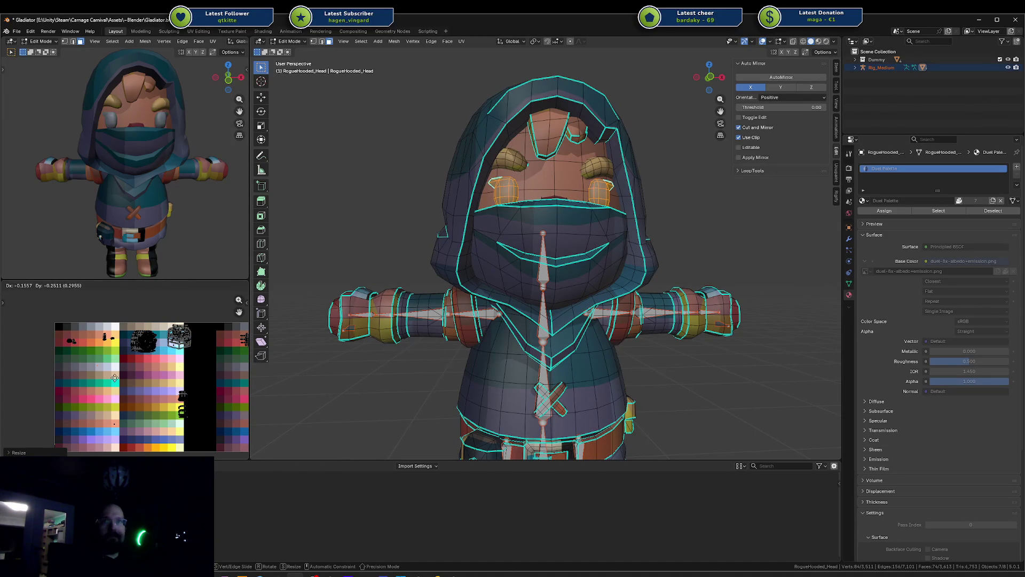
pyautogui.click(77, 342)
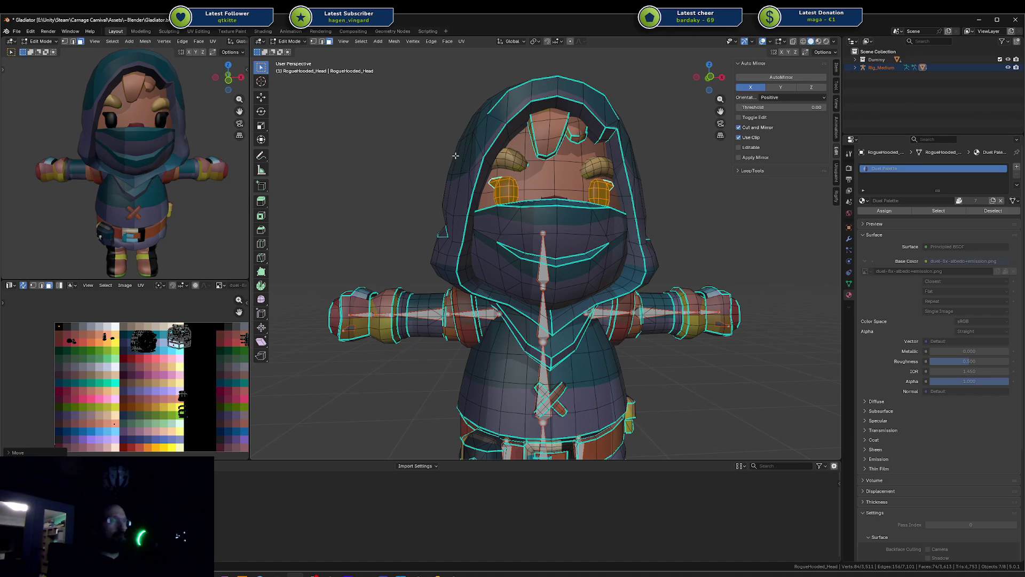
# Scale down the eyebrow UVs and move them onto a dark brown swatch
pyautogui.press('a')
pyautogui.hotkey('alt', 'a')
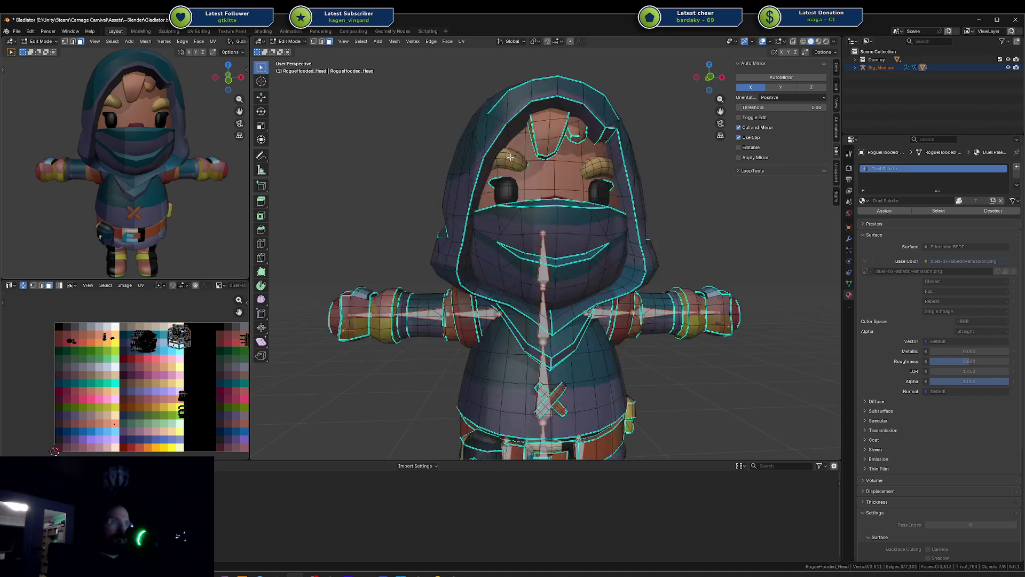
pyautogui.press('l')
pyautogui.press('l')
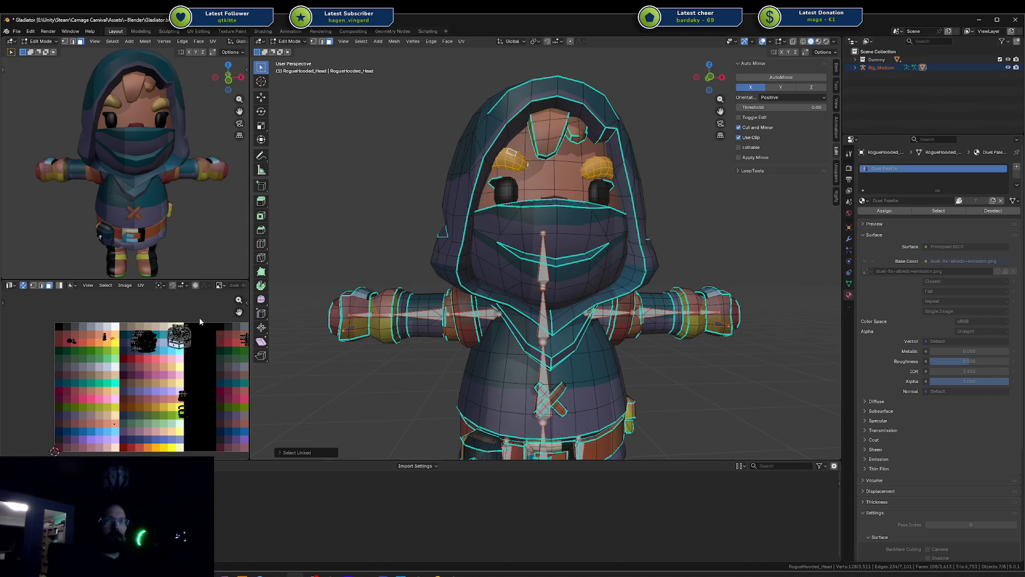
pyautogui.press('s')
pyautogui.click(142, 341)
pyautogui.press('g')
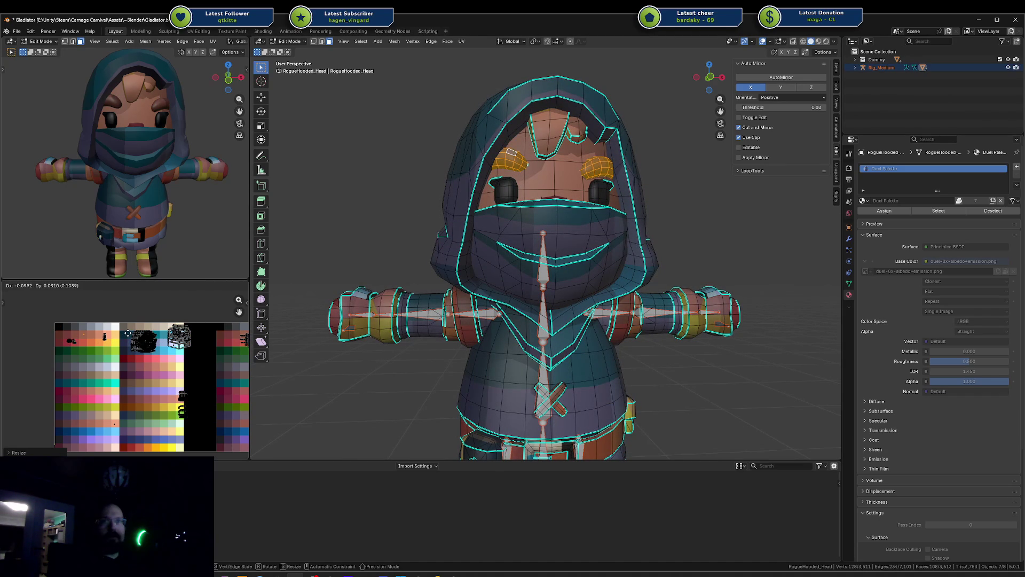
pyautogui.click(128, 333)
# Scale and move the forehead UVs, plus a small adjoining island, onto a new swatch
pyautogui.press('a')
pyautogui.hotkey('alt', 'a')
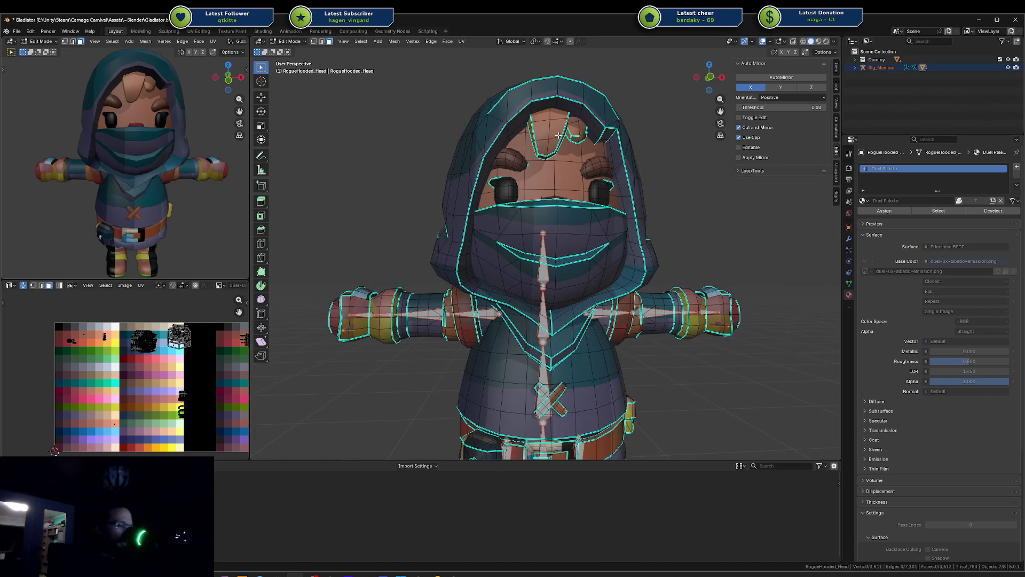
pyautogui.press('l')
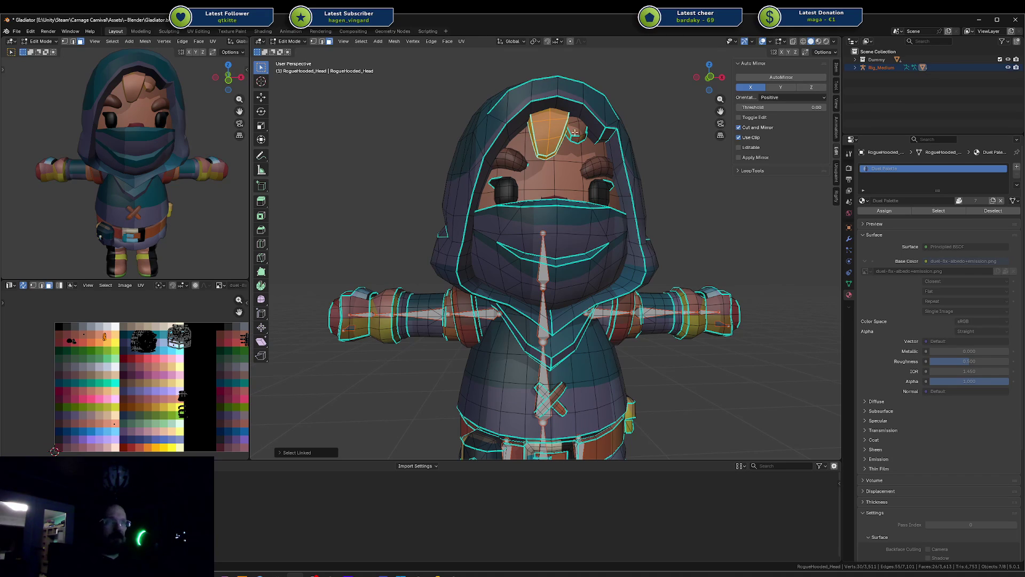
pyautogui.press('l')
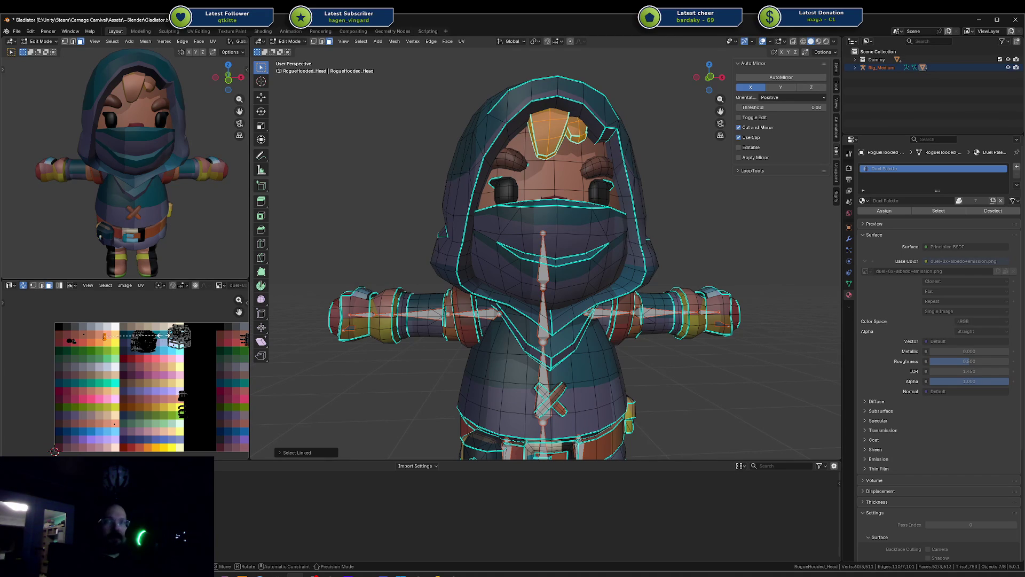
pyautogui.press('s')
pyautogui.press('Return')
pyautogui.press('g')
pyautogui.press('Return')
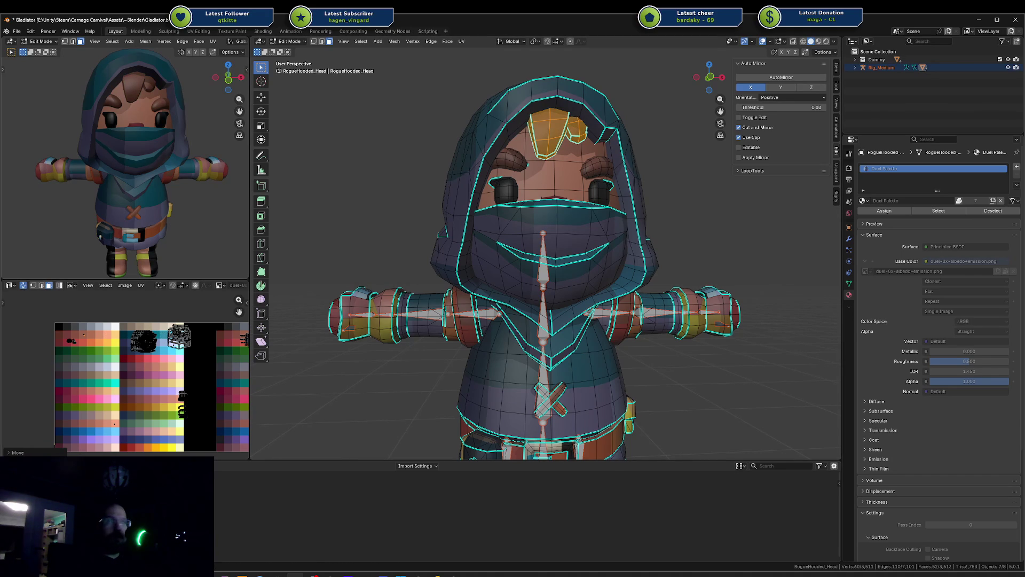
pyautogui.hotkey('alt', 'Tab')
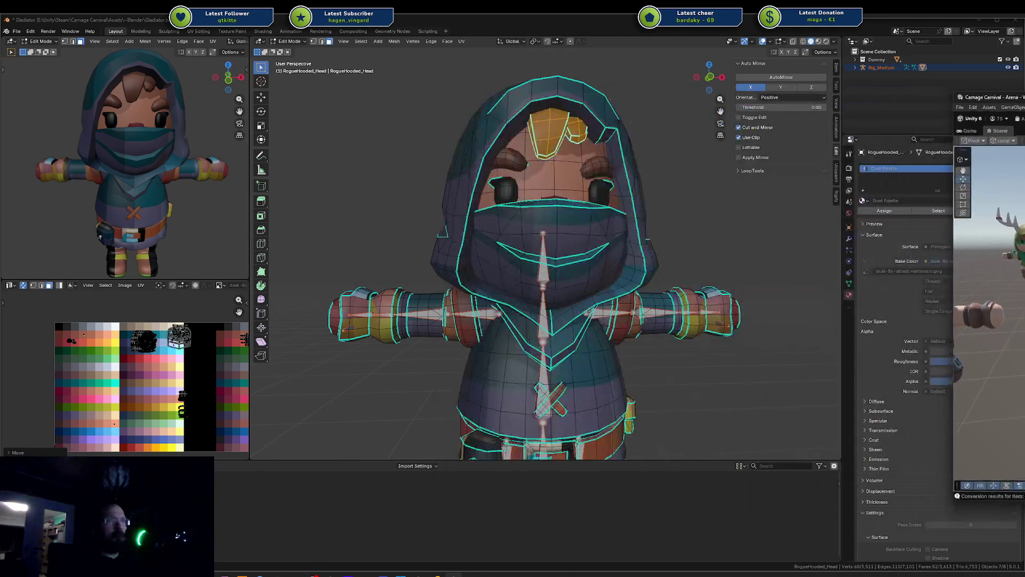
# Select the mask and hood UV islands, then scale and move them onto the palette's green swatch
pyautogui.moveTo(521, 229); pyautogui.dragTo(521, 246, button='middle')
pyautogui.hotkey('alt', 'q')
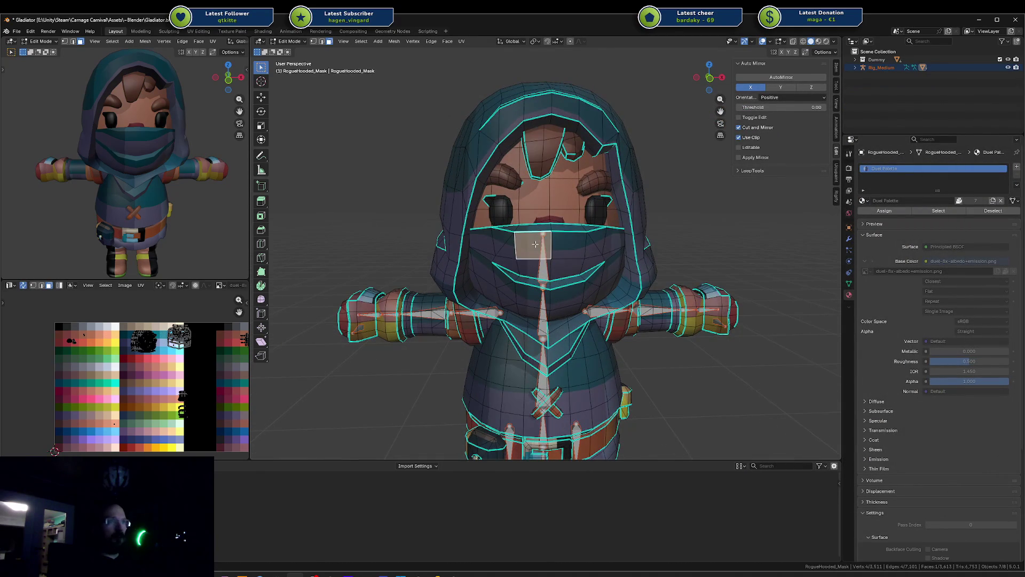
pyautogui.click(522, 245)
pyautogui.hotkey('ctrl', 'l')
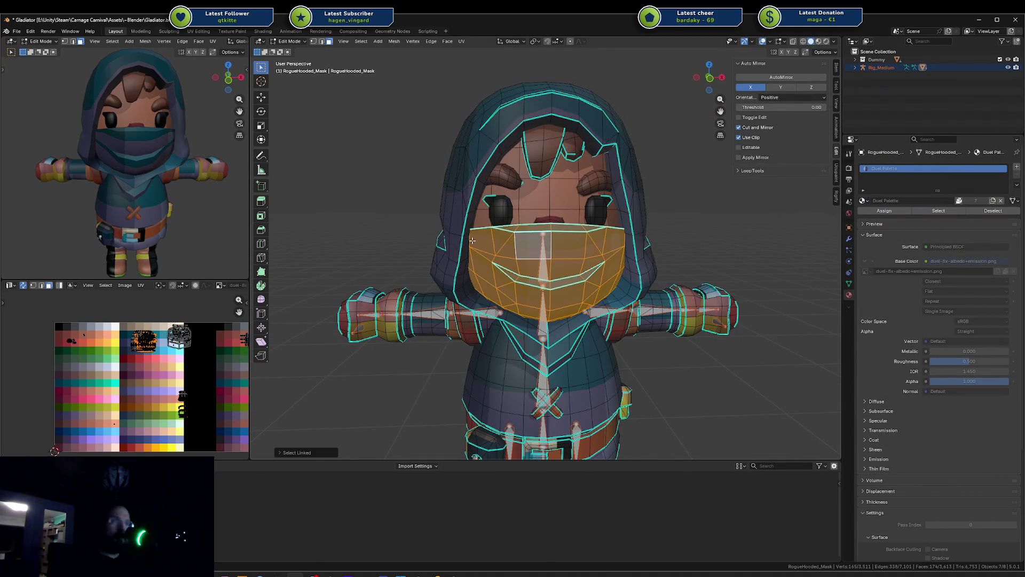
pyautogui.press('l')
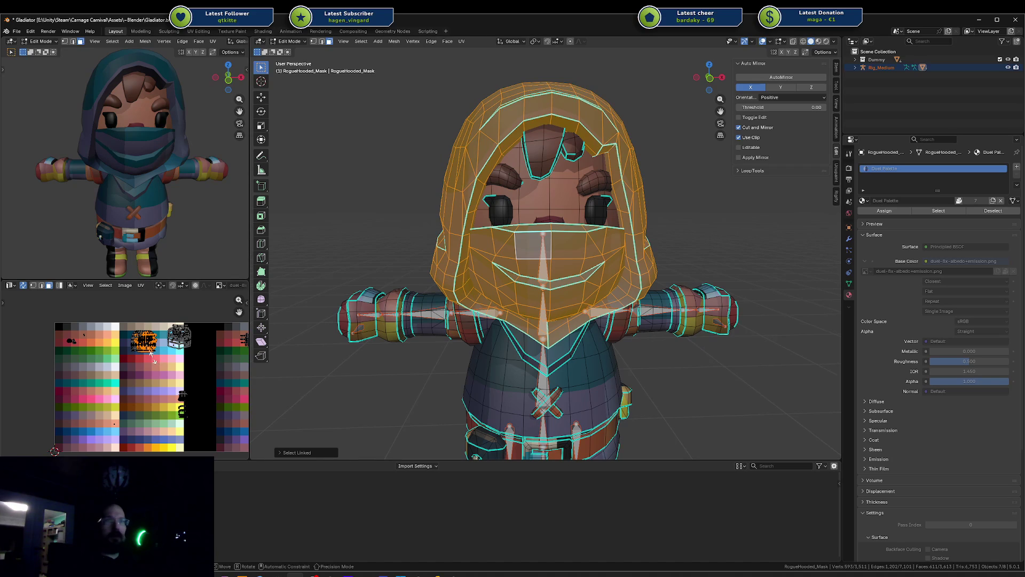
pyautogui.press('s')
pyautogui.press('0')
pyautogui.press('Return')
pyautogui.press('g')
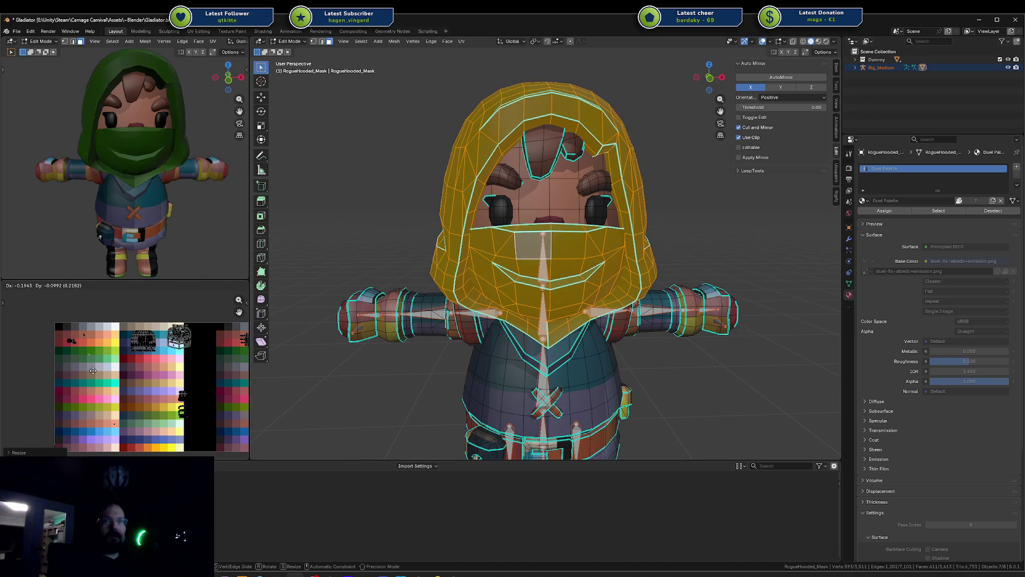
pyautogui.click(84, 365)
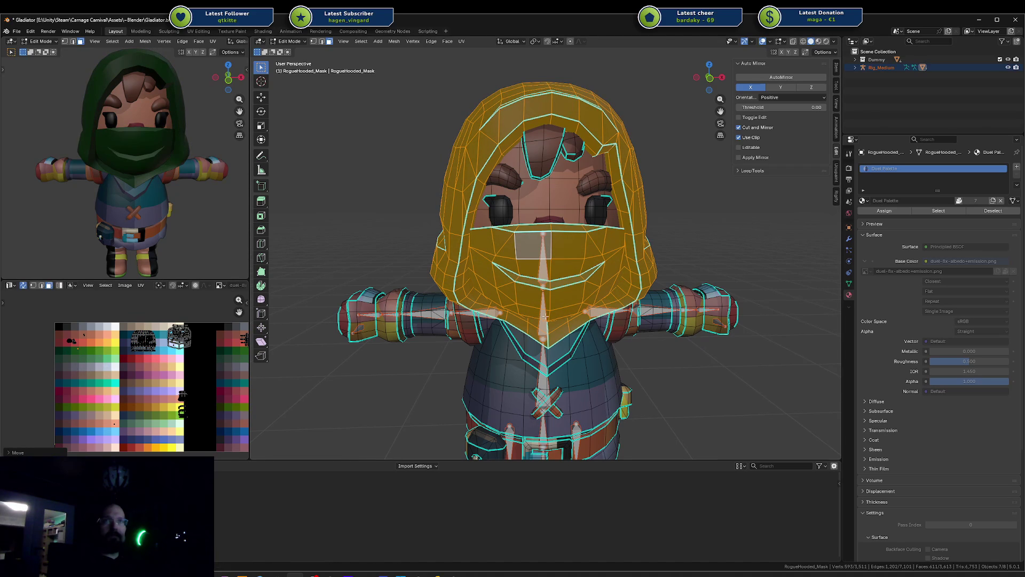
# Select the tunic (body) UV island and move it, together with the hood's, onto the green swatch
pyautogui.click(528, 346)
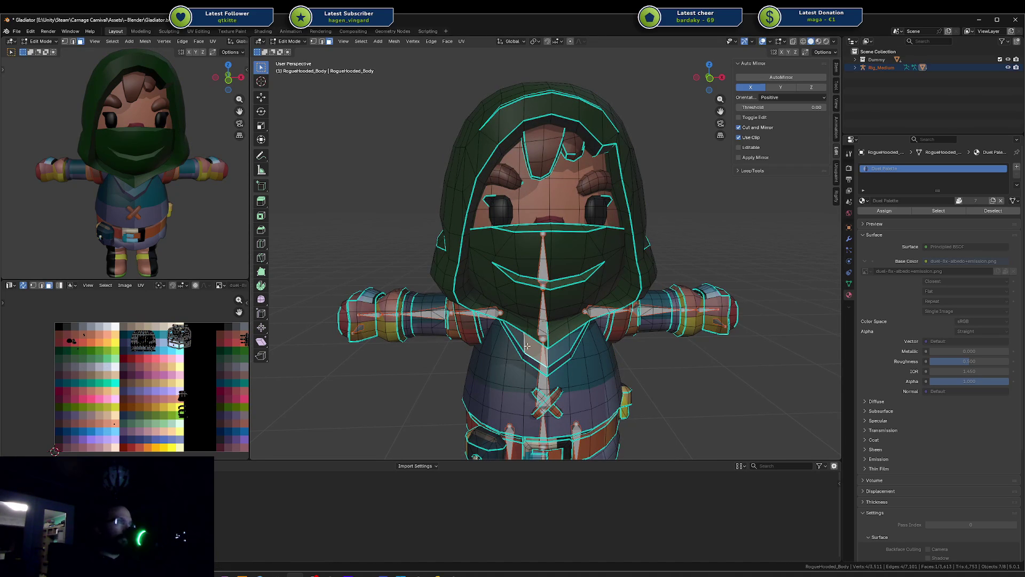
pyautogui.press('l')
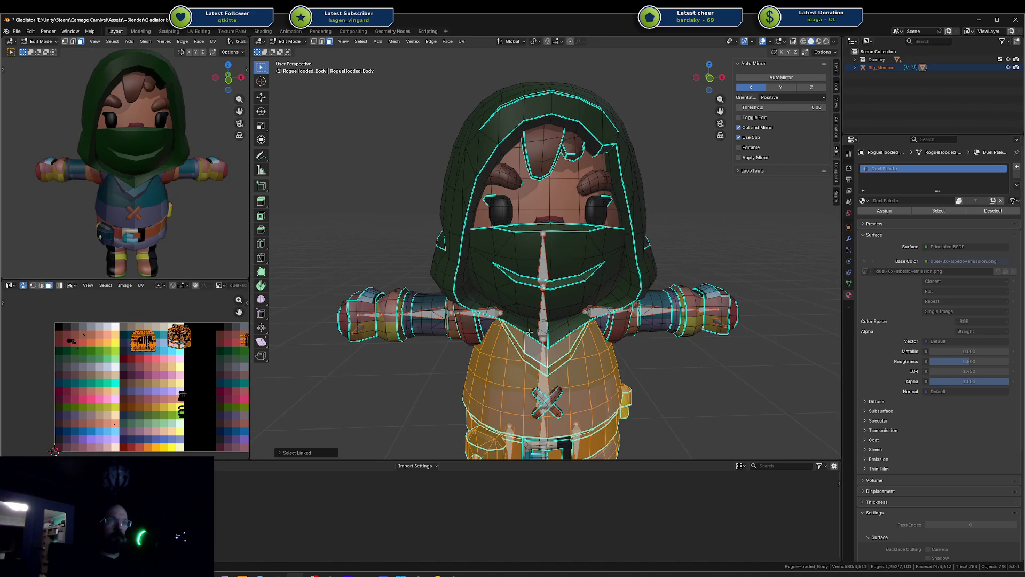
pyautogui.press('l')
pyautogui.moveTo(530, 333); pyautogui.dragTo(518, 361, button='middle')
pyautogui.hotkey('alt', 'a')
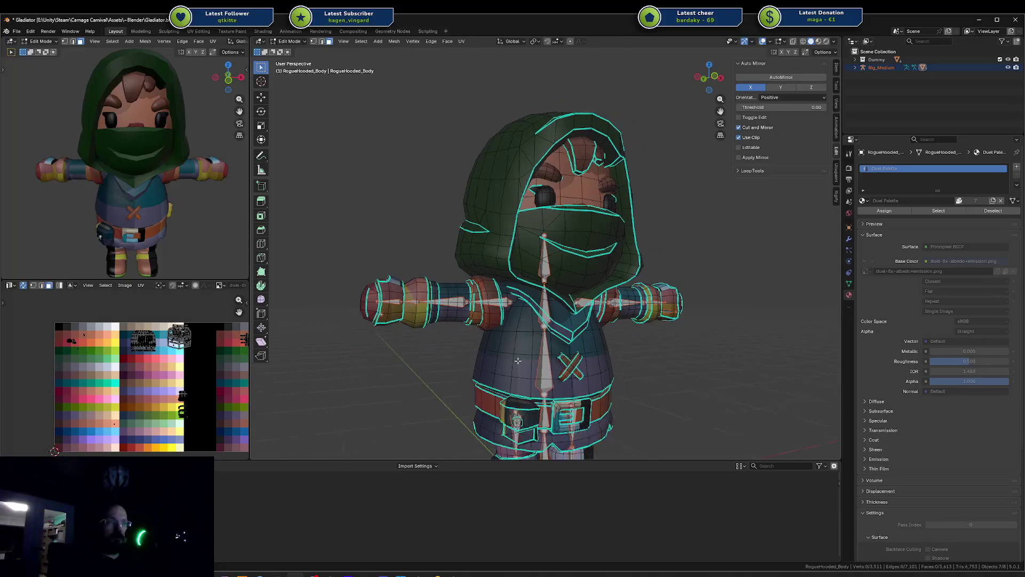
pyautogui.press('l')
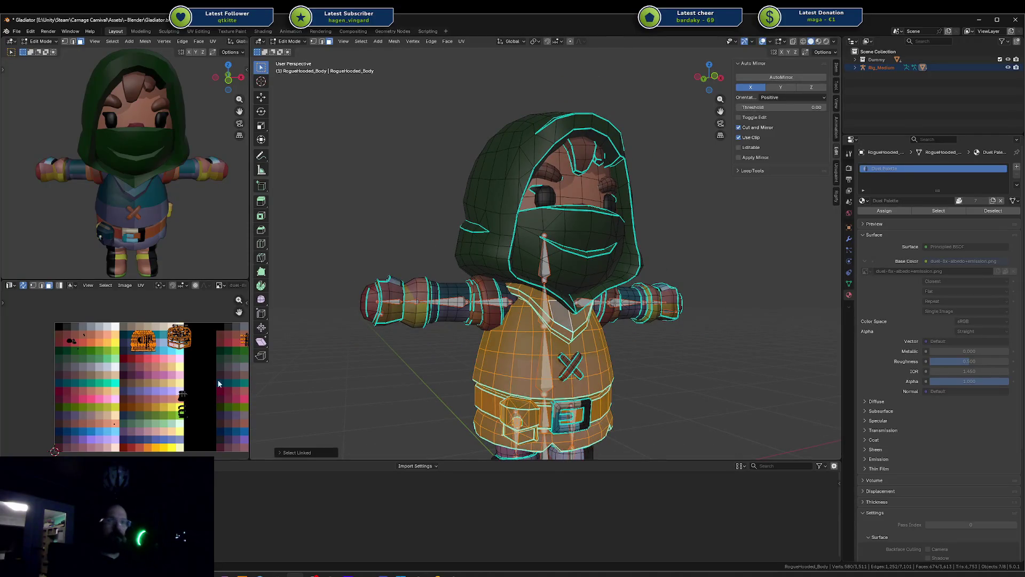
pyautogui.press('g')
pyautogui.click(158, 366)
pyautogui.press('g')
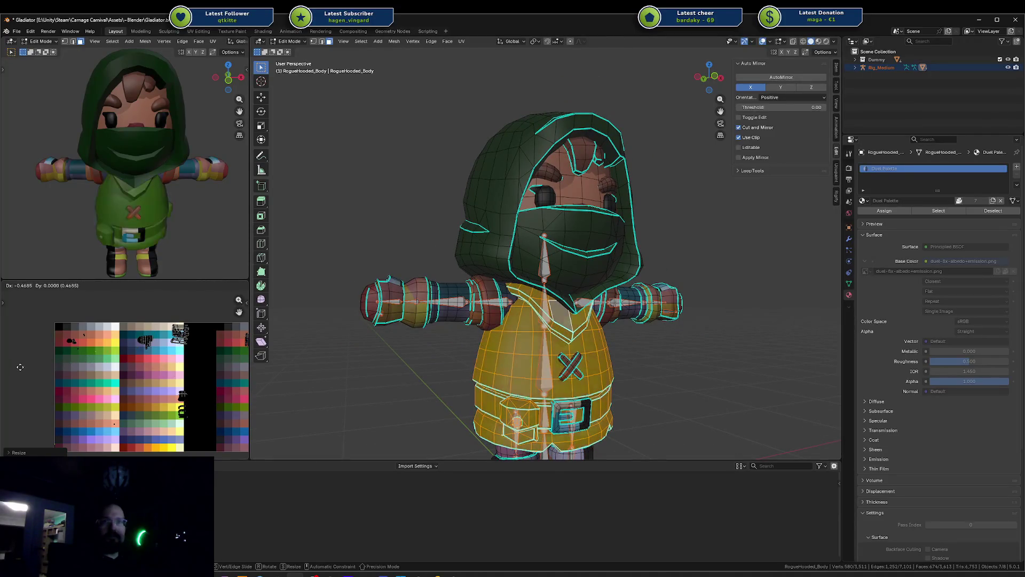
pyautogui.click(8, 366)
pyautogui.hotkey('alt', 'a')
pyautogui.press('l')
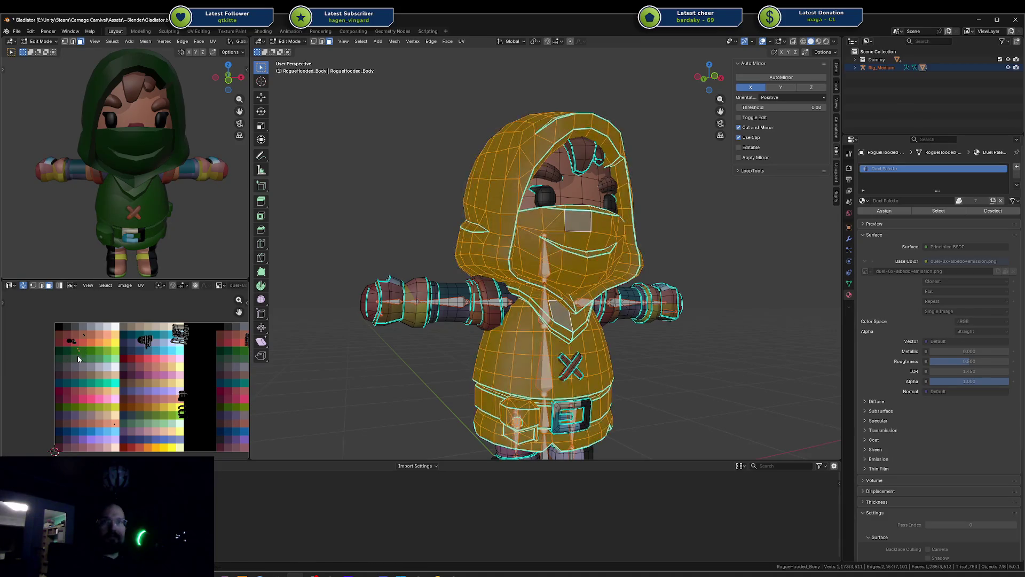
pyautogui.press('g')
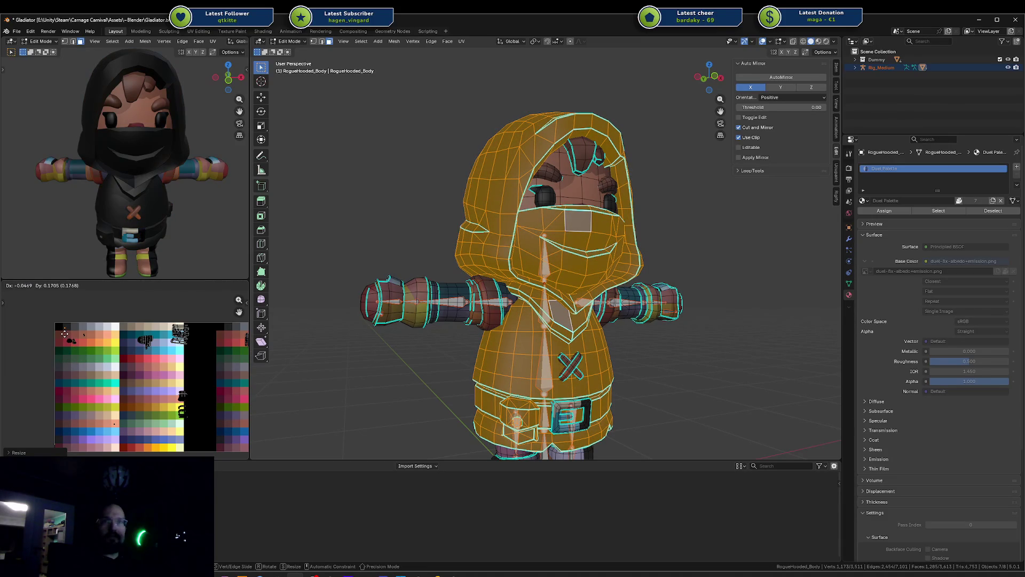
# Confirm the hood and tunic UV placement, then view the green-clad Rogue in Object Mode with nothing selected
pyautogui.click(83, 357)
pyautogui.press('Tab')
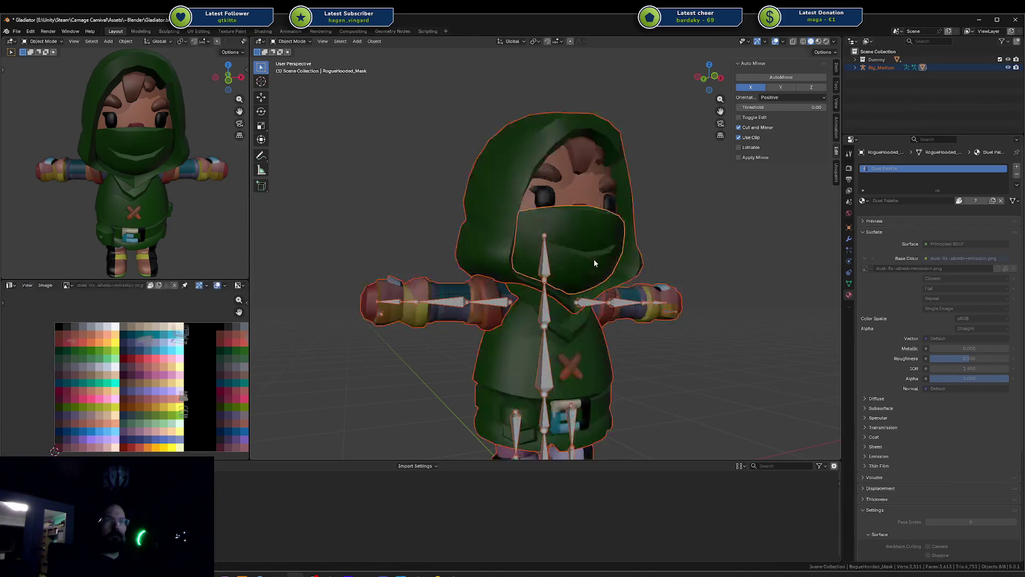
pyautogui.moveTo(241, 200)
pyautogui.mouseDown(button='middle')
pyautogui.moveTo(208, 178)
pyautogui.moveTo(239, 165)
pyautogui.moveTo(20, 163)
pyautogui.moveTo(63, 177)
pyautogui.moveTo(53, 195)
pyautogui.moveTo(18, 205)
pyautogui.mouseUp(button='middle')
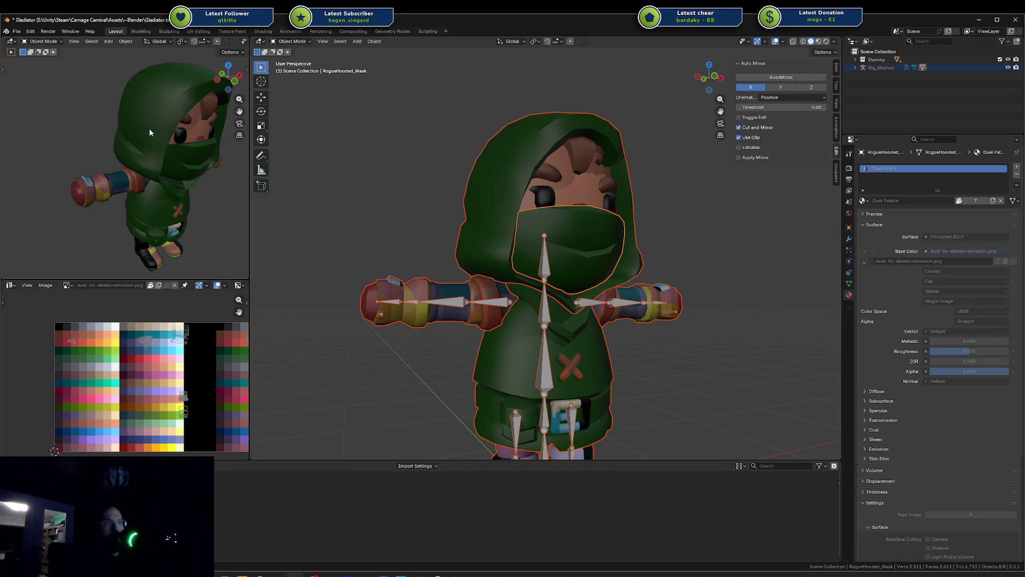
pyautogui.scroll(-5, 522, 166)
pyautogui.moveTo(543, 180); pyautogui.dragTo(573, 209, button='middle')
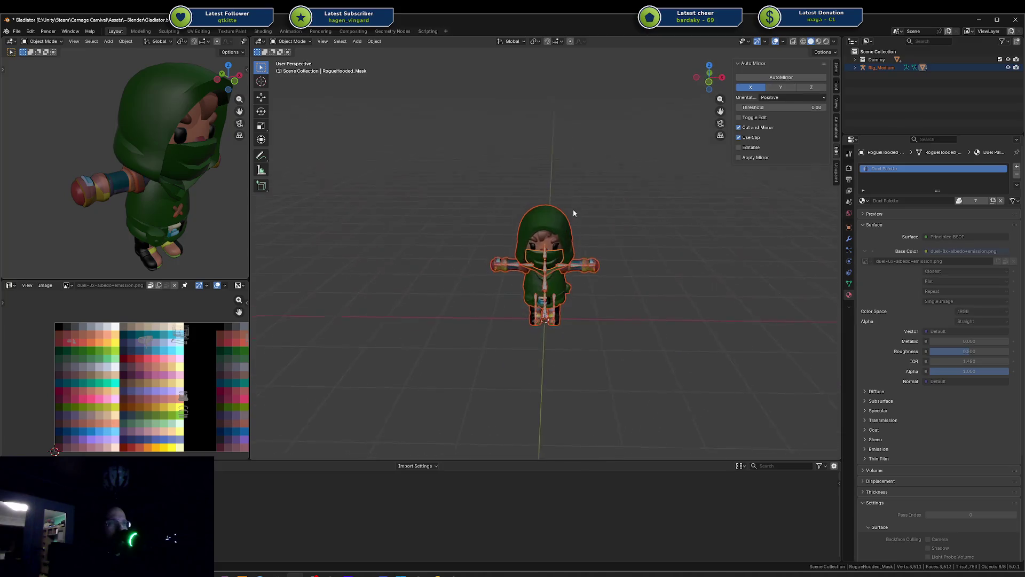
pyautogui.scroll(5, 570, 212)
pyautogui.click(701, 233)
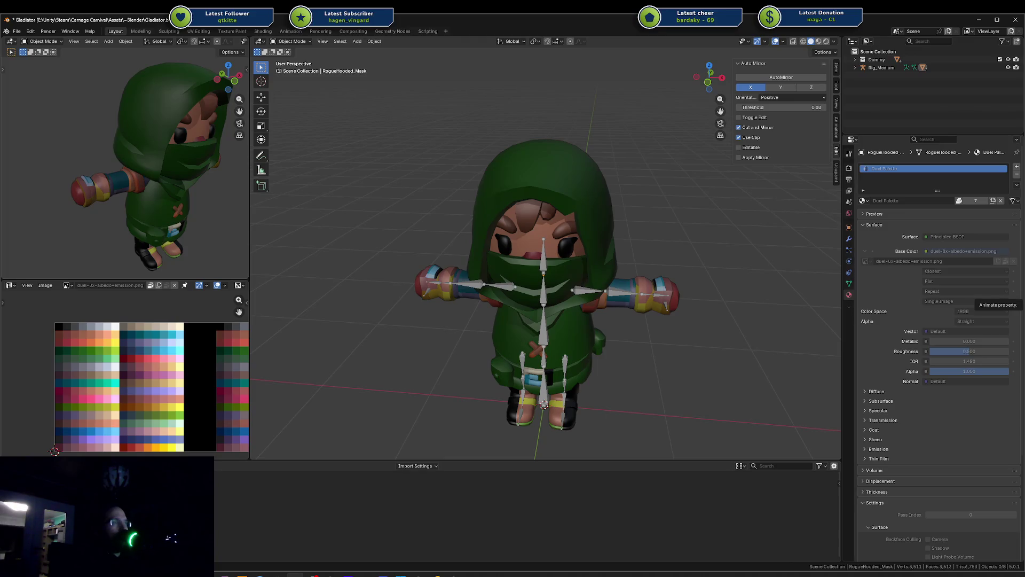
# In Unity, orbit and zoom out the Scene view to see all characters, including the green Rogue
pyautogui.hotkey('alt', 'Tab')
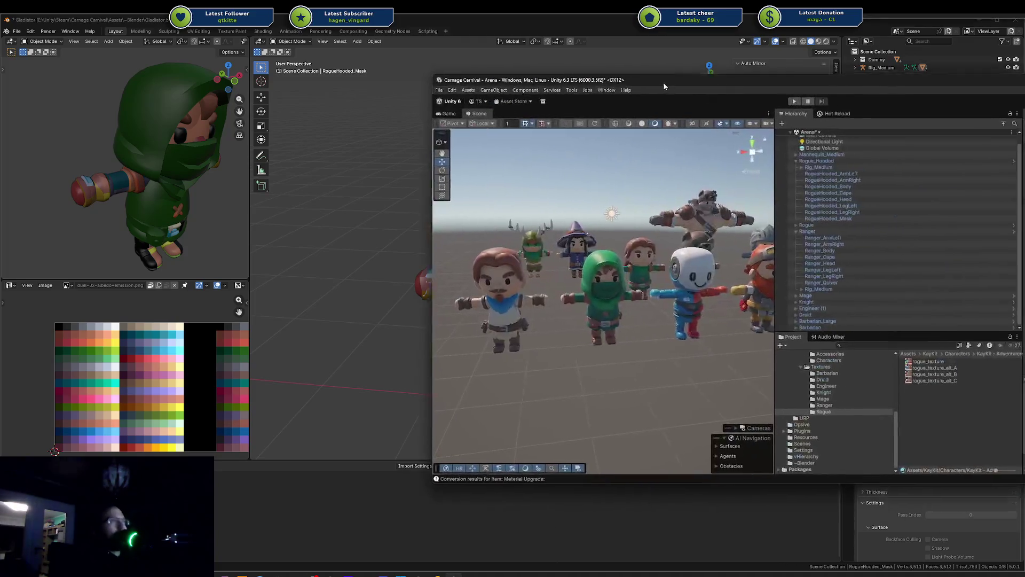
pyautogui.keyDown('alt'); pyautogui.moveTo(581, 335); pyautogui.dragTo(673, 339); pyautogui.keyUp('alt')
pyautogui.moveTo(673, 340)
pyautogui.mouseDown(button='right')
pyautogui.moveTo(730, 290)
pyautogui.moveTo(556, 311)
pyautogui.mouseUp(button='right')
pyautogui.scroll(-5, 601, 308)
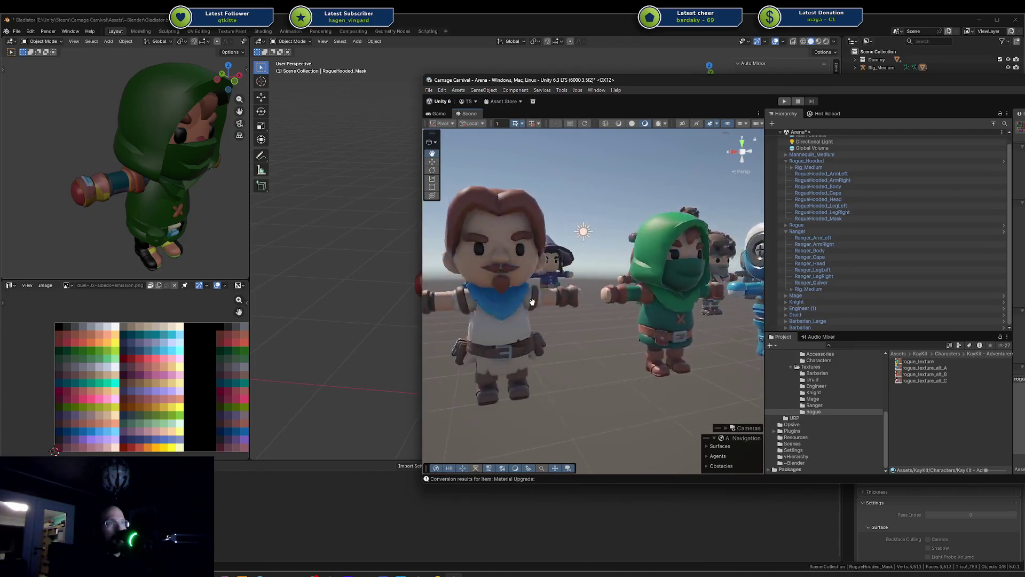
pyautogui.scroll(-5, 602, 309)
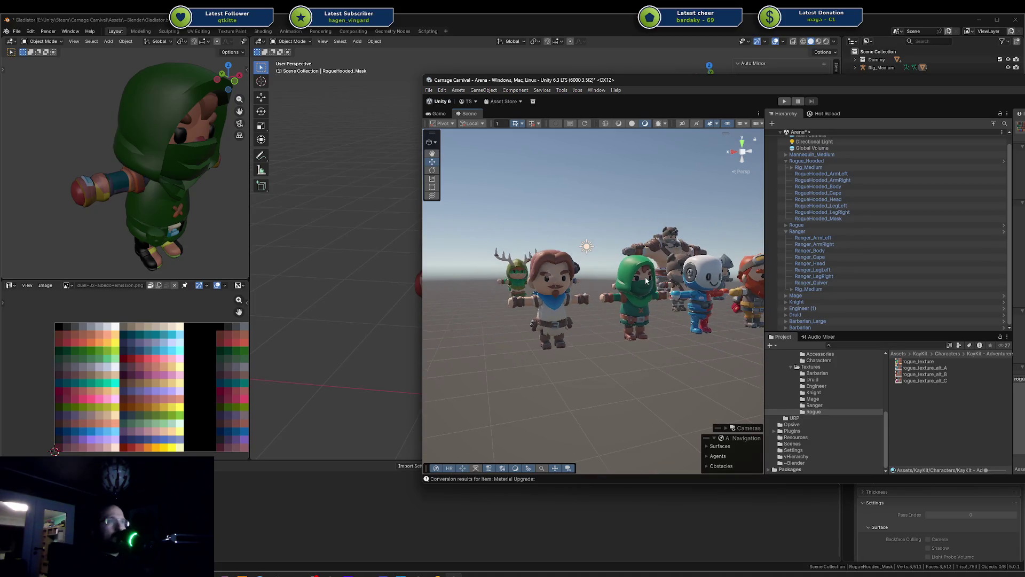
pyautogui.moveTo(645, 277)
pyautogui.mouseDown(button='right')
pyautogui.moveTo(622, 295)
pyautogui.moveTo(700, 134)
pyautogui.mouseUp(button='right')
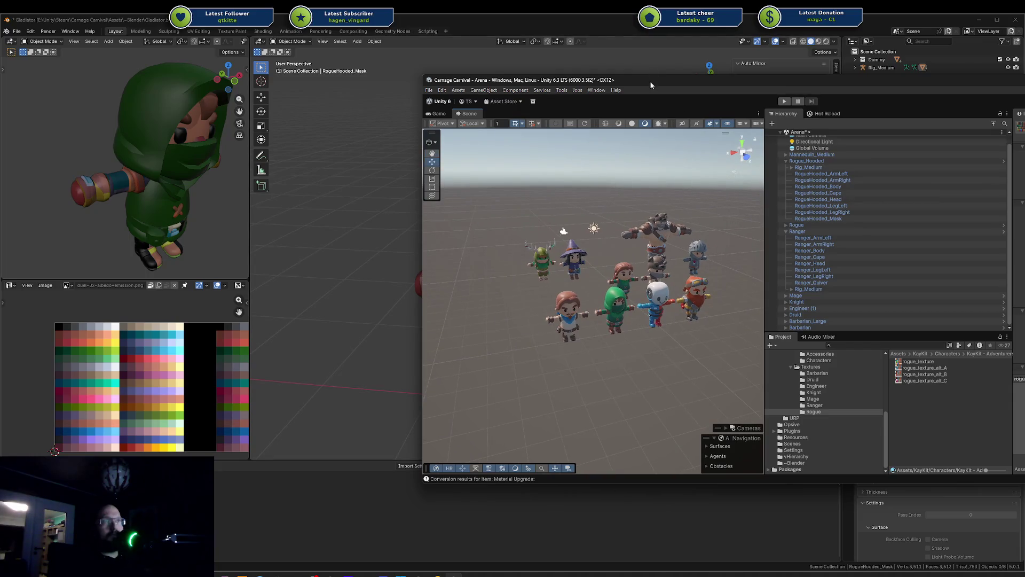
# Back in Blender, box-select the hooded rogue and its rig
pyautogui.hotkey('alt', 'Tab')
pyautogui.scroll(-5, 475, 225)
pyautogui.moveTo(451, 178); pyautogui.dragTo(593, 344)
# Delete the hooded rogue and its rig, leaving only the Dummy collection, then return to Unity
pyautogui.press('x')
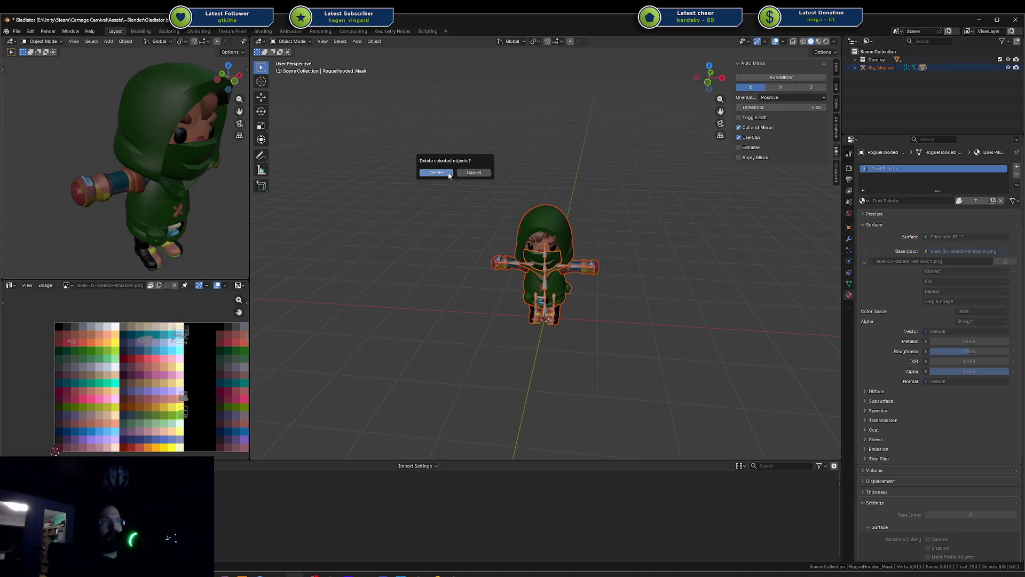
pyautogui.click(545, 230)
pyautogui.press('a')
pyautogui.press('x')
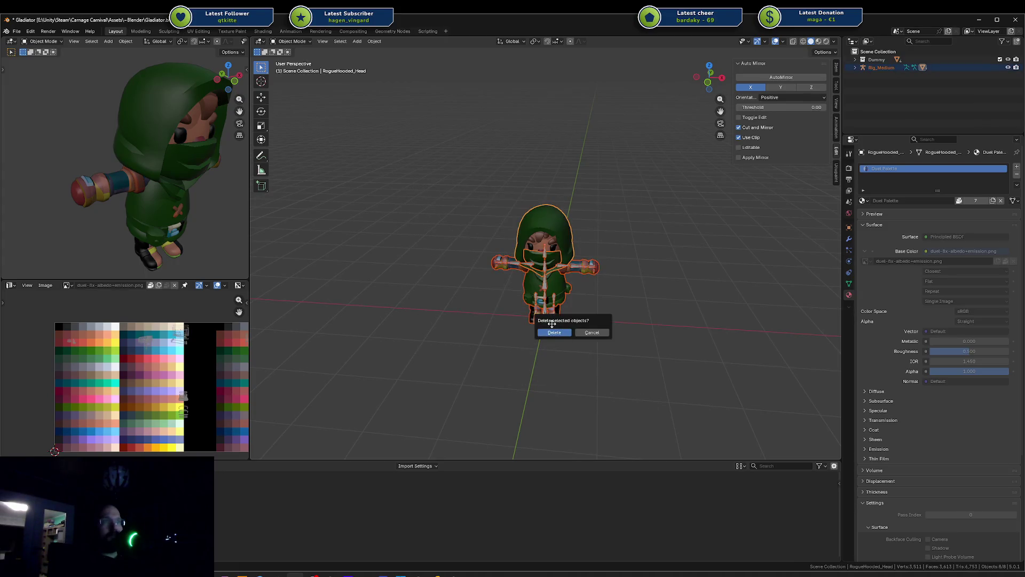
pyautogui.click(553, 332)
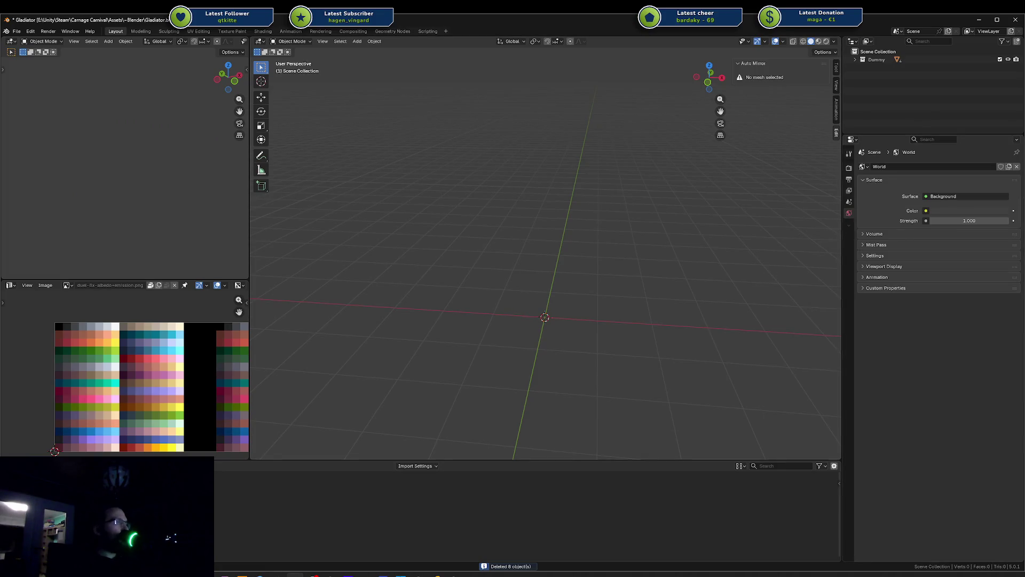
pyautogui.press('super+shift+Left')
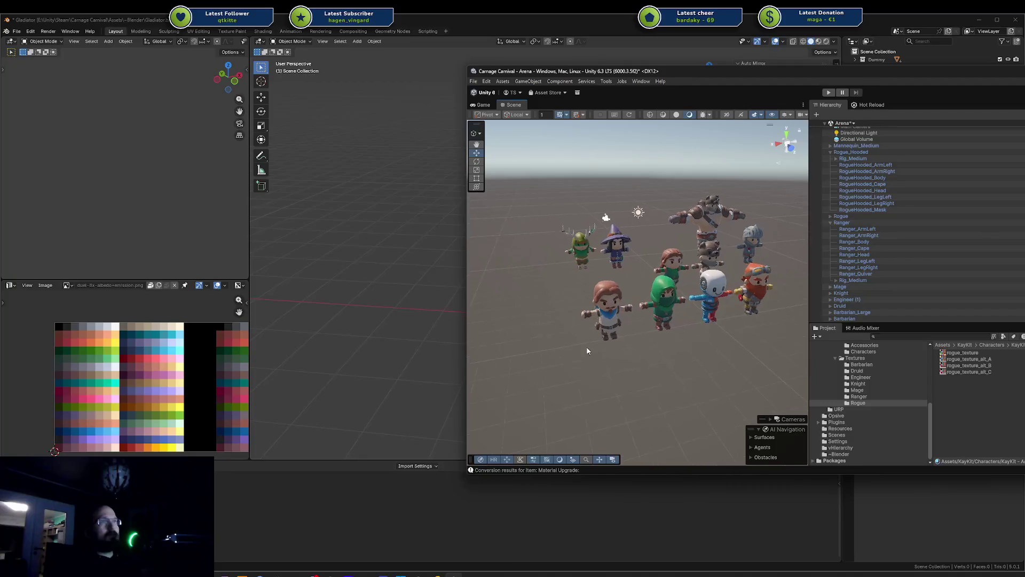
# Frame and orbit around the Ranger and the blue-and-red robot mannequin to inspect them up close
pyautogui.click(627, 315)
pyautogui.press('f')
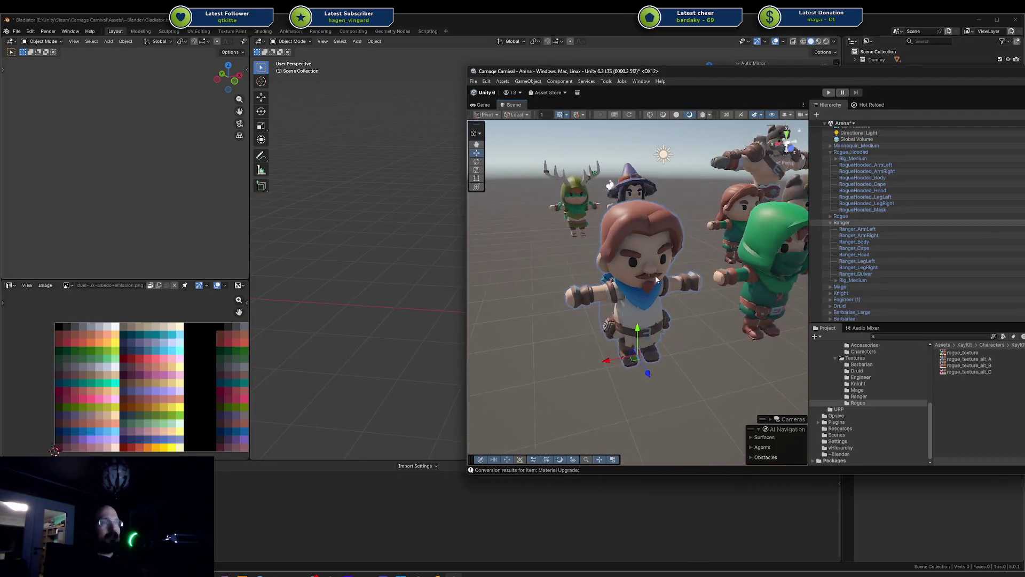
pyautogui.moveTo(662, 254)
pyautogui.keyDown('alt'); pyautogui.mouseDown()
pyautogui.moveTo(945, 251)
pyautogui.moveTo(962, 275)
pyautogui.moveTo(652, 288)
pyautogui.moveTo(634, 214)
pyautogui.moveTo(727, 272)
pyautogui.mouseUp(); pyautogui.keyUp('alt')
pyautogui.click(796, 267)
pyautogui.press('f')
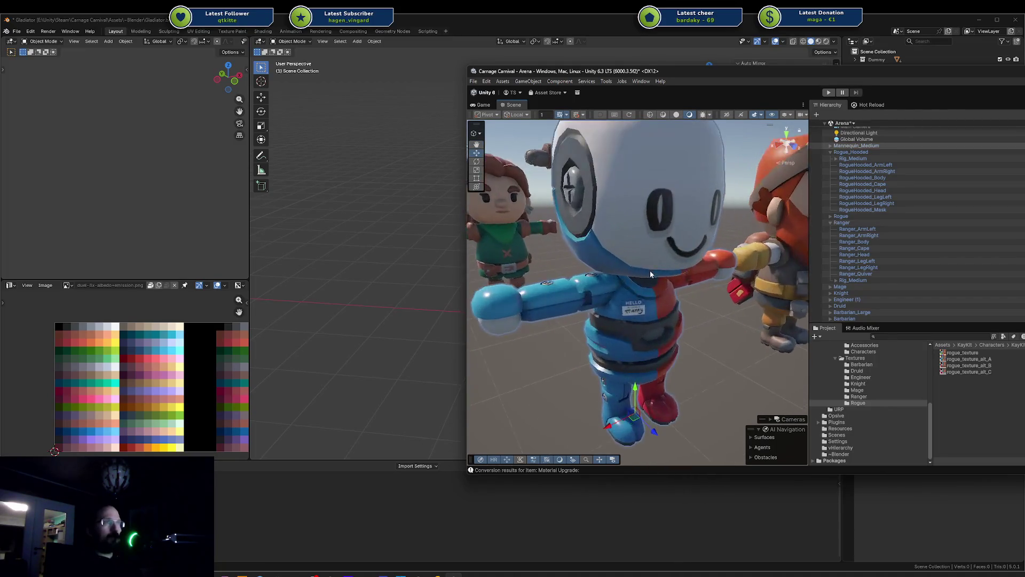
pyautogui.moveTo(649, 270)
pyautogui.keyDown('alt'); pyautogui.mouseDown()
pyautogui.moveTo(969, 216)
pyautogui.moveTo(993, 261)
pyautogui.moveTo(867, 268)
pyautogui.moveTo(916, 265)
pyautogui.mouseUp(); pyautogui.keyUp('alt')
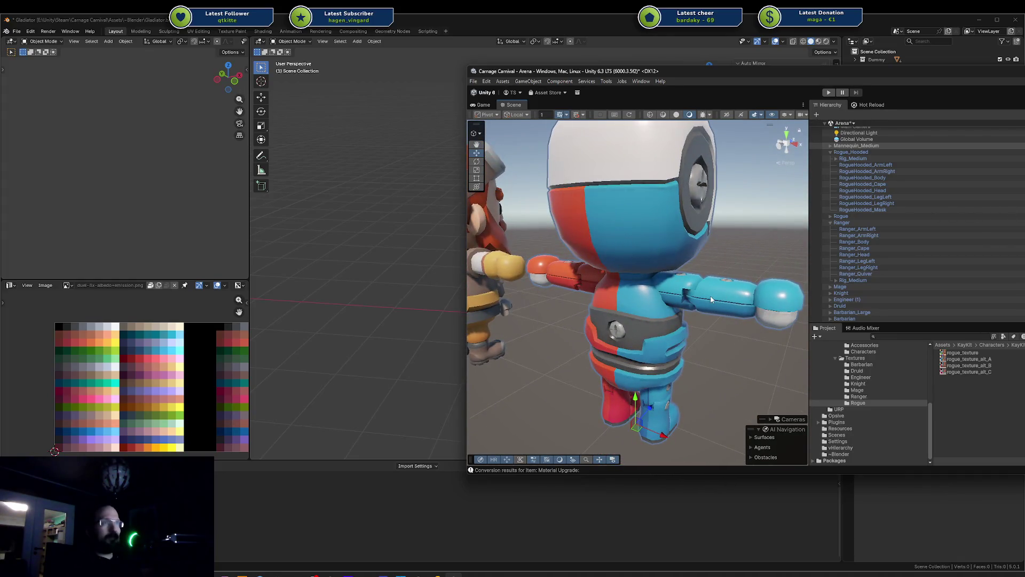
pyautogui.moveTo(720, 292)
pyautogui.keyDown('alt'); pyautogui.mouseDown()
pyautogui.moveTo(392, 273)
pyautogui.moveTo(463, 248)
pyautogui.moveTo(456, 220)
pyautogui.moveTo(508, 215)
pyautogui.mouseUp(); pyautogui.keyUp('alt')
pyautogui.click(640, 341)
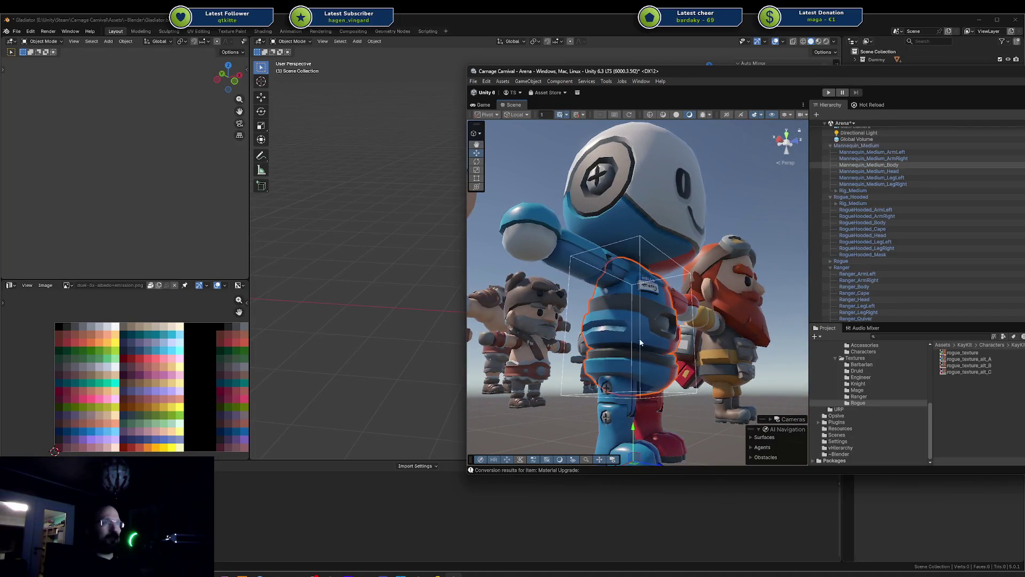
# Browse the Project to Characters/Source_FBX/Avatars_Source_FBX to find the mannequin FBX files, then return to Blender
pyautogui.scroll(2, 870, 374)
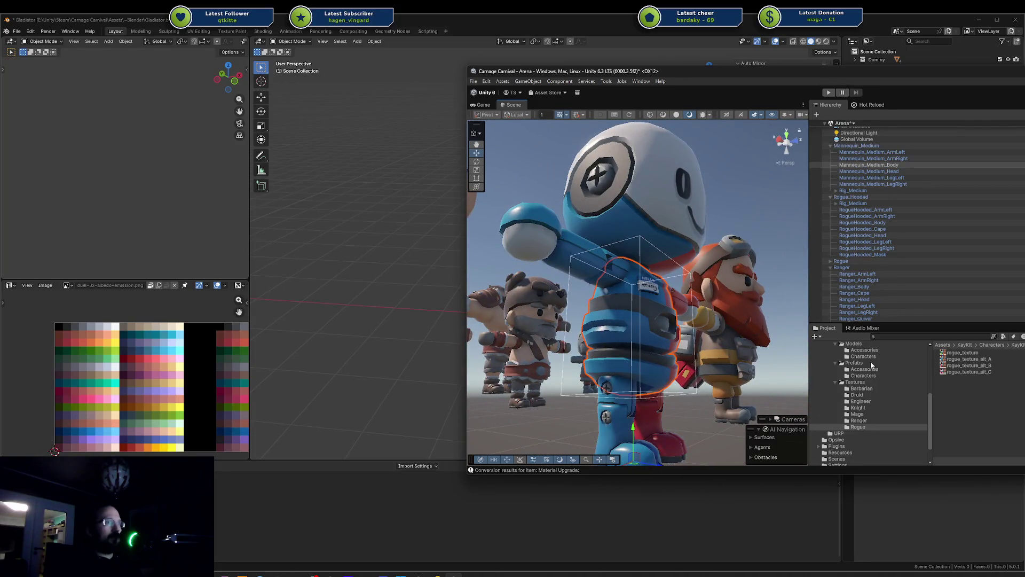
pyautogui.click(871, 365)
pyautogui.click(870, 375)
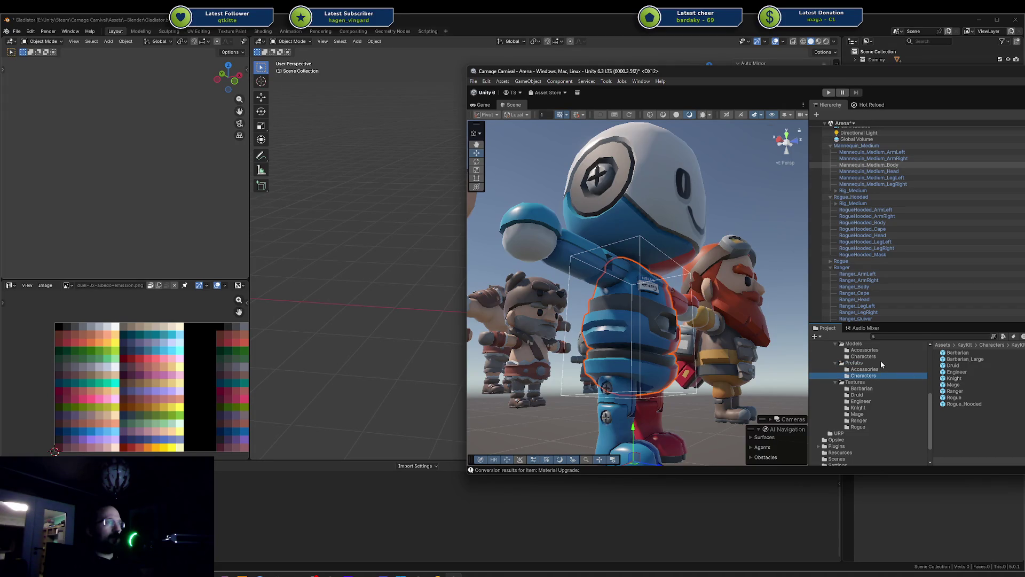
pyautogui.scroll(5, 882, 365)
pyautogui.click(830, 416)
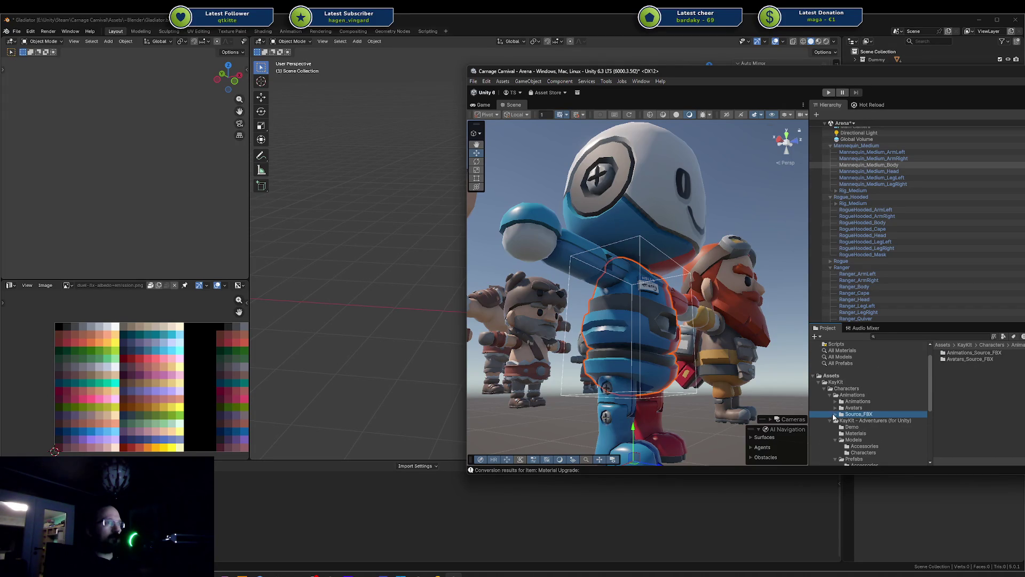
pyautogui.click(836, 414)
pyautogui.click(853, 427)
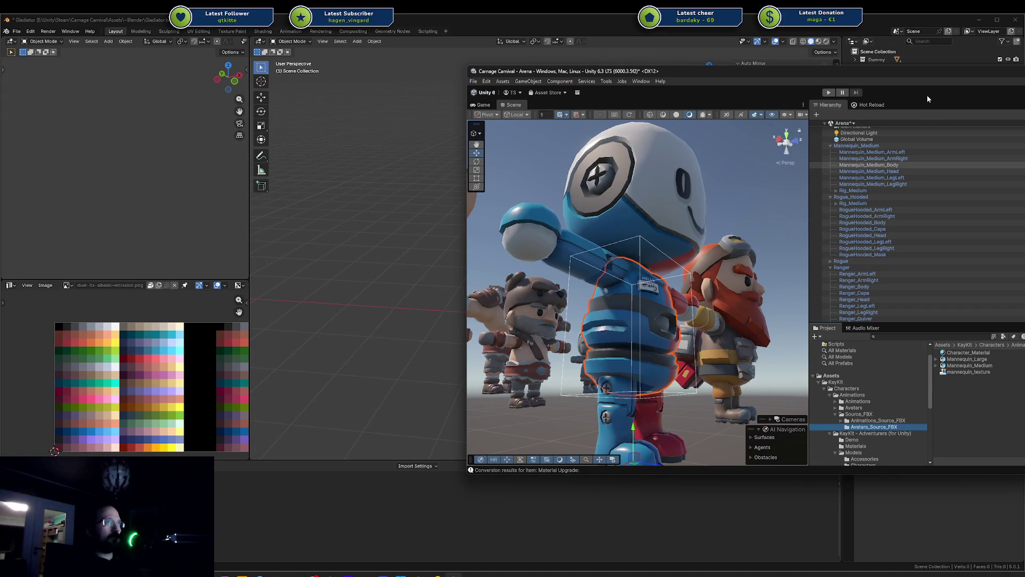
pyautogui.hotkey('alt', 'Tab')
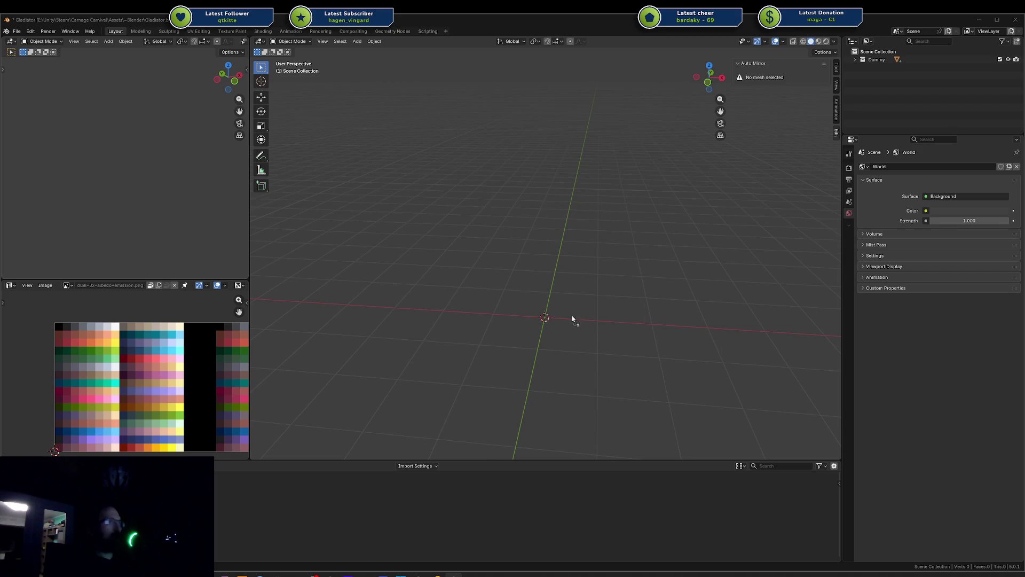
# Import both mannequin FBX files, move Rig_Large right of the smaller robot, and select Rig_Medium
pyautogui.moveTo(572, 318); pyautogui.dragTo(572, 319)
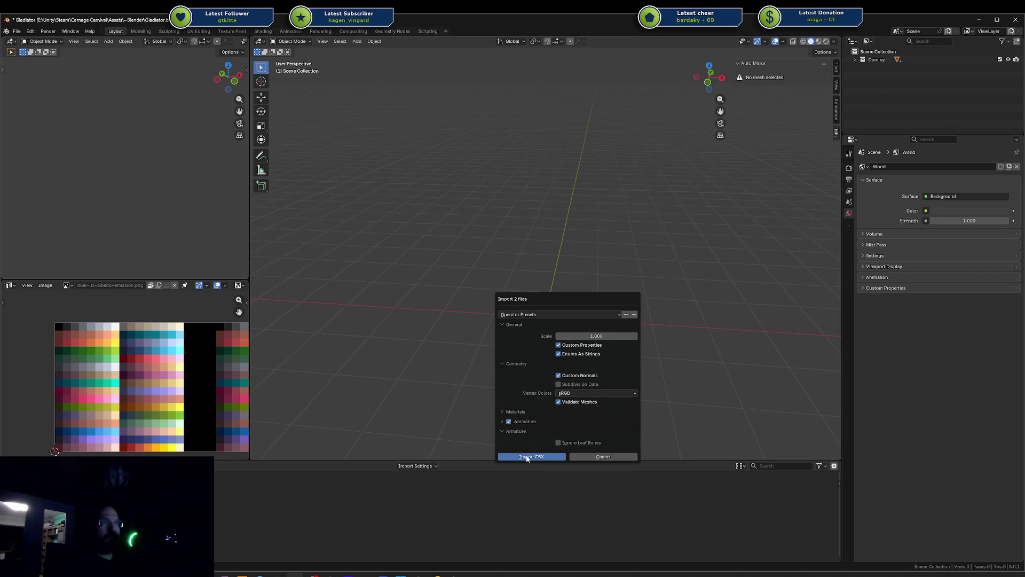
pyautogui.press('Return')
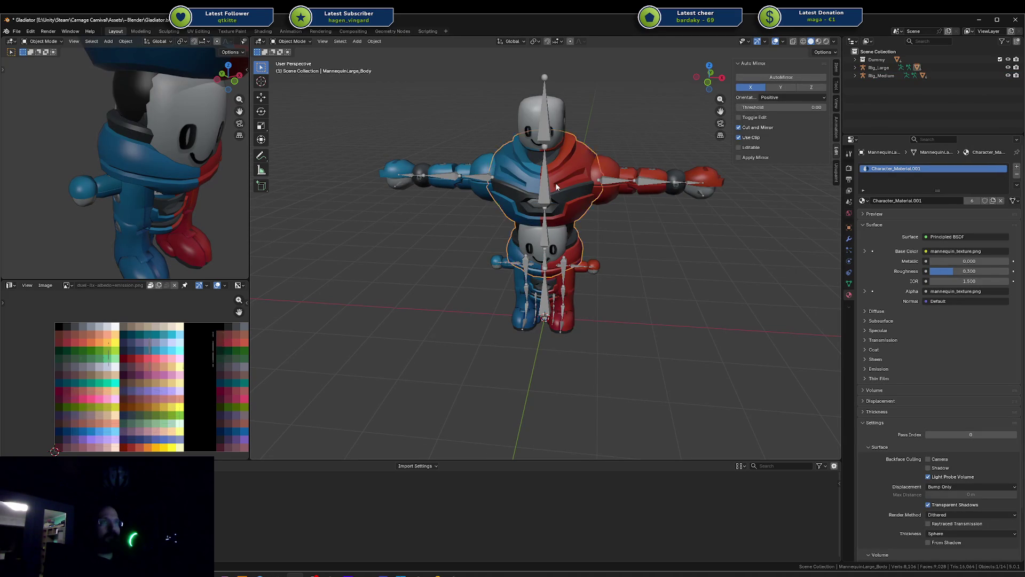
pyautogui.click(543, 189)
pyautogui.press('g')
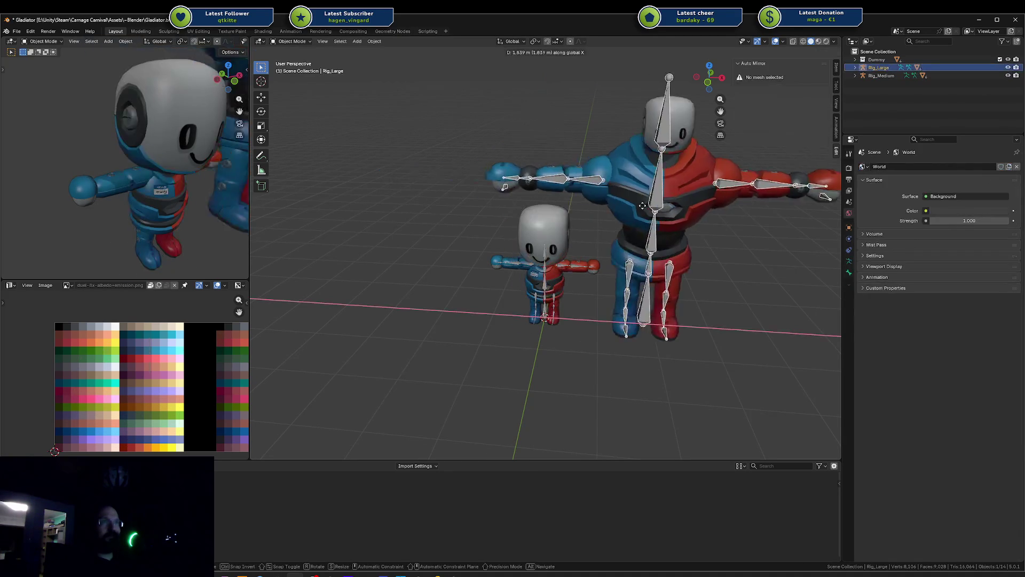
pyautogui.click(595, 345)
pyautogui.moveTo(596, 345)
pyautogui.mouseDown(button='middle')
pyautogui.moveTo(619, 317)
pyautogui.moveTo(606, 340)
pyautogui.mouseUp(button='middle')
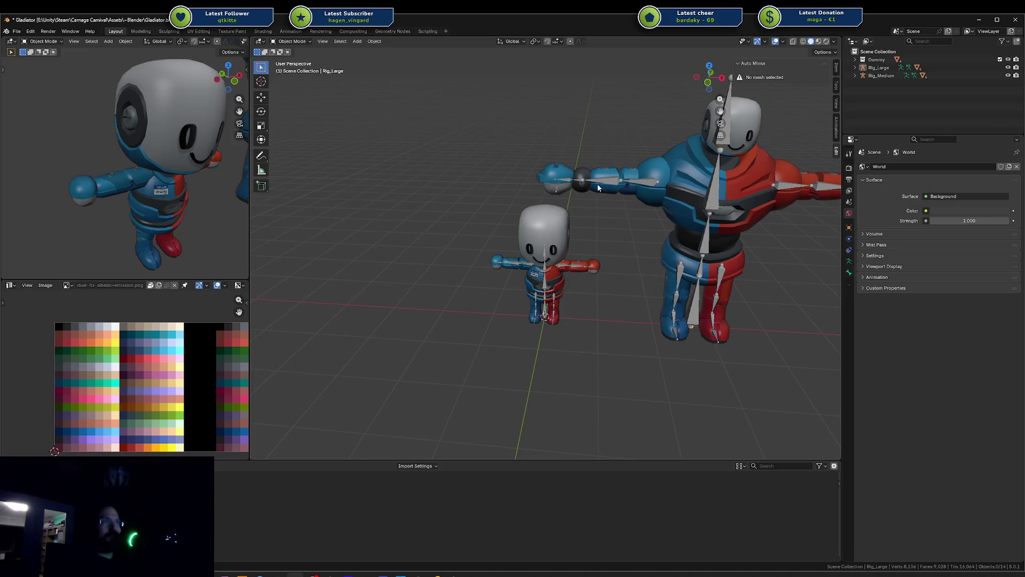
pyautogui.scroll(4, 560, 282)
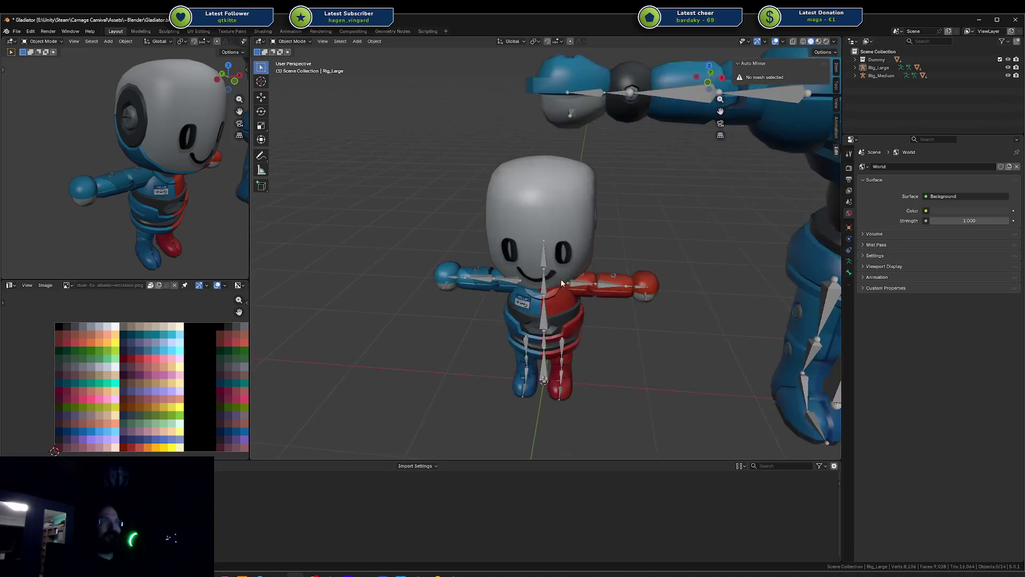
pyautogui.click(610, 288)
# In pose mode, rotate the medium rig's left lower arm about Z to straighten the forearm
pyautogui.hotkey('ctrl', 'Tab')
pyautogui.click(612, 289)
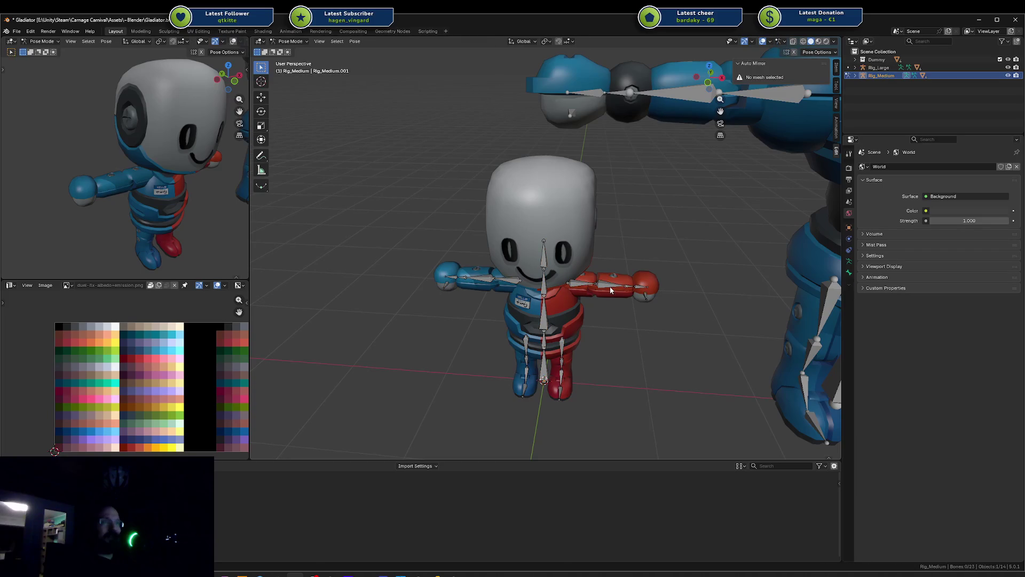
pyautogui.press('r')
pyautogui.press('z')
pyautogui.click(660, 293)
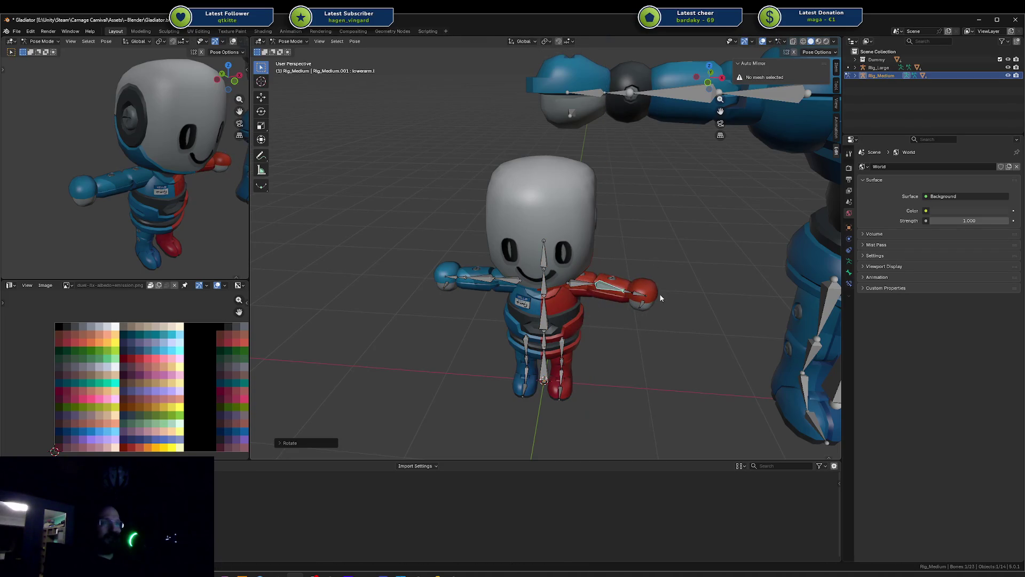
pyautogui.press('KP_Decimal')
pyautogui.scroll(-5, 547, 219)
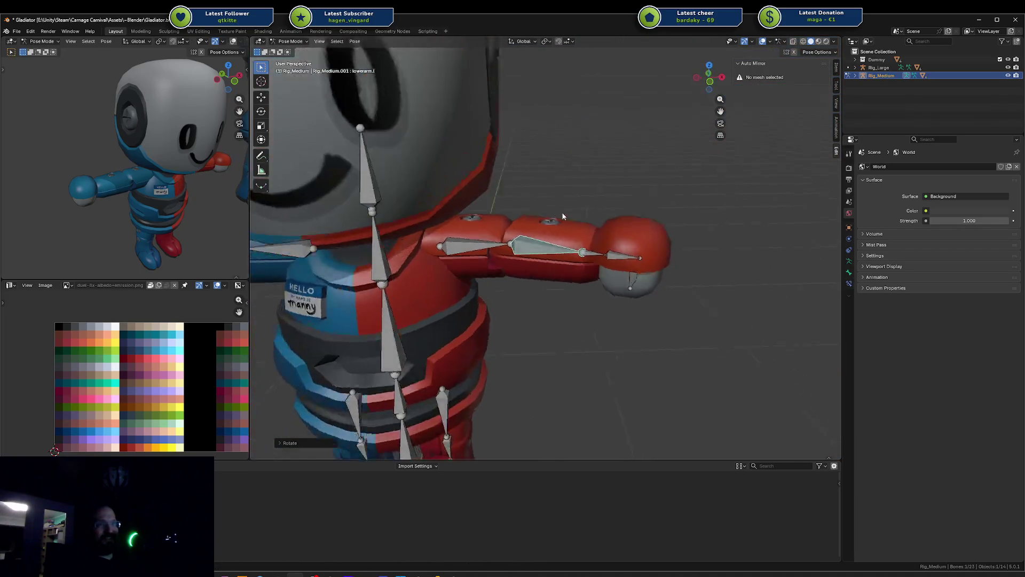
pyautogui.press('r')
pyautogui.press('z')
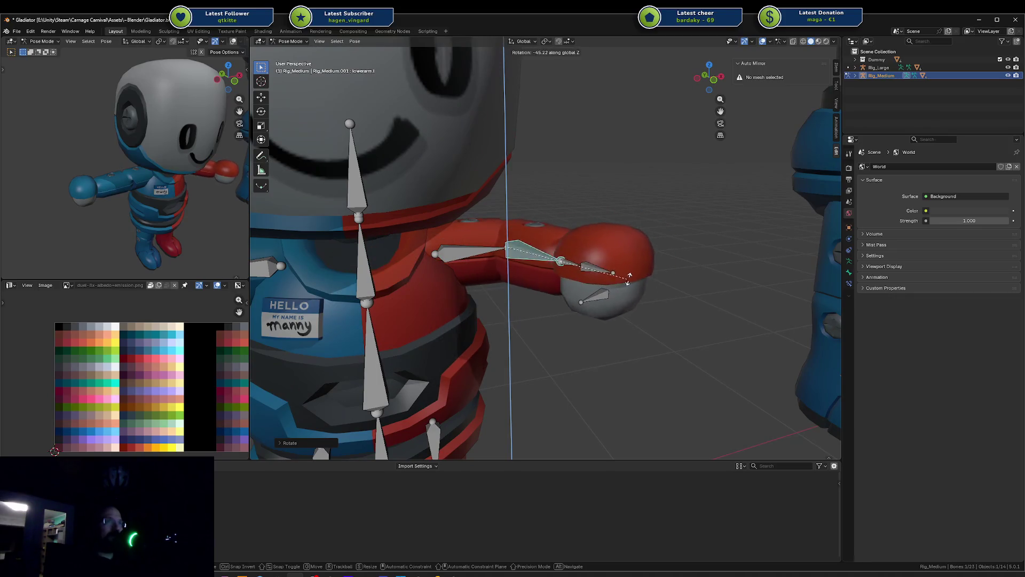
pyautogui.click(606, 287)
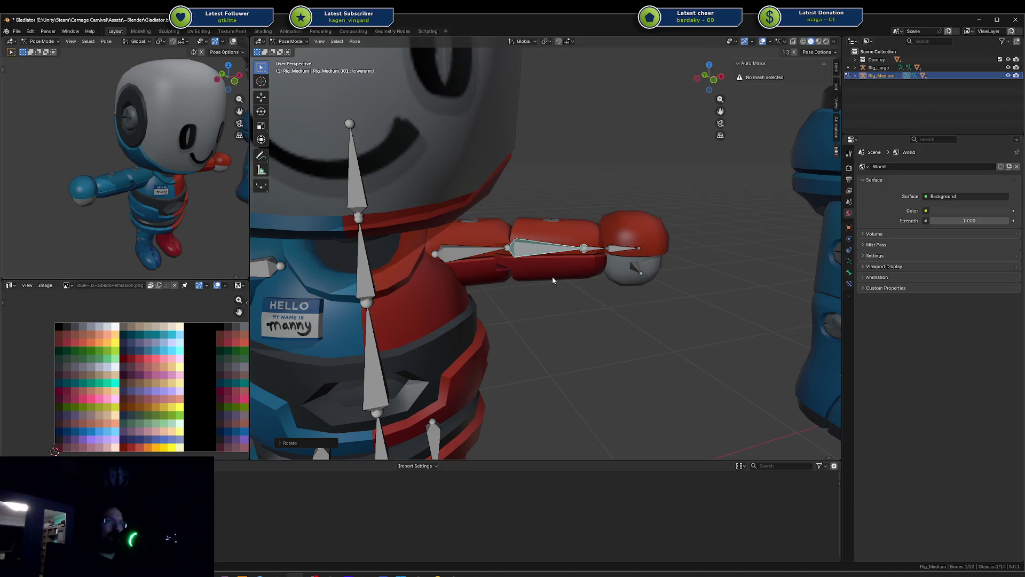
# Try rotations on the medium rig's hand, lower arm and spine, cancelling each one
pyautogui.moveTo(552, 277)
pyautogui.mouseDown(button='middle')
pyautogui.moveTo(521, 265)
pyautogui.moveTo(507, 277)
pyautogui.moveTo(629, 257)
pyautogui.mouseUp(button='middle')
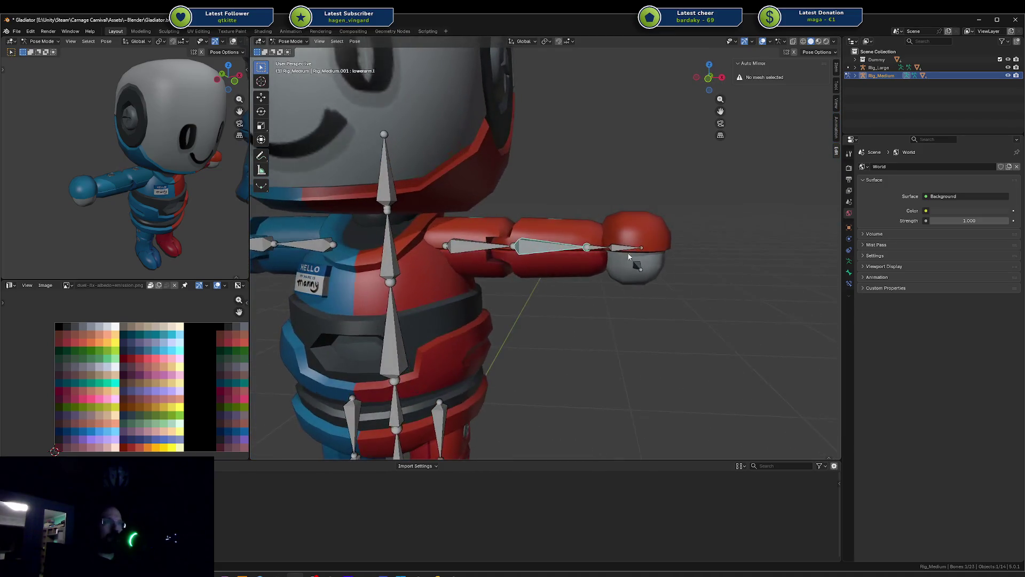
pyautogui.click(627, 249)
pyautogui.press('r')
pyautogui.press('z')
pyautogui.press('Escape')
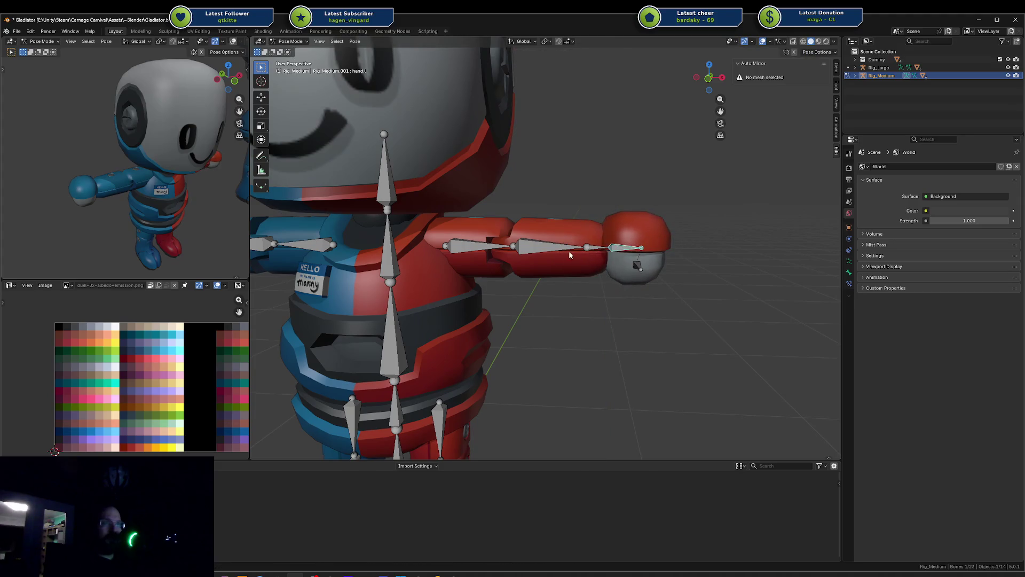
pyautogui.click(569, 250)
pyautogui.press('r')
pyautogui.press('z')
pyautogui.press('Escape')
pyautogui.moveTo(496, 299)
pyautogui.mouseDown(button='middle')
pyautogui.moveTo(489, 302)
pyautogui.moveTo(561, 260)
pyautogui.moveTo(463, 253)
pyautogui.mouseUp(button='middle')
pyautogui.press('r')
pyautogui.press('x')
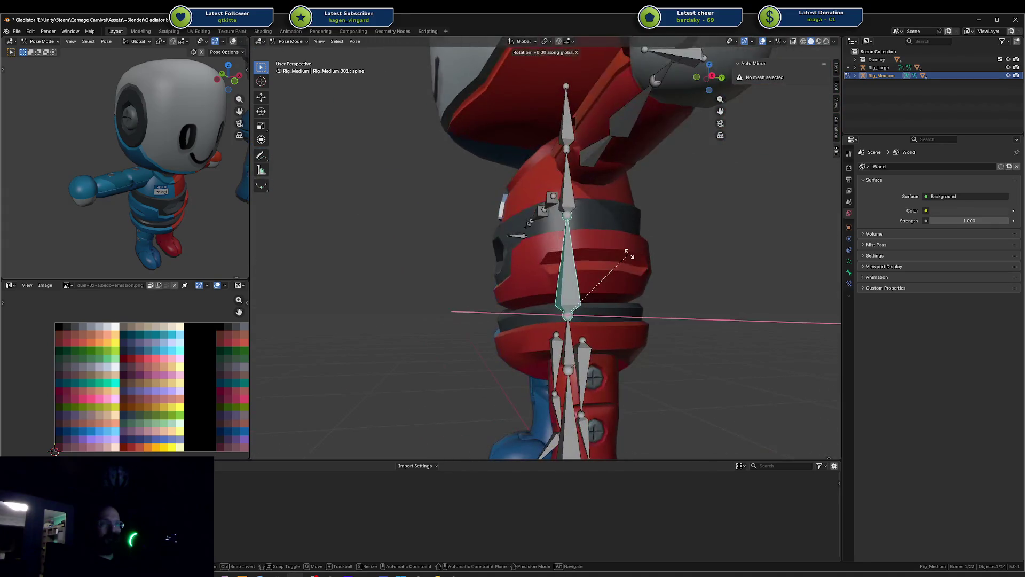
pyautogui.press('Escape')
pyautogui.moveTo(677, 270); pyautogui.dragTo(615, 240, button='middle')
# Keep the head pose unchanged and rotate the medium rig's left toes bone about global X
pyautogui.click(528, 175)
pyautogui.moveTo(528, 175)
pyautogui.mouseDown(button='middle')
pyautogui.moveTo(513, 161)
pyautogui.moveTo(532, 137)
pyautogui.mouseUp(button='middle')
pyautogui.scroll(-3, 513, 160)
pyautogui.scroll(-2, 532, 137)
pyautogui.click(534, 166)
pyautogui.press('r')
pyautogui.press('z')
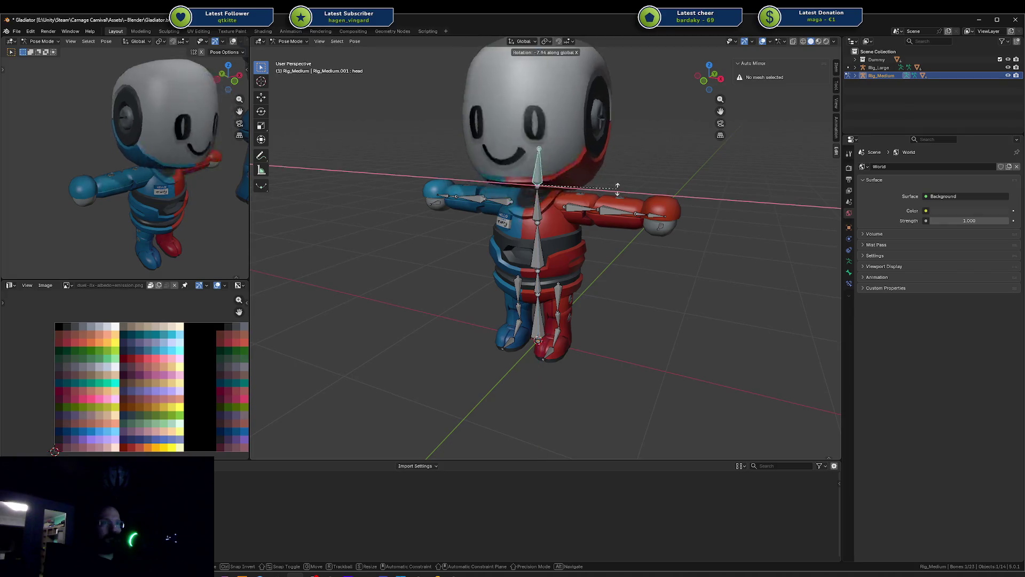
pyautogui.press('Escape')
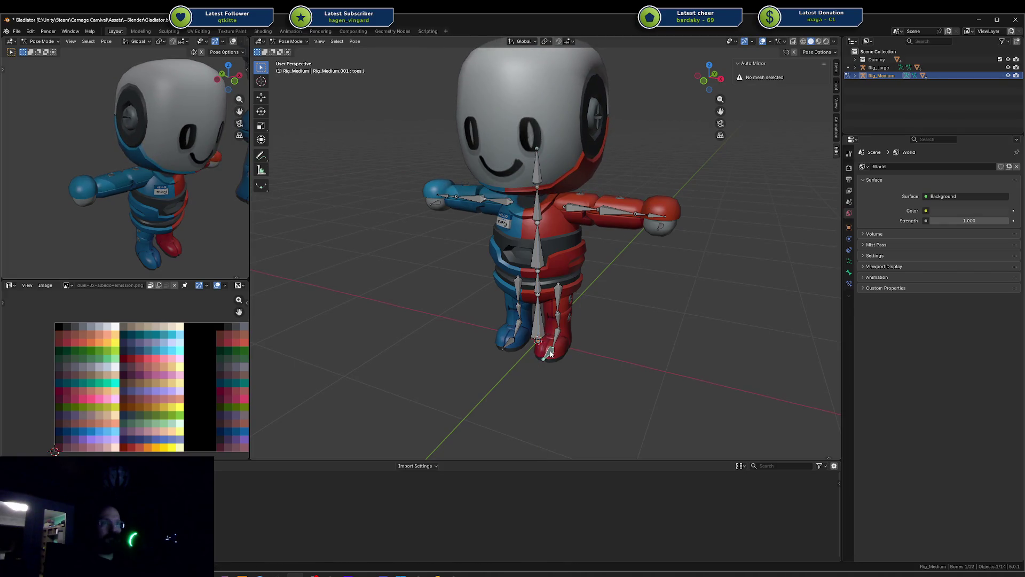
pyautogui.press('r')
pyautogui.press('x')
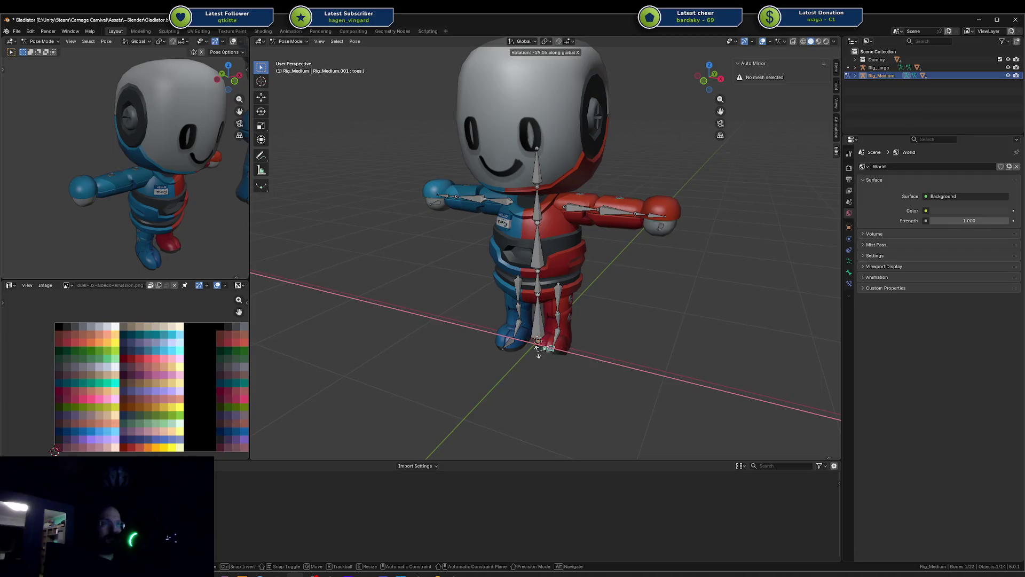
pyautogui.click(538, 353)
# Orbit around the character's red and blue sides, then pull back to see both characters
pyautogui.moveTo(538, 353)
pyautogui.mouseDown(button='middle')
pyautogui.moveTo(716, 331)
pyautogui.moveTo(255, 321)
pyautogui.moveTo(721, 343)
pyautogui.moveTo(598, 346)
pyautogui.mouseUp(button='middle')
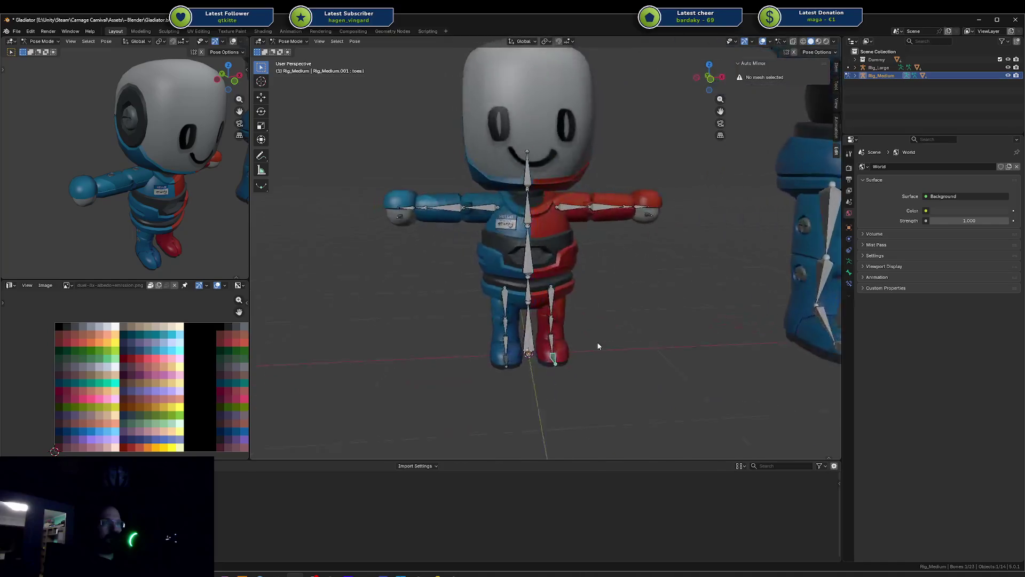
pyautogui.scroll(6, 582, 287)
pyautogui.moveTo(581, 292)
pyautogui.mouseDown(button='middle')
pyautogui.moveTo(555, 297)
pyautogui.moveTo(695, 249)
pyautogui.moveTo(688, 242)
pyautogui.mouseUp(button='middle')
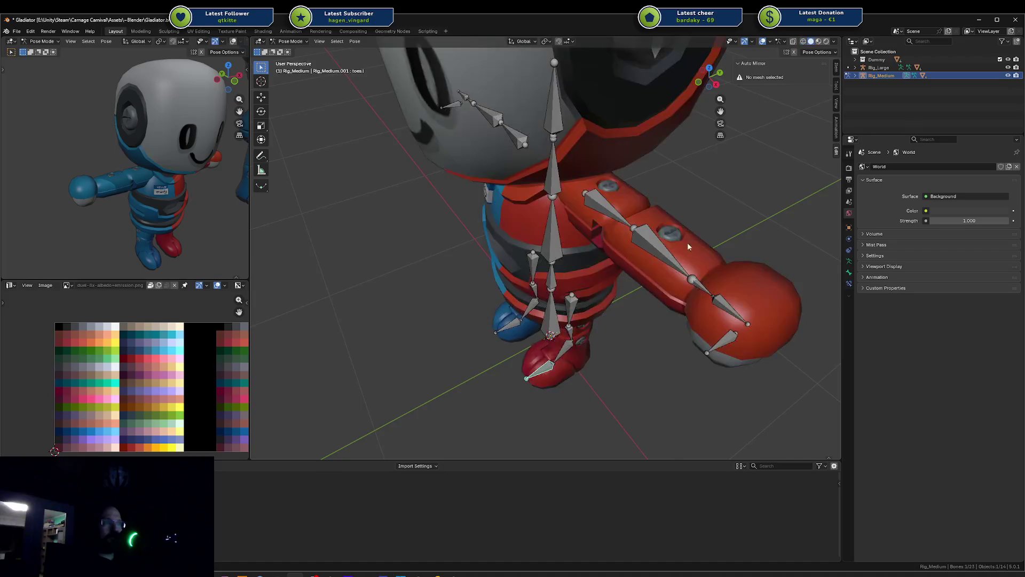
pyautogui.scroll(-4, 688, 241)
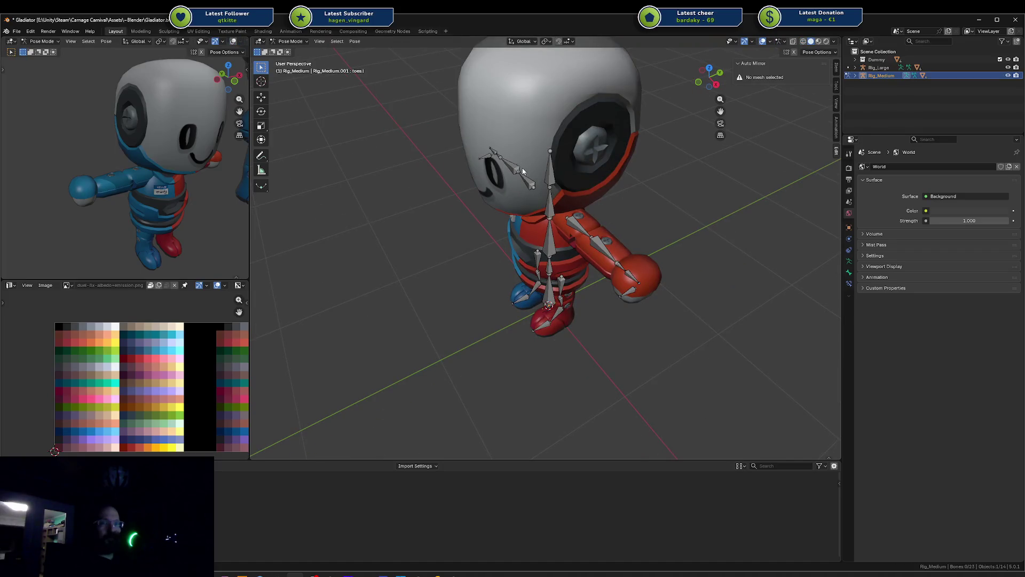
pyautogui.moveTo(540, 146)
pyautogui.mouseDown(button='middle')
pyautogui.moveTo(578, 126)
pyautogui.moveTo(704, 117)
pyautogui.mouseUp(button='middle')
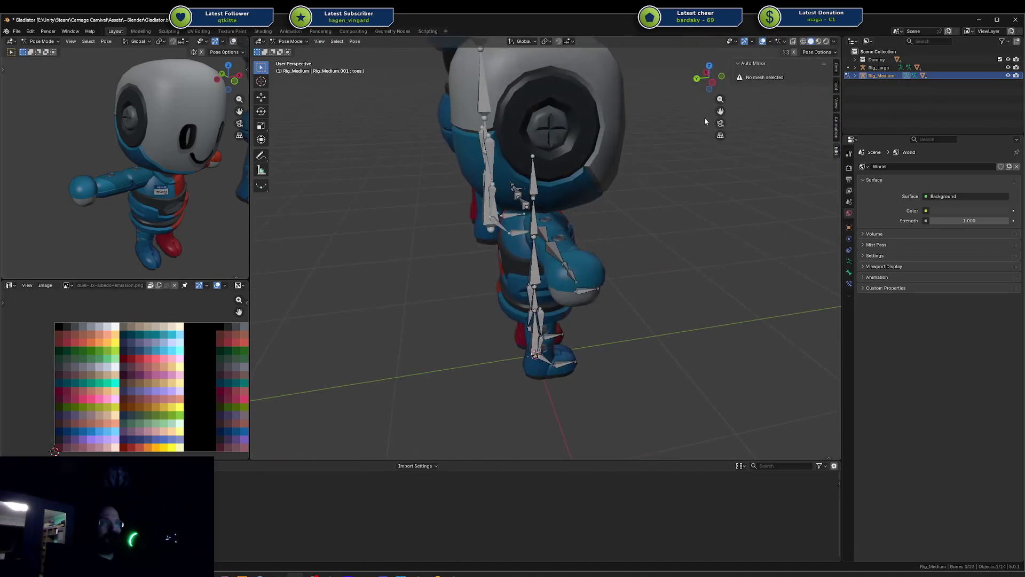
pyautogui.scroll(4, 577, 155)
pyautogui.scroll(-6, 520, 156)
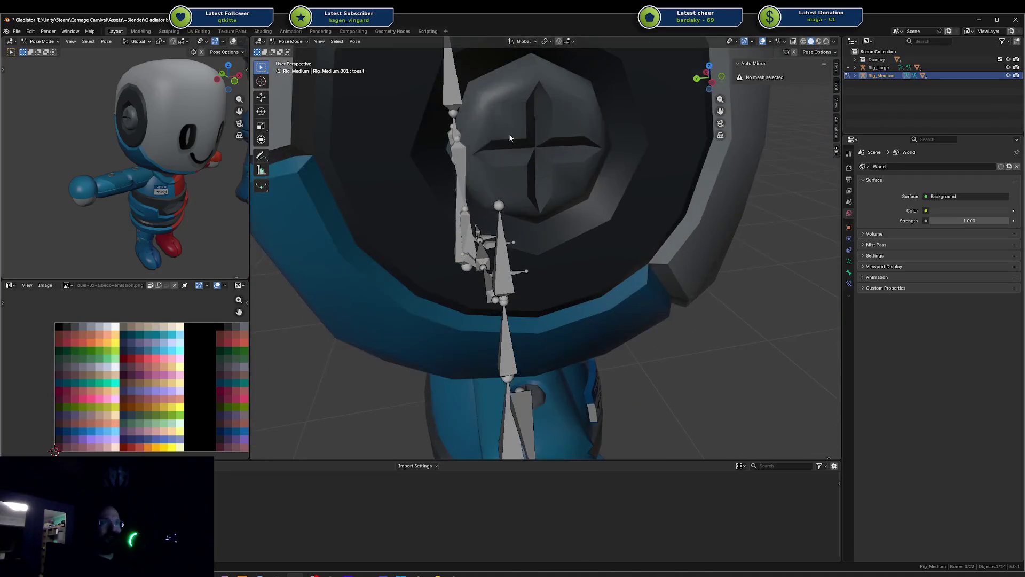
pyautogui.scroll(-6, 510, 155)
pyautogui.moveTo(516, 192); pyautogui.dragTo(575, 181, button='middle')
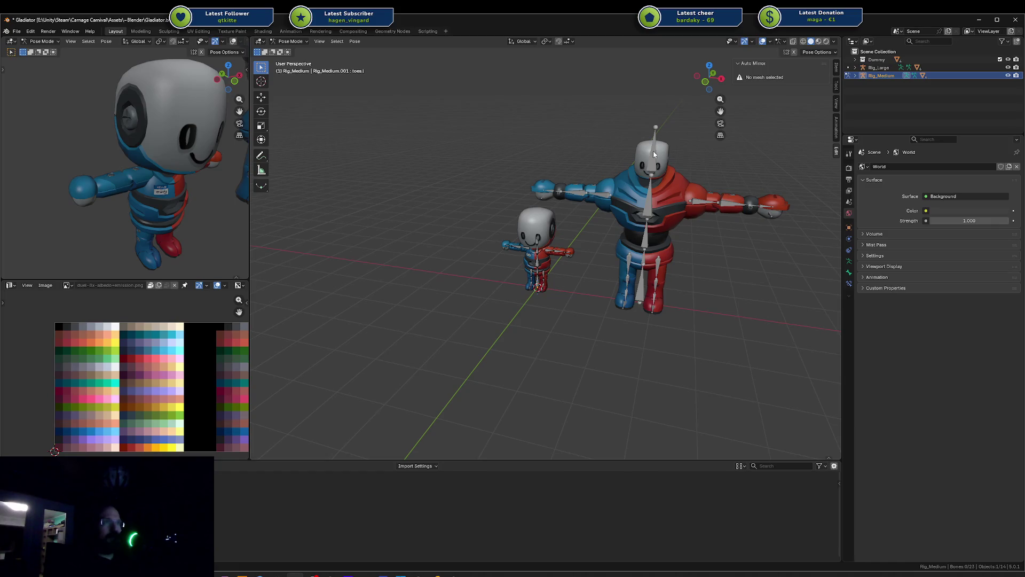
# In object mode, select the large character and Rig_Large, then hide and unhide them
pyautogui.hotkey('ctrl', 'Tab')
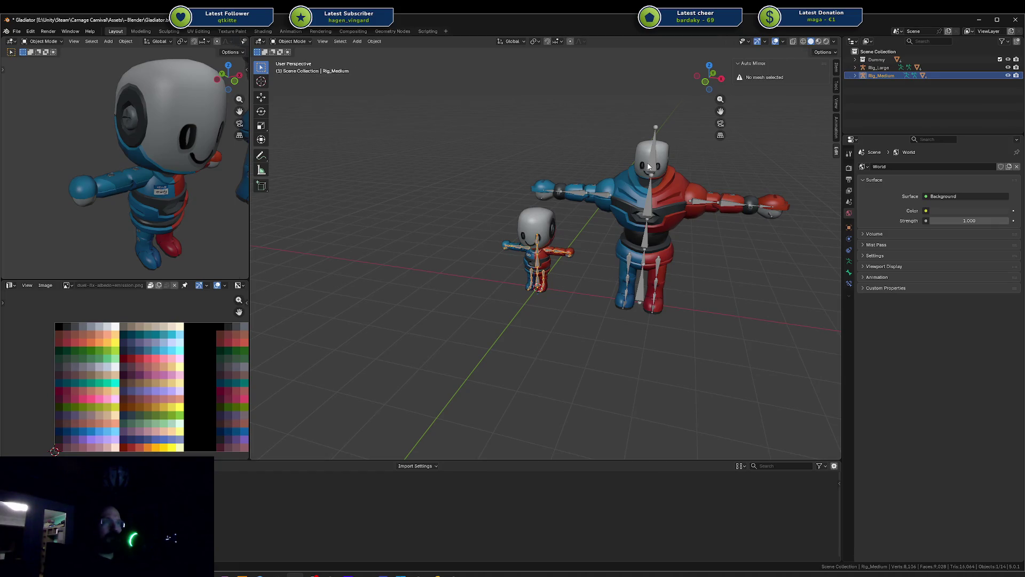
pyautogui.click(649, 167)
pyautogui.scroll(5, 648, 166)
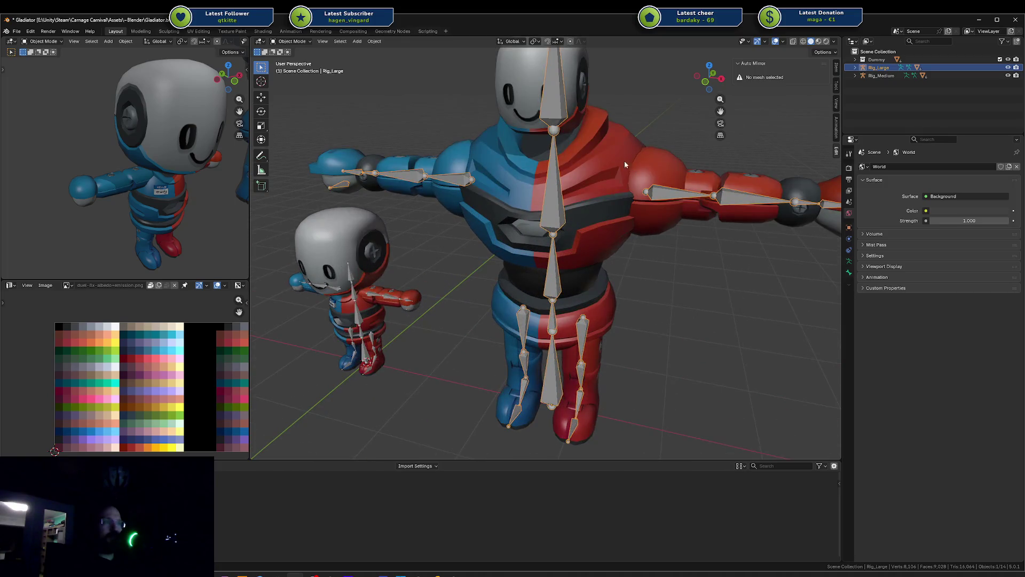
pyautogui.scroll(-3, 639, 238)
pyautogui.scroll(4, 640, 242)
pyautogui.scroll(-8, 639, 242)
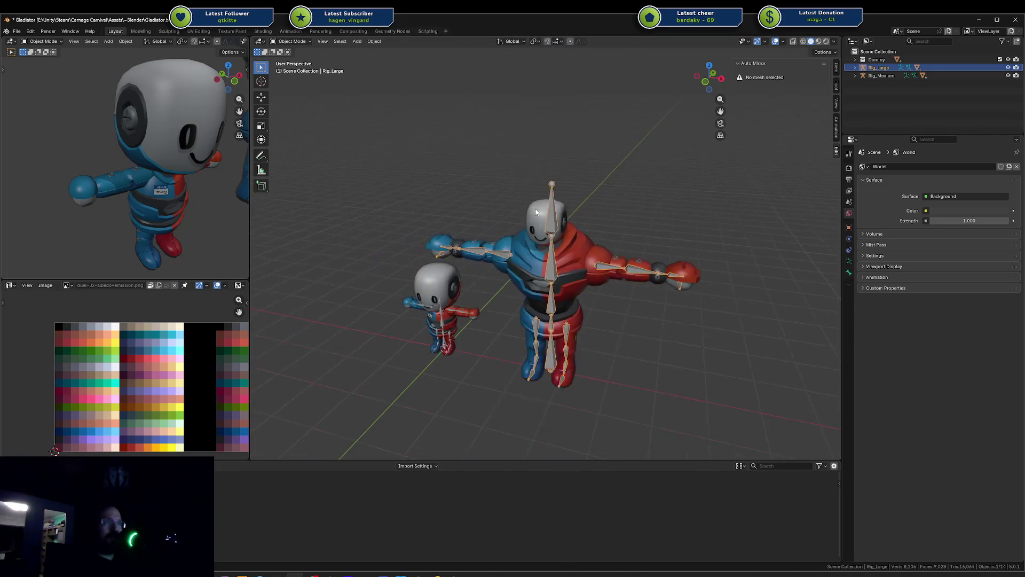
pyautogui.click(536, 212)
pyautogui.moveTo(504, 171); pyautogui.dragTo(592, 333)
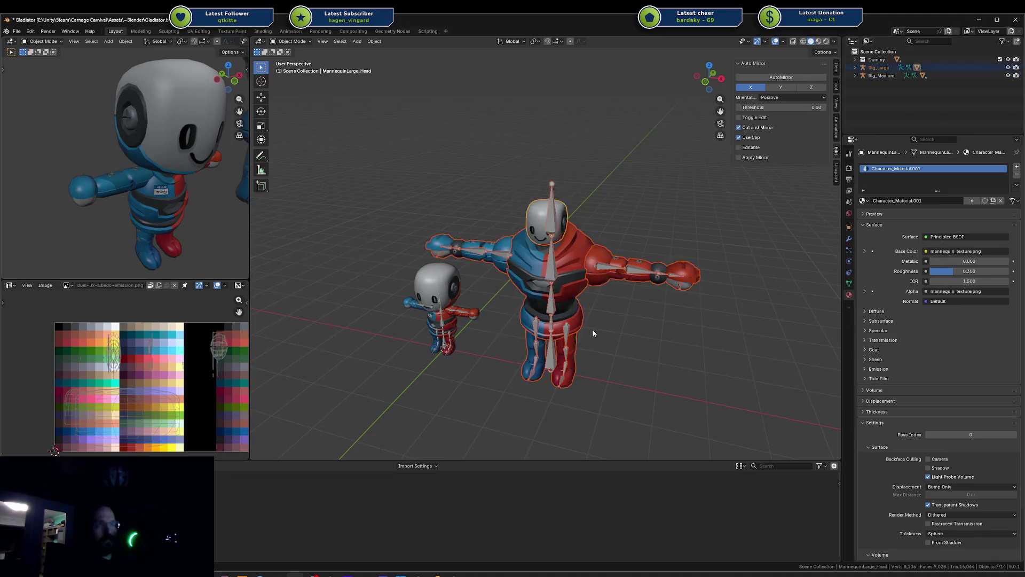
pyautogui.press('h')
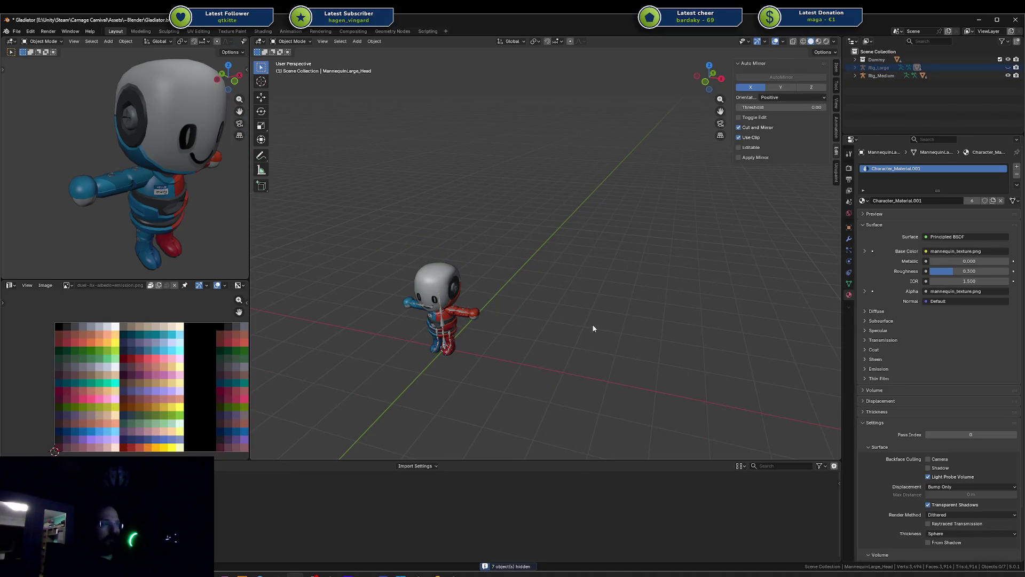
pyautogui.hotkey('alt', 'h')
pyautogui.press('h')
pyautogui.hotkey('alt', 'h')
pyautogui.scroll(8, 587, 286)
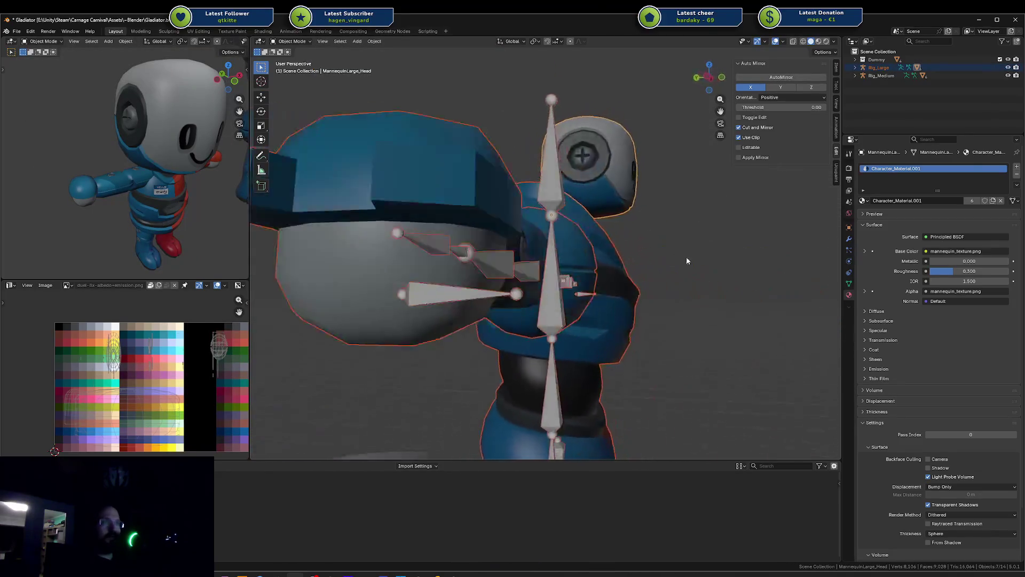
pyautogui.moveTo(686, 260)
pyautogui.mouseDown(button='middle')
pyautogui.moveTo(572, 268)
pyautogui.moveTo(524, 209)
pyautogui.mouseUp(button='middle')
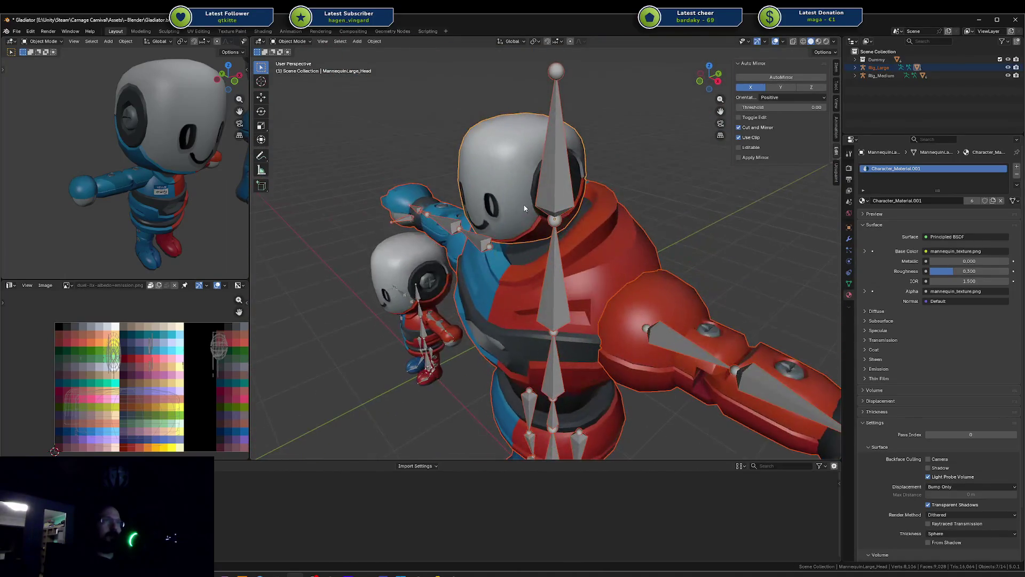
# Put Rig_Large in pose mode and test head, upper arm and forearm rotations, cancelling them
pyautogui.click(525, 208)
pyautogui.click(562, 188)
pyautogui.hotkey('ctrl', 'Tab')
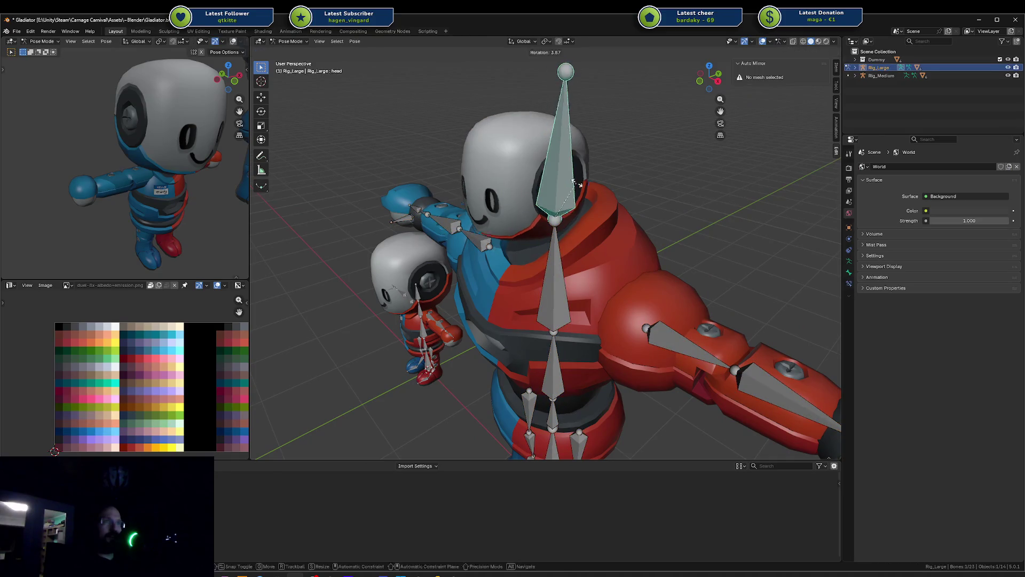
pyautogui.press('r')
pyautogui.press('x')
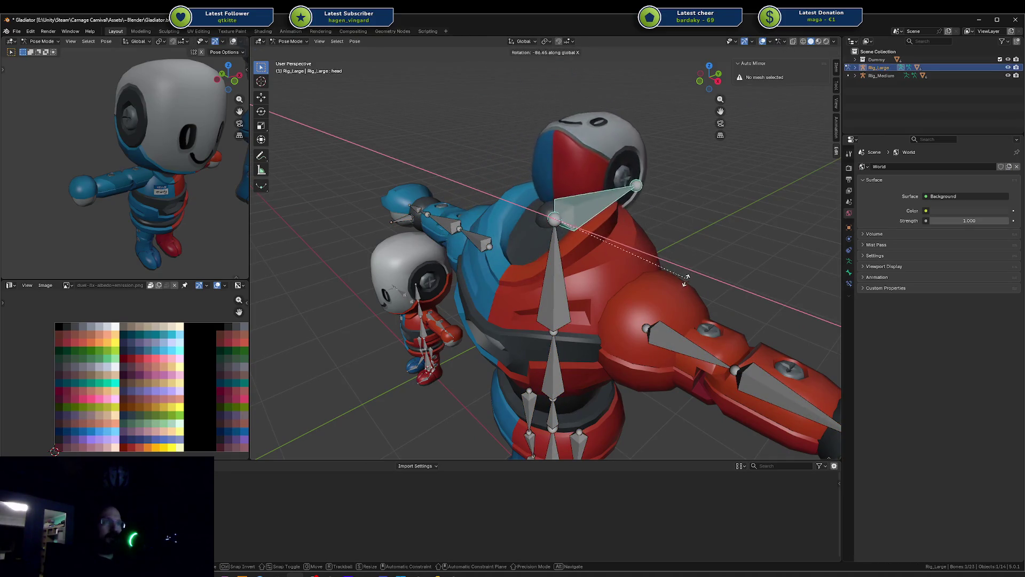
pyautogui.rightClick(680, 330)
pyautogui.click(679, 330)
pyautogui.press('r')
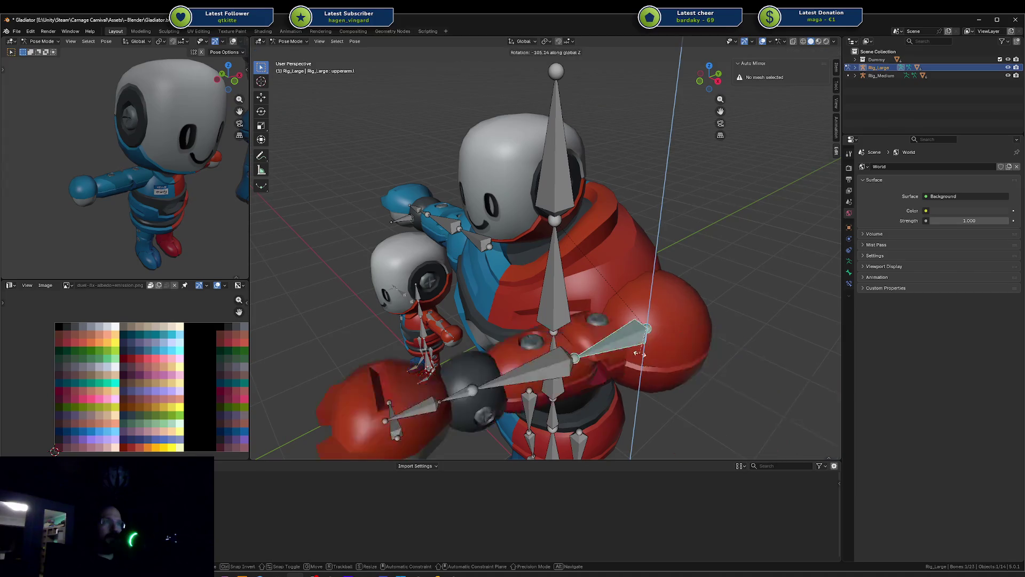
pyautogui.rightClick(680, 339)
pyautogui.click(742, 355)
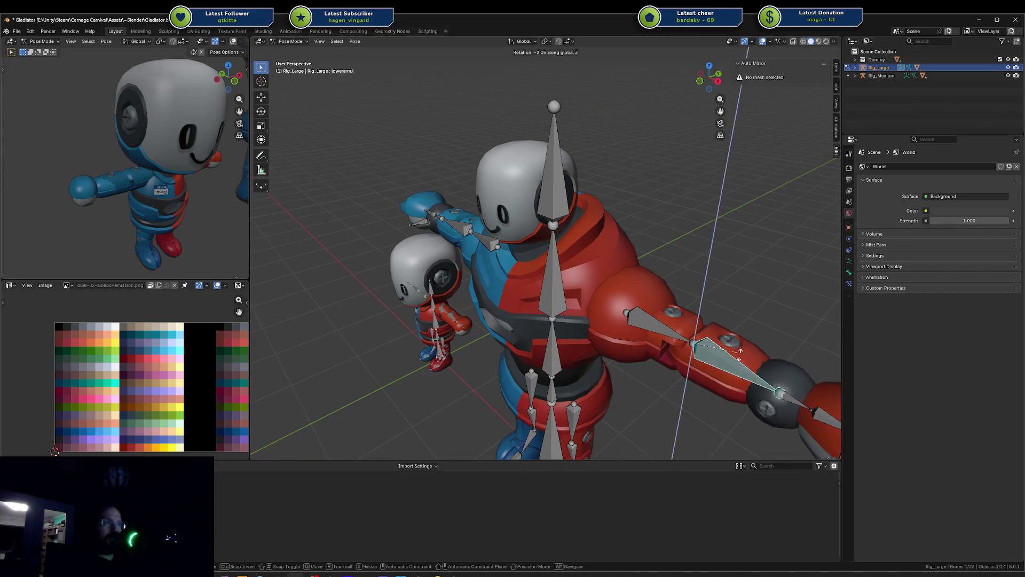
pyautogui.press('r')
pyautogui.rightClick(706, 374)
pyautogui.moveTo(706, 373); pyautogui.dragTo(702, 311, button='middle')
# Test global-Y rotations on the large rig's left wrist and hand, cancelling both
pyautogui.click(722, 322)
pyautogui.press('r')
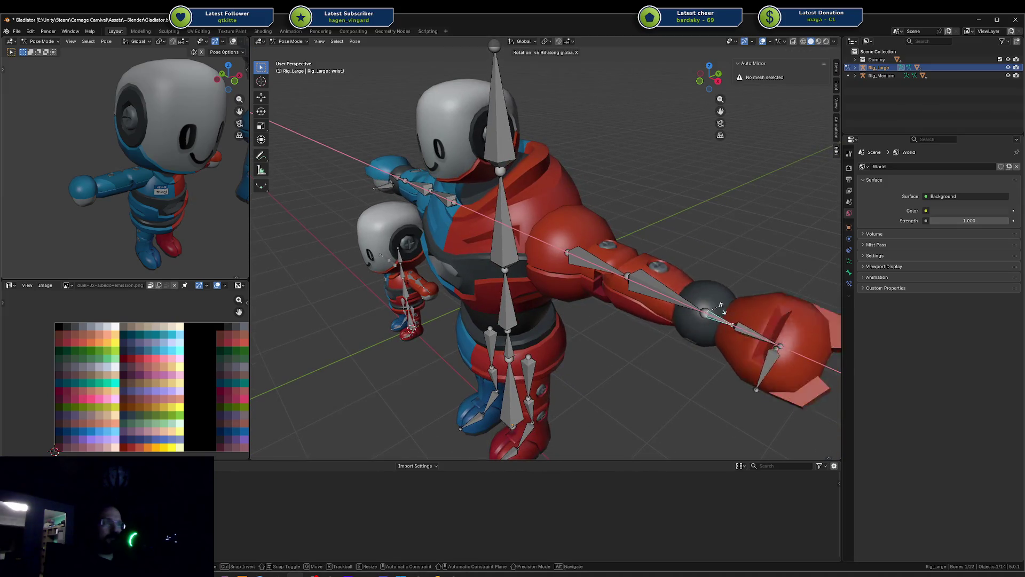
pyautogui.press('y')
pyautogui.rightClick(745, 335)
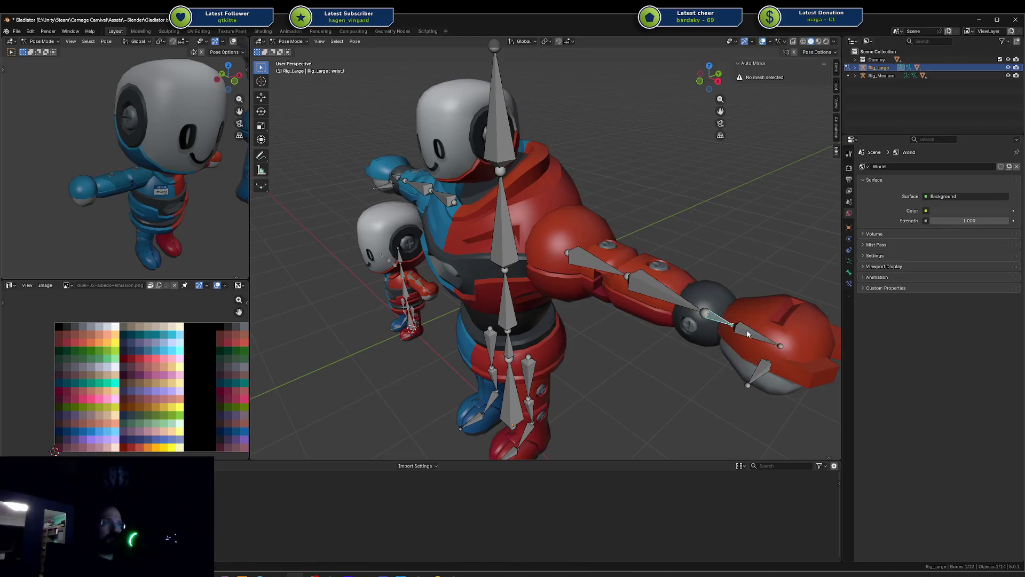
pyautogui.click(749, 333)
pyautogui.press('r')
pyautogui.press('y')
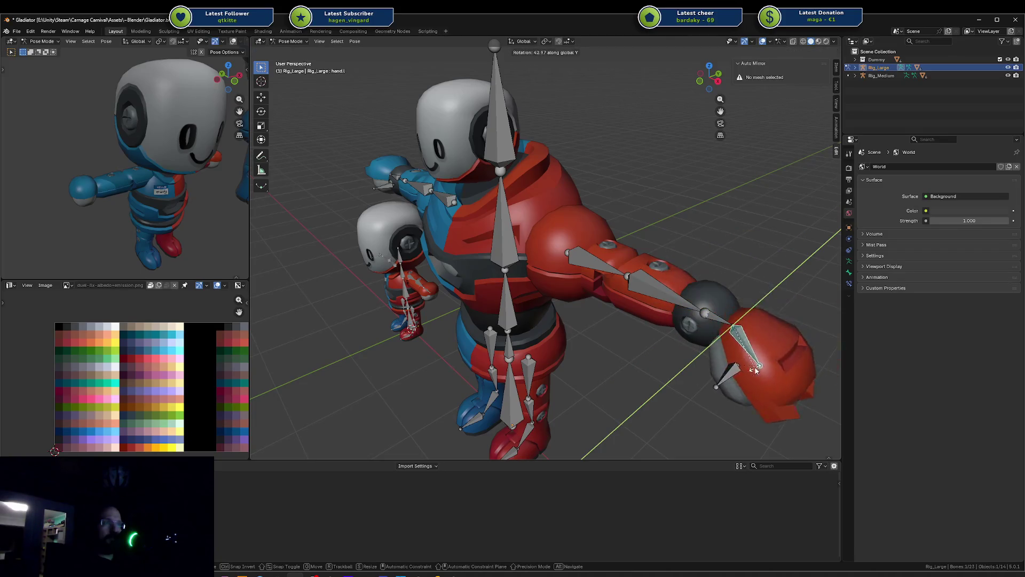
pyautogui.rightClick(714, 318)
# Rotate the large rig's left wrist and forearm about the global Y axis
pyautogui.click(714, 318)
pyautogui.press('r')
pyautogui.press('x')
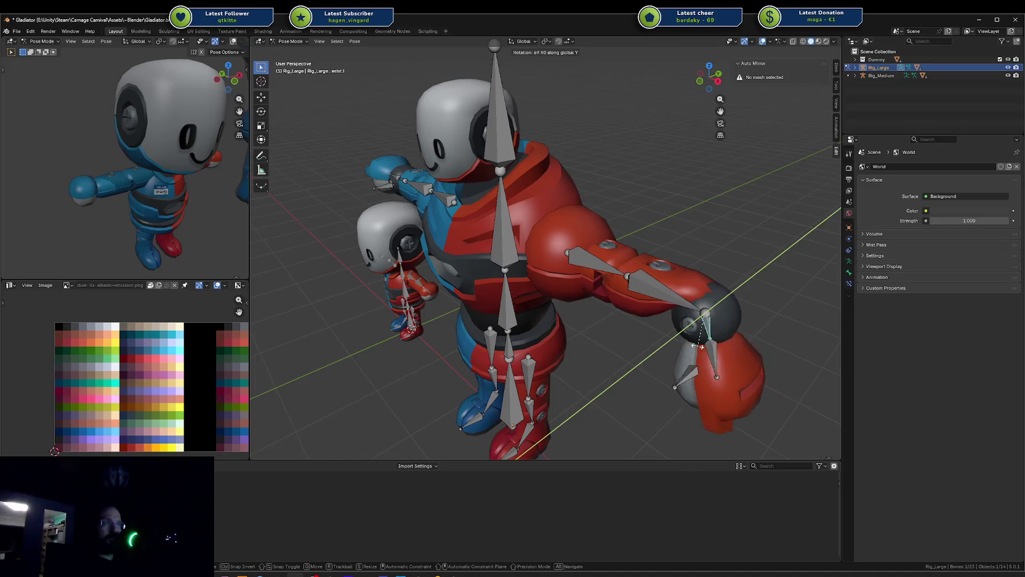
pyautogui.press('y')
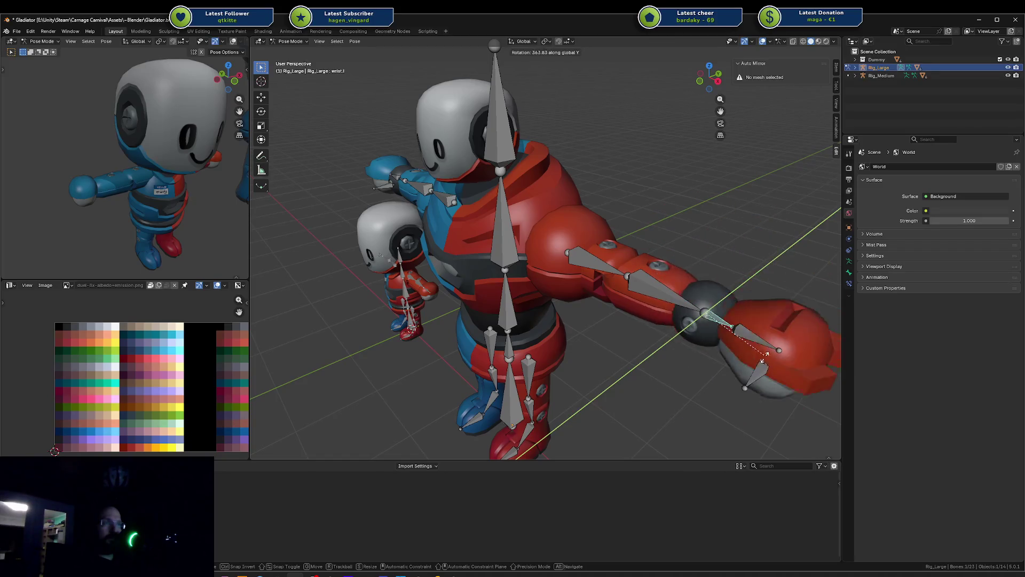
pyautogui.click(716, 326)
pyautogui.click(689, 299)
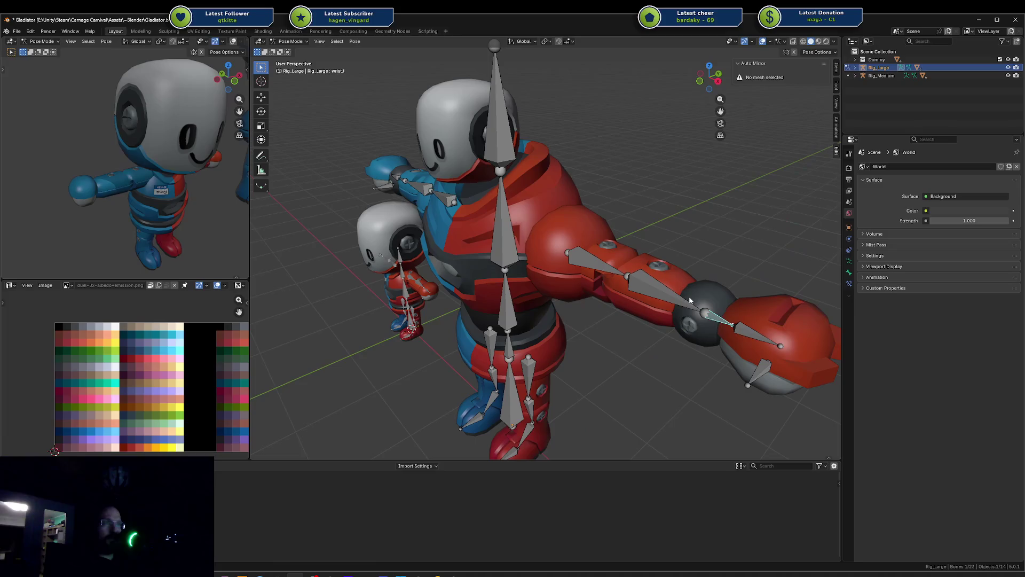
pyautogui.press('r')
pyautogui.press('y')
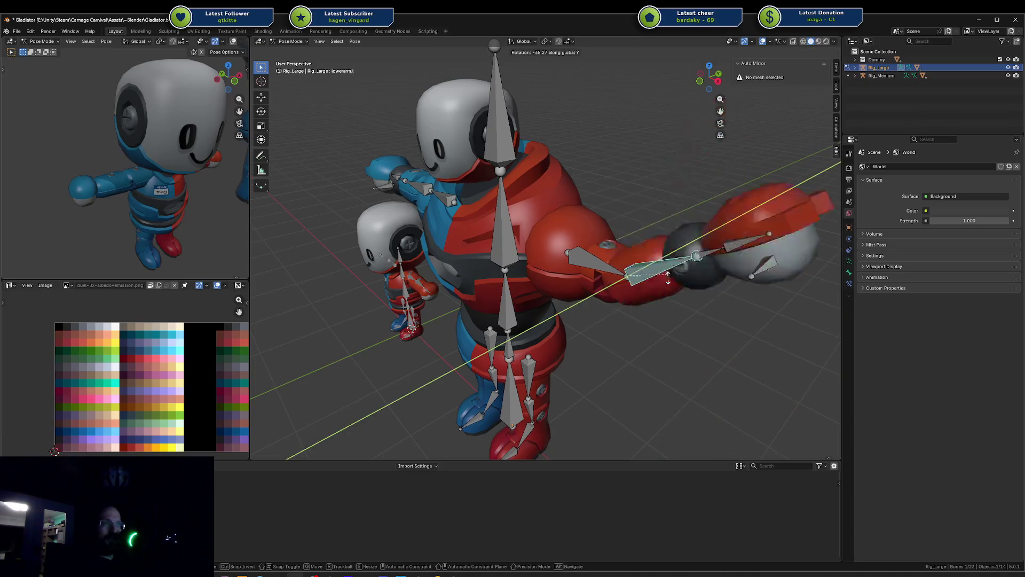
pyautogui.click(701, 324)
# Rotate the large rig's left toes bone about the global X axis
pyautogui.moveTo(684, 290)
pyautogui.mouseDown(button='middle')
pyautogui.moveTo(662, 312)
pyautogui.moveTo(717, 271)
pyautogui.moveTo(584, 295)
pyautogui.mouseUp(button='middle')
pyautogui.scroll(3, 705, 257)
pyautogui.click(598, 287)
pyautogui.press('r')
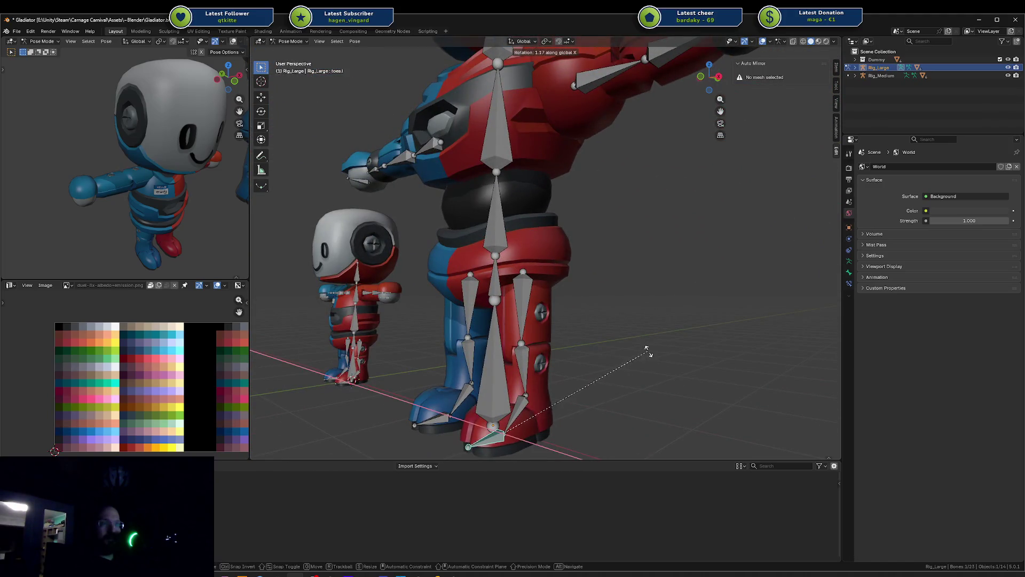
pyautogui.press('y')
pyautogui.press('x')
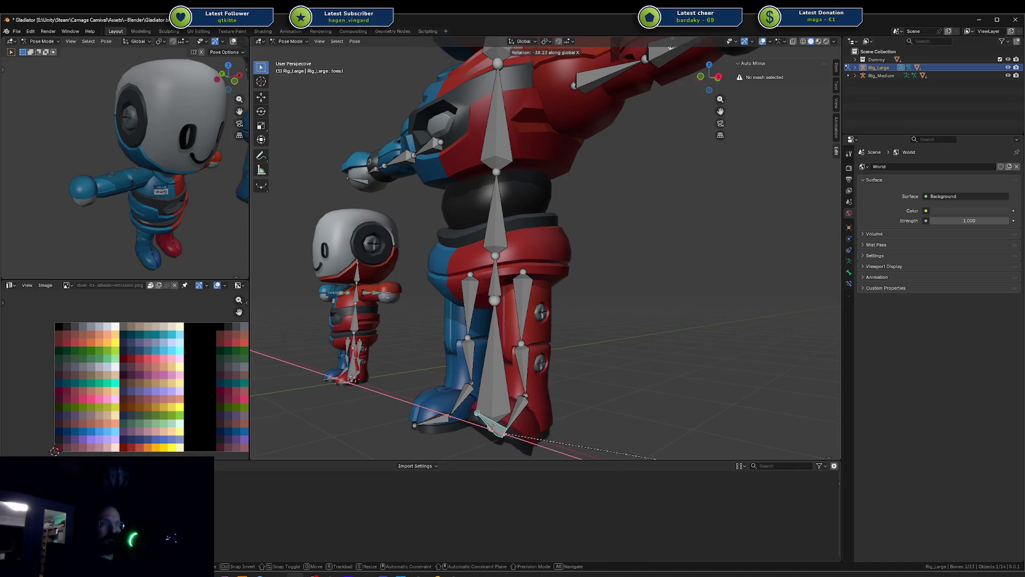
pyautogui.click(736, 385)
pyautogui.moveTo(584, 256); pyautogui.dragTo(630, 260, button='middle')
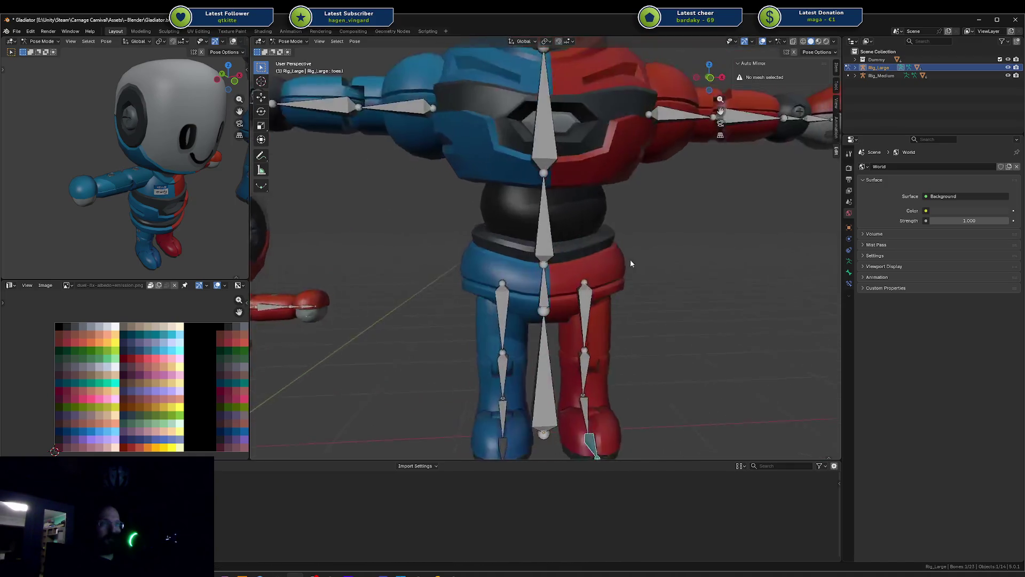
pyautogui.scroll(-3, 631, 259)
# Back in object mode, box-select the large character with Rig_Large and delete it
pyautogui.hotkey('ctrl', 'Tab')
pyautogui.hotkey('alt', 'a')
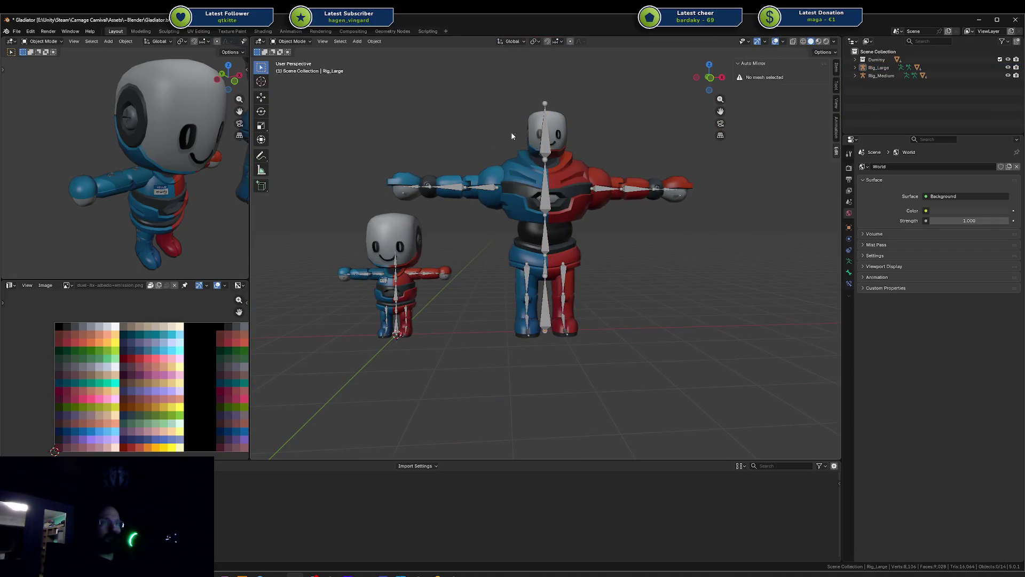
pyautogui.moveTo(511, 131); pyautogui.dragTo(607, 358)
pyautogui.press('Delete')
# Box-select all parts of the medium character and Rig_Medium
pyautogui.moveTo(607, 356)
pyautogui.mouseDown(button='middle')
pyautogui.moveTo(500, 274)
pyautogui.moveTo(565, 275)
pyautogui.mouseUp(button='middle')
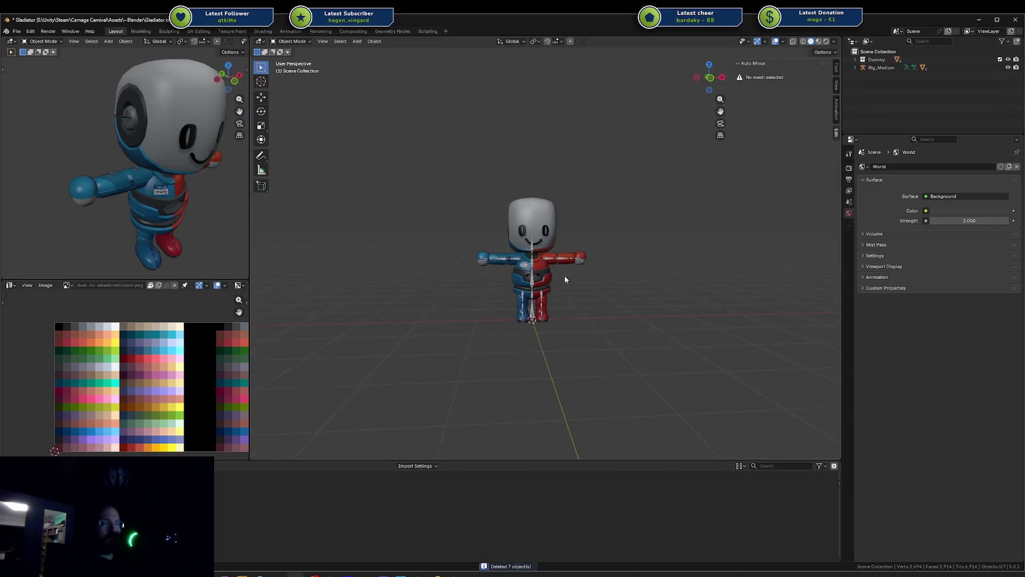
pyautogui.scroll(3, 565, 279)
pyautogui.scroll(-3, 491, 218)
pyautogui.moveTo(450, 188); pyautogui.dragTo(614, 369)
# Delete Rig_Medium in Blender, then bring the Unity editor window forward
pyautogui.press('x')
pyautogui.click(619, 371)
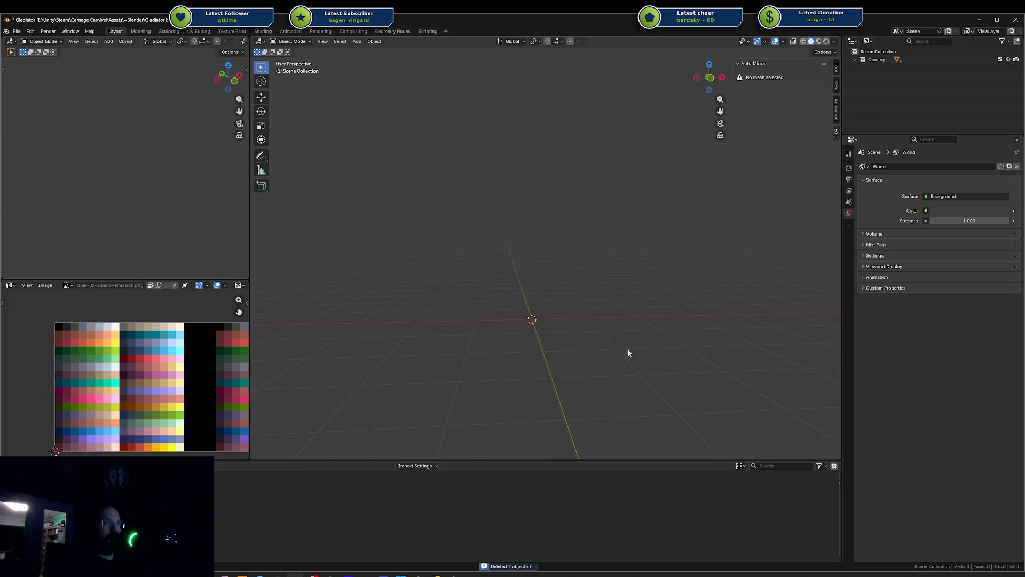
pyautogui.hotkey('alt', 'Tab')
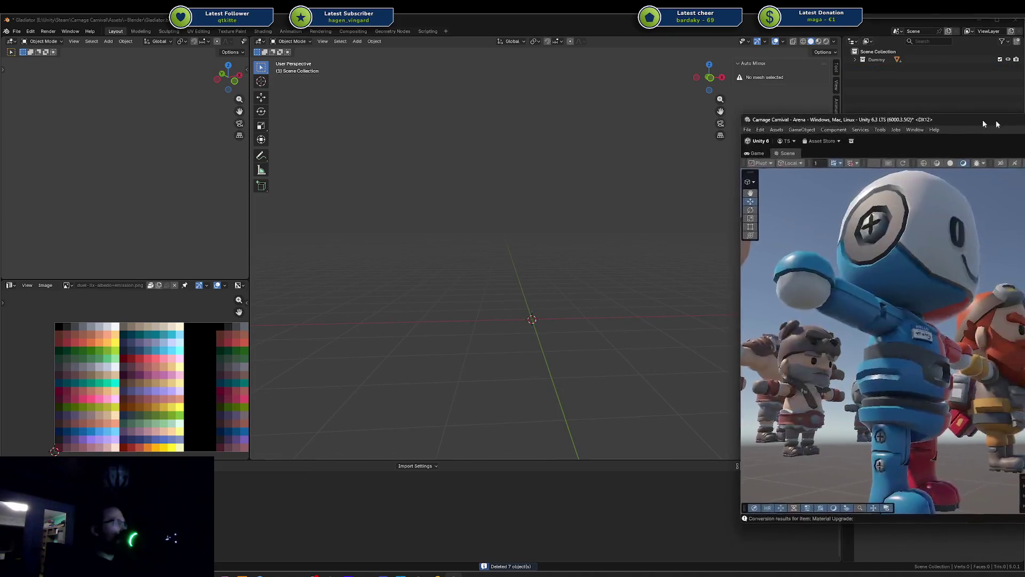
pyautogui.moveTo(997, 147)
pyautogui.mouseDown()
pyautogui.moveTo(864, 108)
pyautogui.moveTo(671, 111)
pyautogui.mouseUp()
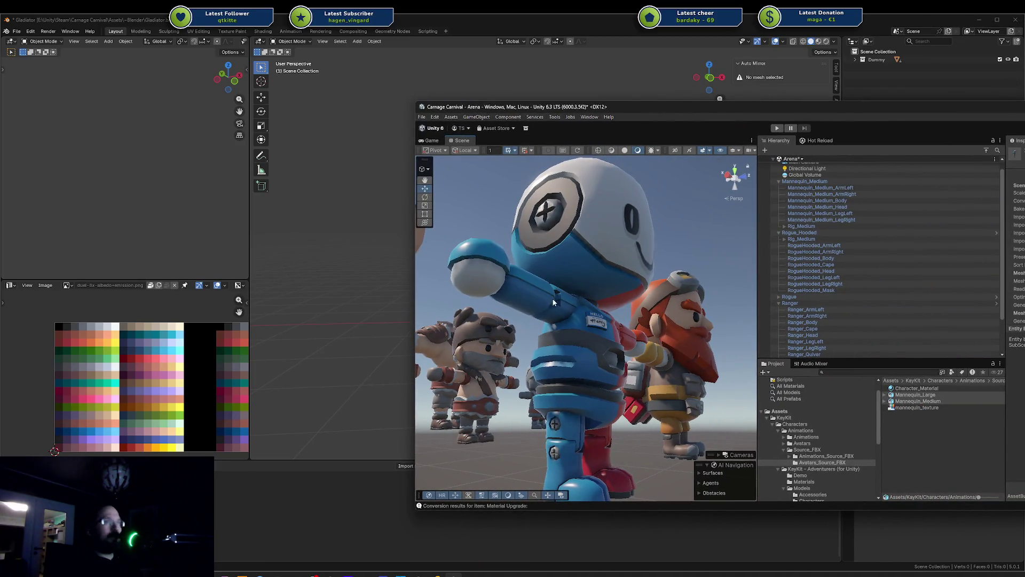
# Trace the Ranger's arm to its model asset and drag the Ranger model toward Blender
pyautogui.scroll(-10, 633, 286)
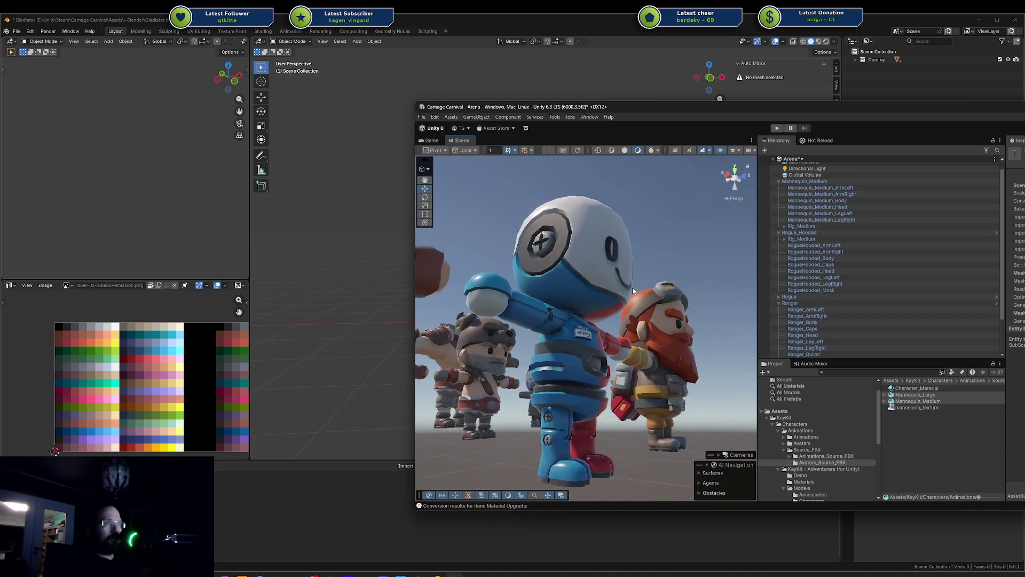
pyautogui.moveTo(608, 289)
pyautogui.mouseDown(button='right')
pyautogui.moveTo(542, 338)
pyautogui.moveTo(678, 302)
pyautogui.moveTo(668, 299)
pyautogui.mouseUp(button='right')
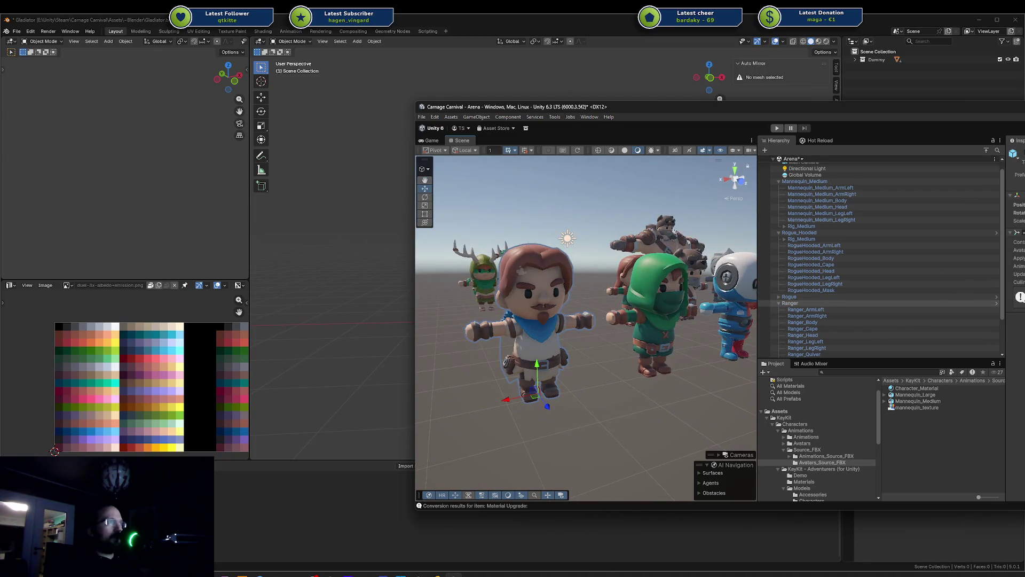
pyautogui.click(582, 313)
pyautogui.click(1018, 255)
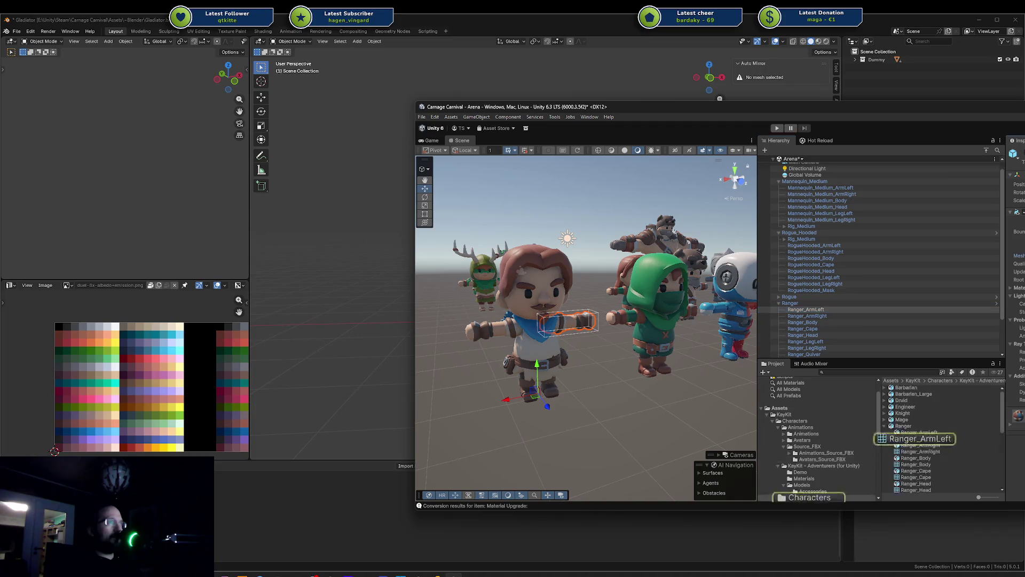
pyautogui.moveTo(872, 107); pyautogui.dragTo(1024, 101)
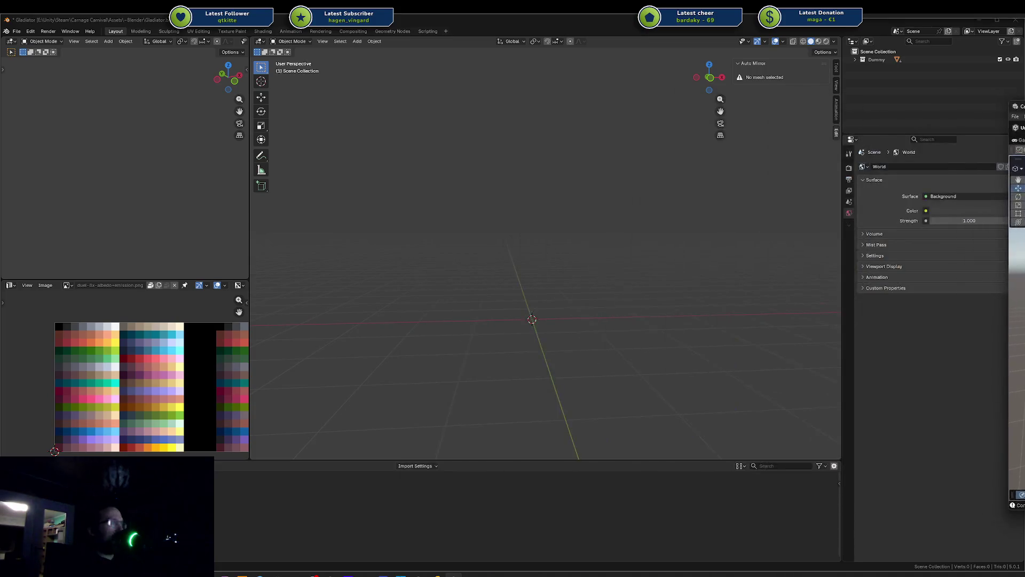
# Import Ranger.fbx into the Blender scene and frame it in view
pyautogui.moveTo(519, 335); pyautogui.dragTo(535, 319)
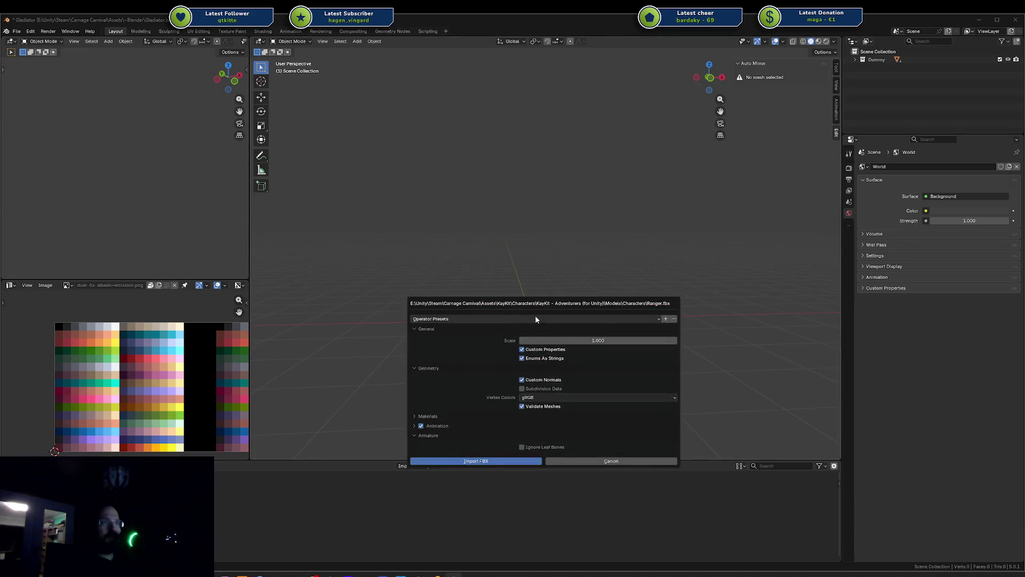
pyautogui.click(493, 462)
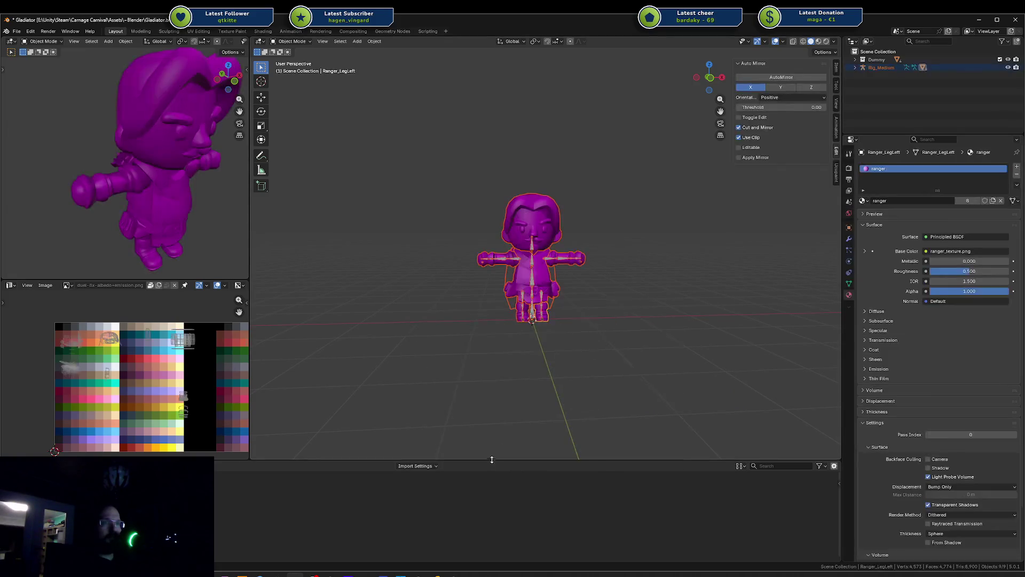
pyautogui.press('KP_Decimal')
pyautogui.scroll(-3, 674, 260)
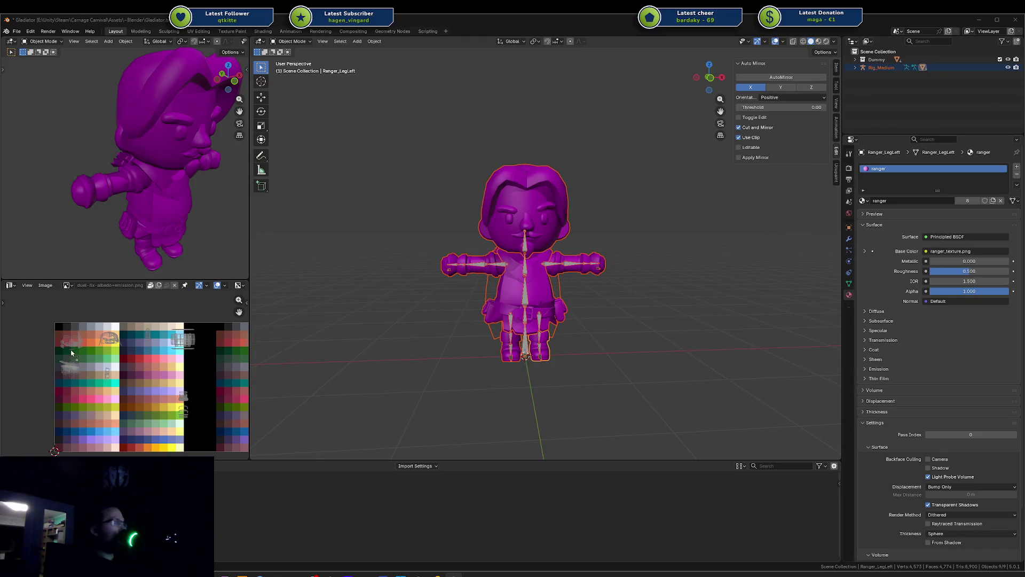
# Set the Ranger material's Base Color image to ranger_texture.png.001
pyautogui.moveTo(58, 338); pyautogui.dragTo(59, 338)
pyautogui.scroll(-5, 124, 332)
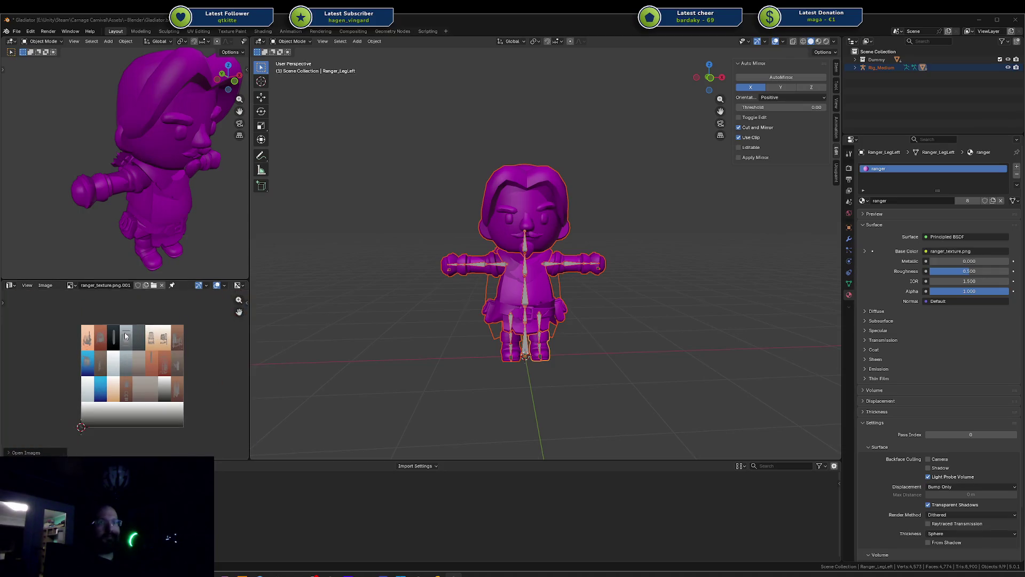
pyautogui.click(934, 252)
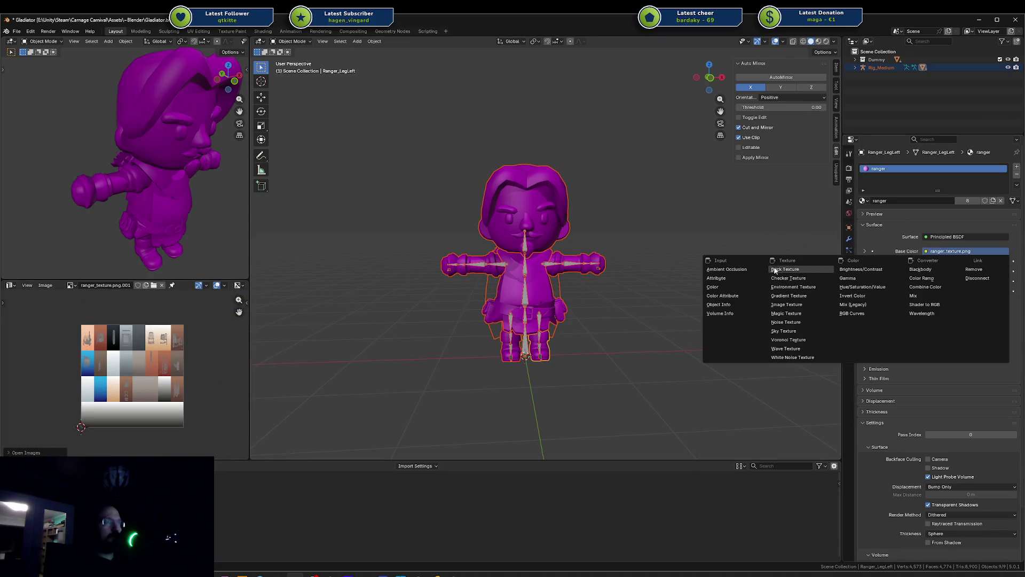
pyautogui.click(889, 243)
pyautogui.click(920, 254)
pyautogui.press('Escape')
pyautogui.click(866, 251)
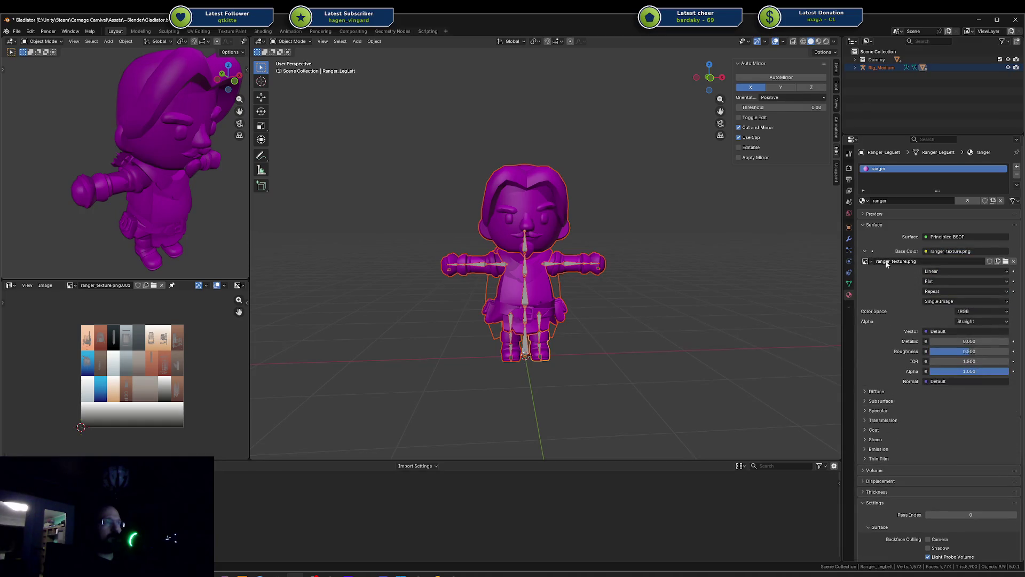
pyautogui.click(865, 261)
pyautogui.click(814, 299)
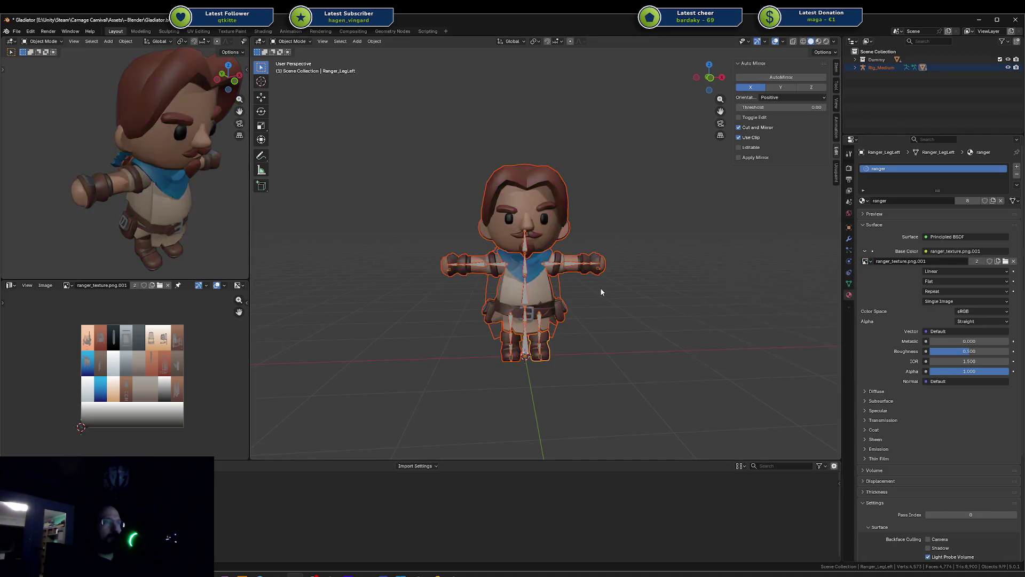
pyautogui.scroll(3, 668, 248)
# Delete the extra mesh piece on the Ranger's back
pyautogui.moveTo(667, 248)
pyautogui.mouseDown(button='middle')
pyautogui.moveTo(503, 254)
pyautogui.moveTo(652, 268)
pyautogui.moveTo(585, 248)
pyautogui.moveTo(668, 241)
pyautogui.moveTo(595, 286)
pyautogui.moveTo(636, 275)
pyautogui.moveTo(607, 297)
pyautogui.moveTo(581, 275)
pyautogui.moveTo(567, 298)
pyautogui.mouseUp(button='middle')
pyautogui.press('Delete')
pyautogui.scroll(2, 556, 262)
pyautogui.scroll(2, 652, 267)
# Delete the Ranger_Quiver mesh from the character's back
pyautogui.click(582, 281)
pyautogui.click(568, 297)
pyautogui.press('x')
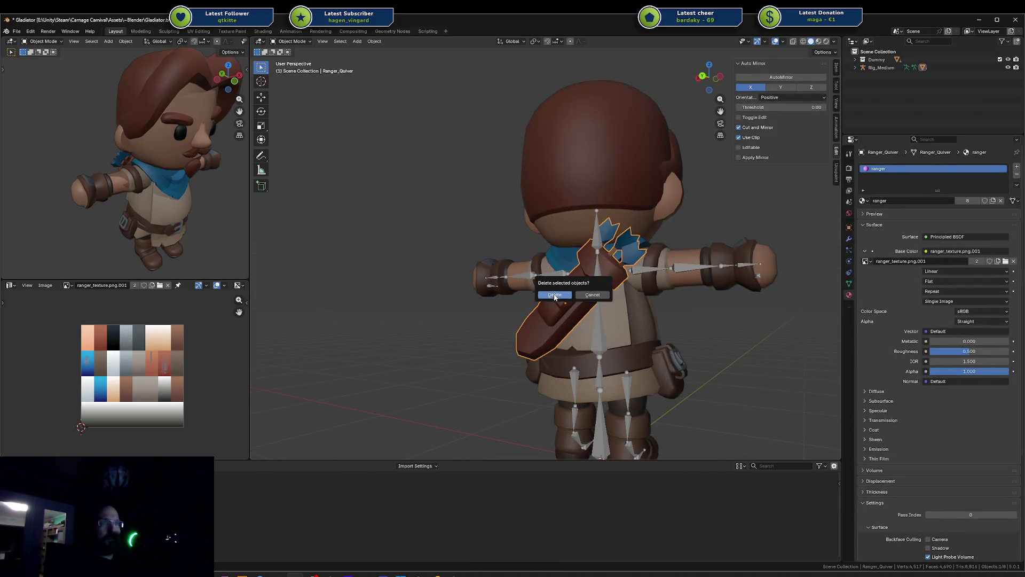
pyautogui.click(555, 295)
# Select Ranger_Head and toggle Edit Mode to view its mesh and seams
pyautogui.moveTo(568, 288)
pyautogui.mouseDown(button='middle')
pyautogui.moveTo(605, 299)
pyautogui.moveTo(513, 258)
pyautogui.moveTo(504, 288)
pyautogui.moveTo(521, 256)
pyautogui.moveTo(533, 271)
pyautogui.mouseUp(button='middle')
pyautogui.scroll(3, 532, 271)
pyautogui.click(528, 229)
pyautogui.moveTo(529, 229)
pyautogui.mouseDown(button='middle')
pyautogui.moveTo(682, 237)
pyautogui.moveTo(552, 250)
pyautogui.moveTo(659, 210)
pyautogui.mouseUp(button='middle')
pyautogui.scroll(-3, 552, 250)
pyautogui.press('Tab')
pyautogui.press('Tab')
pyautogui.moveTo(649, 239)
pyautogui.mouseDown(button='middle')
pyautogui.moveTo(578, 243)
pyautogui.moveTo(561, 222)
pyautogui.moveTo(512, 240)
pyautogui.moveTo(375, 188)
pyautogui.moveTo(385, 165)
pyautogui.moveTo(478, 165)
pyautogui.moveTo(534, 203)
pyautogui.moveTo(557, 235)
pyautogui.mouseUp(button='middle')
pyautogui.press('Tab')
# Leave the head mesh and re-enter Edit Mode, viewing the head from above
pyautogui.scroll(8, 557, 236)
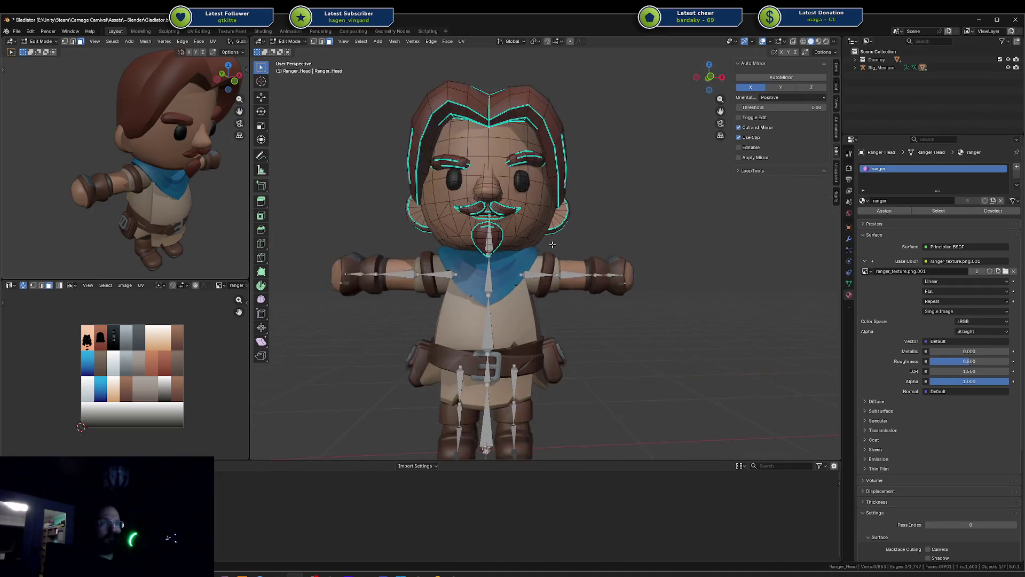
pyautogui.scroll(-7, 558, 240)
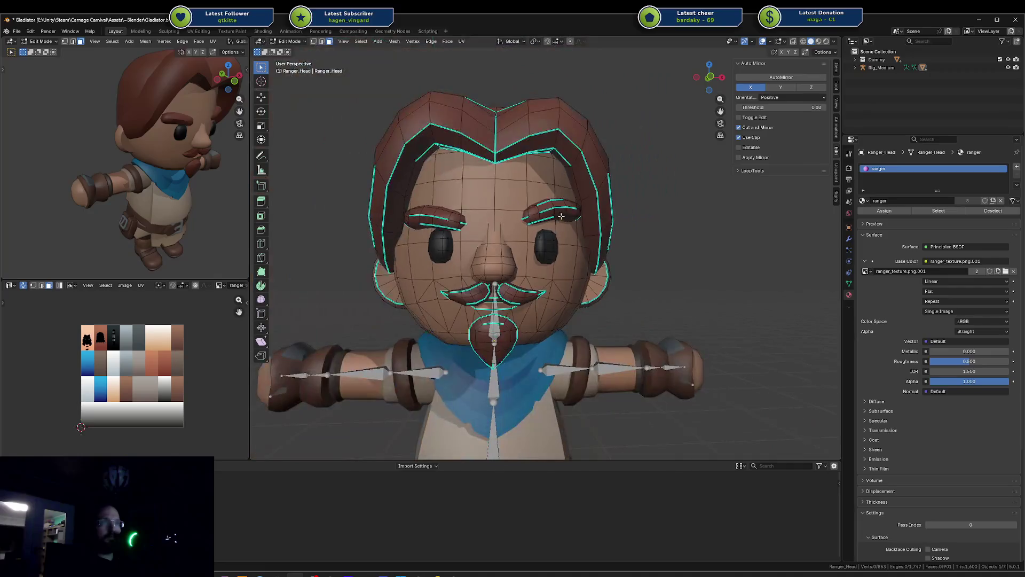
pyautogui.press('Tab')
pyautogui.moveTo(554, 288)
pyautogui.mouseDown(button='middle')
pyautogui.moveTo(540, 320)
pyautogui.moveTo(572, 218)
pyautogui.moveTo(492, 192)
pyautogui.moveTo(566, 213)
pyautogui.moveTo(533, 178)
pyautogui.moveTo(641, 216)
pyautogui.mouseUp(button='middle')
pyautogui.press('Tab')
pyautogui.scroll(4, 537, 315)
pyautogui.scroll(-5, 641, 215)
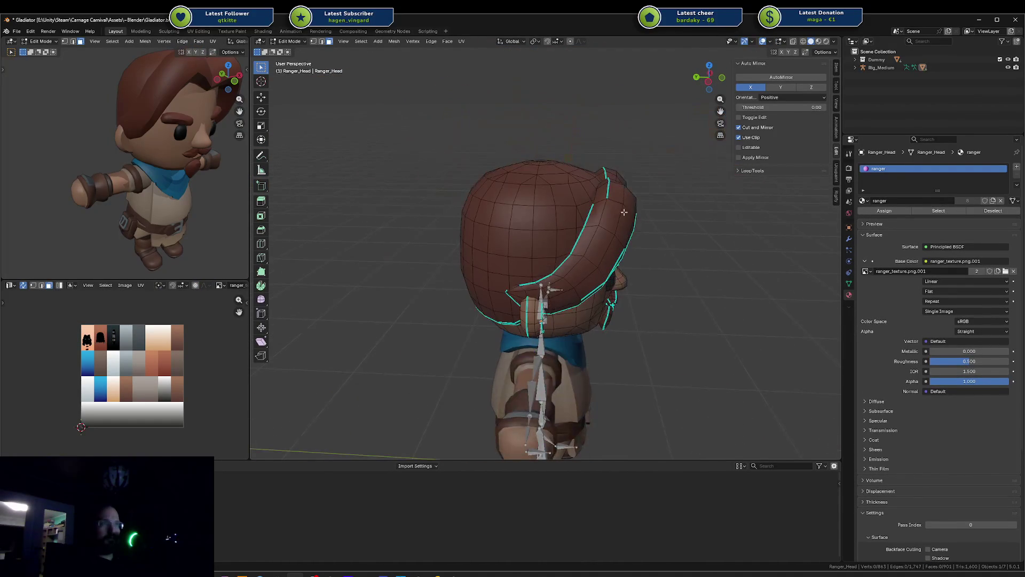
# Select the linked hair piece and a nose face, then return to Object Mode
pyautogui.press('l')
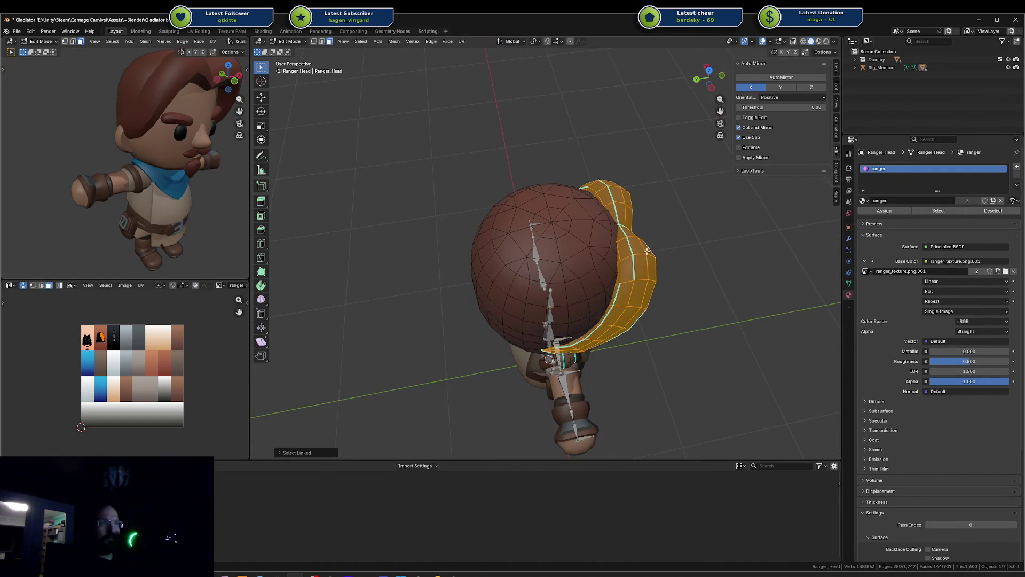
pyautogui.moveTo(648, 251)
pyautogui.mouseDown(button='middle')
pyautogui.moveTo(587, 235)
pyautogui.moveTo(550, 255)
pyautogui.moveTo(566, 262)
pyautogui.moveTo(367, 293)
pyautogui.moveTo(518, 271)
pyautogui.mouseUp(button='middle')
pyautogui.click(550, 255)
pyautogui.scroll(5, 553, 264)
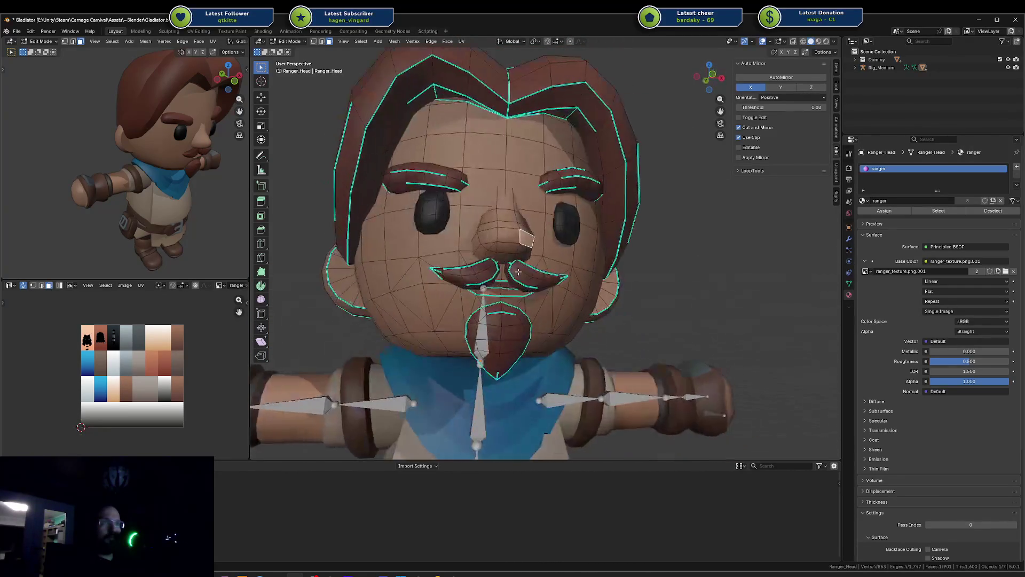
pyautogui.scroll(-2, 521, 270)
pyautogui.press('Tab')
pyautogui.scroll(-3, 562, 248)
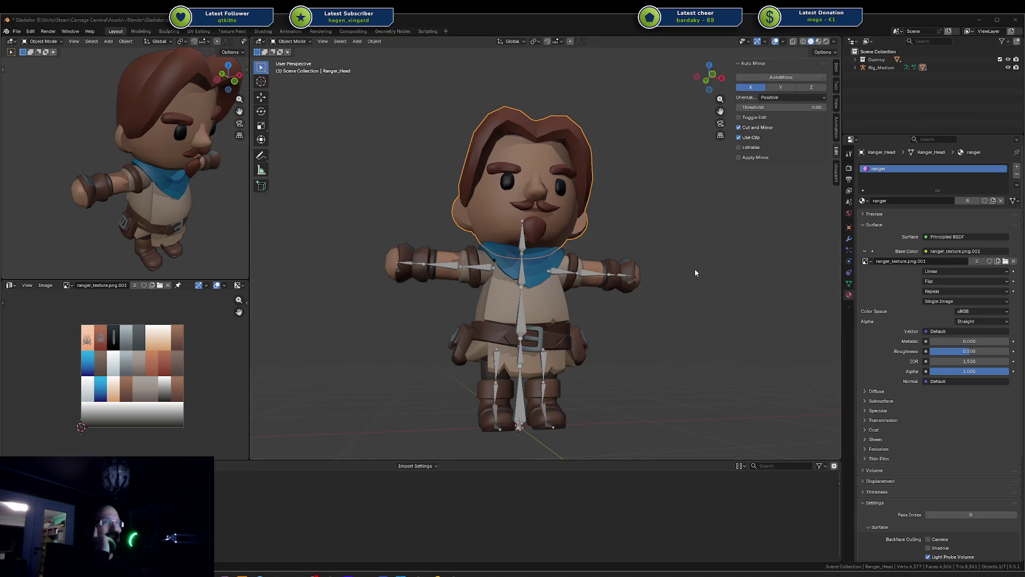
# Select Ranger_Body and briefly toggle it into Edit Mode
pyautogui.moveTo(695, 273)
pyautogui.mouseDown(button='middle')
pyautogui.moveTo(666, 285)
pyautogui.moveTo(646, 268)
pyautogui.moveTo(659, 246)
pyautogui.mouseUp(button='middle')
pyautogui.scroll(5, 657, 258)
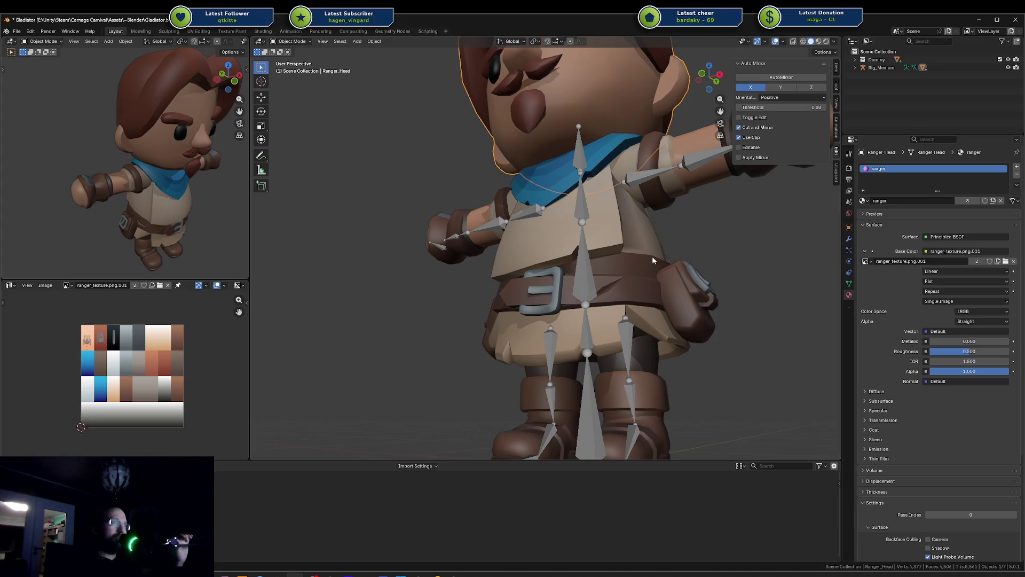
pyautogui.moveTo(687, 187)
pyautogui.mouseDown(button='middle')
pyautogui.moveTo(639, 230)
pyautogui.moveTo(539, 244)
pyautogui.mouseUp(button='middle')
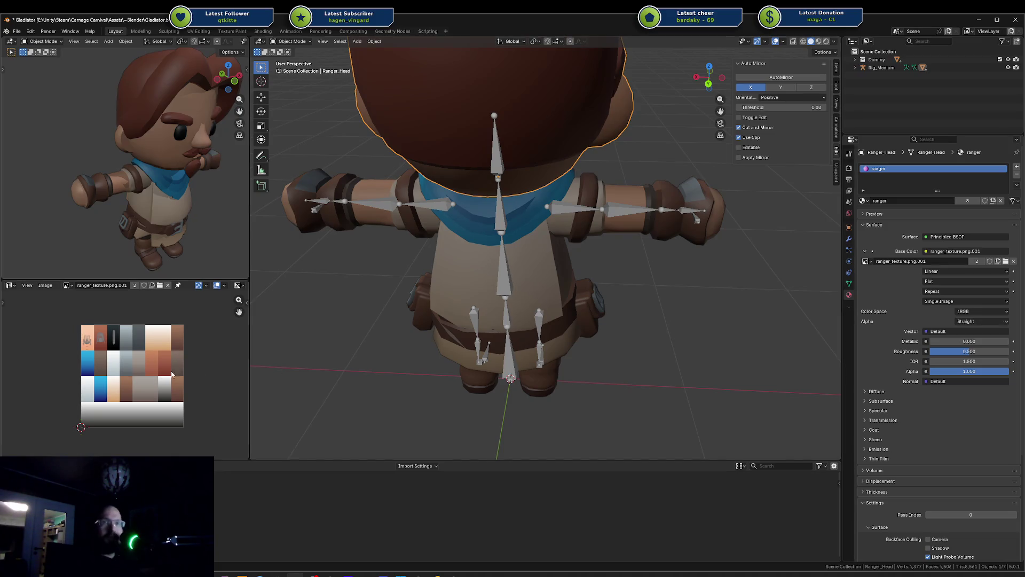
pyautogui.scroll(3, 172, 374)
pyautogui.scroll(-3, 172, 374)
pyautogui.click(461, 256)
pyautogui.press('Tab')
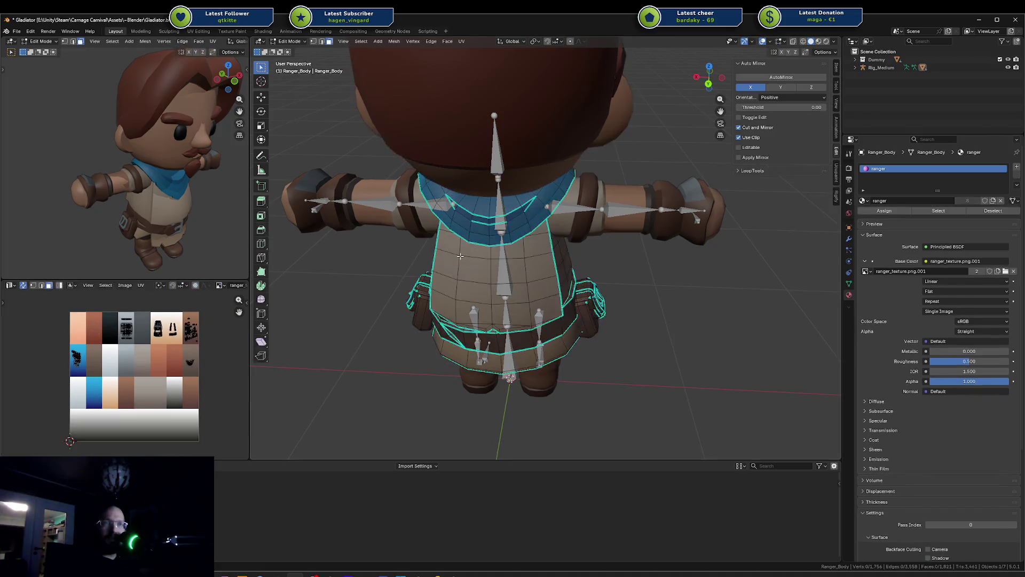
pyautogui.press('Tab')
# Edit all Ranger objects together with every face selected to show all UV islands
pyautogui.scroll(-5, 458, 245)
pyautogui.press('a')
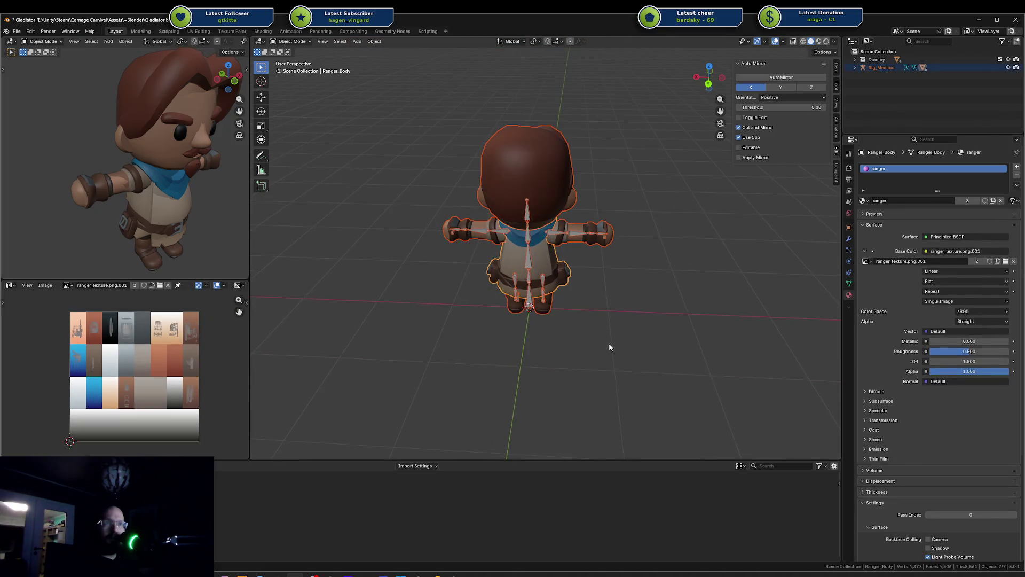
pyautogui.moveTo(608, 343)
pyautogui.mouseDown(button='middle')
pyautogui.moveTo(536, 329)
pyautogui.moveTo(614, 321)
pyautogui.mouseUp(button='middle')
pyautogui.press('Tab')
pyautogui.press('a')
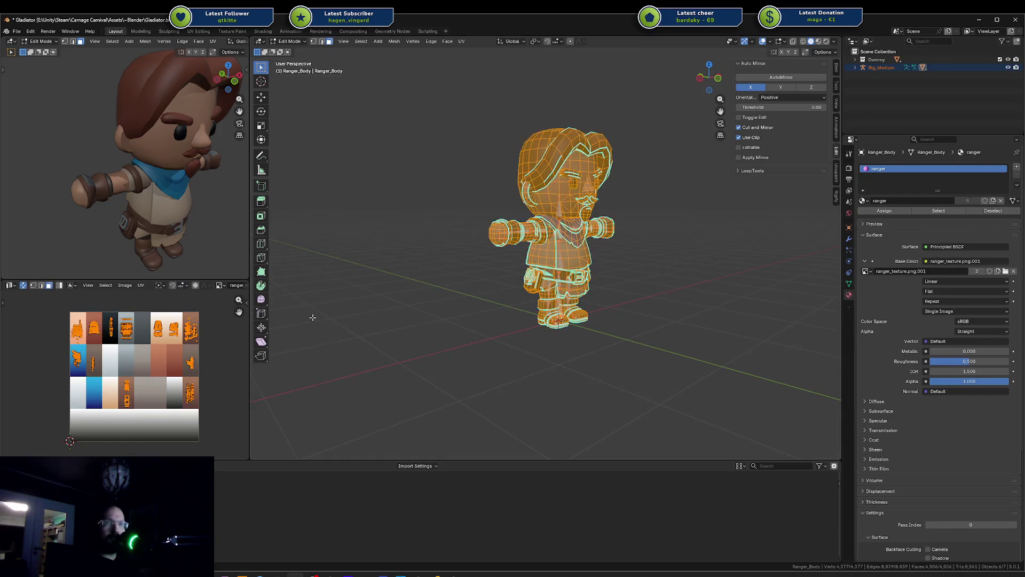
pyautogui.scroll(2, 108, 369)
pyautogui.scroll(-1, 140, 363)
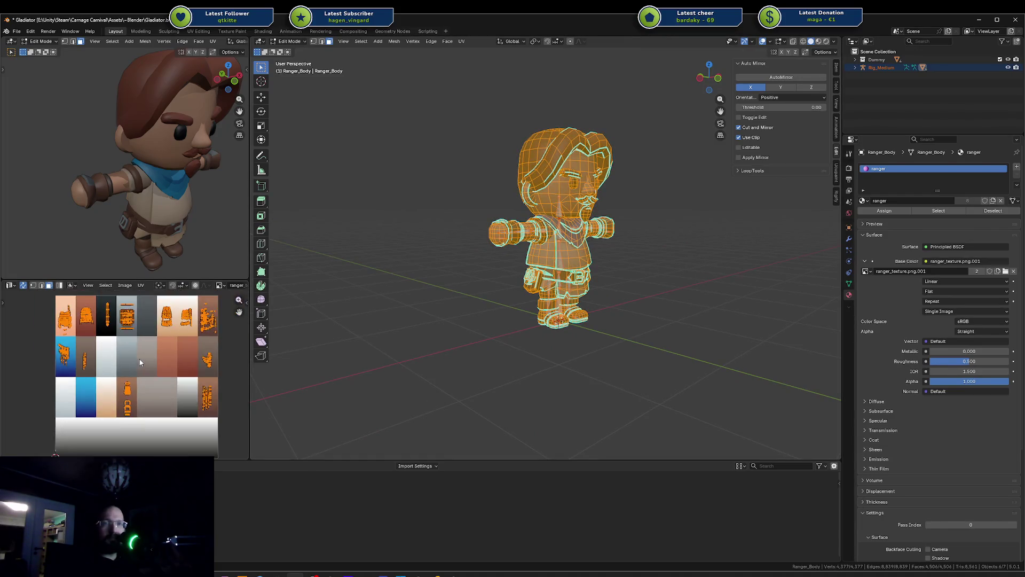
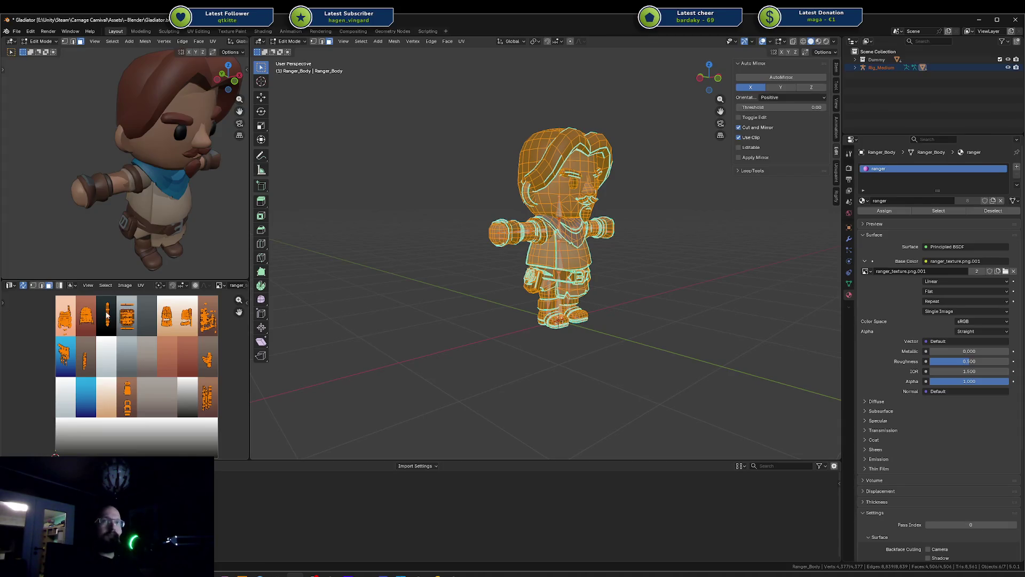
# Clear the mesh selection and circle-select the belt and pouch UV island
pyautogui.click(607, 270)
pyautogui.press('c')
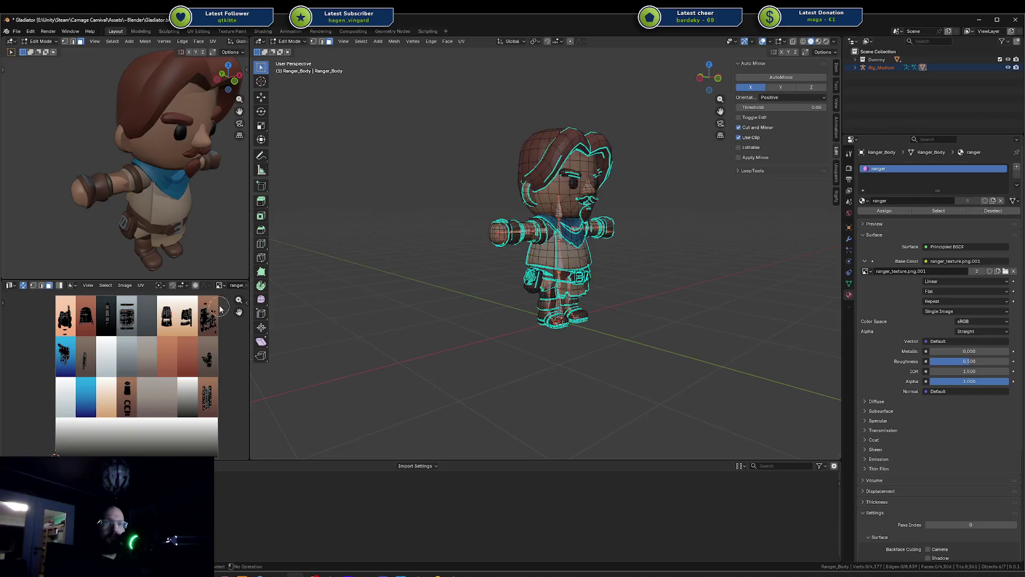
pyautogui.moveTo(208, 306); pyautogui.dragTo(211, 308)
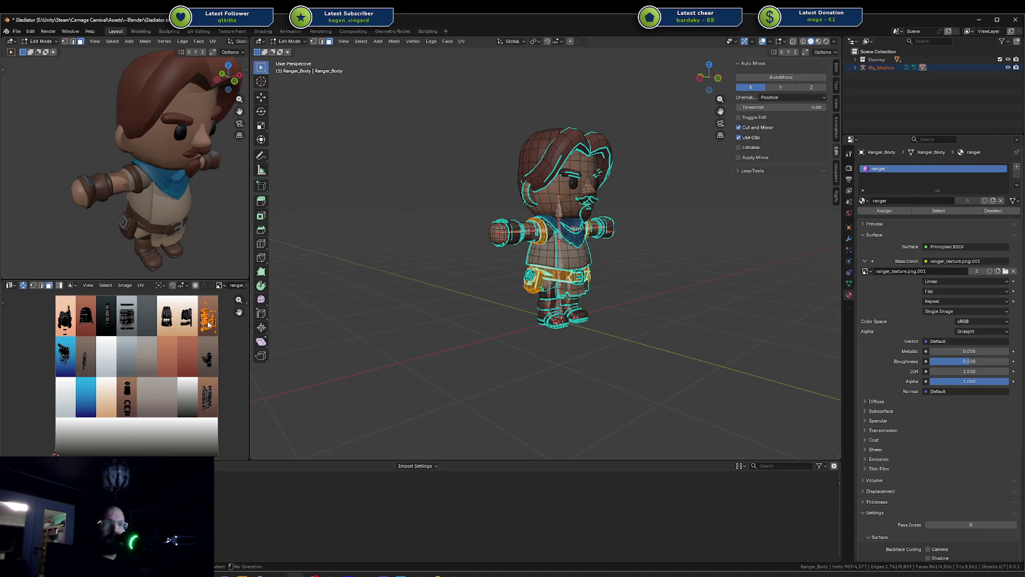
pyautogui.scroll(6, 209, 323)
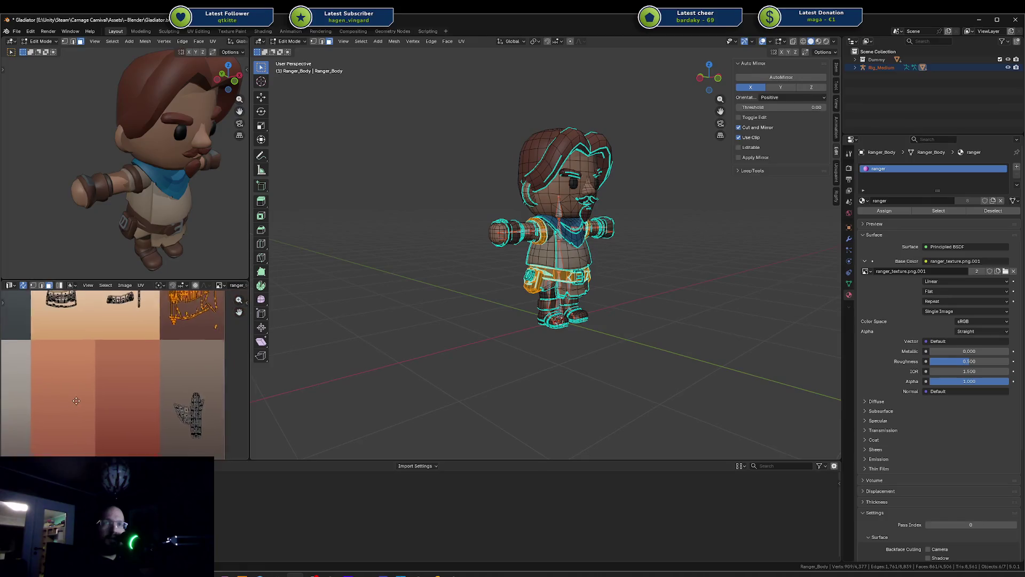
pyautogui.scroll(-3, 167, 342)
pyautogui.scroll(3, 163, 336)
# Deselect the UVs, pan the texture, and select the island on the right texture tile
pyautogui.hotkey('alt', 'a')
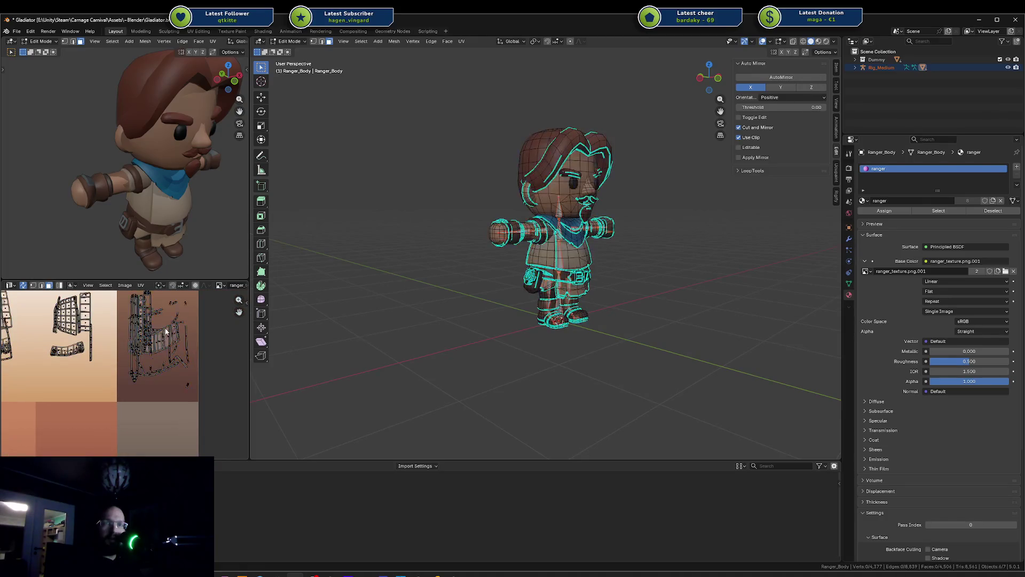
pyautogui.moveTo(163, 334); pyautogui.dragTo(139, 375, button='middle')
pyautogui.scroll(-2, 133, 339)
pyautogui.moveTo(132, 340)
pyautogui.mouseDown()
pyautogui.moveTo(125, 363)
pyautogui.moveTo(140, 388)
pyautogui.mouseUp()
# Orbit around the ranger to see the selected belt and pouch faces
pyautogui.moveTo(557, 224)
pyautogui.mouseDown(button='middle')
pyautogui.moveTo(470, 235)
pyautogui.moveTo(342, 227)
pyautogui.moveTo(355, 214)
pyautogui.moveTo(411, 198)
pyautogui.mouseUp(button='middle')
pyautogui.scroll(4, 545, 227)
pyautogui.scroll(3, 461, 237)
pyautogui.scroll(-5, 462, 237)
pyautogui.scroll(2, 414, 196)
pyautogui.scroll(-3, 633, 224)
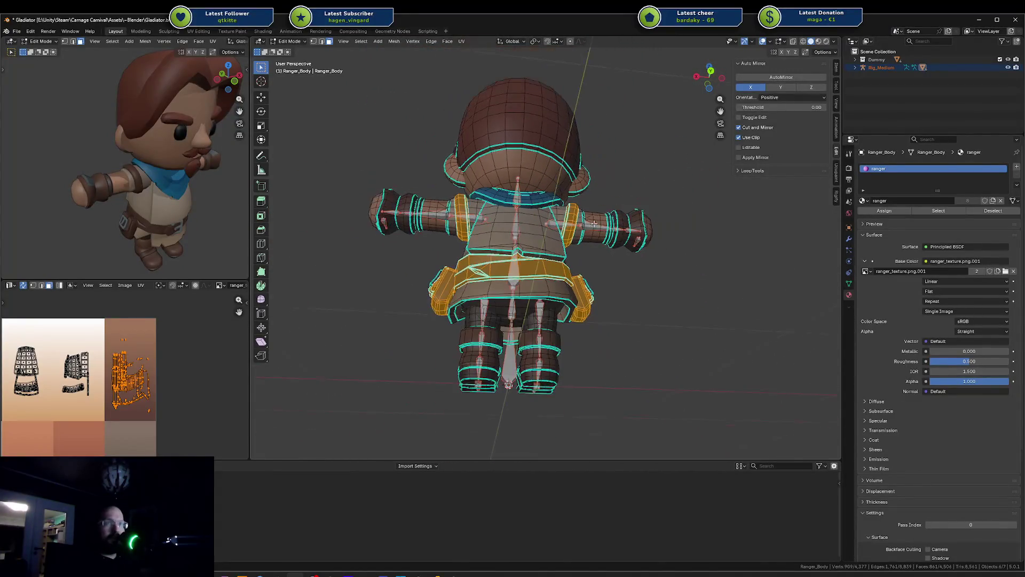
pyautogui.moveTo(564, 212); pyautogui.dragTo(695, 250, button='middle')
pyautogui.scroll(2, 695, 250)
pyautogui.scroll(-2, 695, 250)
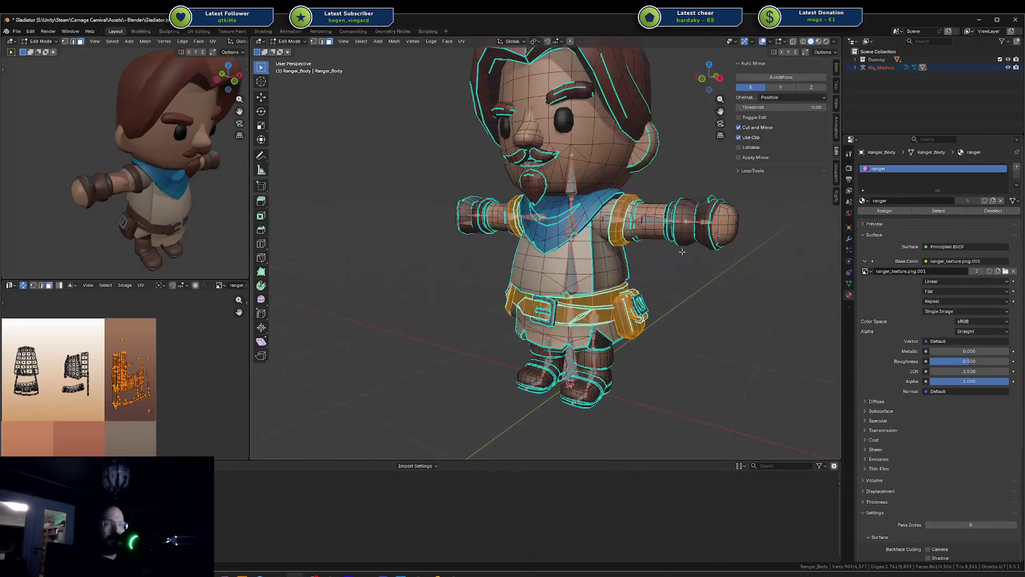
pyautogui.scroll(-1, 618, 230)
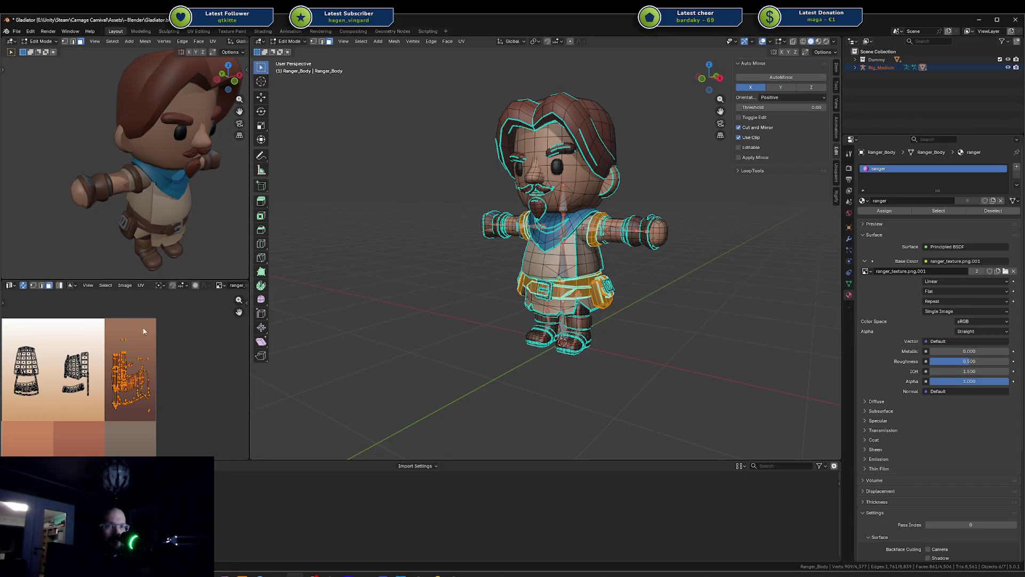
# Circle-select the middle UV island on the skin-coloured tile
pyautogui.click(94, 348)
pyautogui.press('c')
pyautogui.click(75, 391)
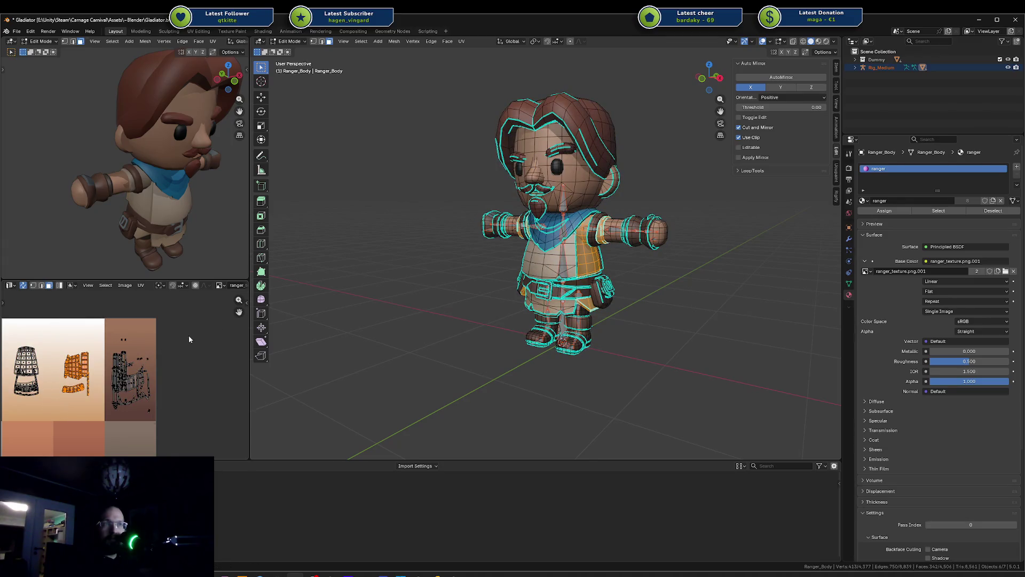
pyautogui.press('a')
pyautogui.hotkey('ctrl', 'z')
# Try adding the left skirt island, undo it, and orbit to a close torso side view
pyautogui.moveTo(411, 318)
pyautogui.mouseDown(button='middle')
pyautogui.moveTo(321, 321)
pyautogui.moveTo(341, 320)
pyautogui.mouseUp(button='middle')
pyautogui.moveTo(85, 378); pyautogui.dragTo(171, 371, button='middle')
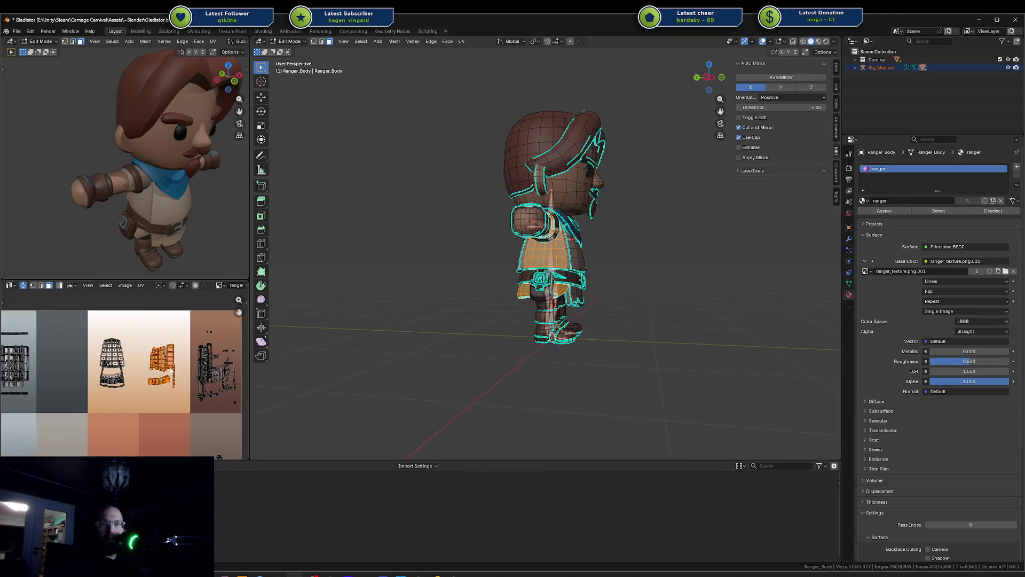
pyautogui.keyDown('shift'); pyautogui.click(112, 368); pyautogui.keyUp('shift')
pyautogui.hotkey('ctrl', 'z')
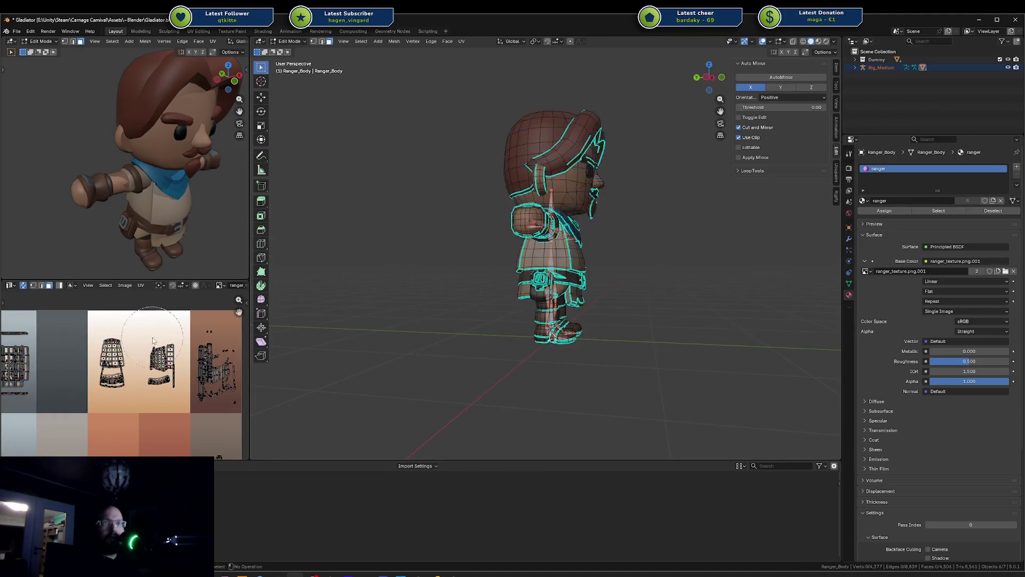
pyautogui.press('c')
pyautogui.moveTo(527, 276)
pyautogui.mouseDown(button='middle')
pyautogui.moveTo(470, 275)
pyautogui.moveTo(603, 273)
pyautogui.mouseUp(button='middle')
pyautogui.moveTo(262, 262)
pyautogui.mouseDown(button='middle')
pyautogui.moveTo(339, 263)
pyautogui.moveTo(378, 282)
pyautogui.mouseUp(button='middle')
# Select the left skirt and middle UV islands, then deselect everything
pyautogui.scroll(5, 544, 285)
pyautogui.scroll(2, 544, 285)
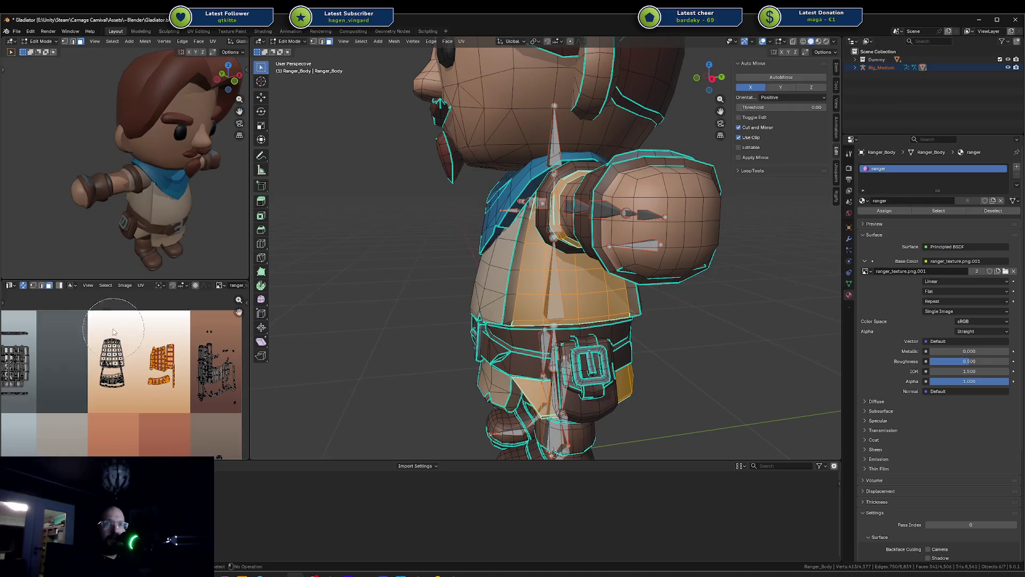
pyautogui.moveTo(113, 357); pyautogui.dragTo(111, 384)
pyautogui.moveTo(113, 342); pyautogui.dragTo(107, 382)
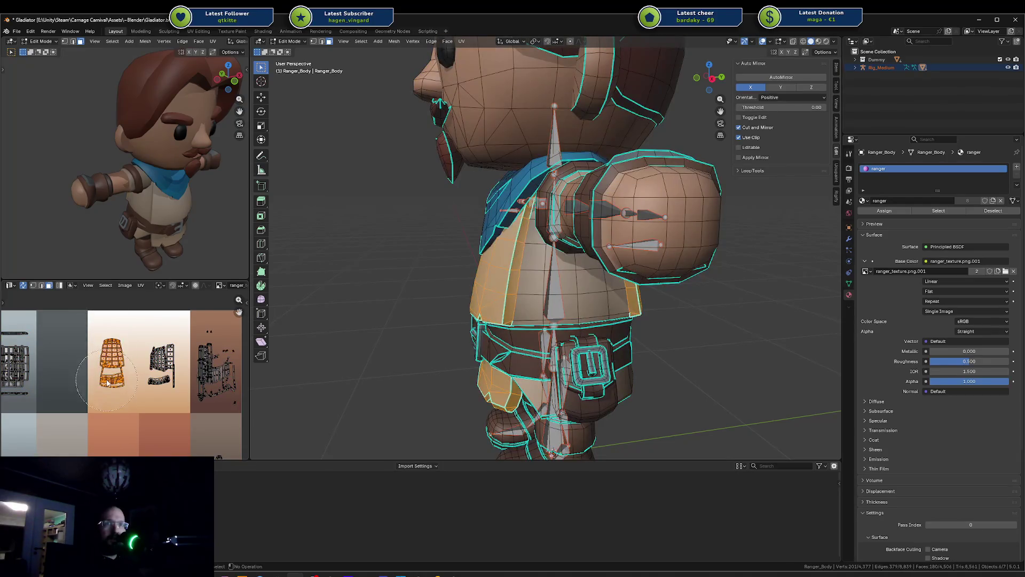
pyautogui.moveTo(179, 353); pyautogui.dragTo(152, 378)
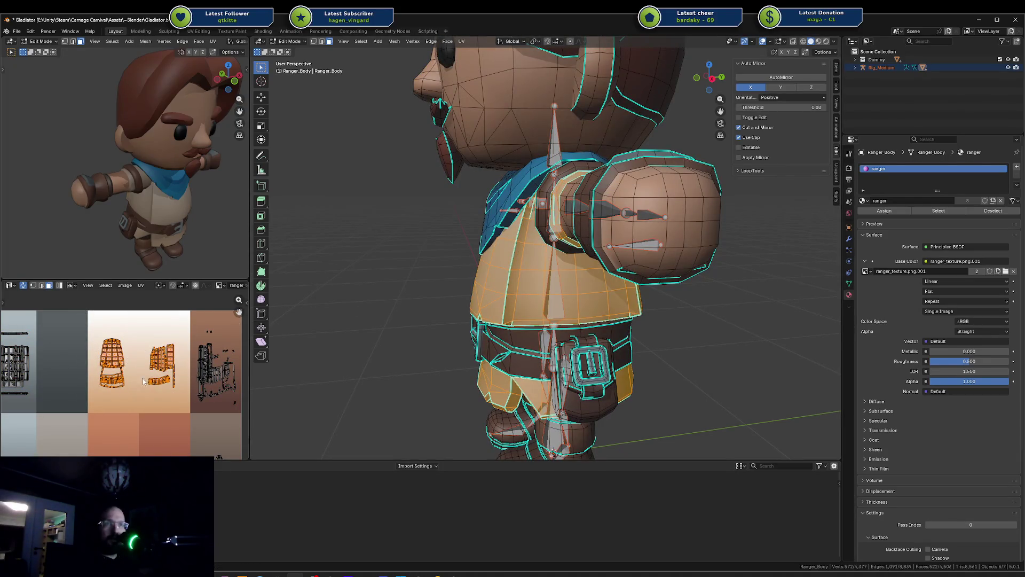
pyautogui.keyDown('ctrl'); pyautogui.hscroll(-5, 143, 381); pyautogui.keyUp('ctrl')
pyautogui.hotkey('alt', 'a')
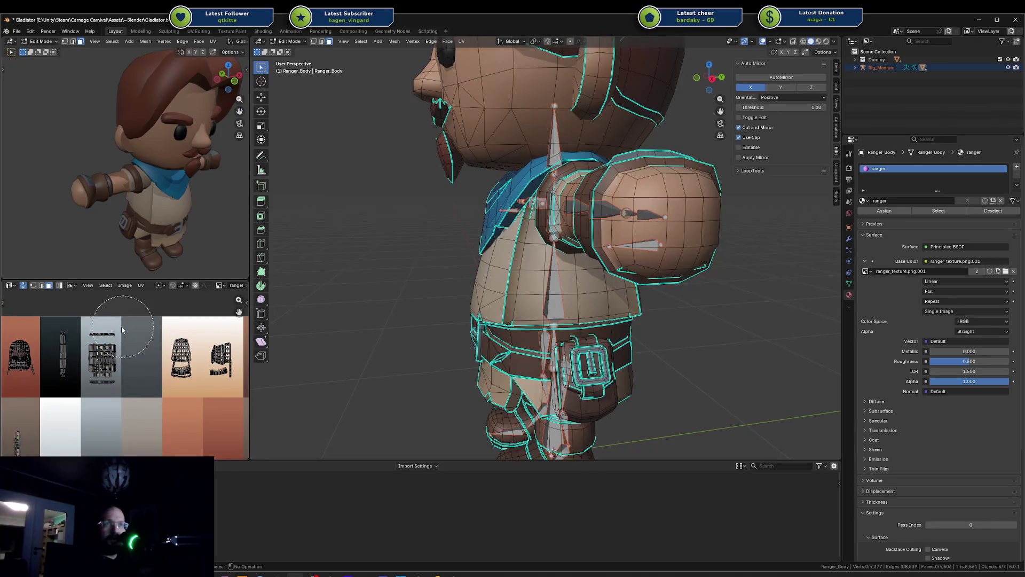
# Select the middle skirt island and view it from the front and three-quarter angles
pyautogui.moveTo(122, 330); pyautogui.dragTo(109, 363)
pyautogui.press('KP_1')
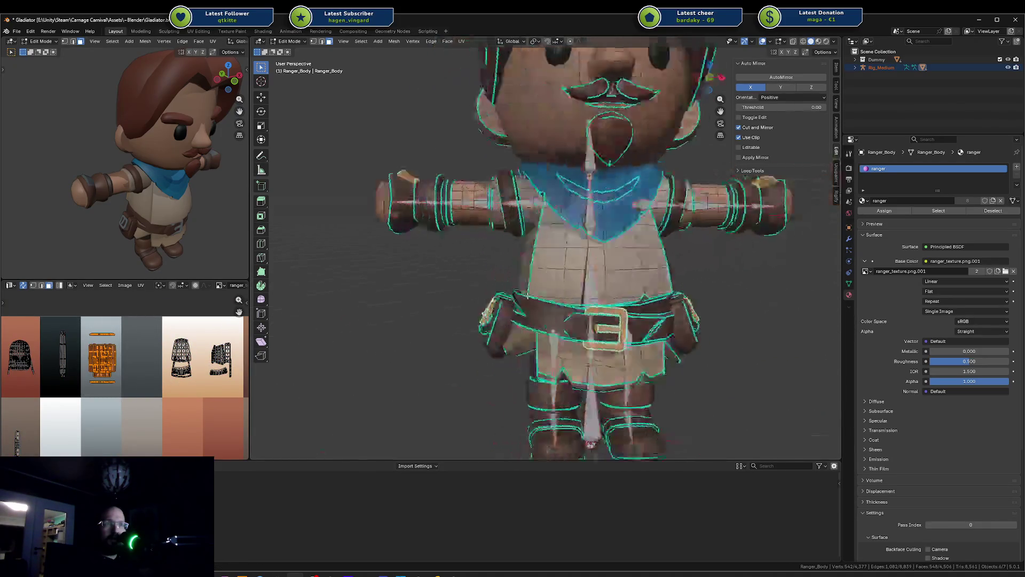
pyautogui.moveTo(299, 320); pyautogui.dragTo(265, 335, button='middle')
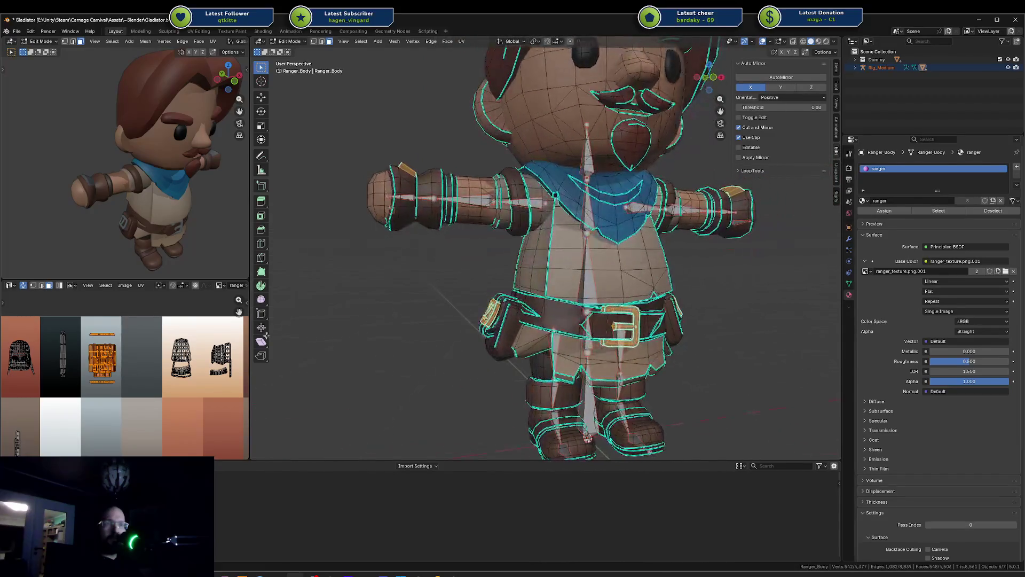
pyautogui.moveTo(74, 357); pyautogui.dragTo(82, 340, button='middle')
pyautogui.press('a')
pyautogui.hotkey('alt', 'a')
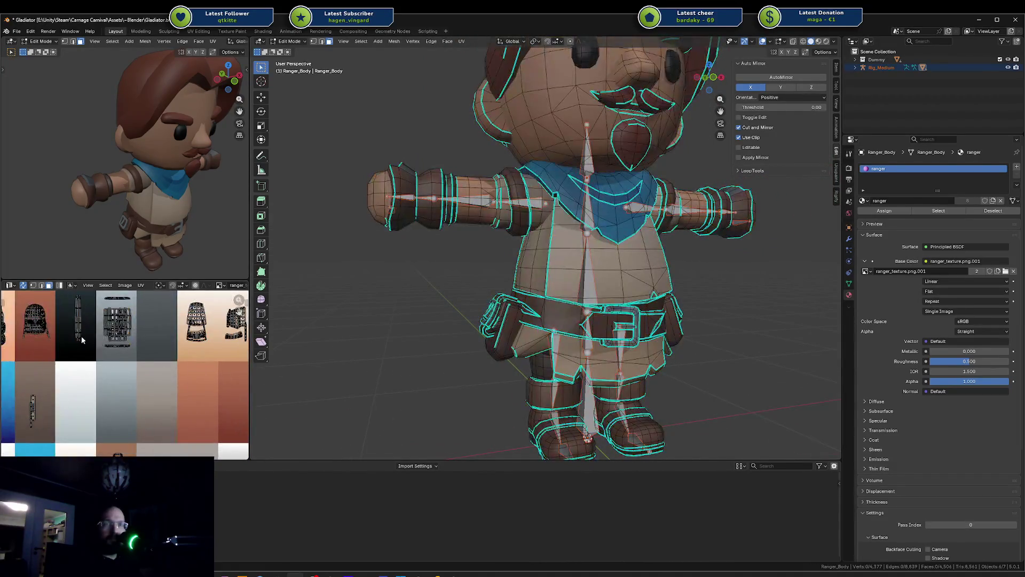
# Check the thin strip island, then circle-select the hair, beard and mustache island
pyautogui.click(78, 327)
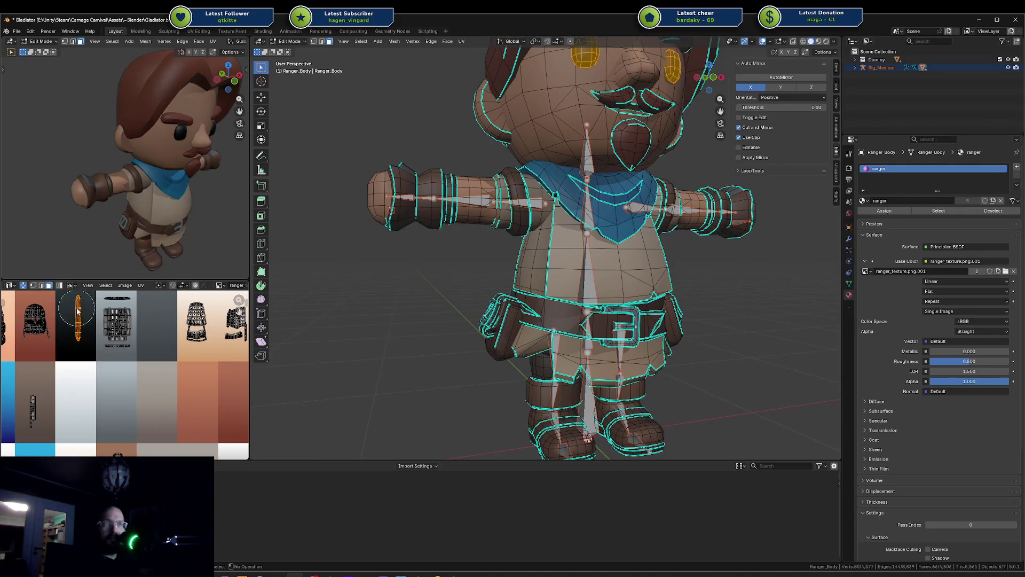
pyautogui.hotkey('alt', 'a')
pyautogui.scroll(-2, 82, 313)
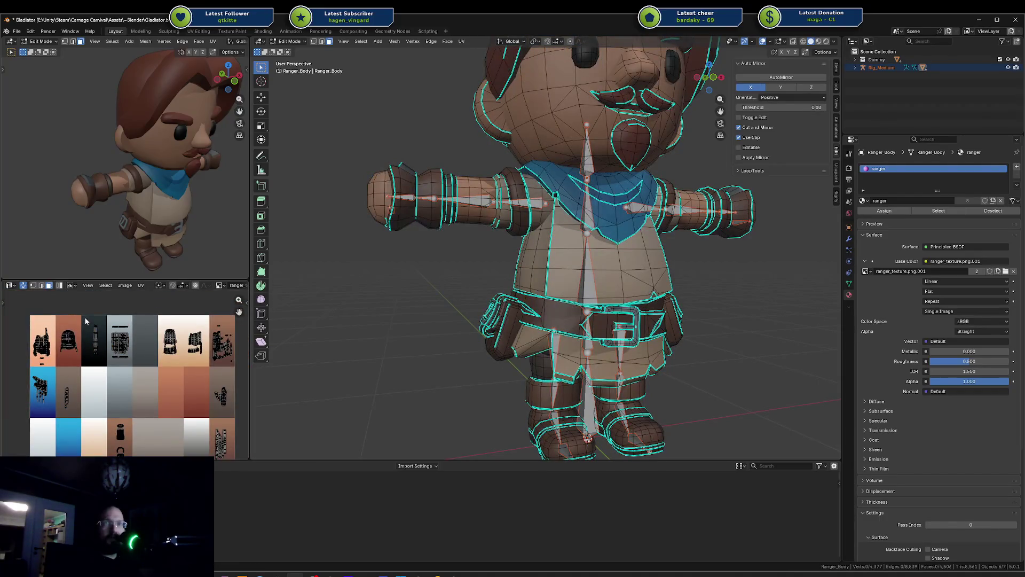
pyautogui.press('c')
pyautogui.click(66, 345)
pyautogui.rightClick(70, 345)
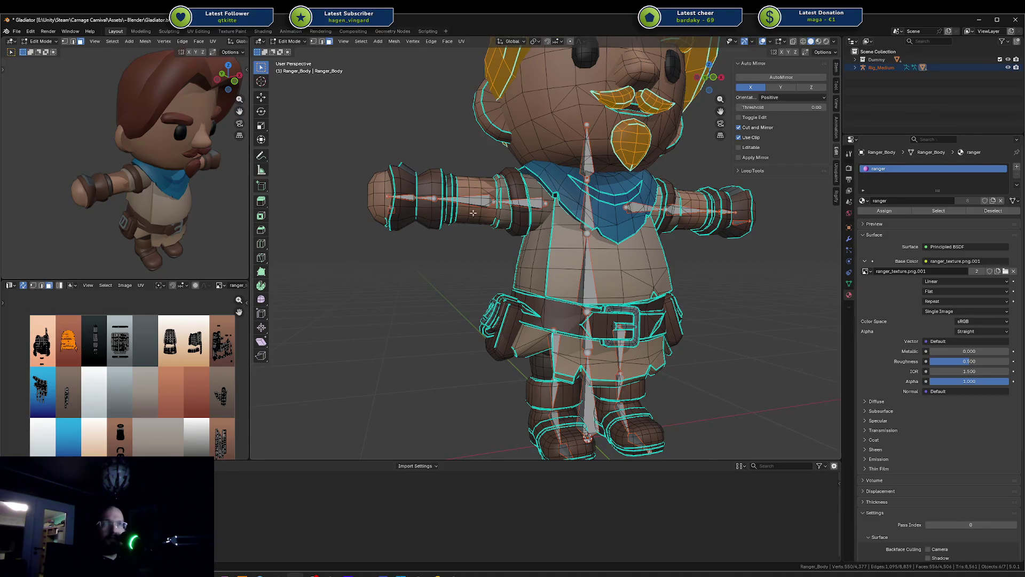
pyautogui.scroll(-3, 473, 212)
pyautogui.hotkey('alt', 'a')
# Circle-select the skin island covering face and arms and inspect it around the ranger
pyautogui.press('c')
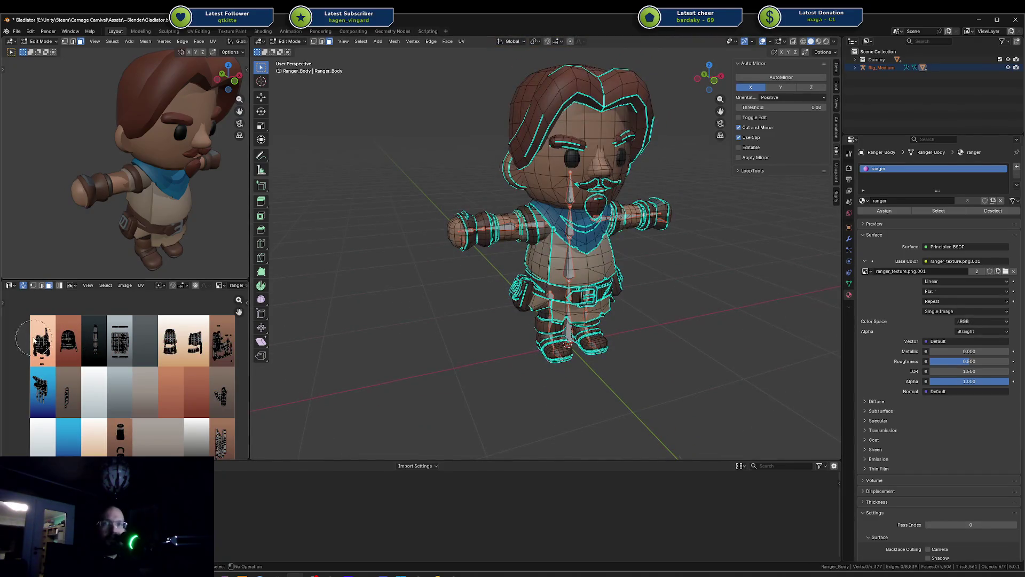
pyautogui.moveTo(34, 337); pyautogui.dragTo(44, 355)
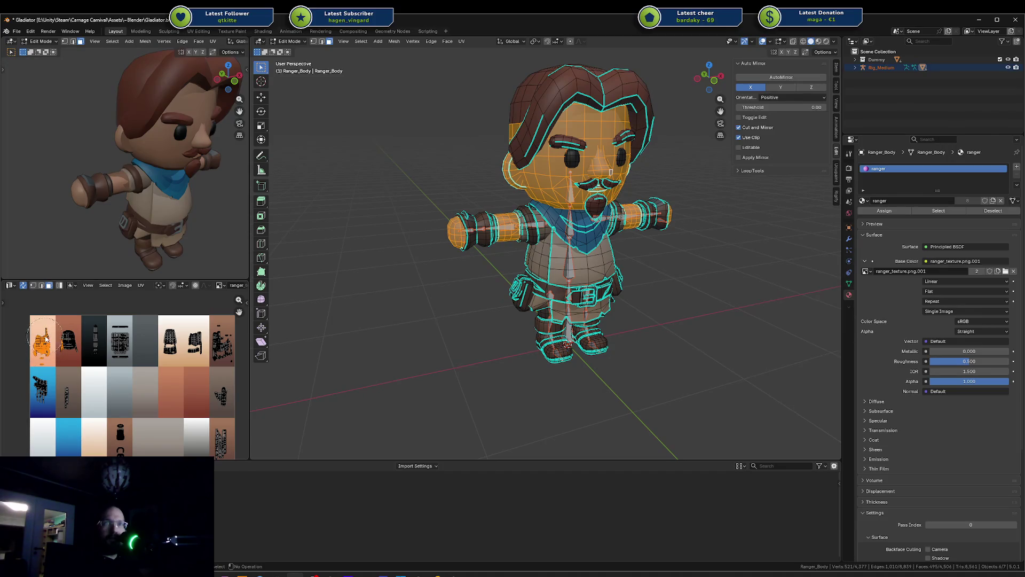
pyautogui.moveTo(433, 223)
pyautogui.mouseDown(button='middle')
pyautogui.moveTo(316, 229)
pyautogui.moveTo(561, 225)
pyautogui.mouseUp(button='middle')
pyautogui.scroll(3, 63, 332)
pyautogui.hotkey('alt', 'a')
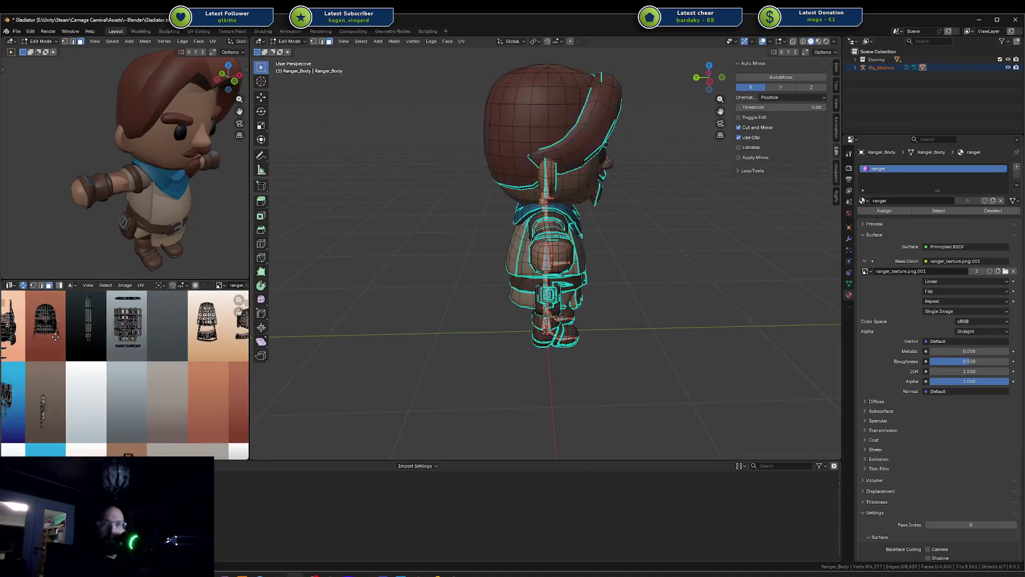
pyautogui.scroll(2, 188, 354)
pyautogui.scroll(1, 134, 342)
# Pick the hair/head island, then the blue scarf island with L, clearing after each
pyautogui.press('l')
pyautogui.moveTo(550, 244); pyautogui.dragTo(454, 245, button='middle')
pyautogui.press('a')
pyautogui.hotkey('alt', 'a')
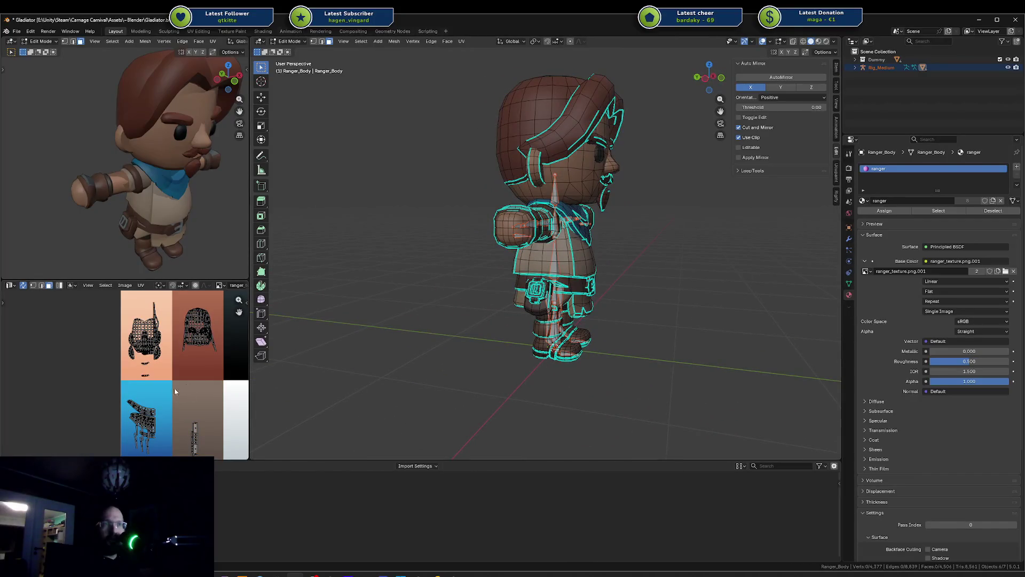
pyautogui.scroll(-2, 174, 387)
pyautogui.press('l')
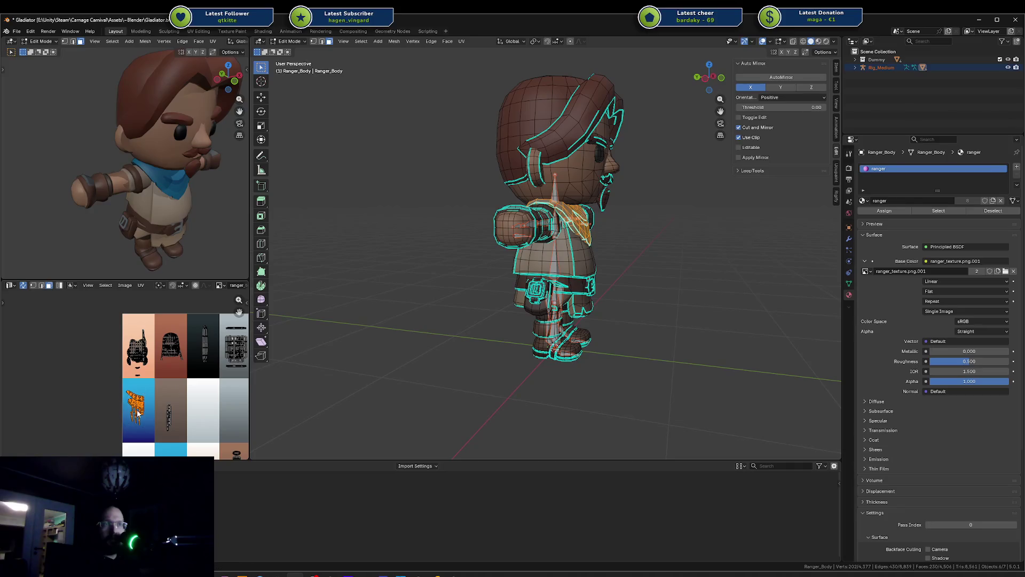
pyautogui.hotkey('alt', 'a')
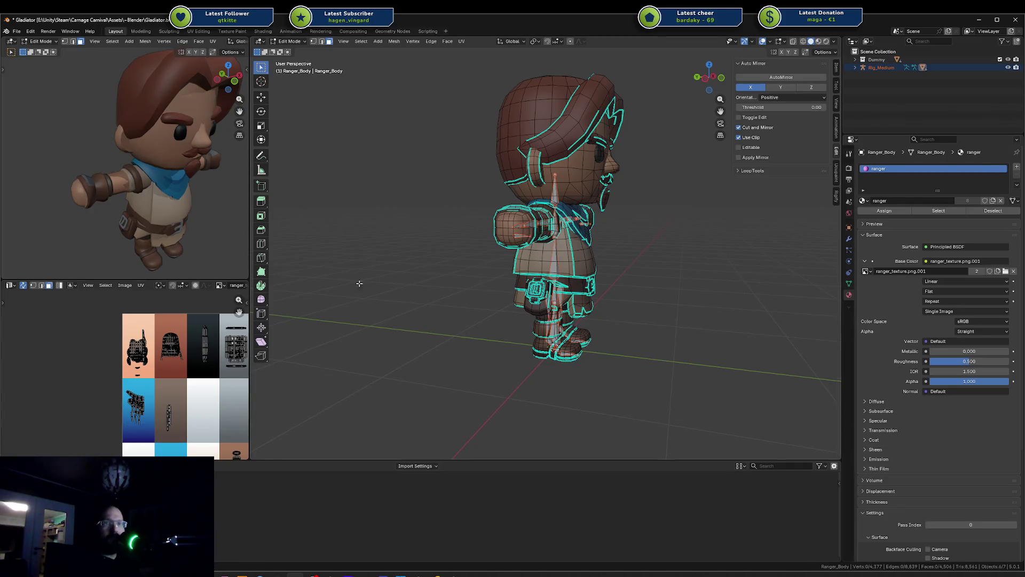
# Toggle Edit Mode on Ranger_Body and return to Object Mode
pyautogui.press('Tab')
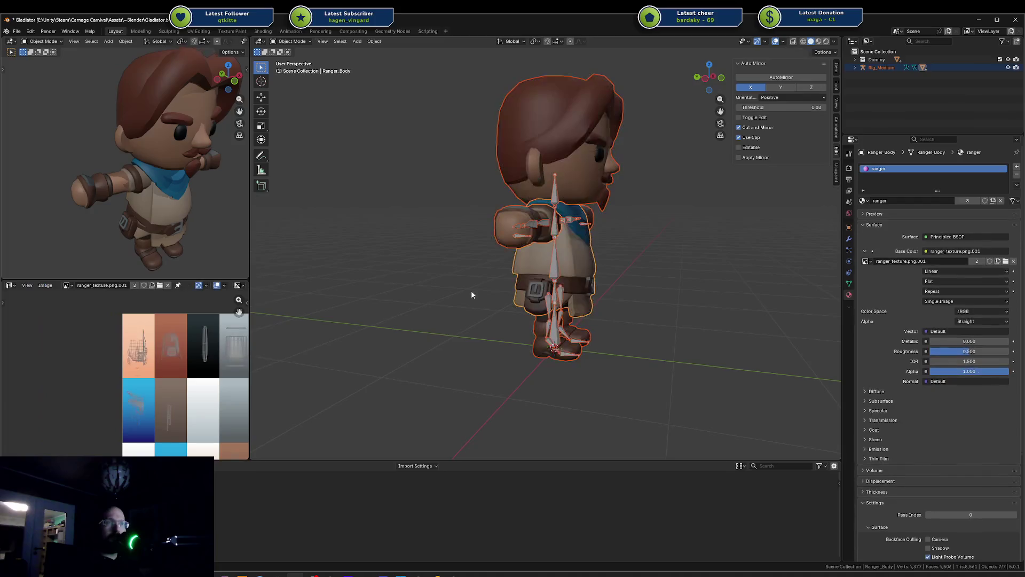
pyautogui.press('Tab')
pyautogui.press('a')
pyautogui.hotkey('ctrl', 'z')
pyautogui.hotkey('ctrl', 'z')
pyautogui.hotkey('ctrl', 'z')
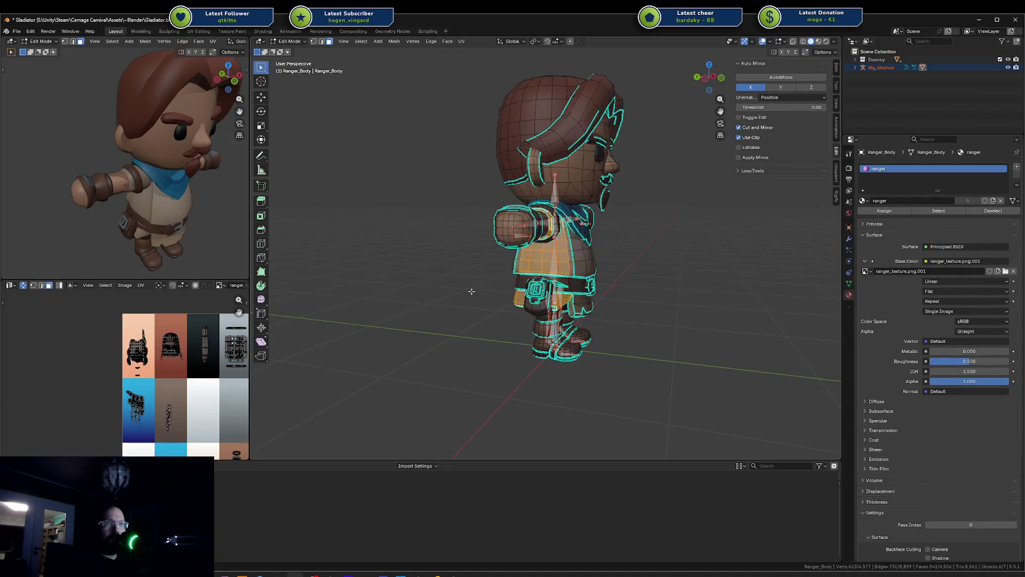
pyautogui.press('Tab')
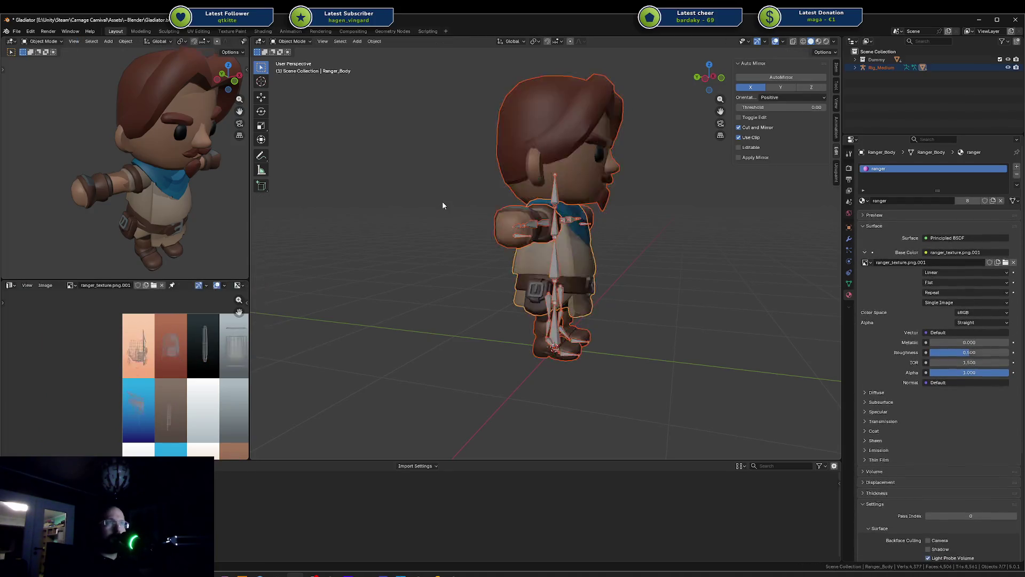
# Select Ranger_Head and enter Edit Mode with nothing selected, zooming the UV view
pyautogui.moveTo(469, 219); pyautogui.dragTo(537, 225, button='middle')
pyautogui.click(527, 253)
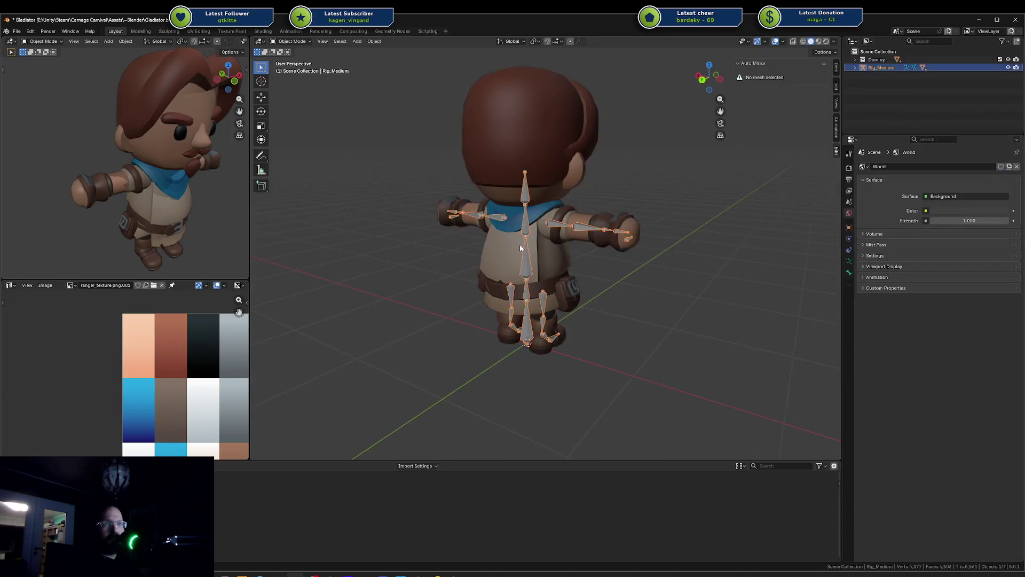
pyautogui.click(502, 184)
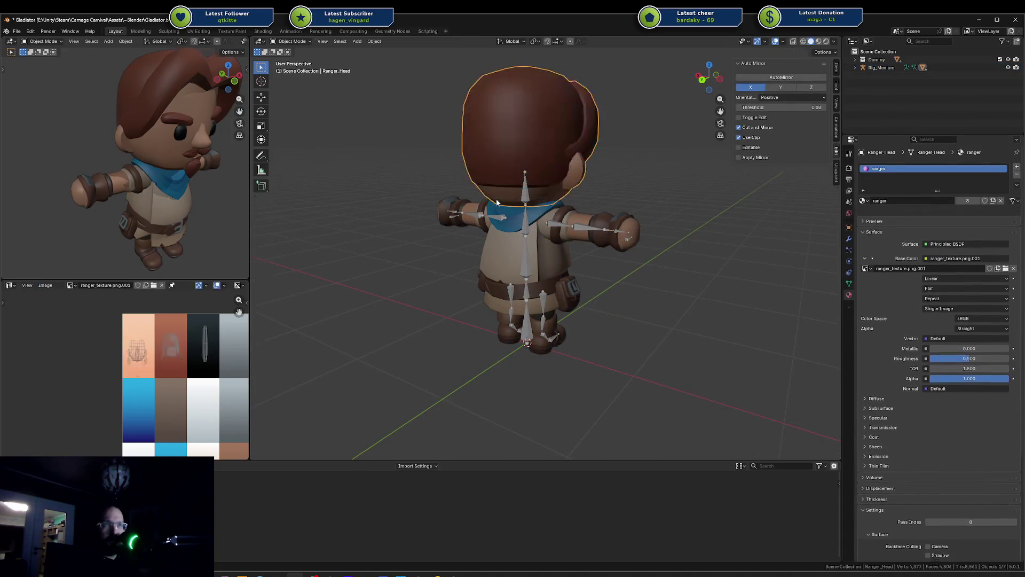
pyautogui.press('a')
pyautogui.press('Tab')
pyautogui.press('a')
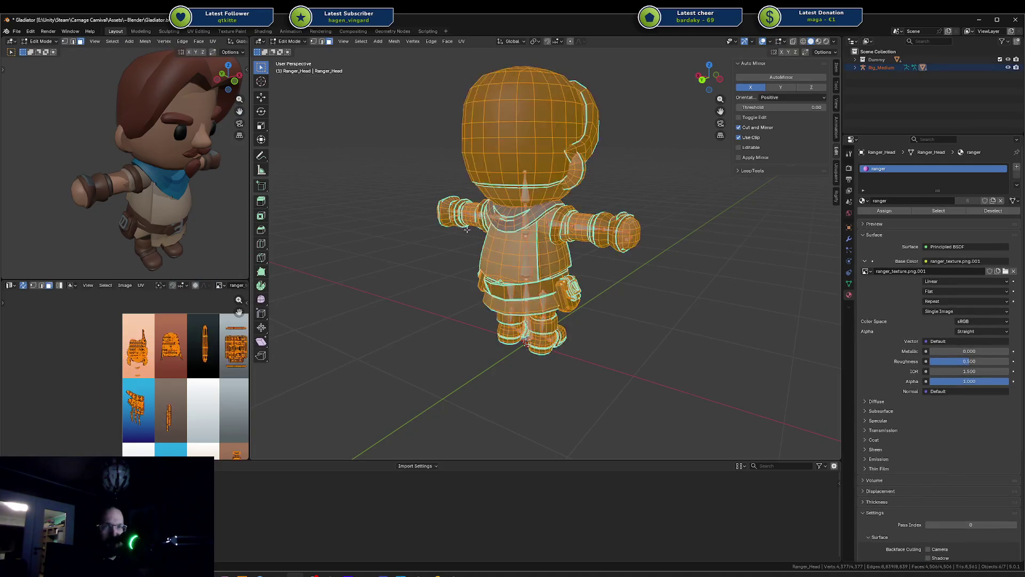
pyautogui.hotkey('alt', 'a')
pyautogui.scroll(-2, 180, 387)
pyautogui.scroll(2, 136, 377)
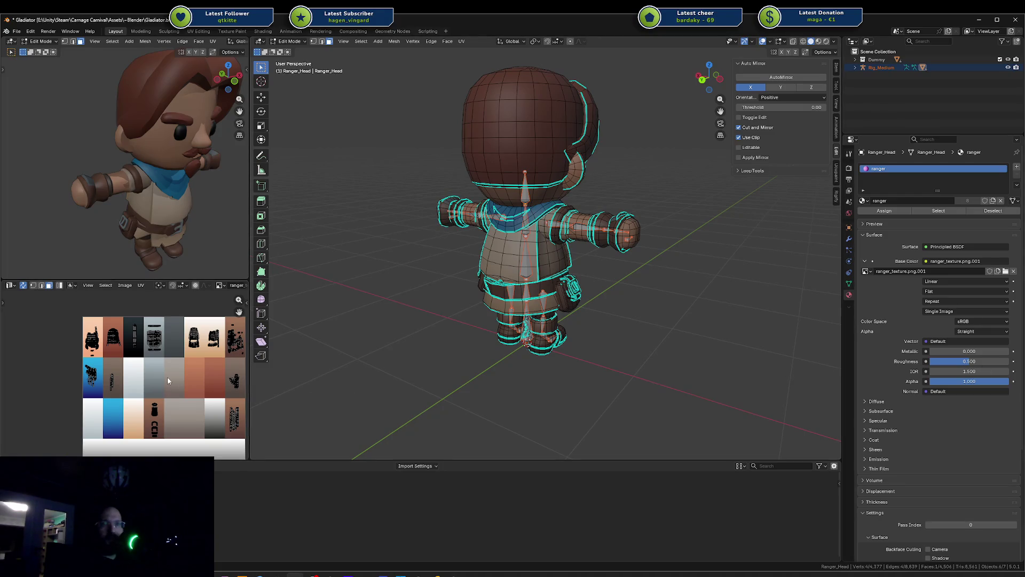
# Select the boots and view their UV islands from the front
pyautogui.press('a')
pyautogui.click(154, 433)
pyautogui.moveTo(430, 365); pyautogui.dragTo(443, 351, button='middle')
pyautogui.scroll(6, 584, 368)
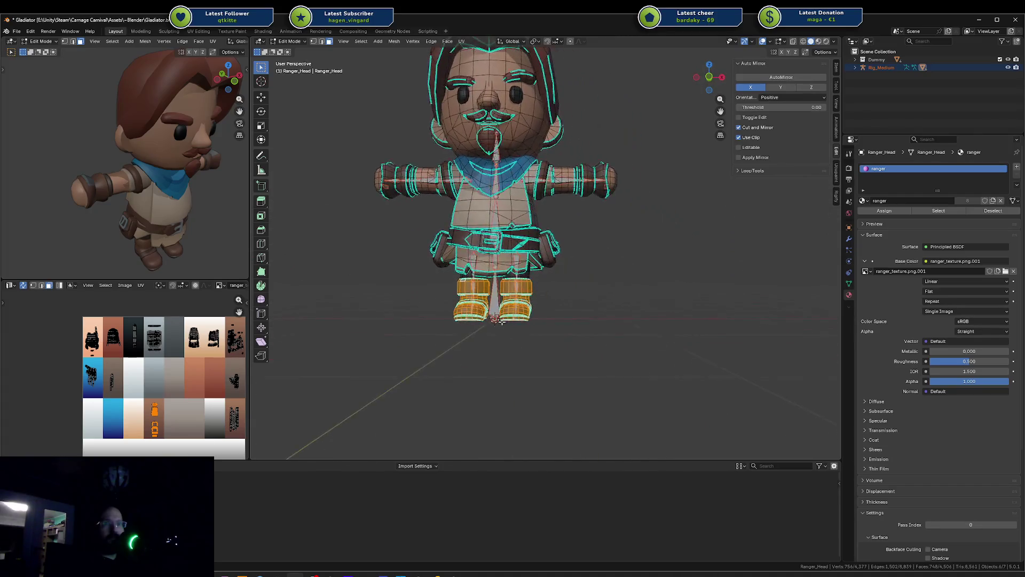
pyautogui.scroll(-3, 520, 345)
pyautogui.hotkey('alt', 'a')
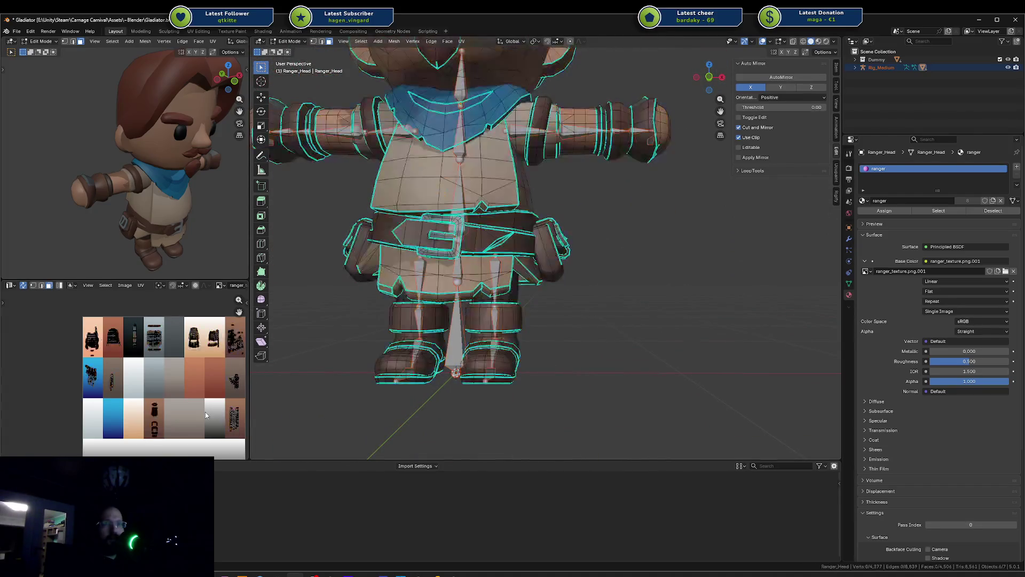
# Circle-select the arm-cuff island and check it from a higher right-front view
pyautogui.moveTo(208, 414); pyautogui.dragTo(171, 409, button='middle')
pyautogui.press('c')
pyautogui.click(171, 408)
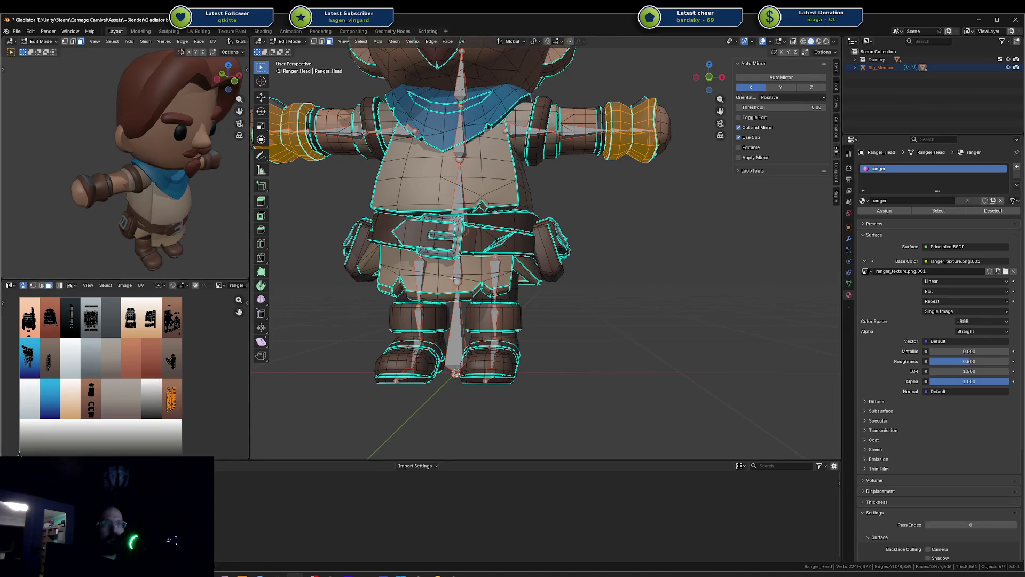
pyautogui.hotkey('alt', 'a')
pyautogui.moveTo(625, 228)
pyautogui.mouseDown(button='middle')
pyautogui.moveTo(552, 259)
pyautogui.moveTo(606, 280)
pyautogui.moveTo(587, 299)
pyautogui.mouseUp(button='middle')
pyautogui.scroll(2, 552, 259)
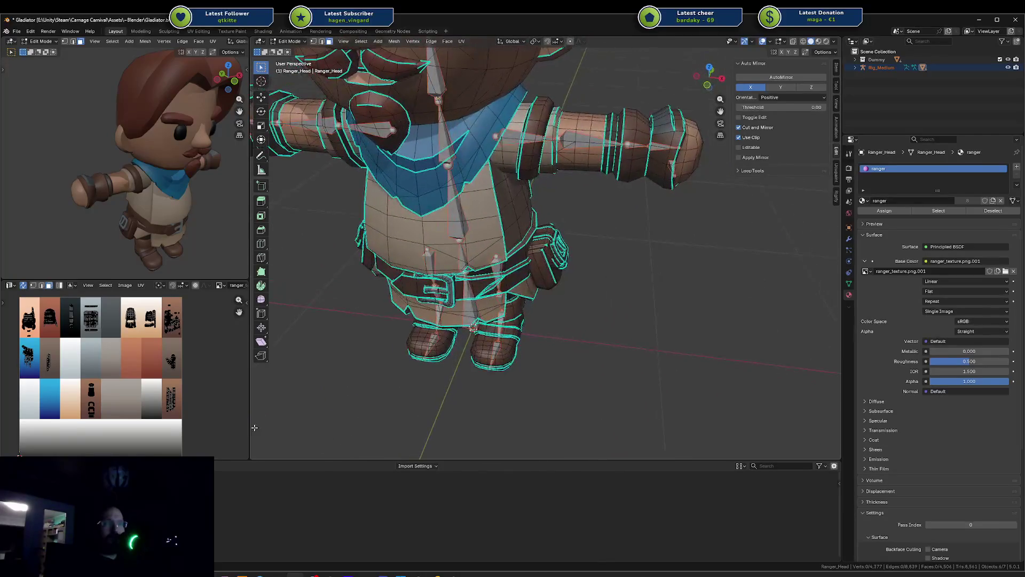
pyautogui.hotkey('ctrl', 'z')
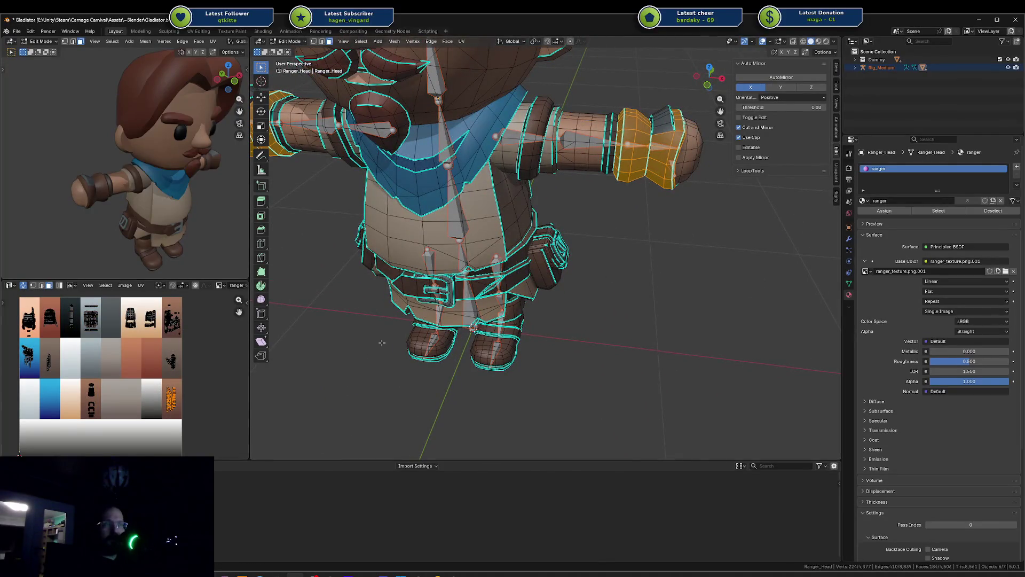
pyautogui.press('a')
pyautogui.hotkey('alt', 'a')
# Select the buckle, pouch and cuff island and inspect it from under the character
pyautogui.press('c')
pyautogui.click(169, 363)
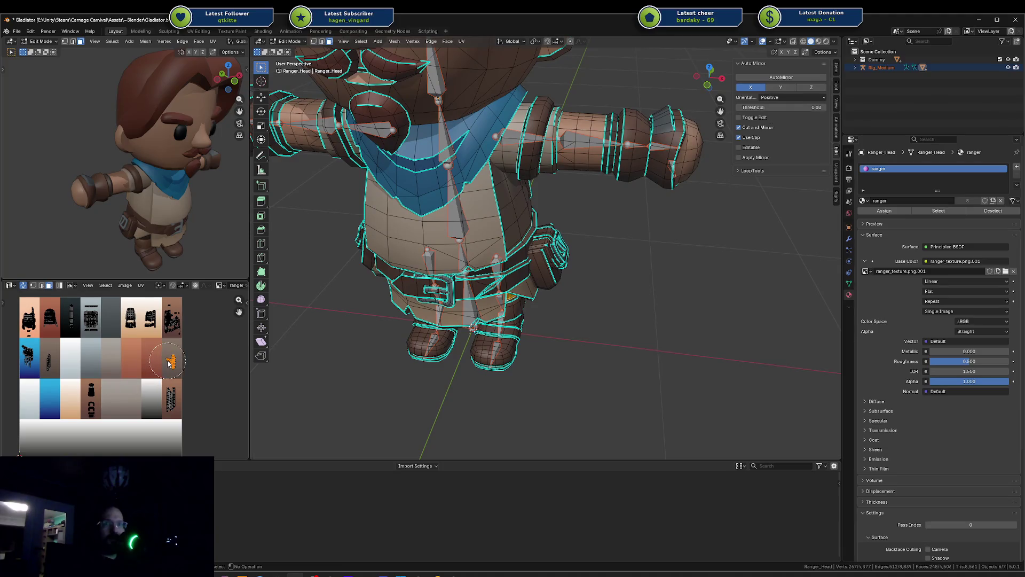
pyautogui.press('a')
pyautogui.hotkey('alt', 'a')
pyautogui.moveTo(89, 344); pyautogui.dragTo(92, 315)
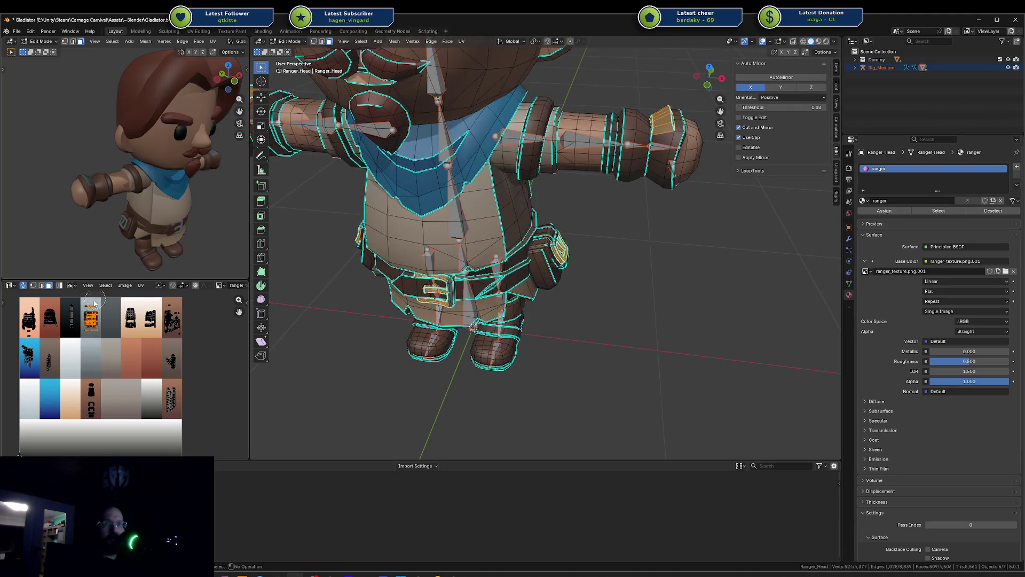
pyautogui.press('a')
pyautogui.click(90, 332)
pyautogui.moveTo(361, 282)
pyautogui.mouseDown(button='middle')
pyautogui.moveTo(590, 293)
pyautogui.moveTo(490, 267)
pyautogui.moveTo(497, 355)
pyautogui.mouseUp(button='middle')
pyautogui.hotkey('alt', 'a')
# Check the skin, hair/eyebrow/moustache and eye tiles' faces, then switch to Unity
pyautogui.scroll(3, 94, 373)
pyautogui.scroll(-3, 94, 370)
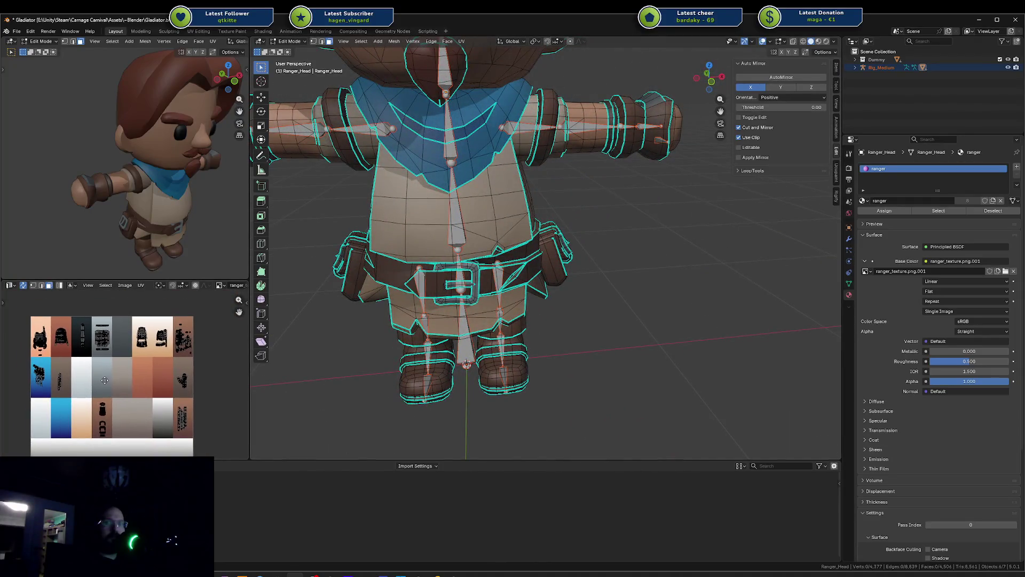
pyautogui.scroll(-4, 448, 257)
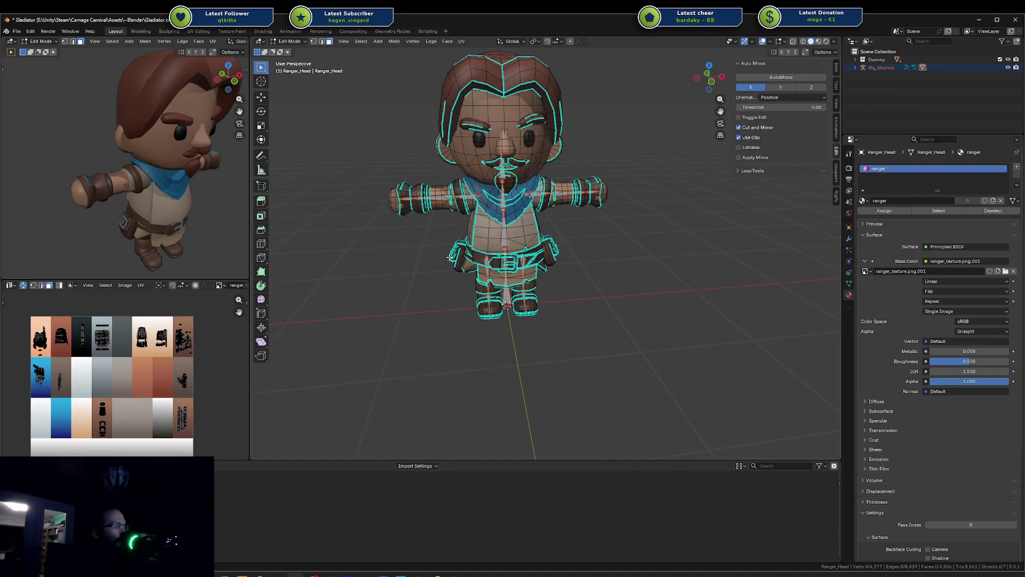
pyautogui.scroll(-4, 162, 200)
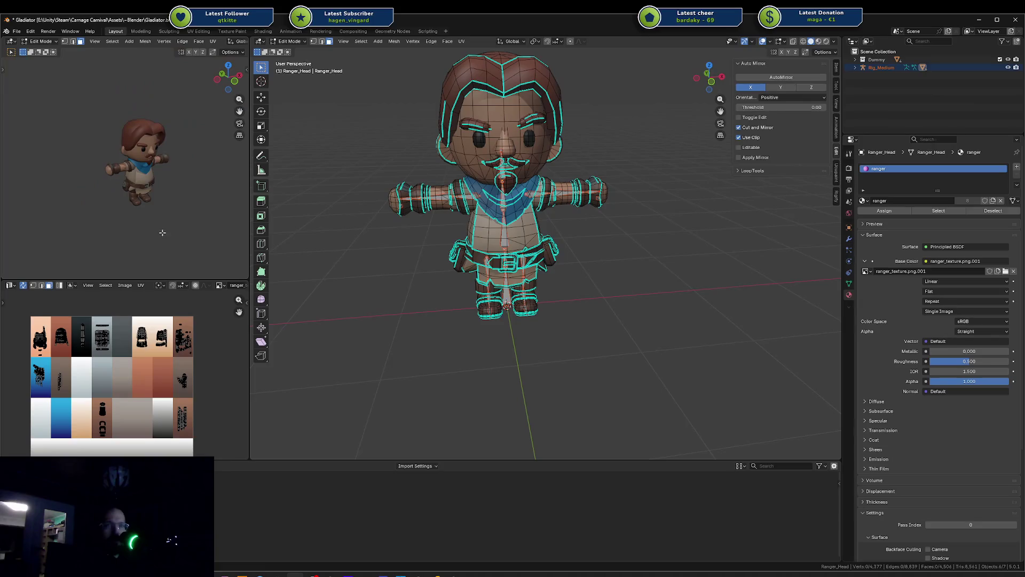
pyautogui.scroll(2, 163, 233)
pyautogui.moveTo(52, 362); pyautogui.dragTo(56, 357)
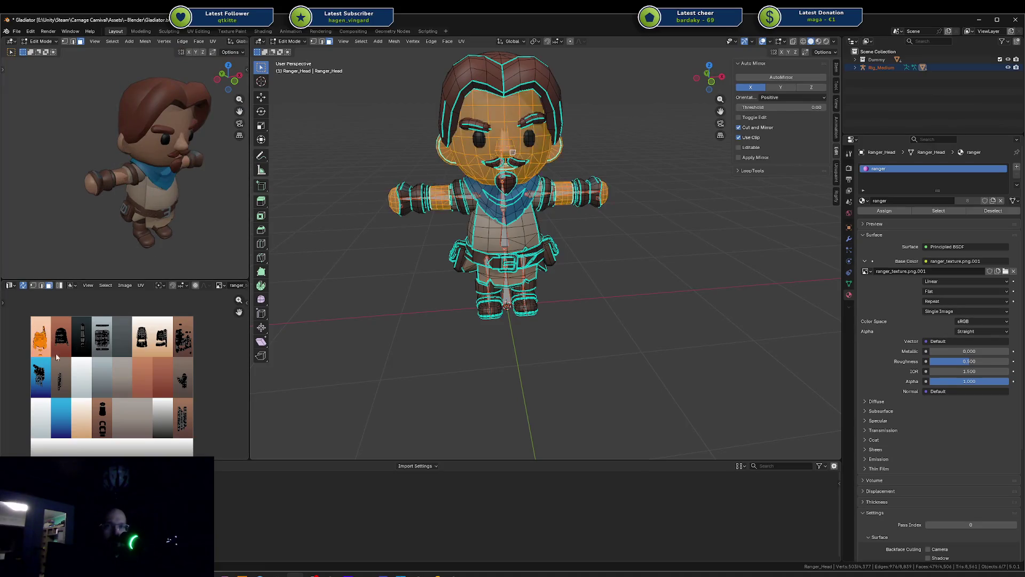
pyautogui.moveTo(54, 320); pyautogui.dragTo(76, 348)
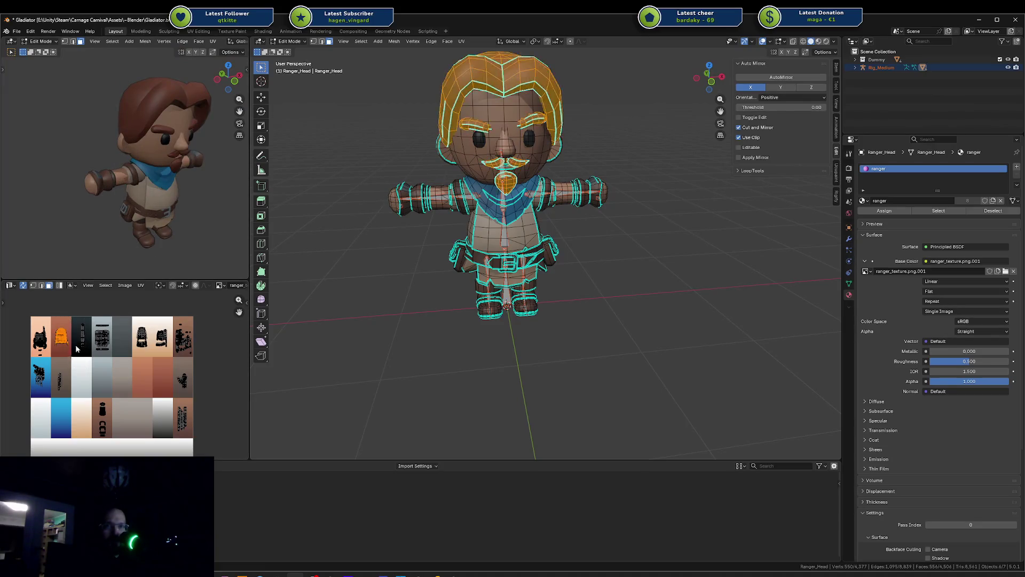
pyautogui.moveTo(72, 311)
pyautogui.mouseDown()
pyautogui.moveTo(104, 356)
pyautogui.moveTo(94, 362)
pyautogui.mouseUp()
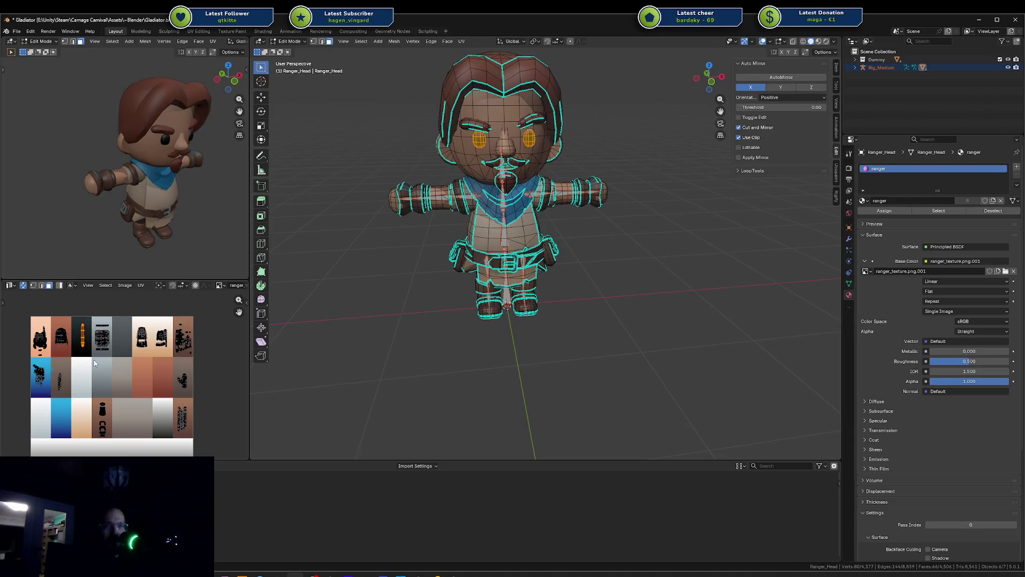
pyautogui.click(94, 362)
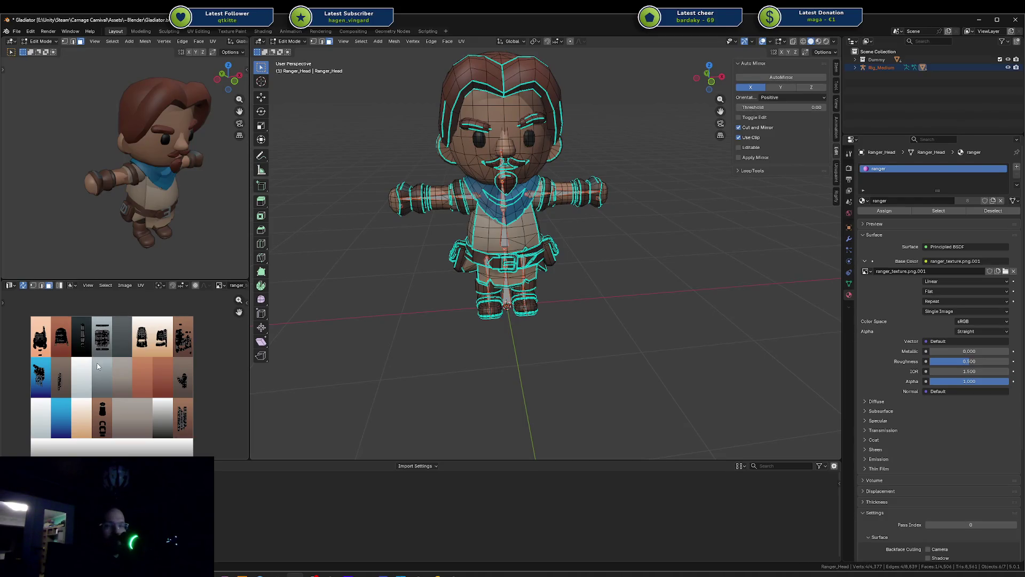
pyautogui.scroll(1, 97, 363)
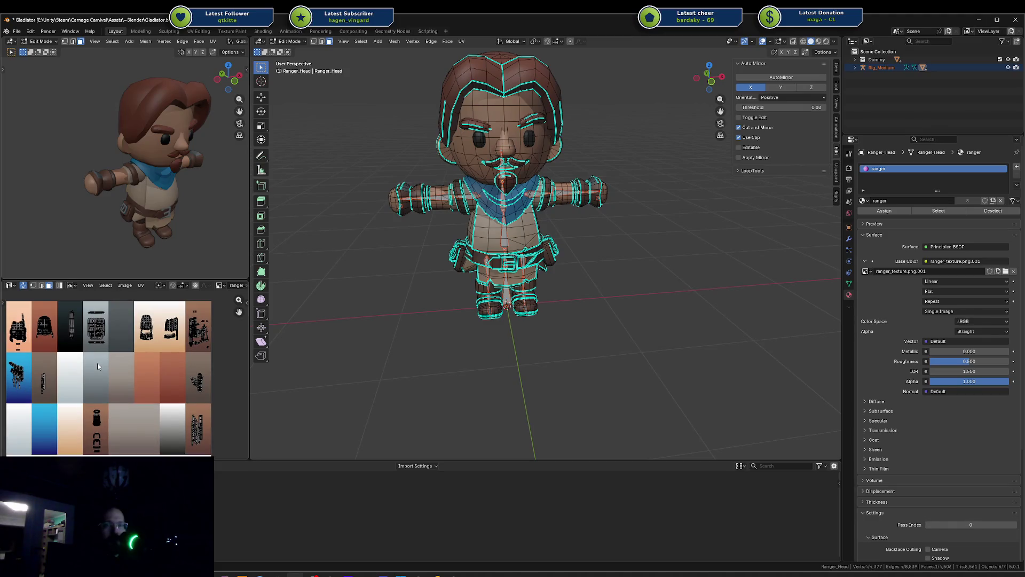
pyautogui.scroll(-2, 97, 366)
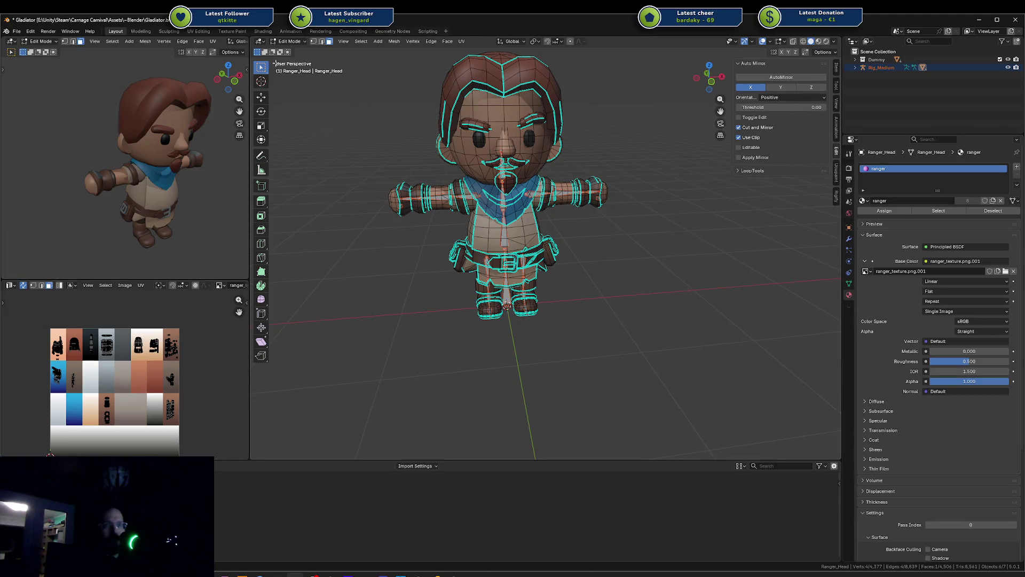
pyautogui.scroll(1, 98, 361)
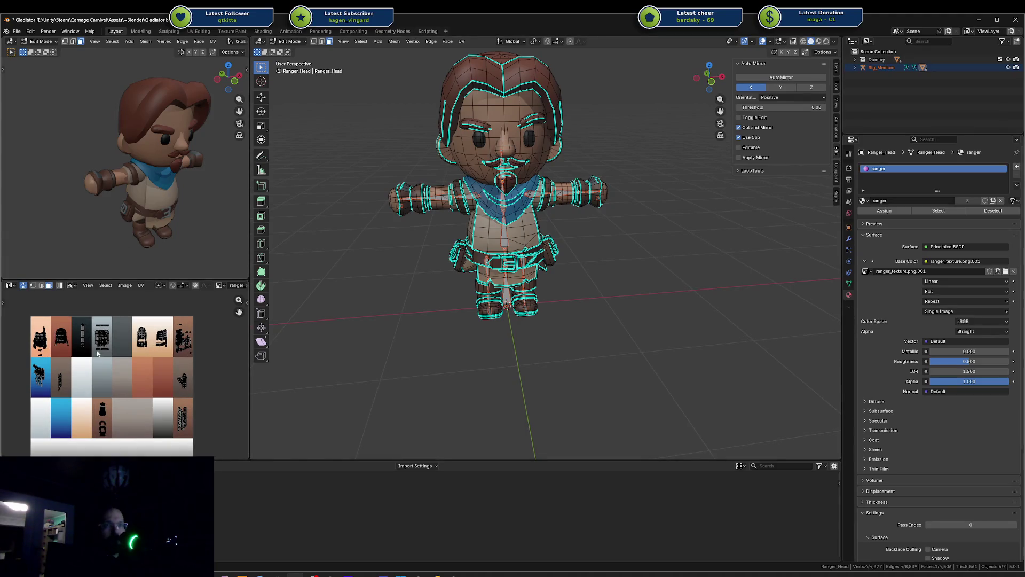
pyautogui.hotkey('alt', 'Tab')
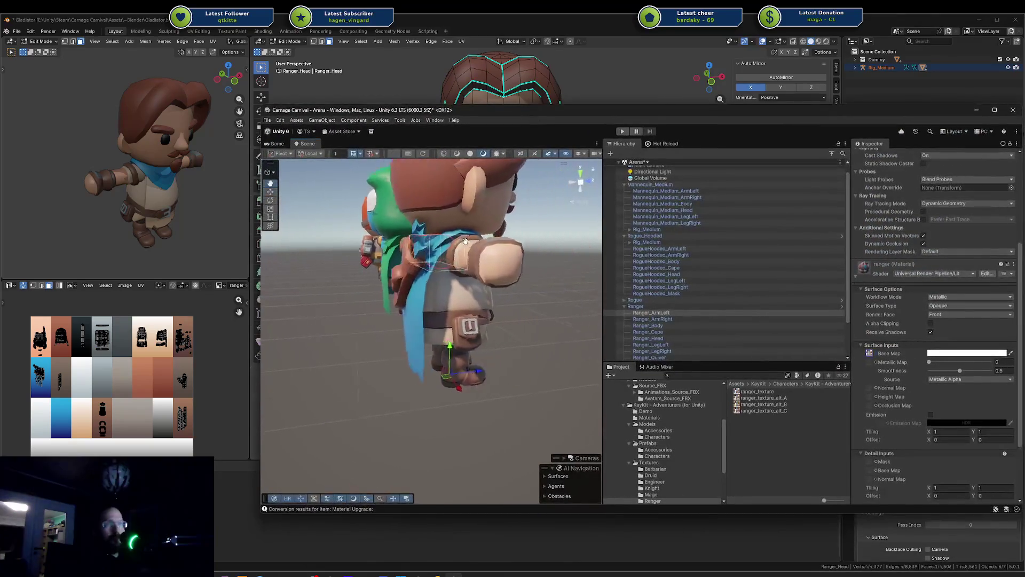
# Try ranger_texture_alt_B on the ranger's material, then pick the original ranger_texture
pyautogui.moveTo(465, 242)
pyautogui.keyDown('alt'); pyautogui.mouseDown()
pyautogui.moveTo(433, 262)
pyautogui.moveTo(486, 272)
pyautogui.mouseUp(); pyautogui.keyUp('alt')
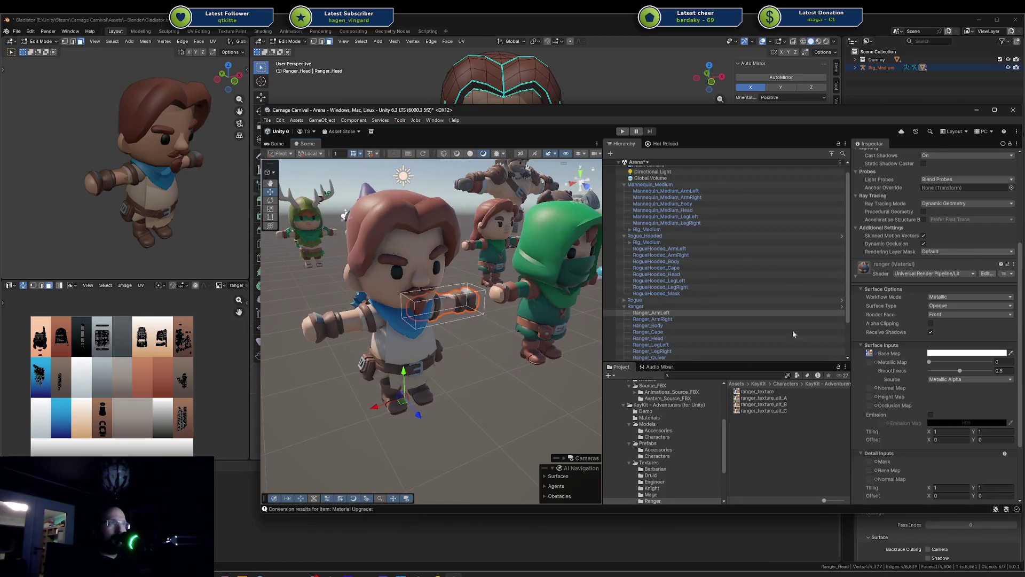
pyautogui.moveTo(772, 399)
pyautogui.mouseDown()
pyautogui.moveTo(900, 354)
pyautogui.moveTo(869, 353)
pyautogui.mouseUp()
pyautogui.moveTo(773, 403); pyautogui.dragTo(869, 354)
pyautogui.click(782, 393)
pyautogui.scroll(-3, 681, 432)
# Try mage_texture and mage_texture_alt_C on the ranger, undoing each
pyautogui.click(651, 429)
pyautogui.moveTo(753, 394); pyautogui.dragTo(871, 356)
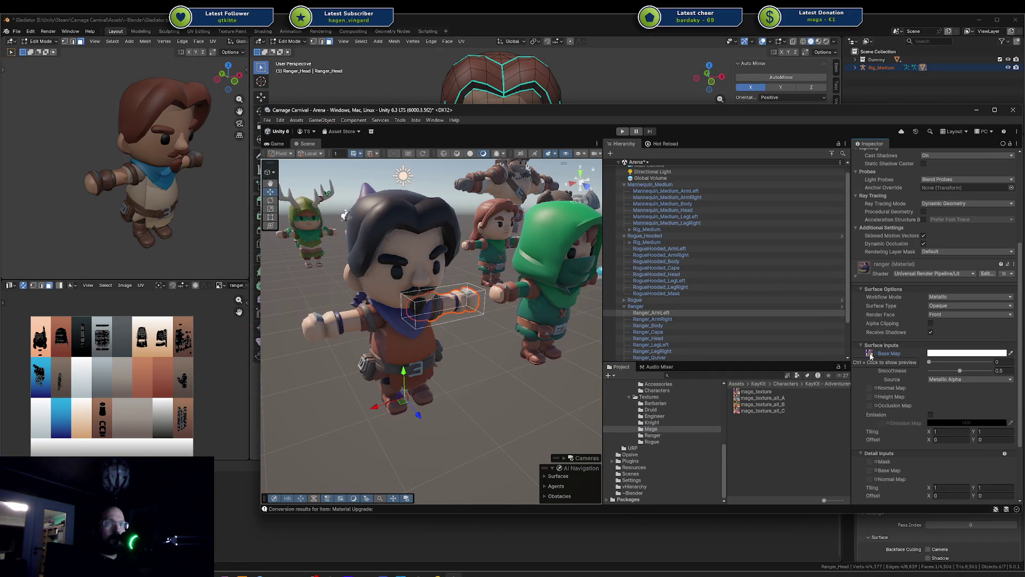
pyautogui.scroll(5, 412, 318)
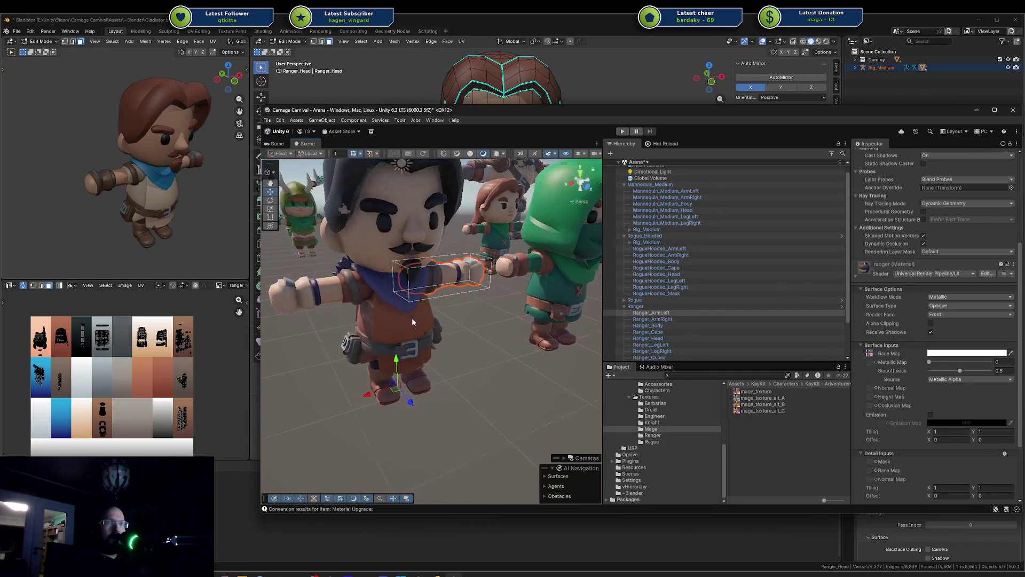
pyautogui.hotkey('ctrl', 'z')
pyautogui.moveTo(764, 413); pyautogui.dragTo(873, 357)
pyautogui.hotkey('ctrl', 'z')
# Try mage_texture_alt_B and alt_A, reverting each to the original ranger texture
pyautogui.click(782, 405)
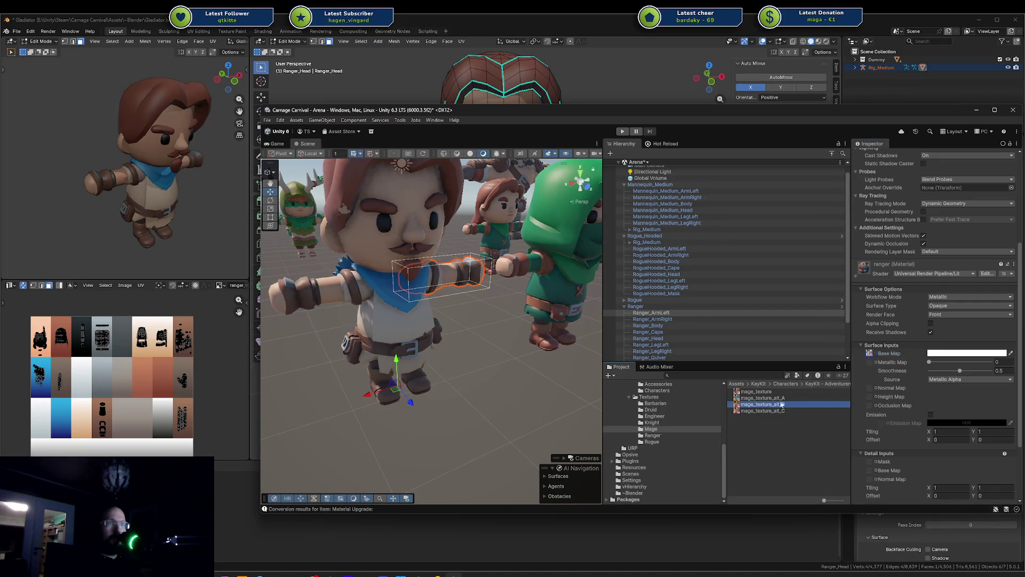
pyautogui.moveTo(782, 405); pyautogui.dragTo(869, 353)
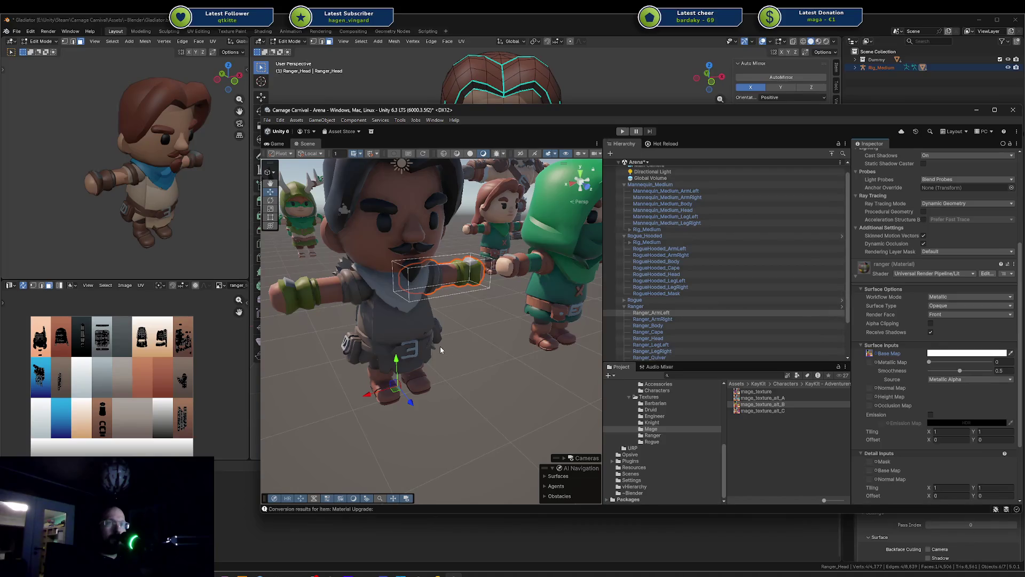
pyautogui.hotkey('ctrl', 'z')
pyautogui.scroll(3, 439, 355)
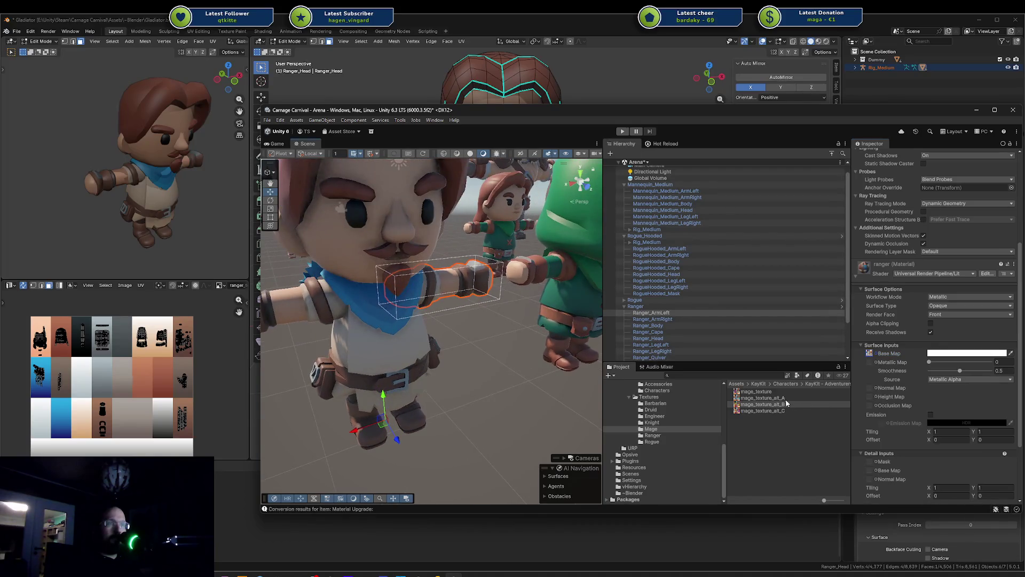
pyautogui.moveTo(783, 398)
pyautogui.mouseDown()
pyautogui.moveTo(885, 366)
pyautogui.moveTo(871, 355)
pyautogui.mouseUp()
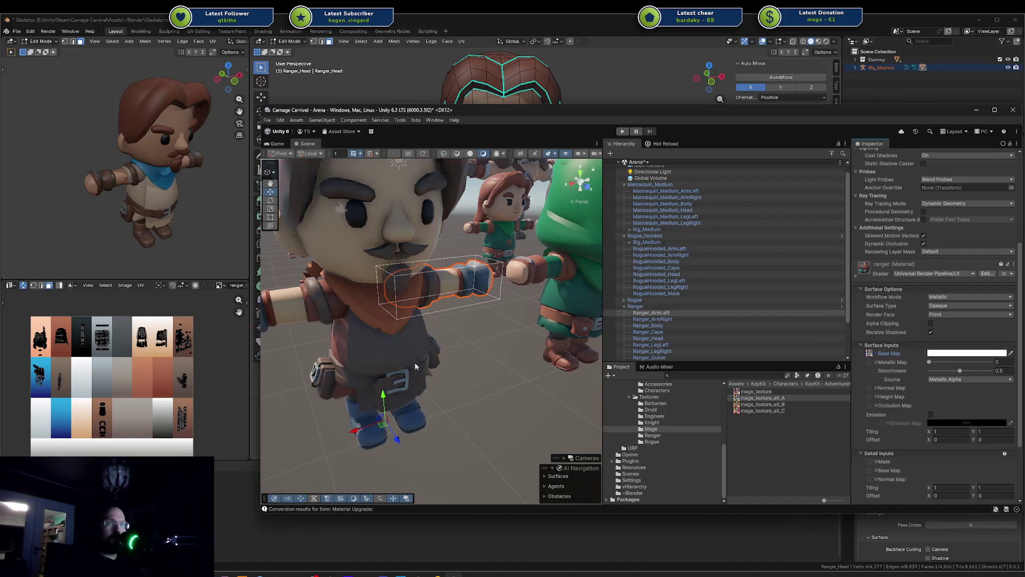
pyautogui.keyDown('alt'); pyautogui.moveTo(416, 367); pyautogui.dragTo(475, 363); pyautogui.keyUp('alt')
pyautogui.hotkey('ctrl', 'z')
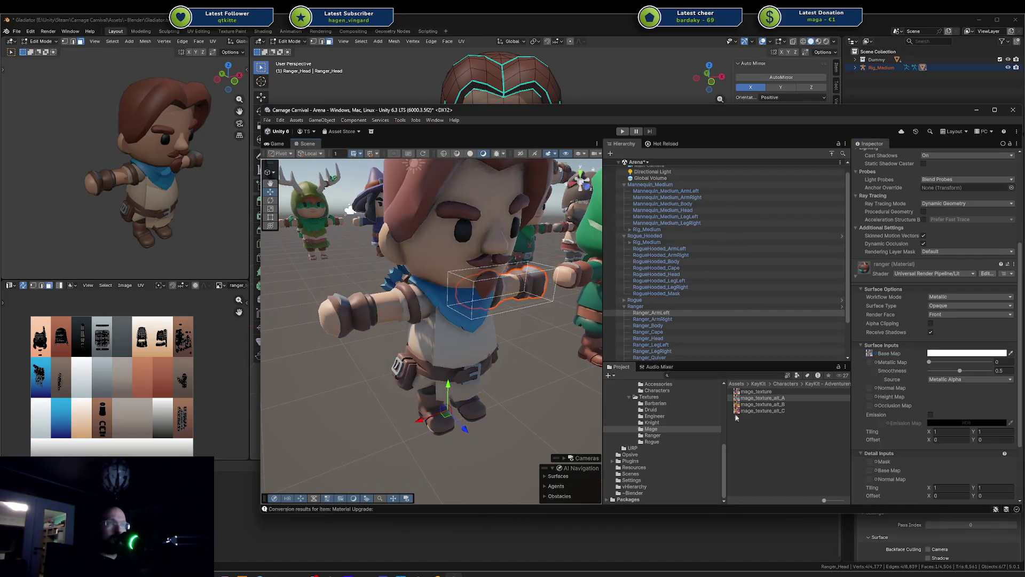
pyautogui.click(654, 435)
# From the Engineer textures folder, try engineer textures including alt_A as the Ranger's Base Map, undoing each
pyautogui.click(654, 416)
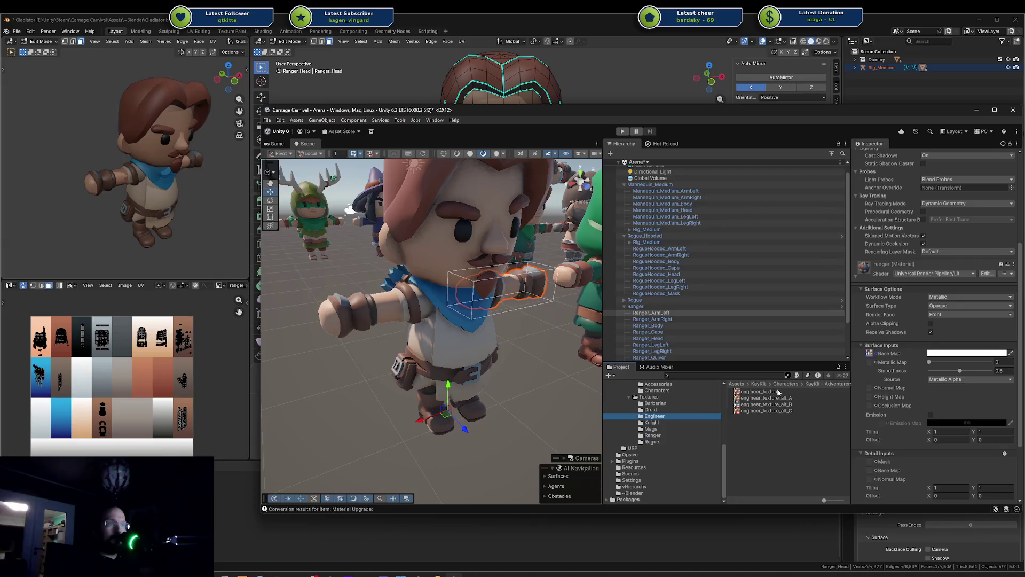
pyautogui.moveTo(758, 391); pyautogui.dragTo(875, 357)
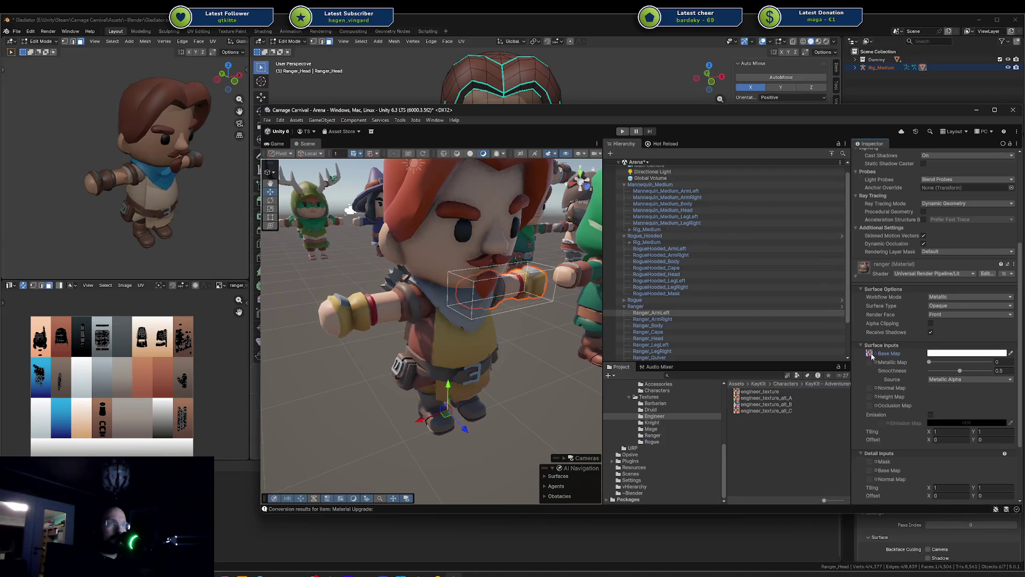
pyautogui.hotkey('ctrl', 'z')
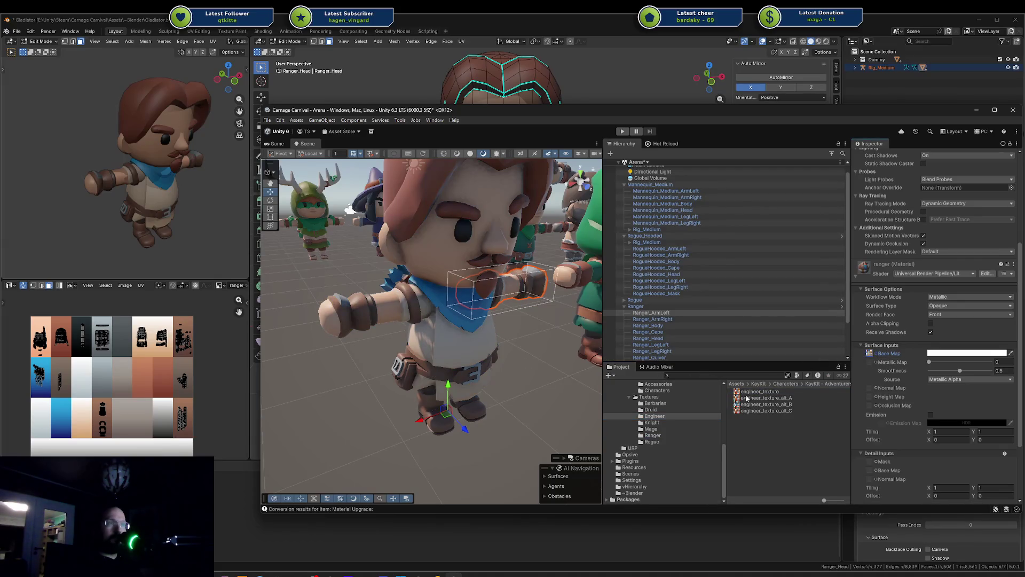
pyautogui.moveTo(851, 372); pyautogui.dragTo(870, 354)
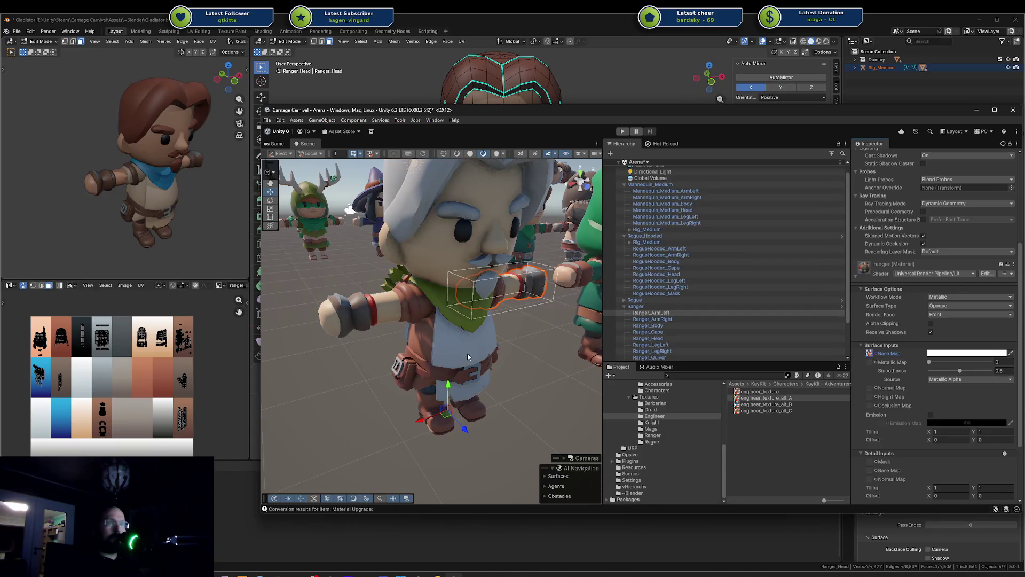
pyautogui.keyDown('alt'); pyautogui.moveTo(395, 385); pyautogui.dragTo(418, 387); pyautogui.keyUp('alt')
pyautogui.hotkey('ctrl', 'z')
# Try engineer_texture_alt_B and alt_C on the Ranger, then return to Blender
pyautogui.moveTo(764, 404); pyautogui.dragTo(871, 357)
pyautogui.keyDown('alt'); pyautogui.moveTo(406, 363); pyautogui.dragTo(432, 357); pyautogui.keyUp('alt')
pyautogui.hotkey('ctrl', 'z')
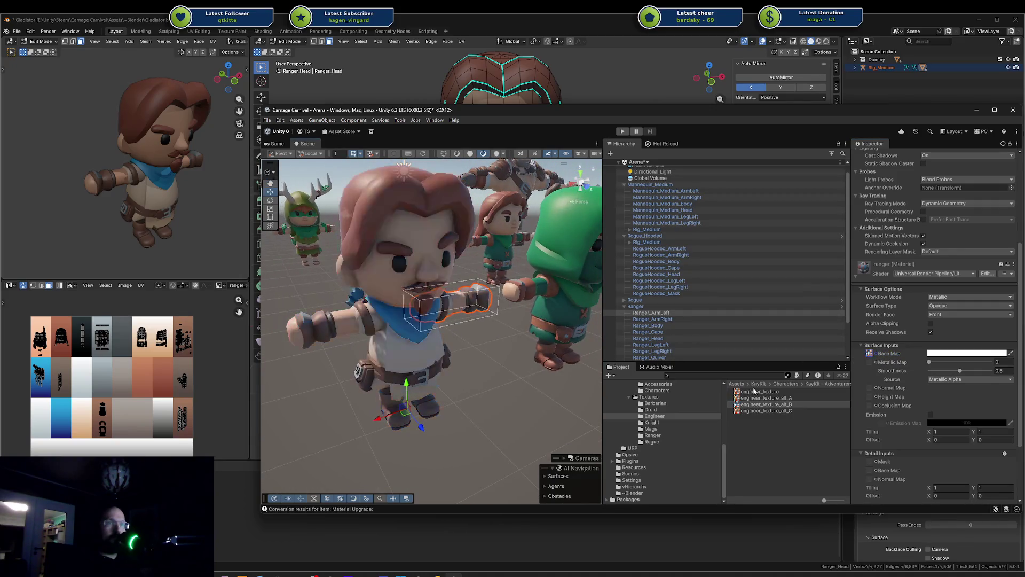
pyautogui.moveTo(750, 412); pyautogui.dragTo(873, 354)
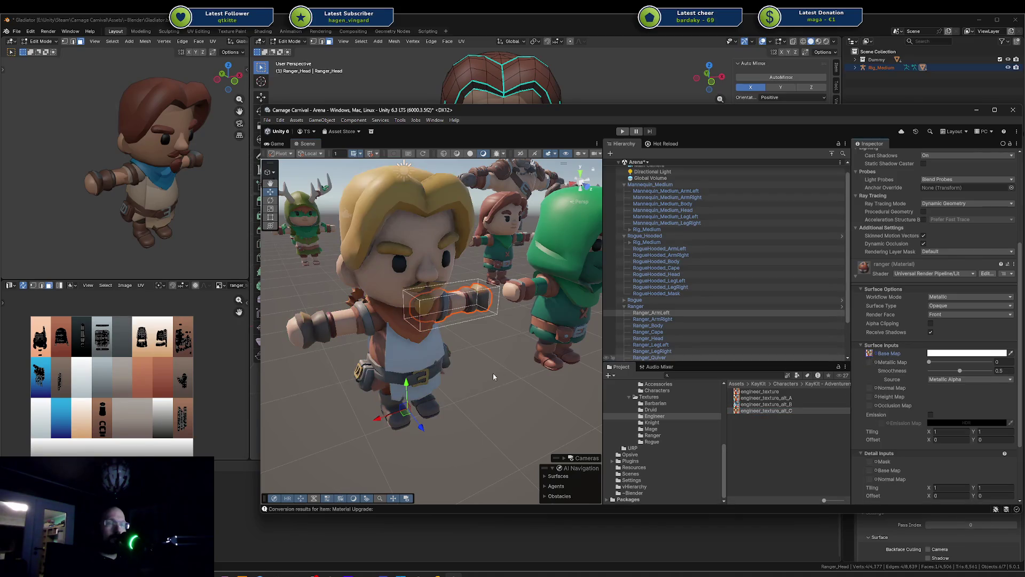
pyautogui.moveTo(483, 377)
pyautogui.mouseDown()
pyautogui.moveTo(464, 362)
pyautogui.moveTo(588, 348)
pyautogui.moveTo(508, 363)
pyautogui.moveTo(467, 348)
pyautogui.mouseUp()
pyautogui.scroll(-3, 507, 363)
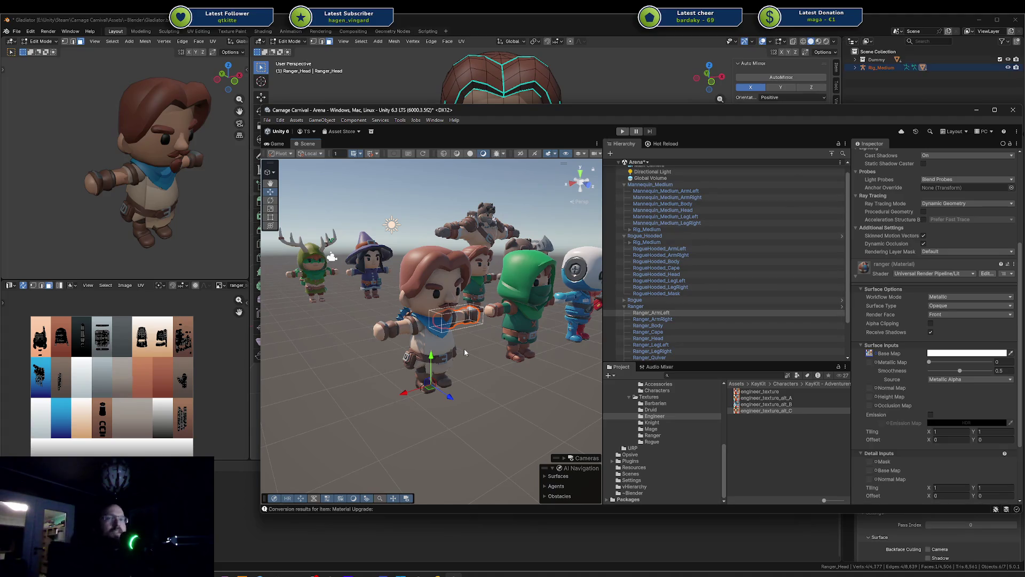
pyautogui.click(113, 360)
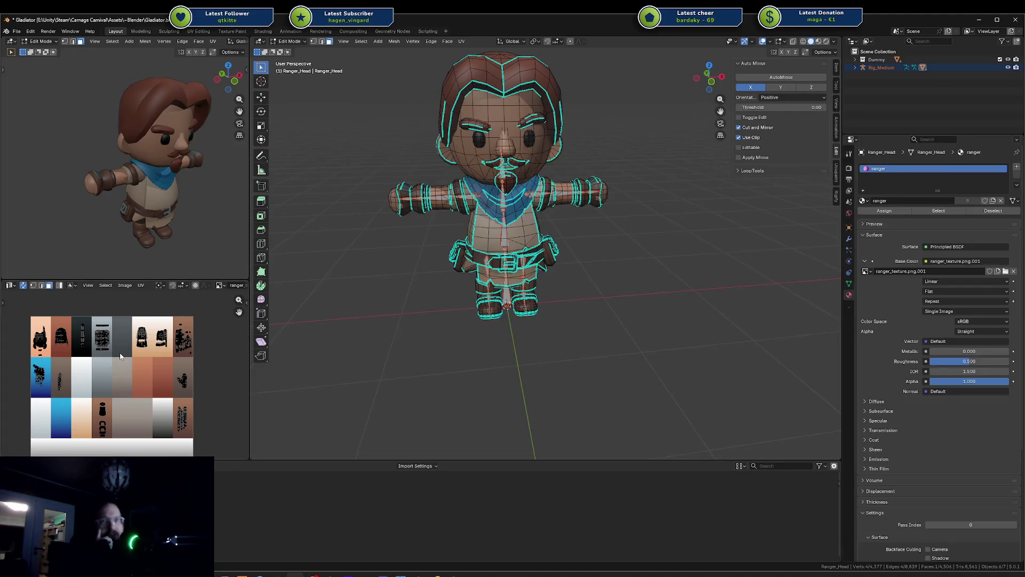
# Select a UV face, exit Ranger_Head's Edit Mode to Object Mode, and switch to Unity
pyautogui.click(52, 363)
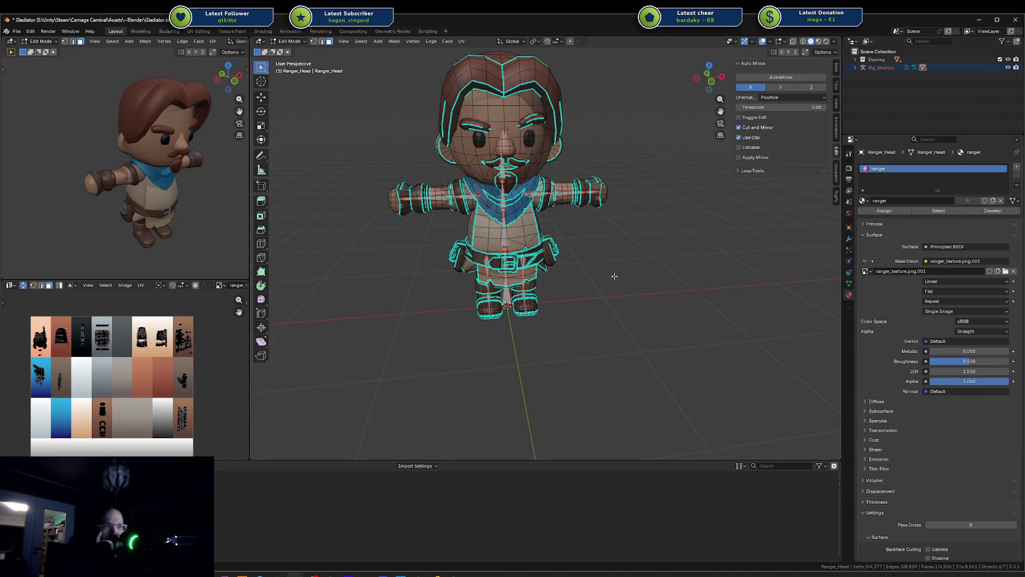
pyautogui.press('Tab')
pyautogui.scroll(-3, 30, 373)
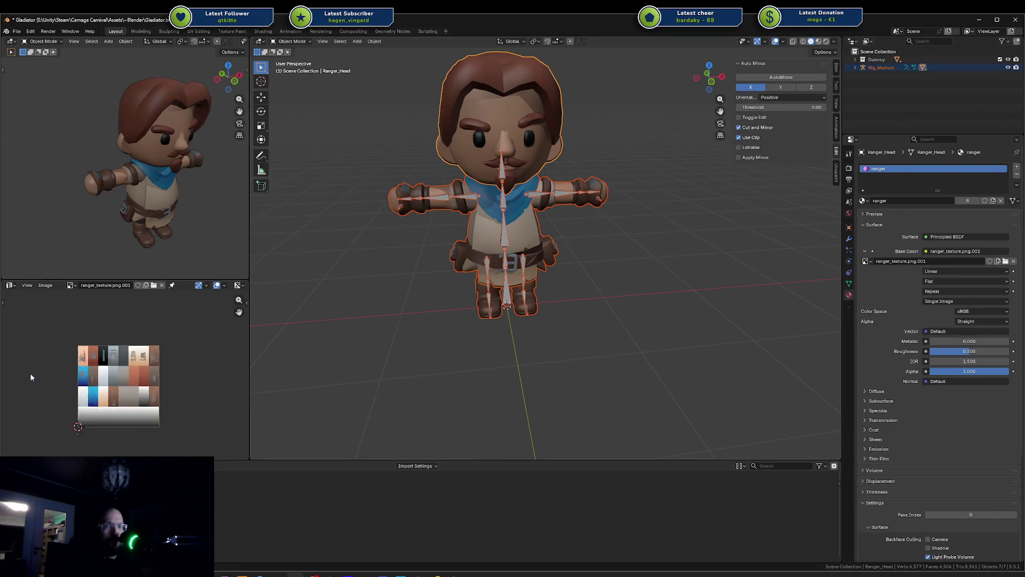
pyautogui.scroll(4, 54, 368)
pyautogui.scroll(-4, 65, 364)
pyautogui.scroll(4, 86, 359)
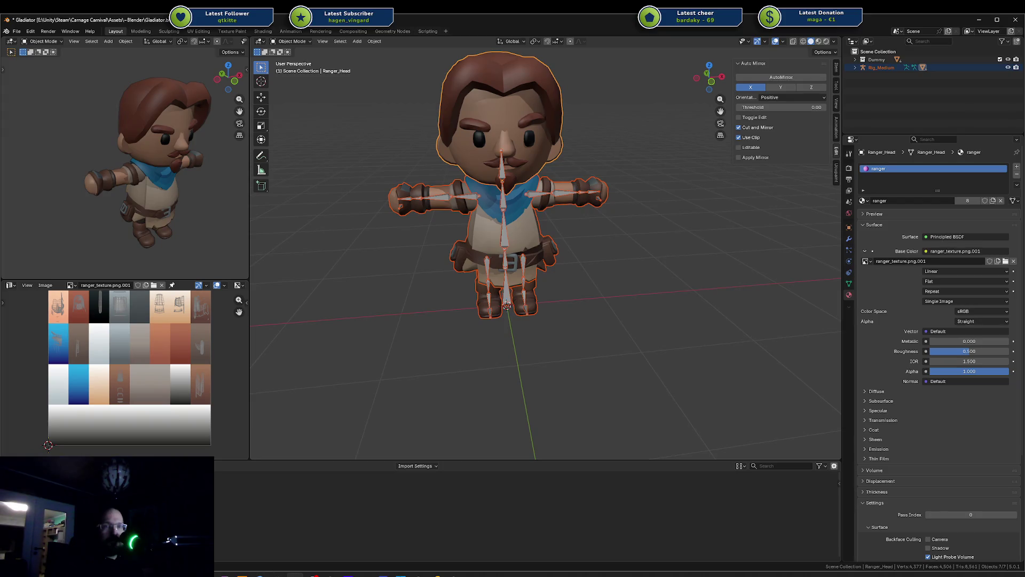
pyautogui.hotkey('alt', 'Tab')
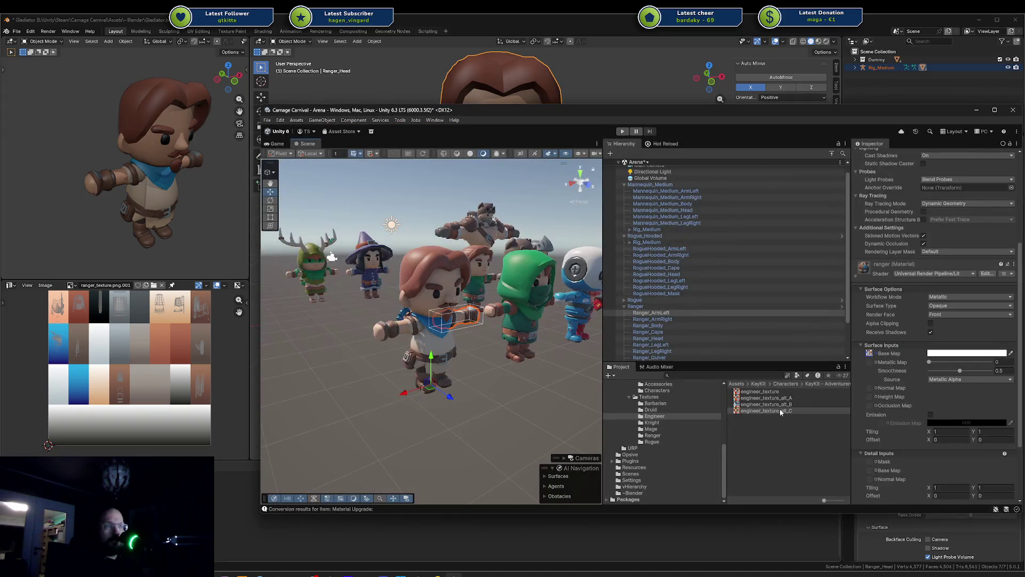
# Open Avatars_Source_FBX and view mannequin_texture's import settings and preview in the Inspector
pyautogui.scroll(5, 667, 423)
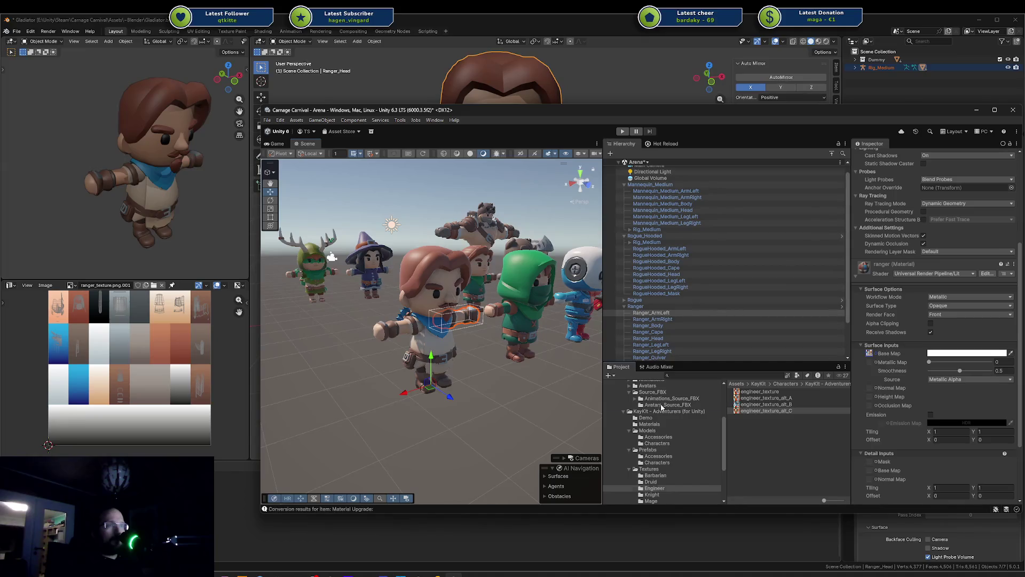
pyautogui.click(665, 405)
pyautogui.click(758, 411)
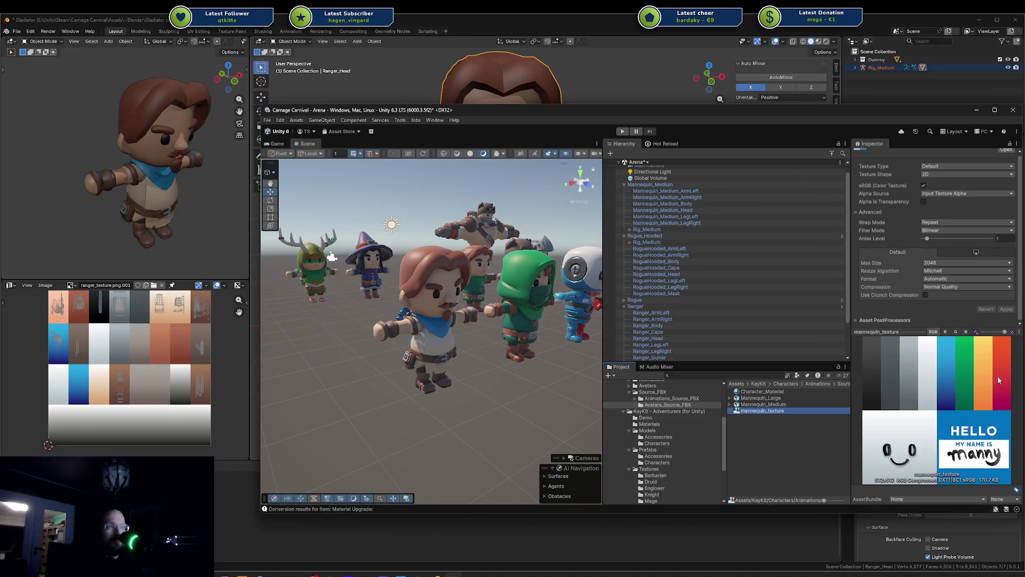
pyautogui.click(32, 329)
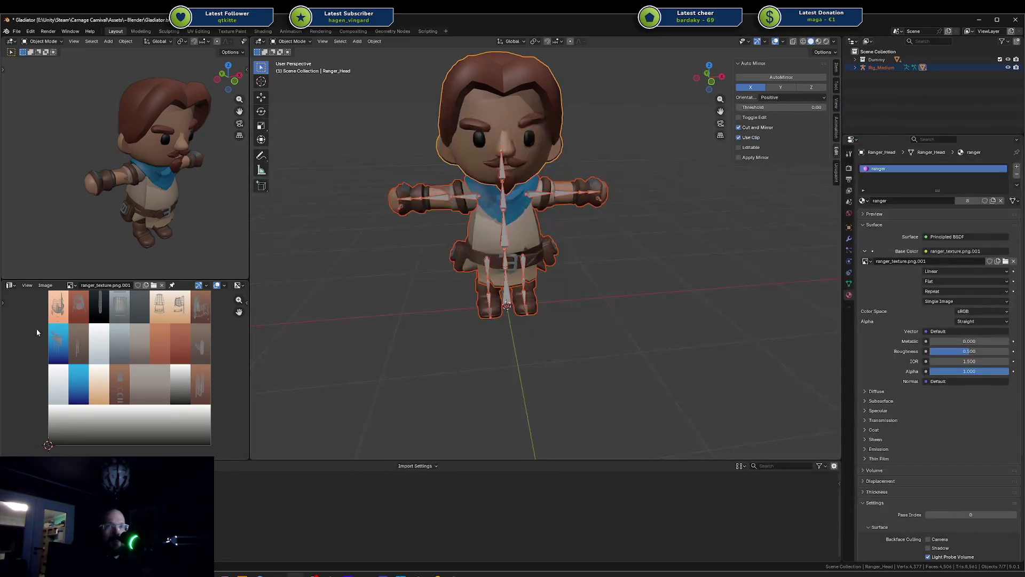
pyautogui.click(556, 273)
pyautogui.moveTo(476, 333)
pyautogui.mouseDown(button='middle')
pyautogui.moveTo(415, 347)
pyautogui.moveTo(357, 329)
pyautogui.mouseUp(button='middle')
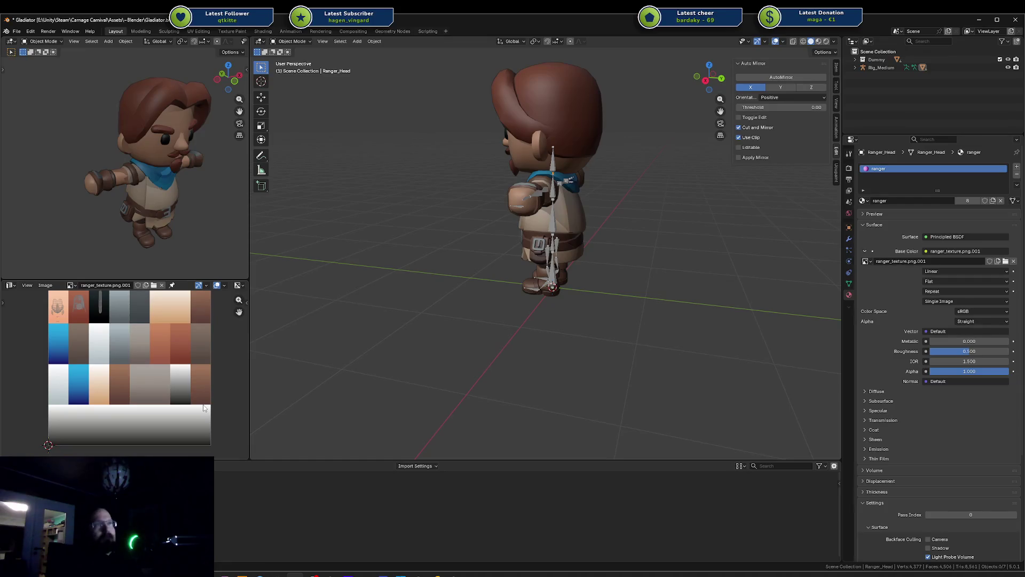
pyautogui.moveTo(550, 224)
pyautogui.mouseDown(button='middle')
pyautogui.moveTo(557, 232)
pyautogui.moveTo(512, 251)
pyautogui.moveTo(444, 235)
pyautogui.mouseUp(button='middle')
pyautogui.scroll(5, 558, 232)
pyautogui.scroll(-3, 533, 260)
pyautogui.scroll(4, 475, 235)
pyautogui.scroll(3, 502, 228)
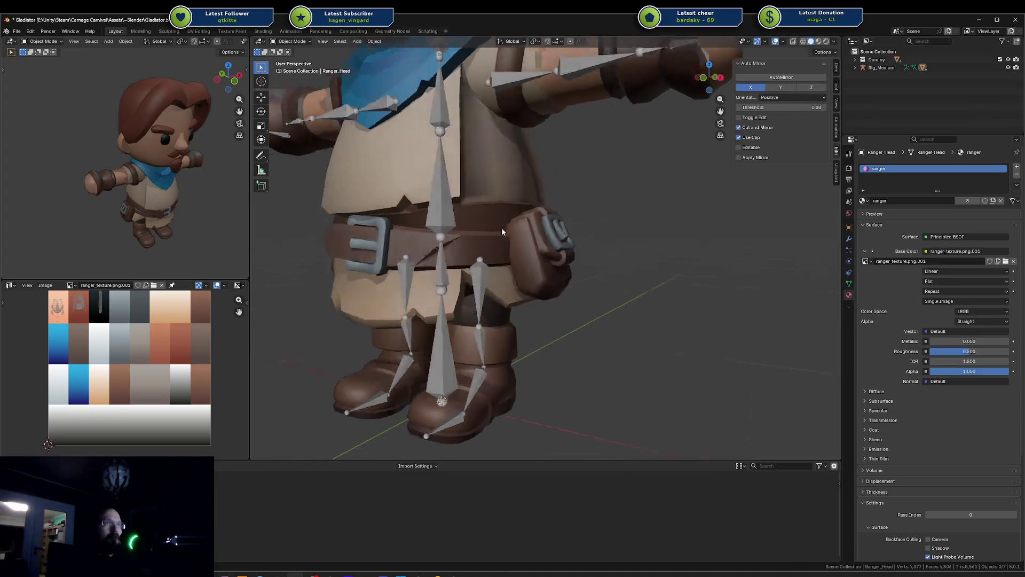
pyautogui.click(500, 212)
pyautogui.press('Tab')
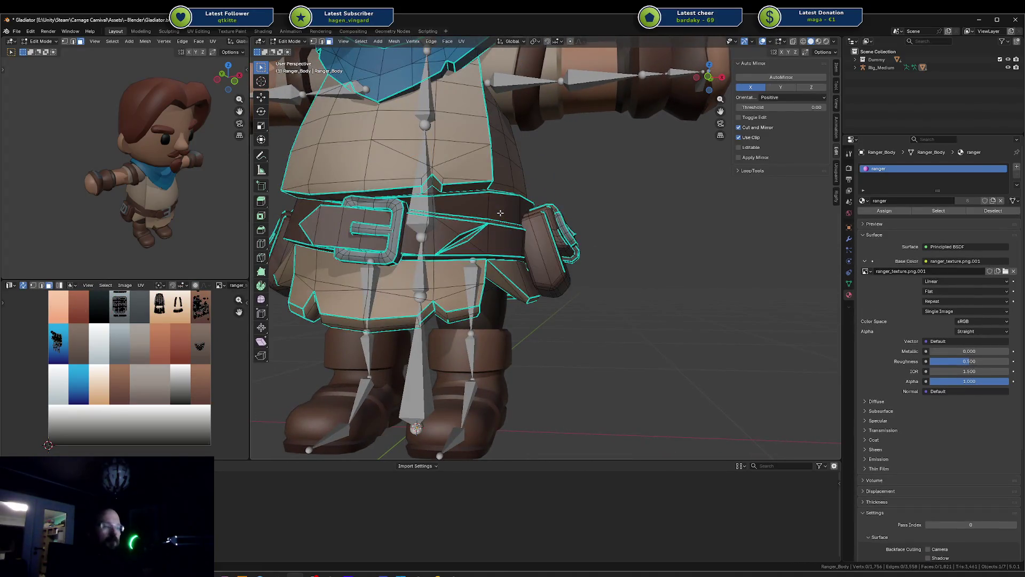
pyautogui.press('l')
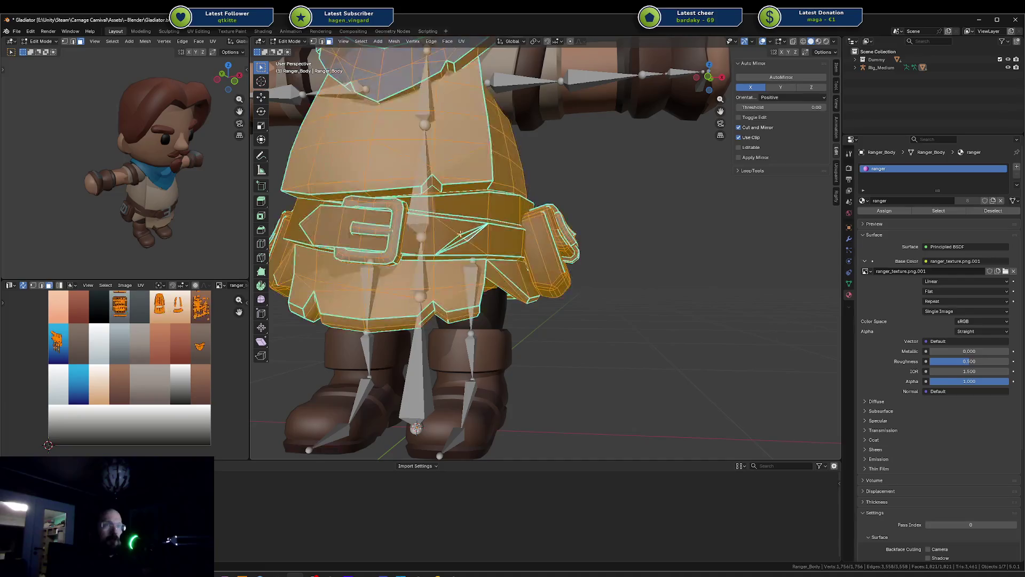
pyautogui.click(473, 233)
pyautogui.moveTo(472, 234); pyautogui.dragTo(463, 233, button='middle')
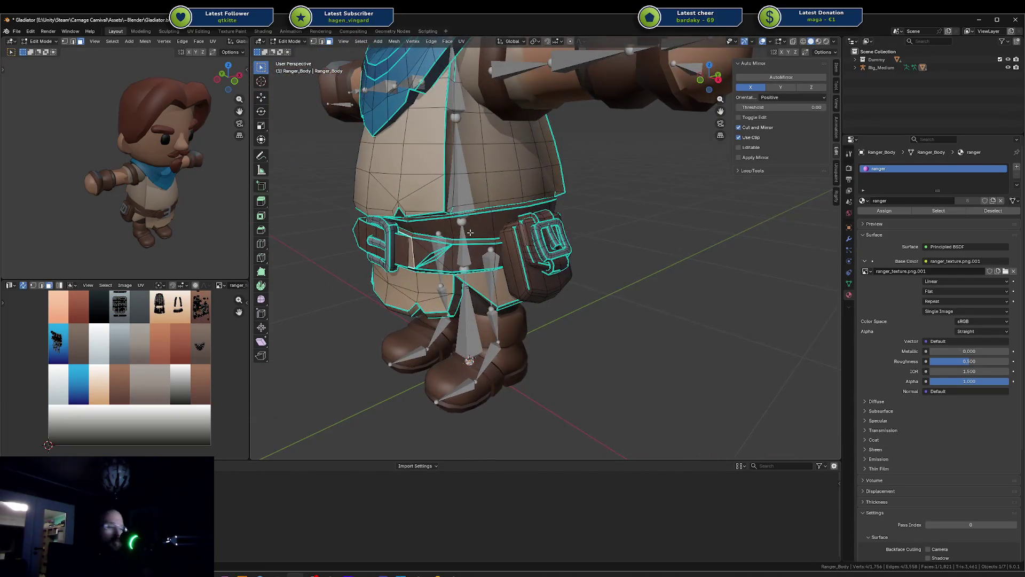
pyautogui.hotkey('ctrl', 'l')
pyautogui.press('Tab')
pyautogui.scroll(2, 485, 233)
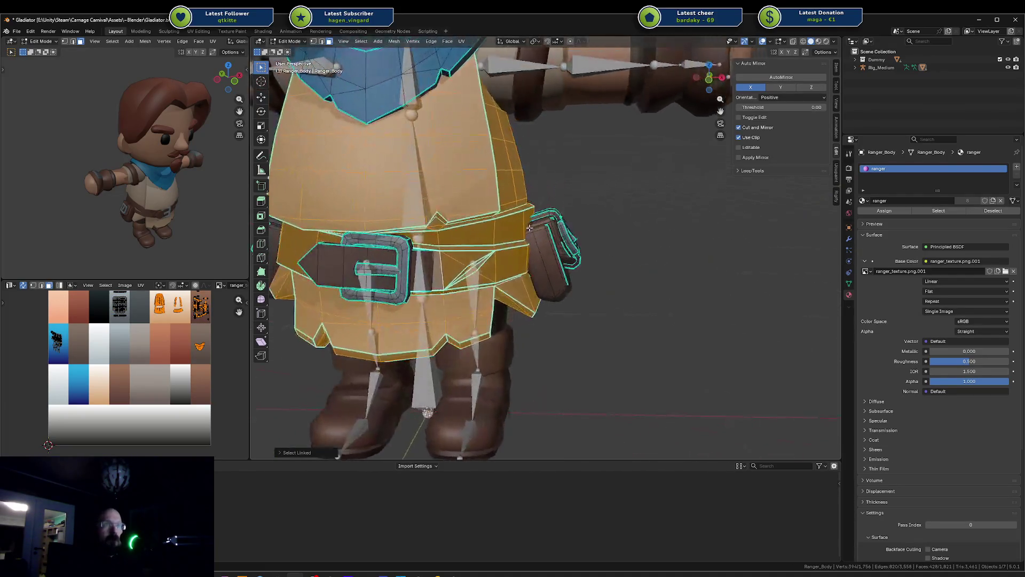
pyautogui.keyDown('shift'); pyautogui.click(463, 274); pyautogui.keyUp('shift')
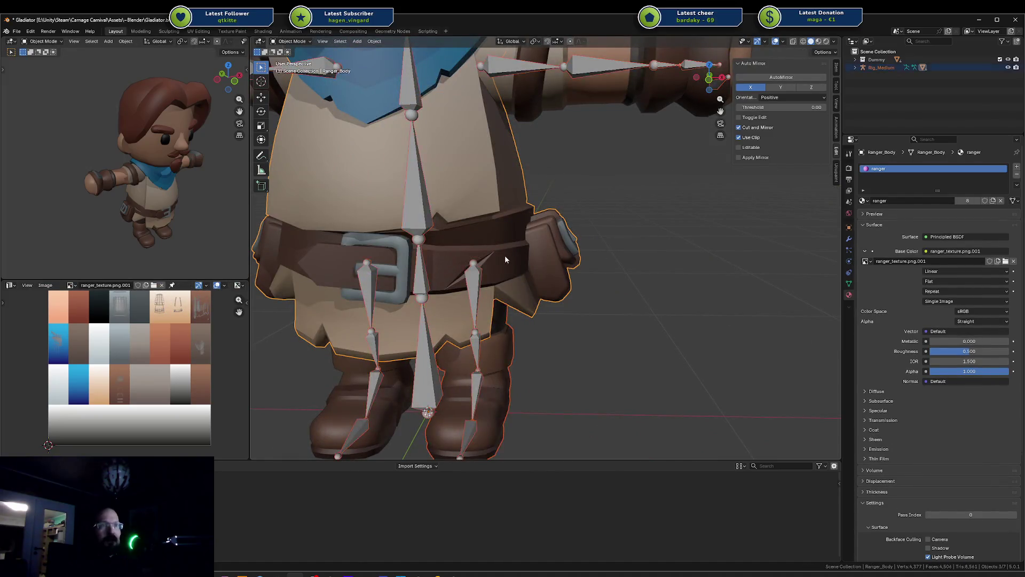
pyautogui.moveTo(504, 254)
pyautogui.mouseDown(button='middle')
pyautogui.moveTo(590, 239)
pyautogui.moveTo(636, 216)
pyautogui.moveTo(479, 232)
pyautogui.mouseUp(button='middle')
pyautogui.press('Tab')
pyautogui.scroll(2, 479, 233)
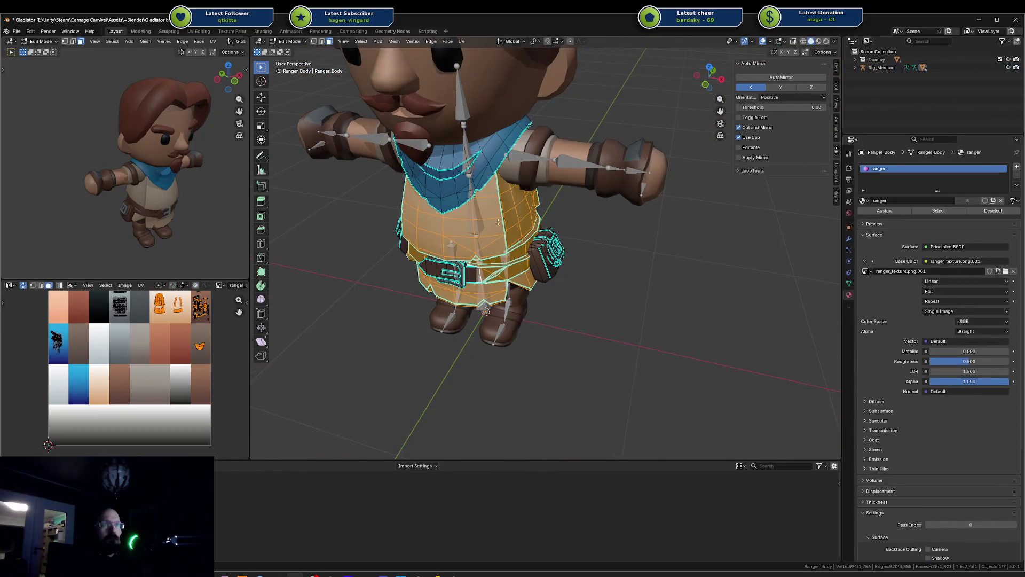
pyautogui.press('g')
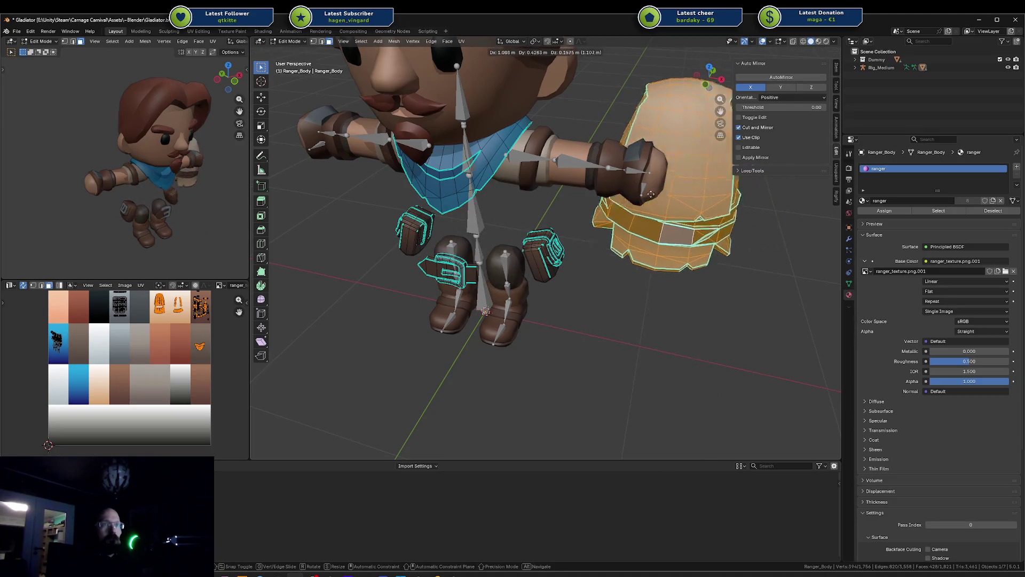
pyautogui.press('Escape')
pyautogui.press('g')
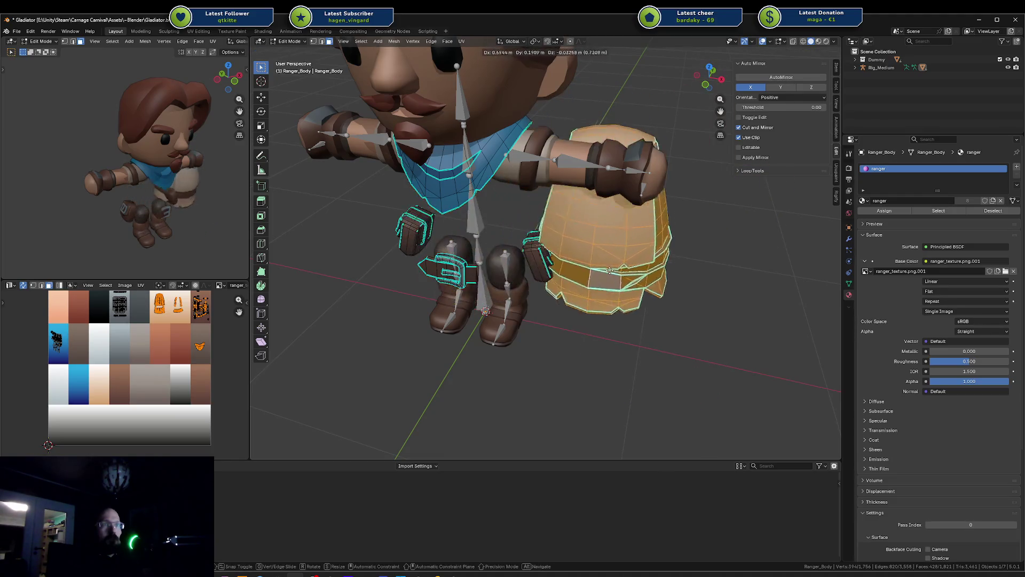
pyautogui.press('Escape')
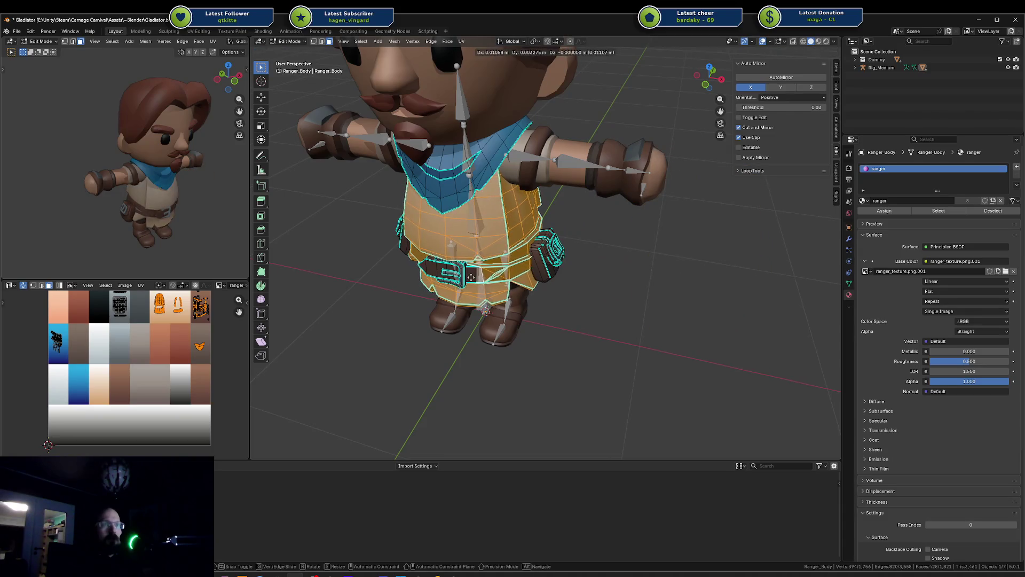
pyautogui.press('g')
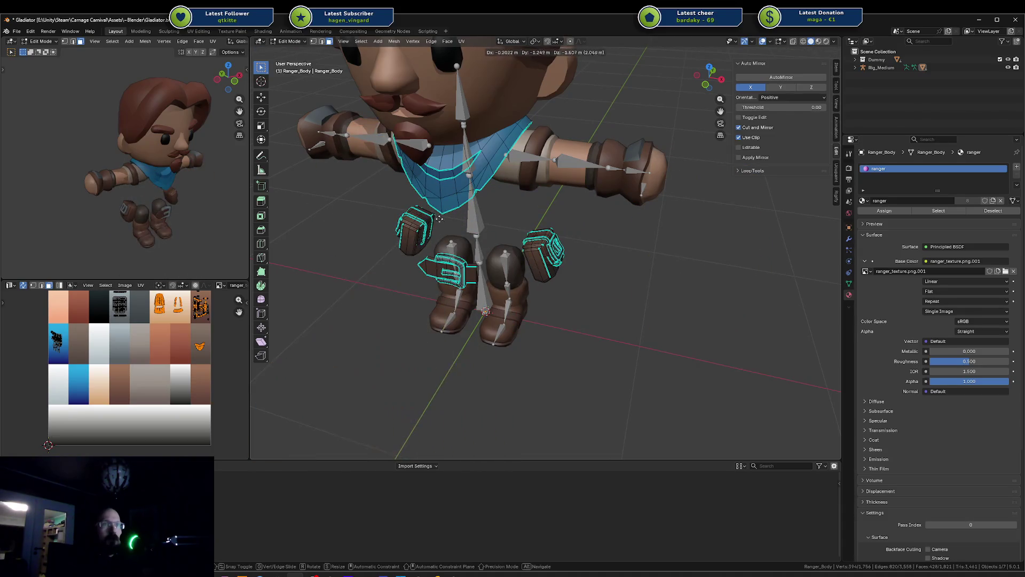
pyautogui.press('Escape')
pyautogui.hotkey('alt', 'a')
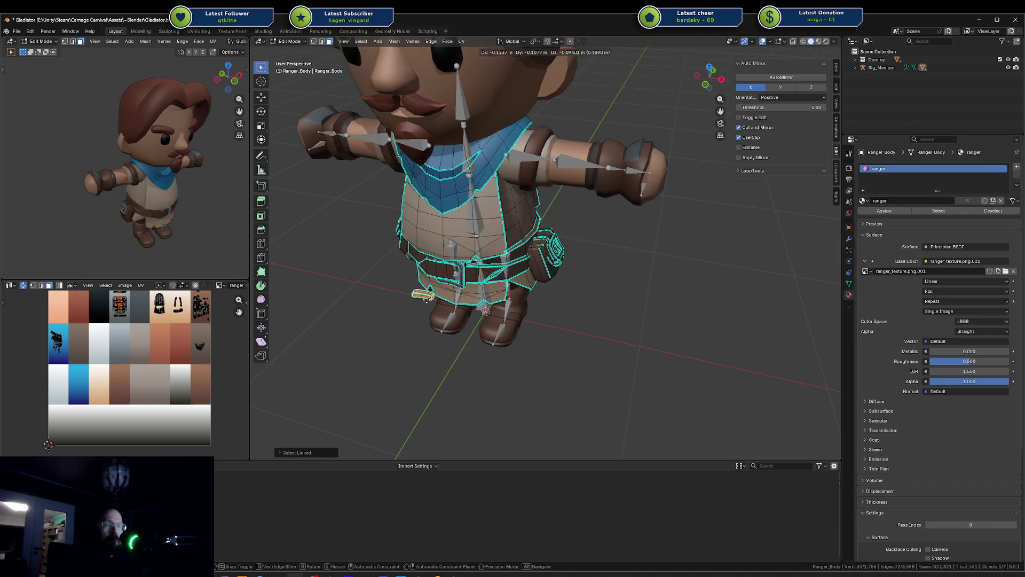
pyautogui.press('Tab')
pyautogui.moveTo(488, 261)
pyautogui.mouseDown(button='middle')
pyautogui.moveTo(520, 233)
pyautogui.moveTo(692, 205)
pyautogui.moveTo(598, 222)
pyautogui.moveTo(537, 212)
pyautogui.moveTo(473, 230)
pyautogui.mouseUp(button='middle')
# Zoom and orbit around the ranger's belt and pouch from a higher front view, then switch to Unity
pyautogui.scroll(-5, 472, 229)
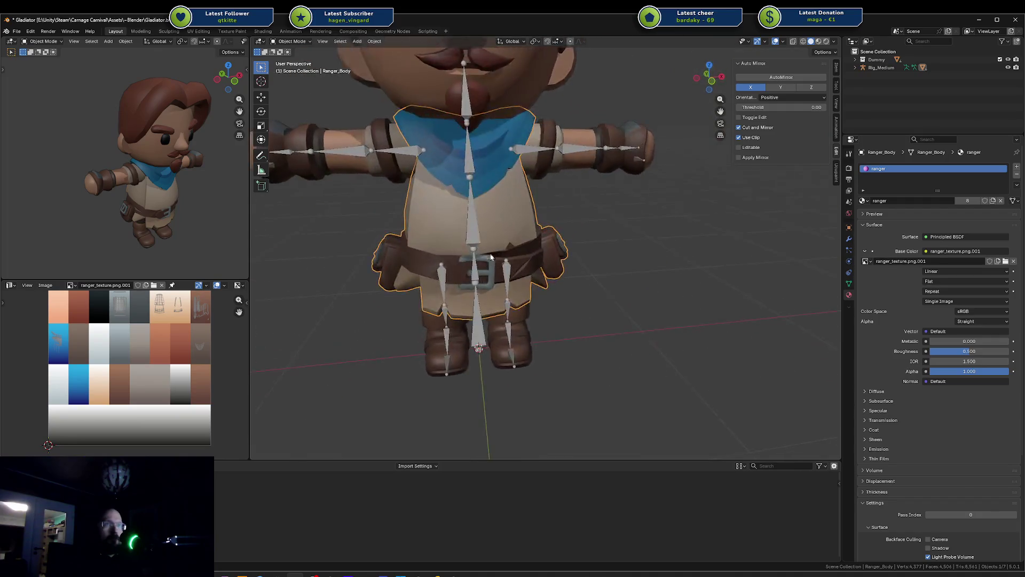
pyautogui.moveTo(598, 262); pyautogui.dragTo(595, 238, button='middle')
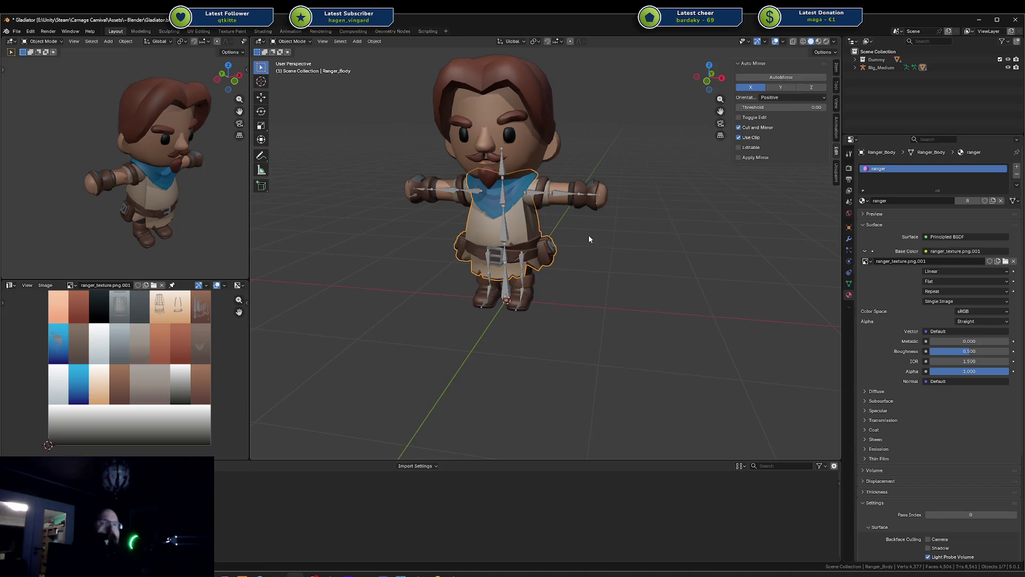
pyautogui.scroll(3, 545, 198)
pyautogui.moveTo(545, 199)
pyautogui.mouseDown(button='middle')
pyautogui.moveTo(540, 211)
pyautogui.moveTo(449, 185)
pyautogui.moveTo(594, 215)
pyautogui.mouseUp(button='middle')
pyautogui.scroll(5, 594, 216)
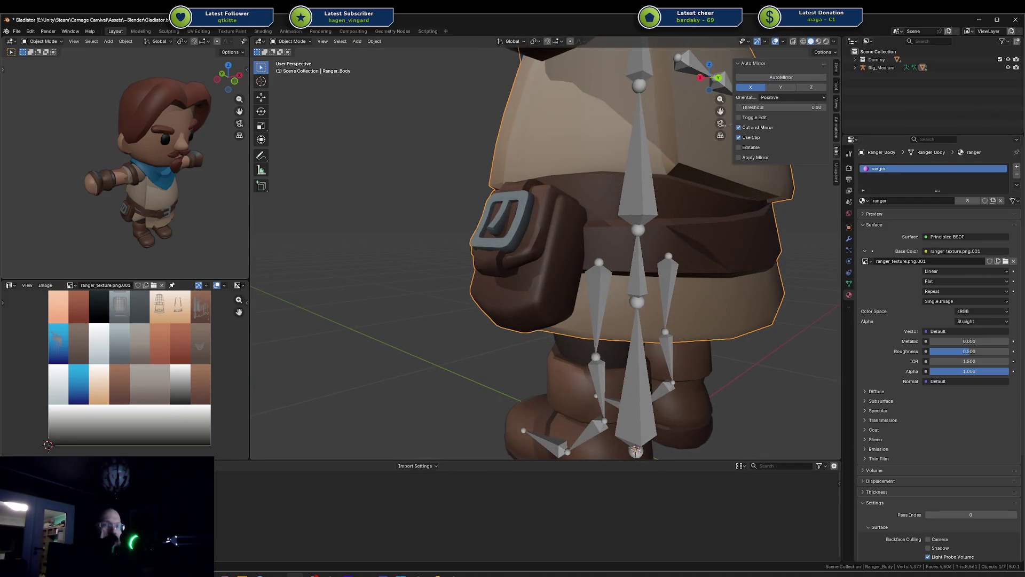
pyautogui.hotkey('alt', 'Tab')
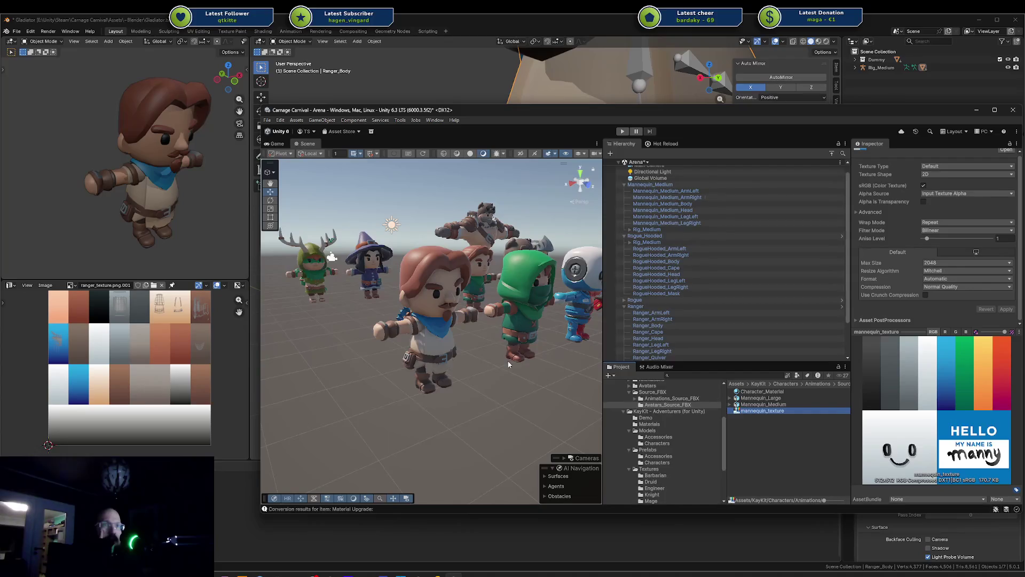
pyautogui.moveTo(509, 365); pyautogui.dragTo(433, 309, button='middle')
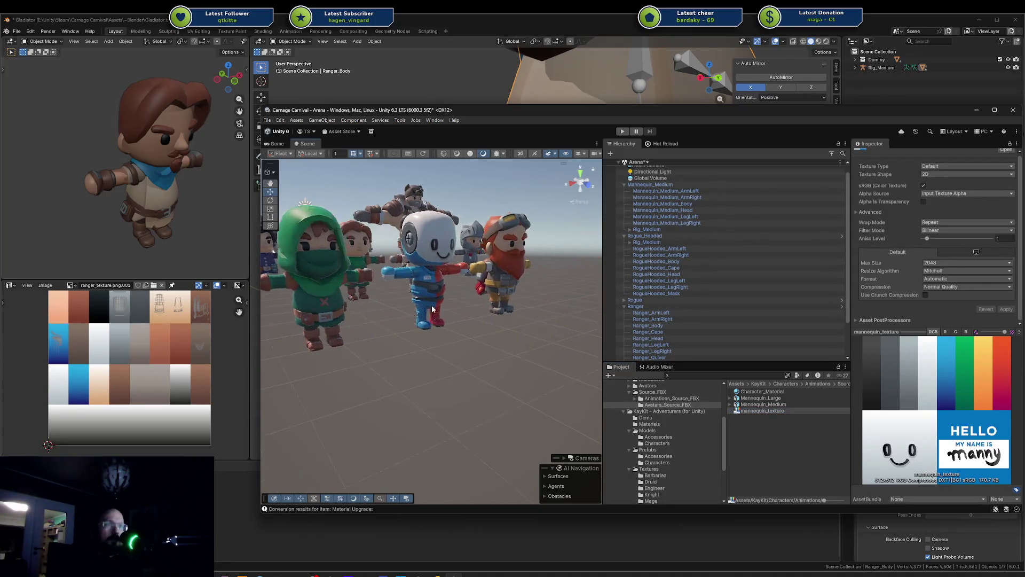
pyautogui.click(527, 278)
pyautogui.press('f')
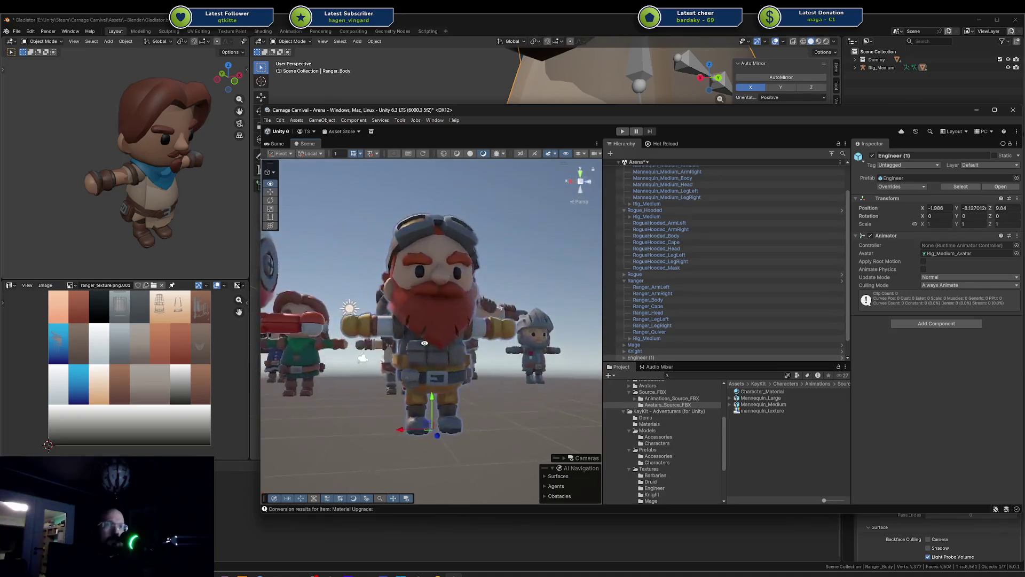
pyautogui.moveTo(425, 342)
pyautogui.keyDown('alt'); pyautogui.mouseDown()
pyautogui.moveTo(390, 347)
pyautogui.moveTo(414, 348)
pyautogui.moveTo(405, 350)
pyautogui.mouseUp(); pyautogui.keyUp('alt')
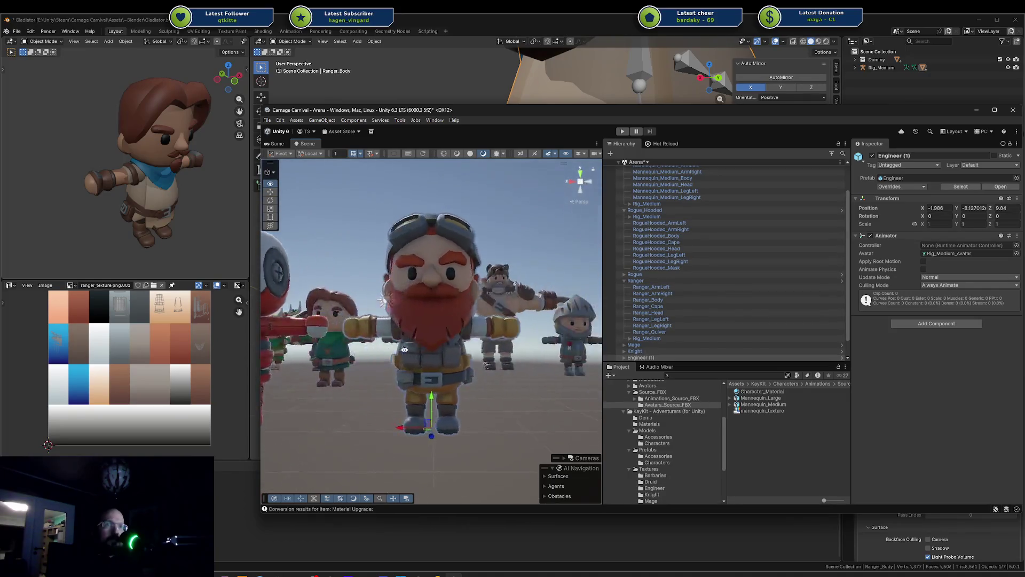
pyautogui.moveTo(429, 344); pyautogui.dragTo(493, 353, button='middle')
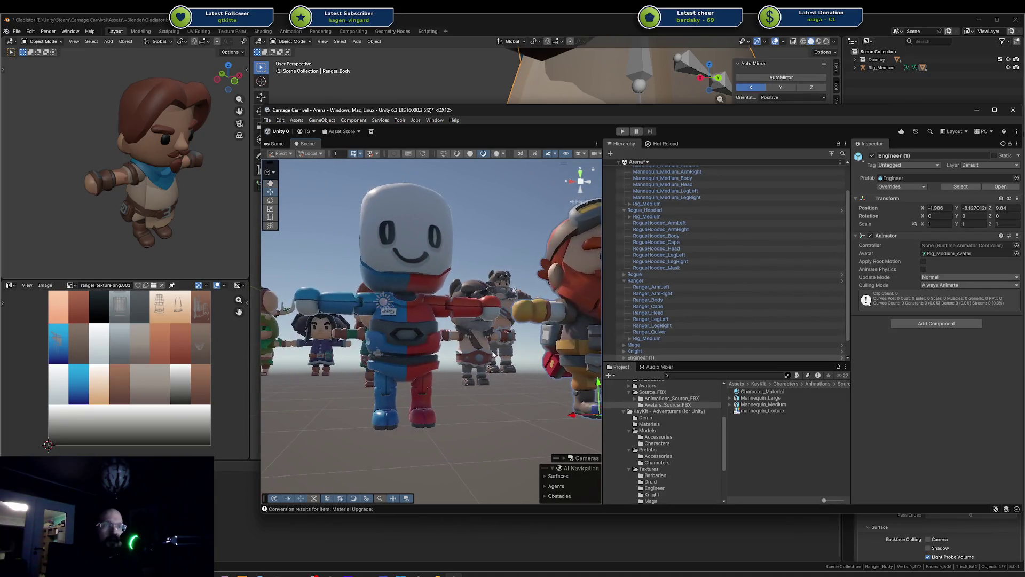
pyautogui.moveTo(403, 355); pyautogui.dragTo(645, 346, button='middle')
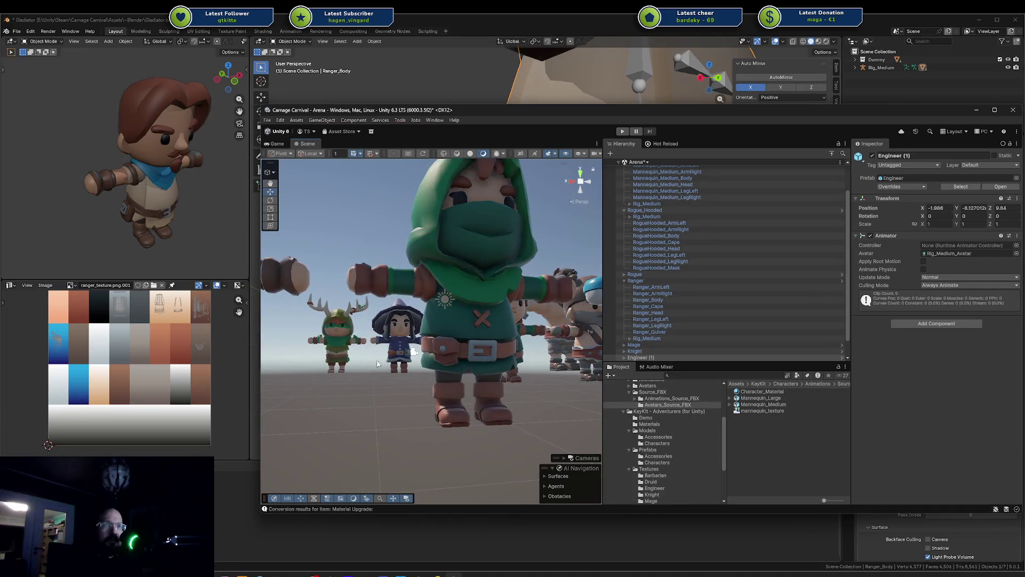
pyautogui.moveTo(377, 363)
pyautogui.mouseDown(button='middle')
pyautogui.moveTo(481, 358)
pyautogui.moveTo(337, 350)
pyautogui.mouseUp(button='middle')
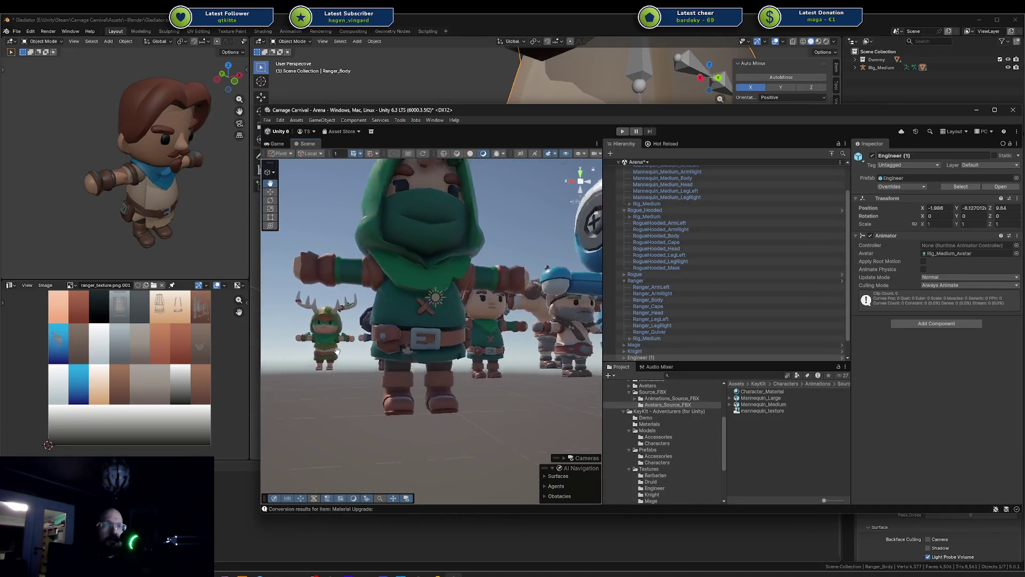
pyautogui.keyDown('alt'); pyautogui.moveTo(337, 351); pyautogui.dragTo(598, 372); pyautogui.keyUp('alt')
pyautogui.moveTo(677, 373)
pyautogui.keyDown('alt'); pyautogui.mouseDown()
pyautogui.moveTo(906, 373)
pyautogui.moveTo(658, 345)
pyautogui.moveTo(721, 341)
pyautogui.moveTo(411, 349)
pyautogui.mouseUp(); pyautogui.keyUp('alt')
pyautogui.moveTo(375, 352); pyautogui.dragTo(393, 342, button='right')
pyautogui.click(393, 342)
pyautogui.scroll(6, 470, 353)
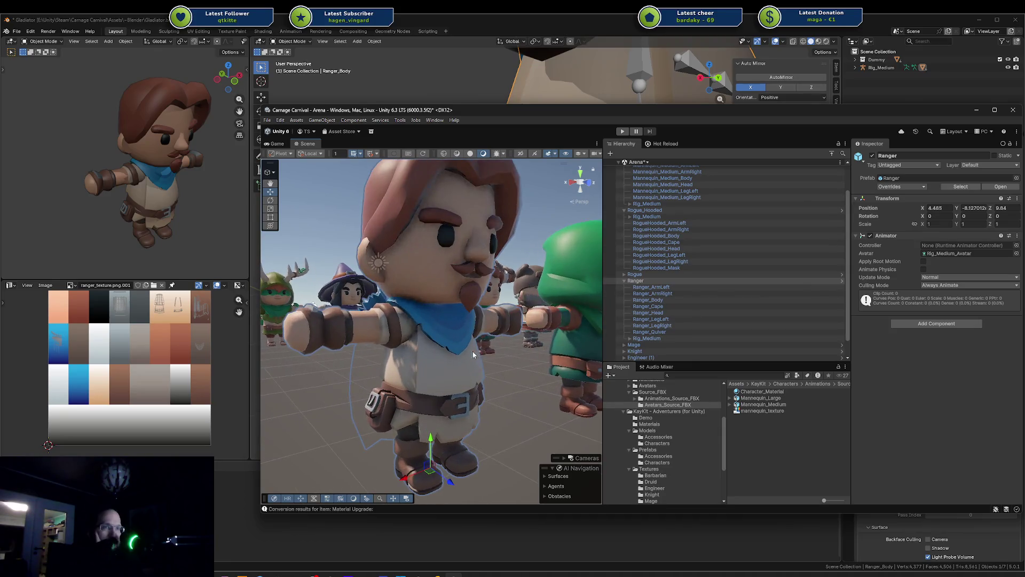
pyautogui.moveTo(472, 351)
pyautogui.mouseDown(button='right')
pyautogui.moveTo(435, 328)
pyautogui.moveTo(447, 319)
pyautogui.mouseUp(button='right')
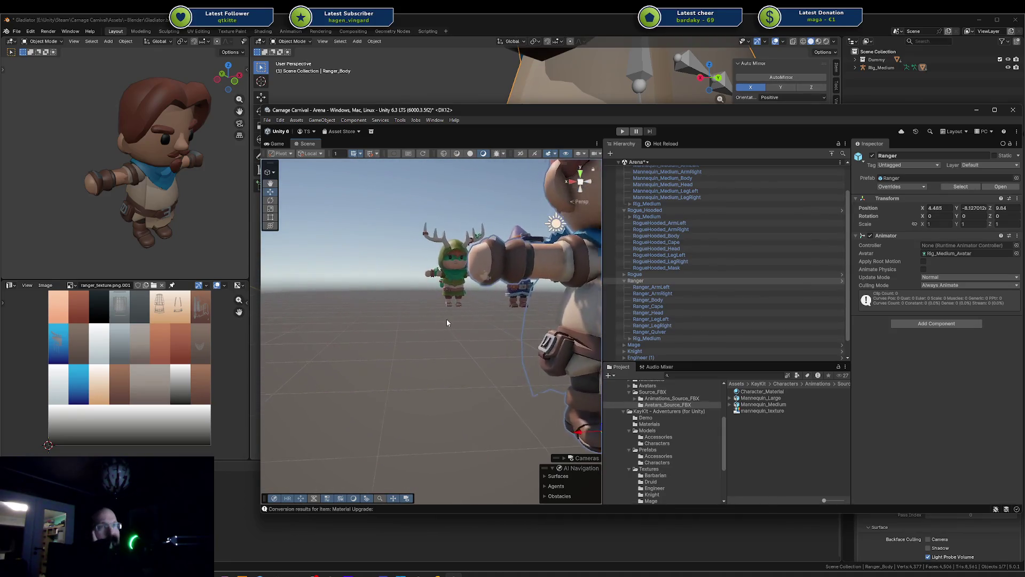
pyautogui.scroll(-3, 451, 319)
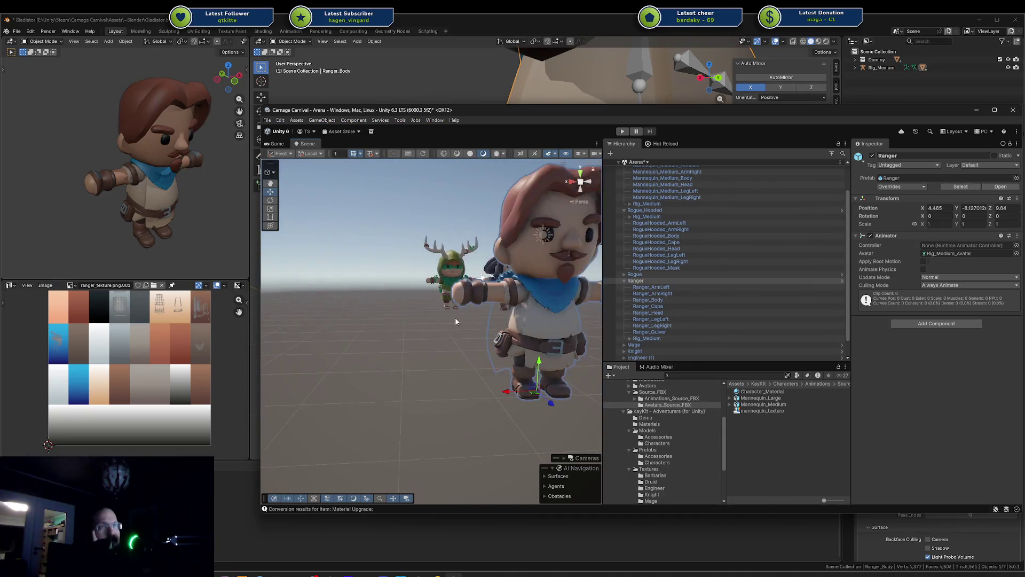
pyautogui.click(531, 327)
pyautogui.press('f')
pyautogui.click(501, 365)
pyautogui.moveTo(501, 365)
pyautogui.mouseDown(button='right')
pyautogui.moveTo(493, 373)
pyautogui.moveTo(476, 325)
pyautogui.moveTo(457, 392)
pyautogui.mouseUp(button='right')
pyautogui.scroll(-2, 457, 392)
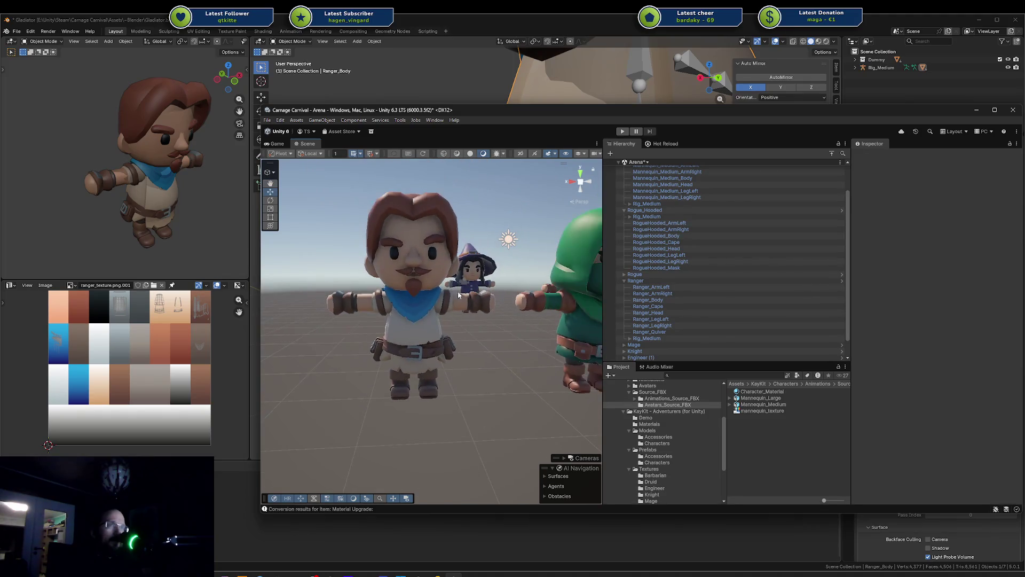
pyautogui.moveTo(457, 391)
pyautogui.keyDown('alt'); pyautogui.mouseDown()
pyautogui.moveTo(705, 315)
pyautogui.moveTo(766, 330)
pyautogui.moveTo(853, 312)
pyautogui.moveTo(210, 299)
pyautogui.moveTo(467, 375)
pyautogui.moveTo(454, 368)
pyautogui.moveTo(487, 351)
pyautogui.moveTo(463, 317)
pyautogui.moveTo(485, 303)
pyautogui.mouseUp(); pyautogui.keyUp('alt')
pyautogui.click(482, 290)
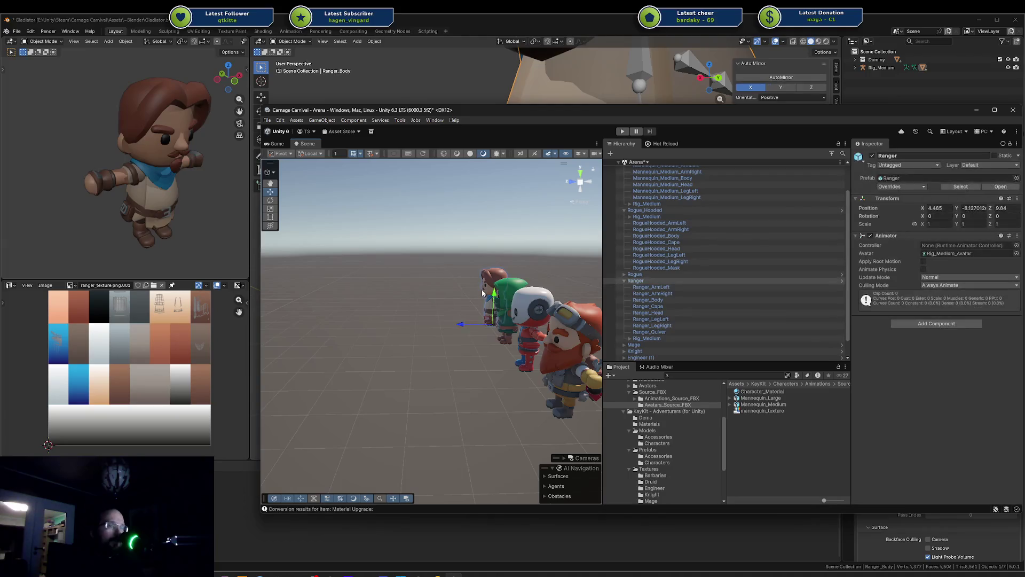
pyautogui.press('f')
pyautogui.click(496, 421)
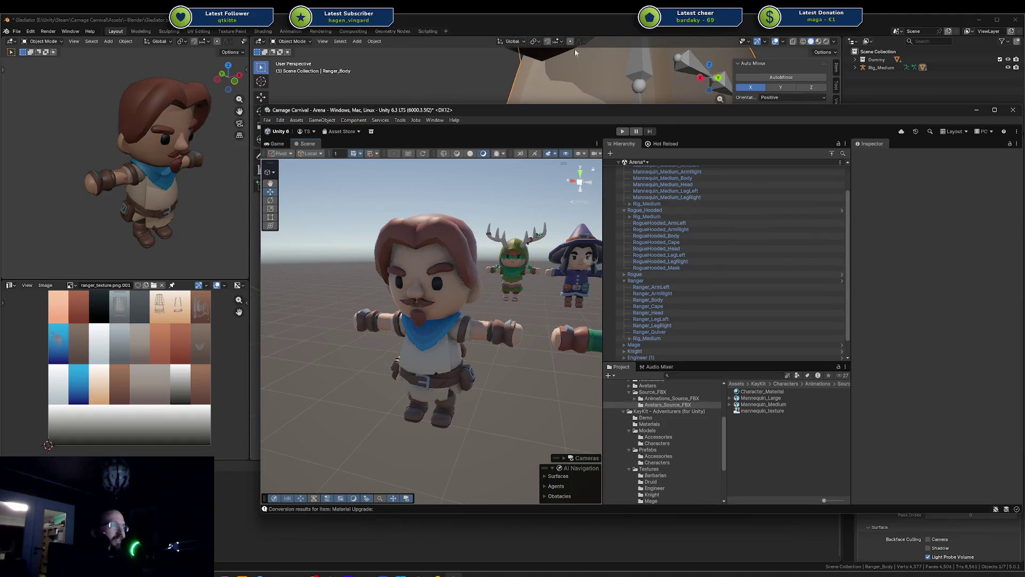
pyautogui.scroll(-5, 475, 293)
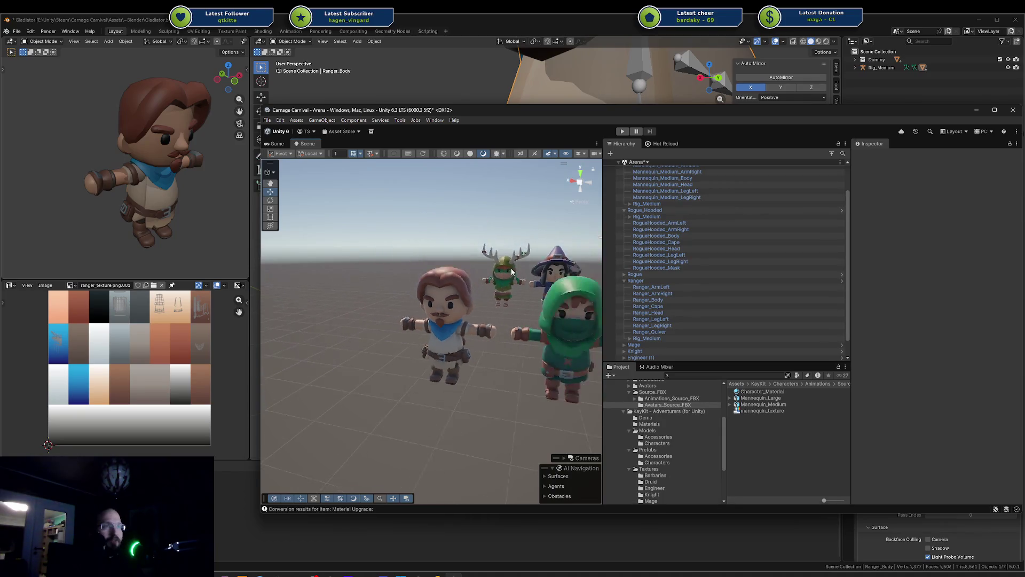
pyautogui.moveTo(504, 297); pyautogui.dragTo(540, 300, button='right')
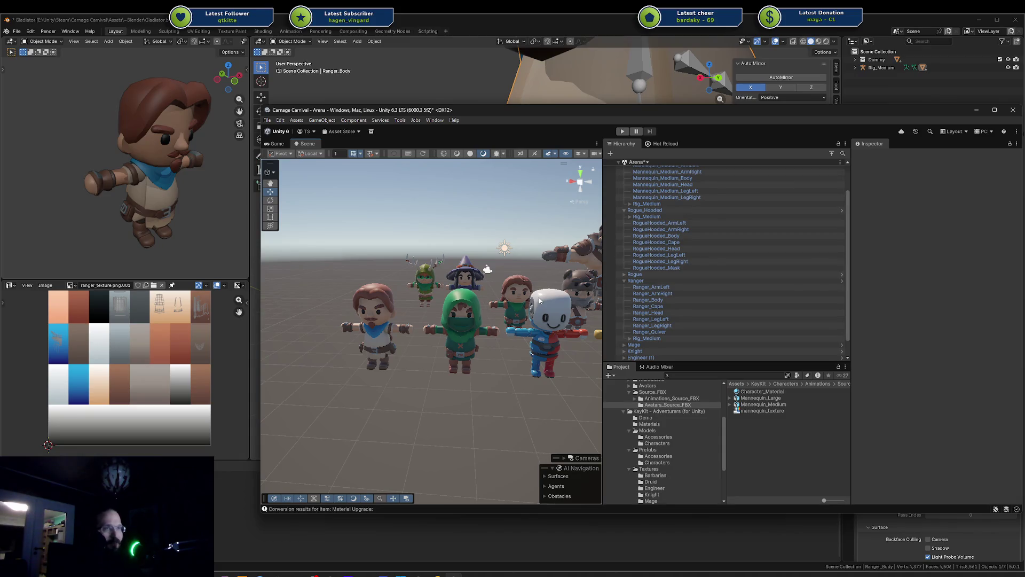
pyautogui.scroll(-2, 539, 300)
pyautogui.moveTo(458, 300); pyautogui.dragTo(411, 330, button='middle')
pyautogui.scroll(2, 415, 317)
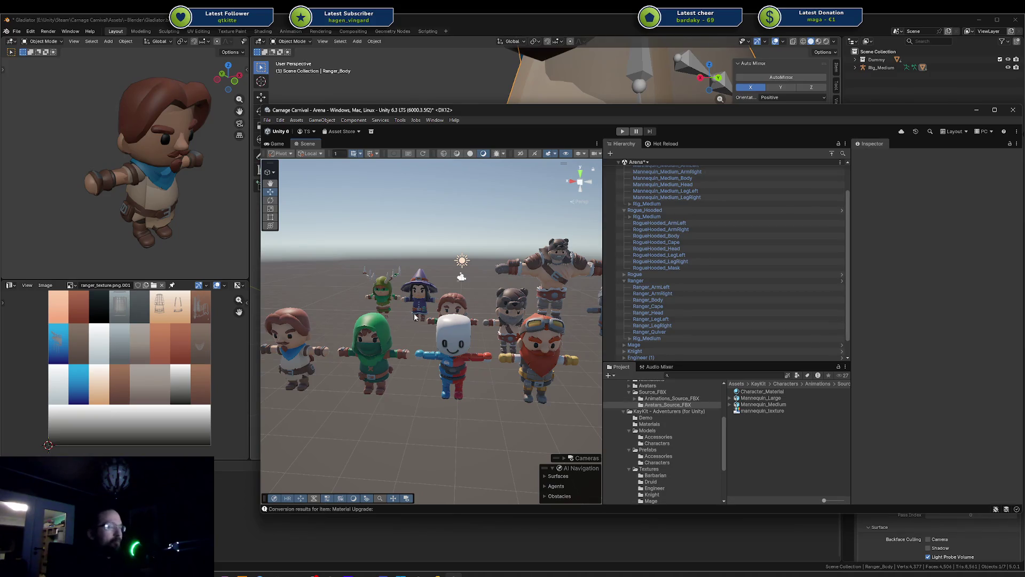
pyautogui.keyDown('alt'); pyautogui.moveTo(415, 317); pyautogui.dragTo(496, 376); pyautogui.keyUp('alt')
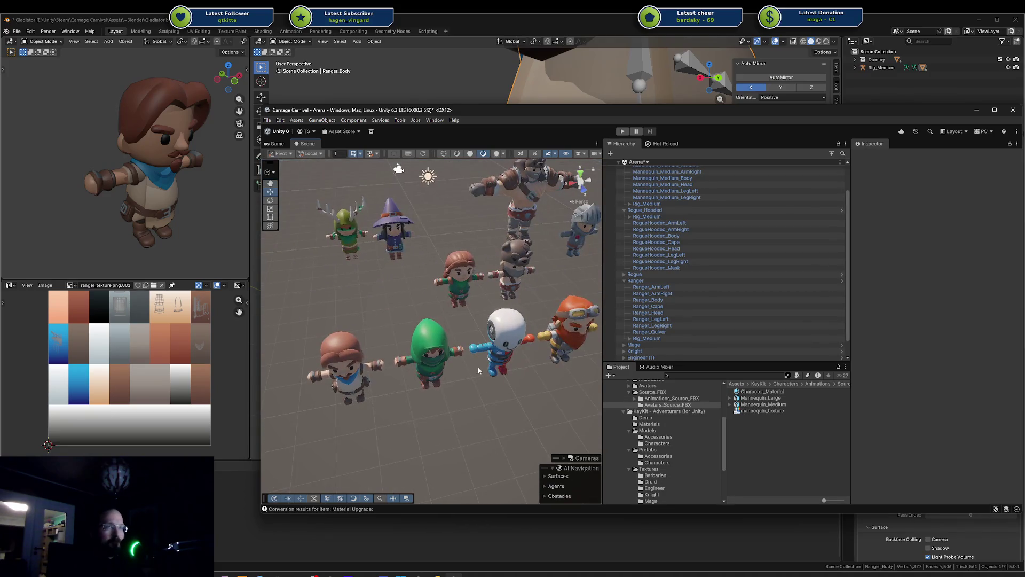
pyautogui.scroll(1, 492, 327)
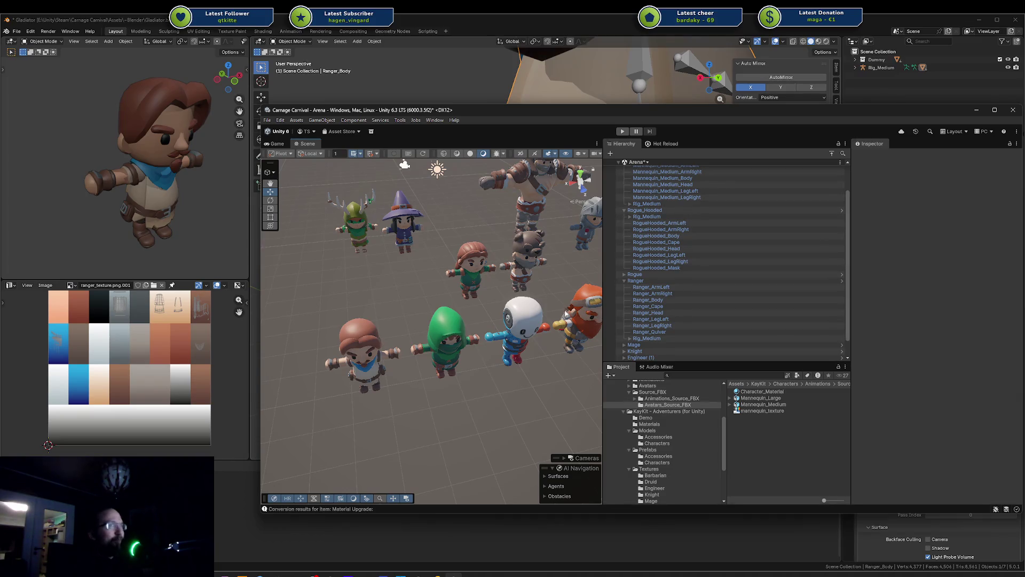
pyautogui.moveTo(562, 314)
pyautogui.mouseDown(button='middle')
pyautogui.moveTo(519, 334)
pyautogui.moveTo(502, 300)
pyautogui.moveTo(518, 294)
pyautogui.mouseUp(button='middle')
pyautogui.scroll(5, 477, 316)
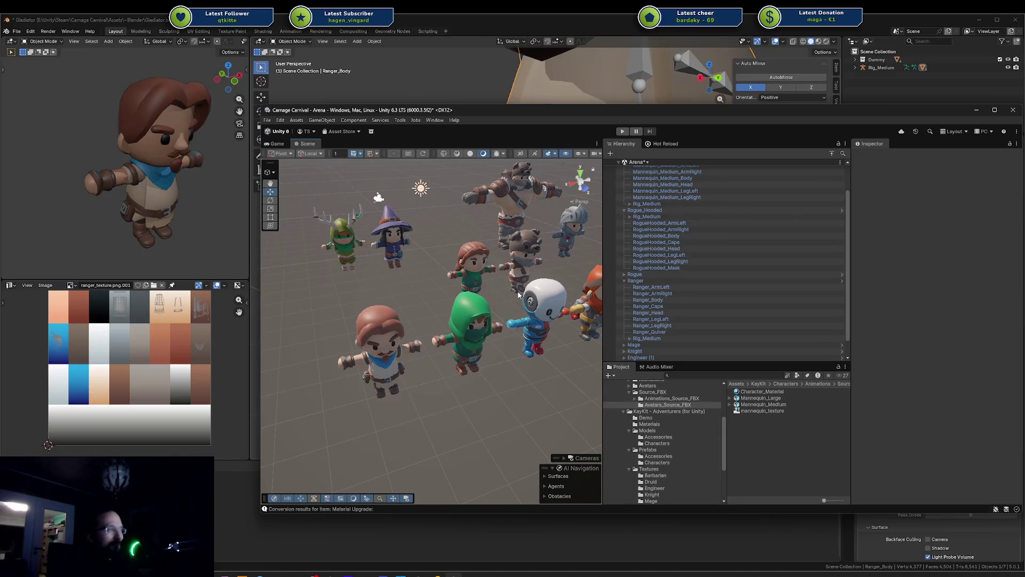
pyautogui.moveTo(518, 294)
pyautogui.keyDown('alt'); pyautogui.mouseDown()
pyautogui.moveTo(647, 298)
pyautogui.moveTo(725, 314)
pyautogui.moveTo(403, 306)
pyautogui.mouseUp(); pyautogui.keyUp('alt')
# Frame the Ranger and pan and orbit to view it beside the hooded Rogue
pyautogui.click(363, 320)
pyautogui.press('f')
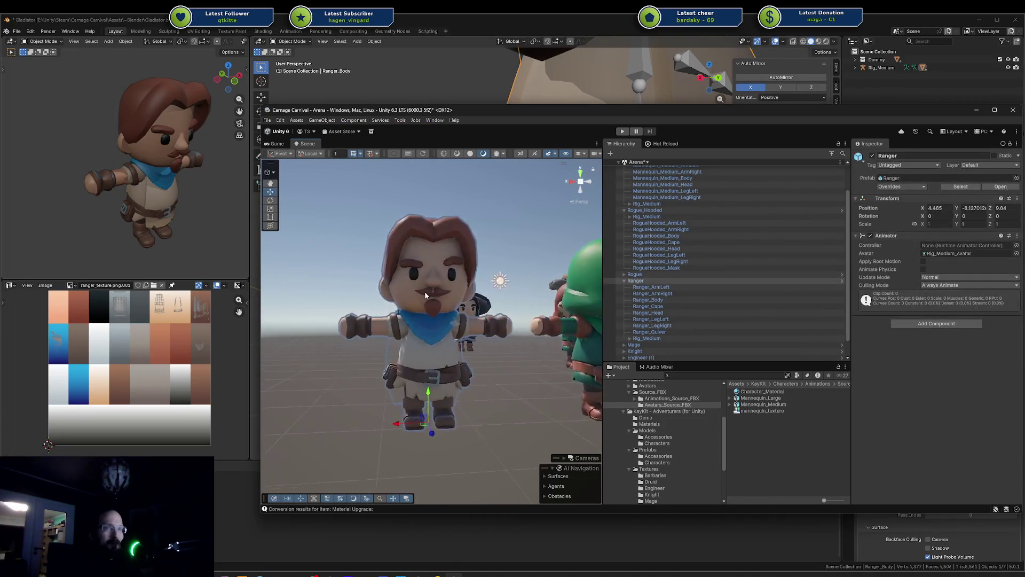
pyautogui.click(409, 218)
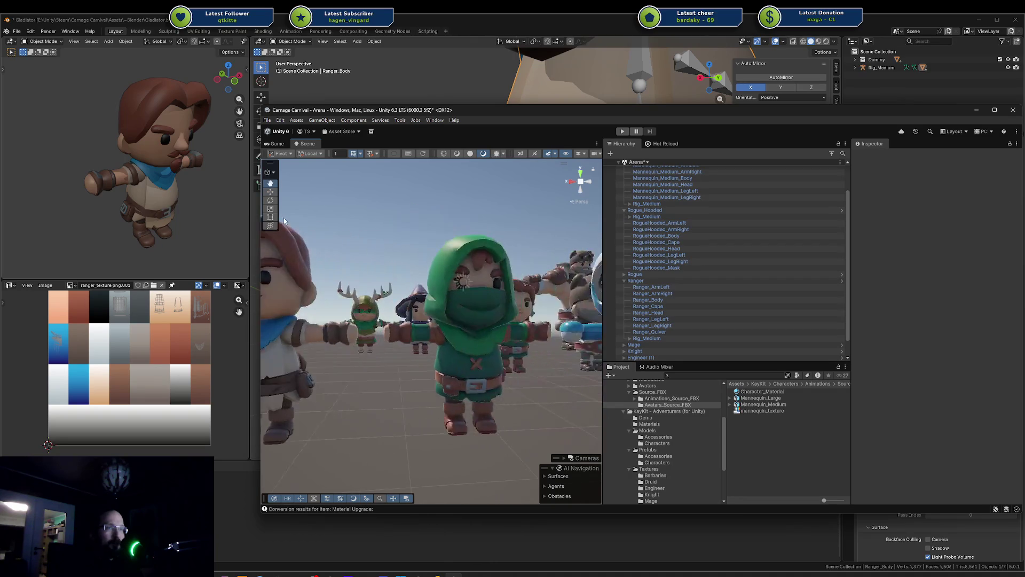
pyautogui.moveTo(410, 219)
pyautogui.mouseDown(button='middle')
pyautogui.moveTo(441, 229)
pyautogui.moveTo(422, 280)
pyautogui.moveTo(526, 272)
pyautogui.mouseUp(button='middle')
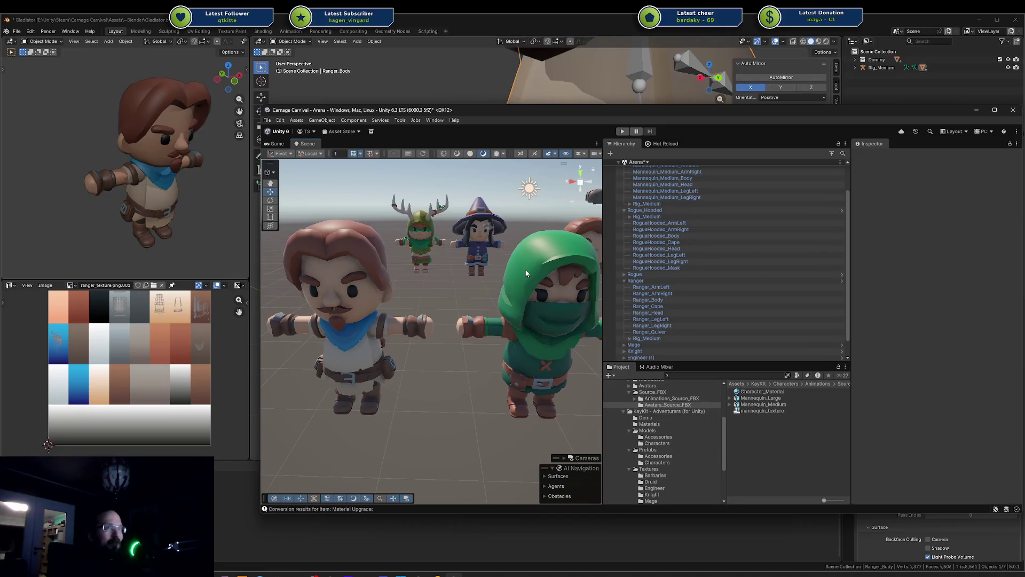
pyautogui.scroll(-4, 473, 308)
pyautogui.moveTo(473, 308)
pyautogui.keyDown('alt'); pyautogui.mouseDown()
pyautogui.moveTo(898, 289)
pyautogui.moveTo(475, 291)
pyautogui.mouseUp(); pyautogui.keyUp('alt')
pyautogui.scroll(2, 475, 291)
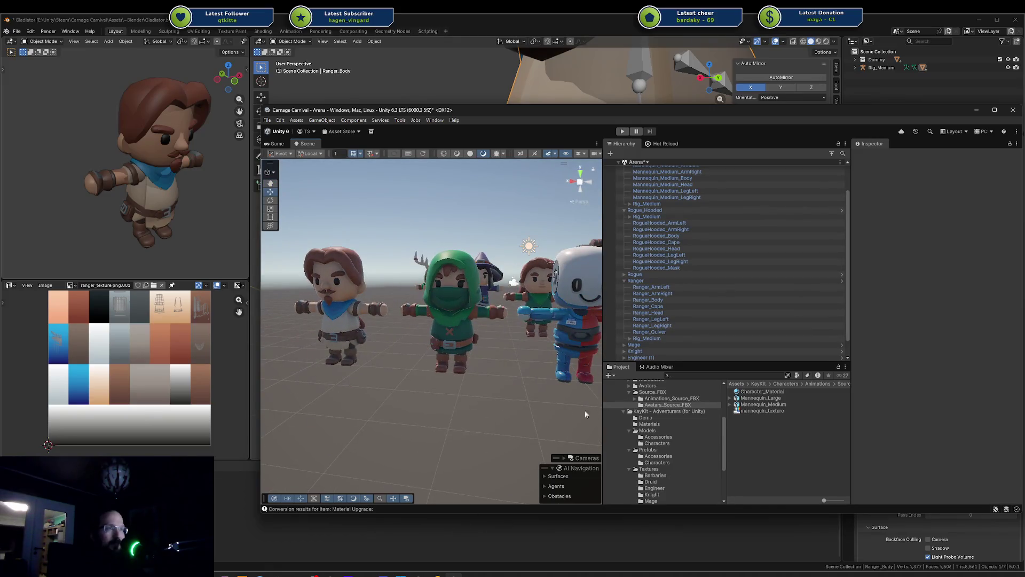
# Select the hooded Rogue, pan along the row of characters to the green-hooded one, then return to Blender
pyautogui.click(454, 332)
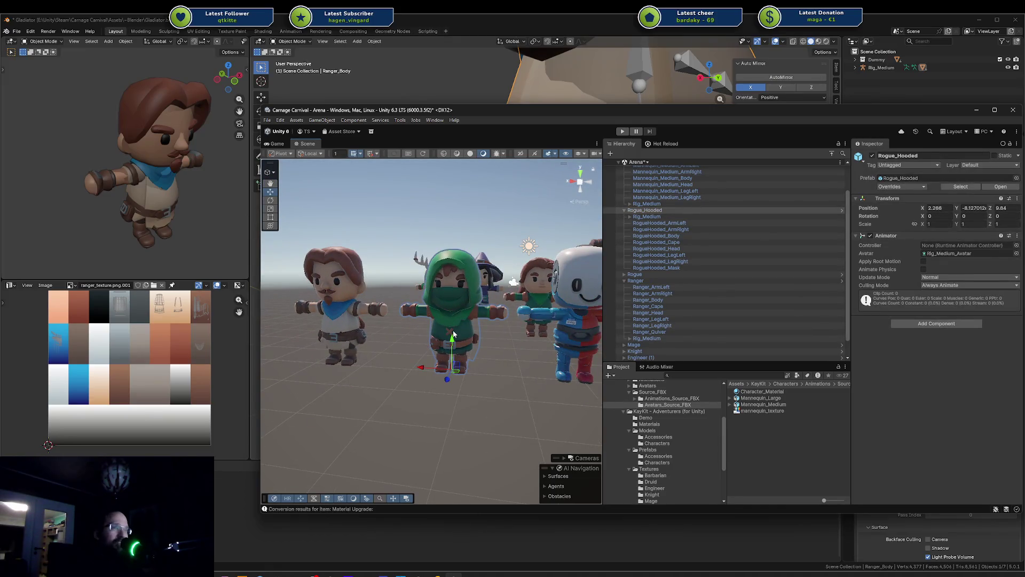
pyautogui.scroll(3, 453, 335)
pyautogui.moveTo(453, 335); pyautogui.dragTo(518, 331, button='middle')
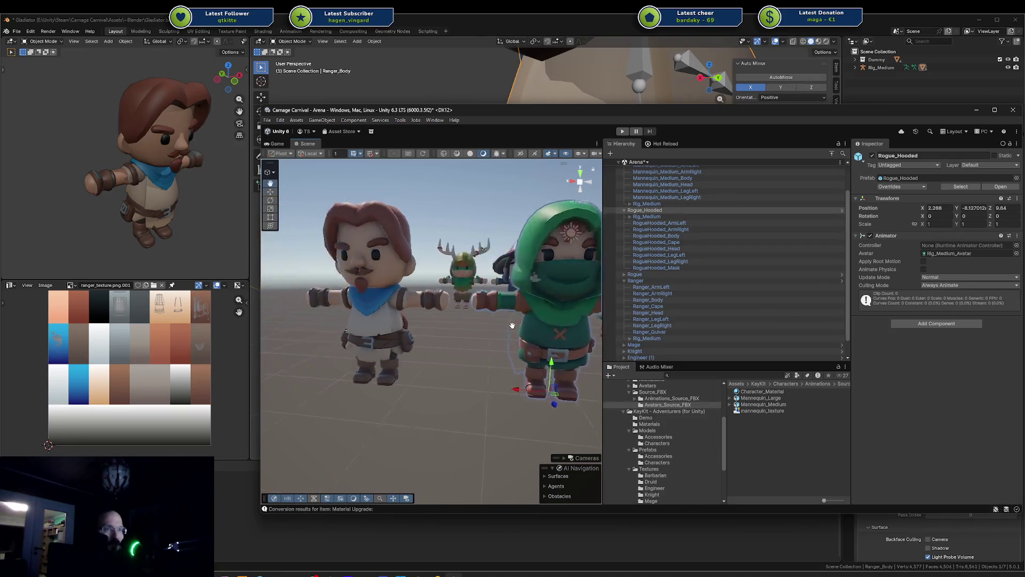
pyautogui.click(455, 354)
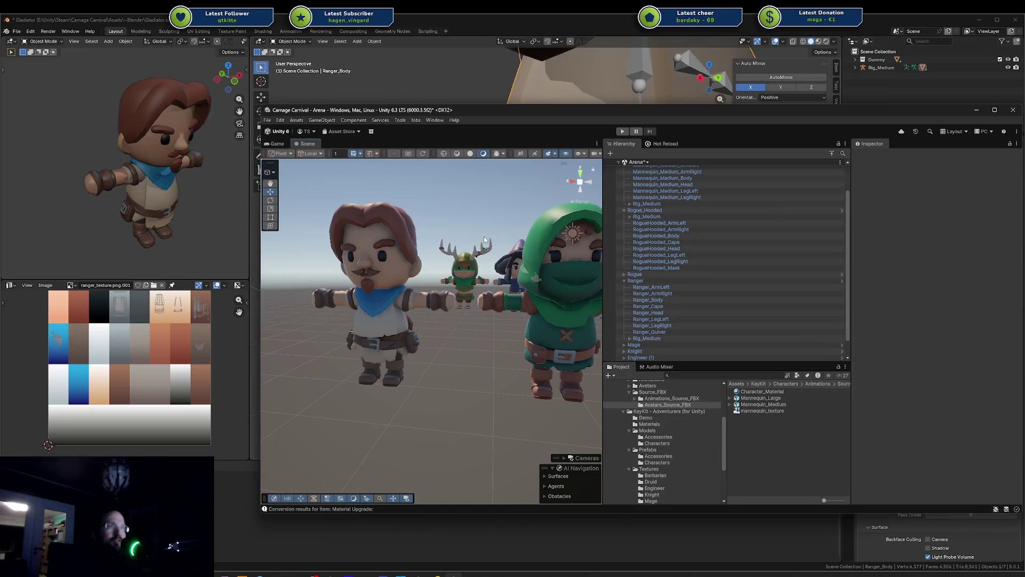
pyautogui.scroll(-3, 501, 308)
pyautogui.moveTo(501, 307); pyautogui.dragTo(469, 310, button='middle')
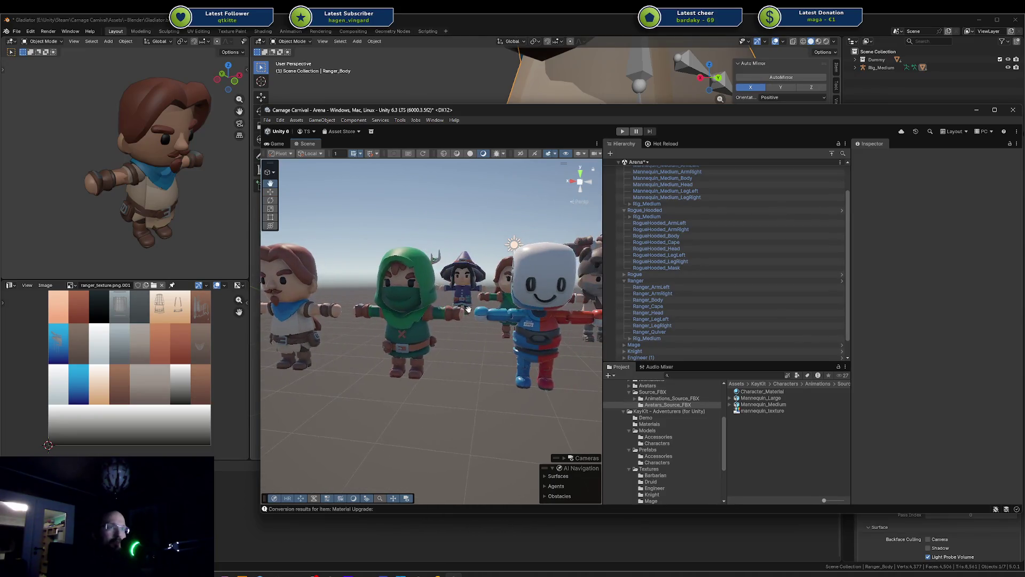
pyautogui.scroll(5, 468, 310)
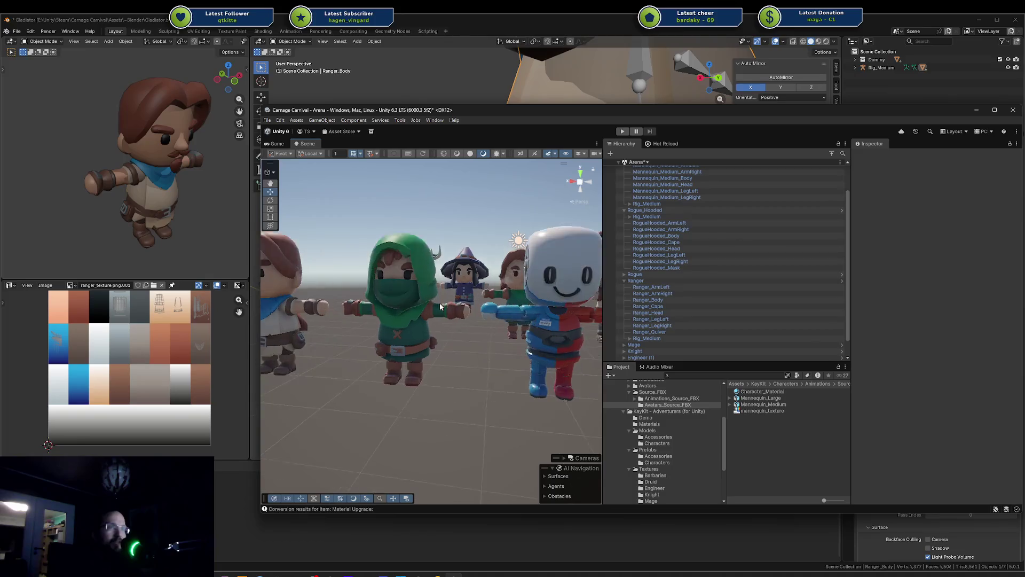
pyautogui.moveTo(427, 315)
pyautogui.keyDown('alt'); pyautogui.mouseDown()
pyautogui.moveTo(411, 339)
pyautogui.moveTo(498, 319)
pyautogui.mouseUp(); pyautogui.keyUp('alt')
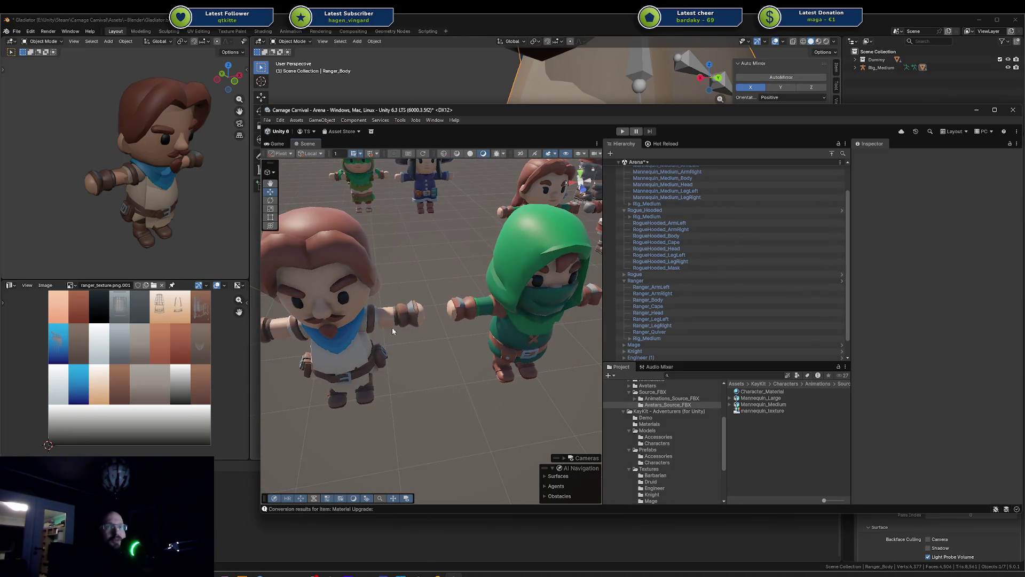
pyautogui.click(168, 219)
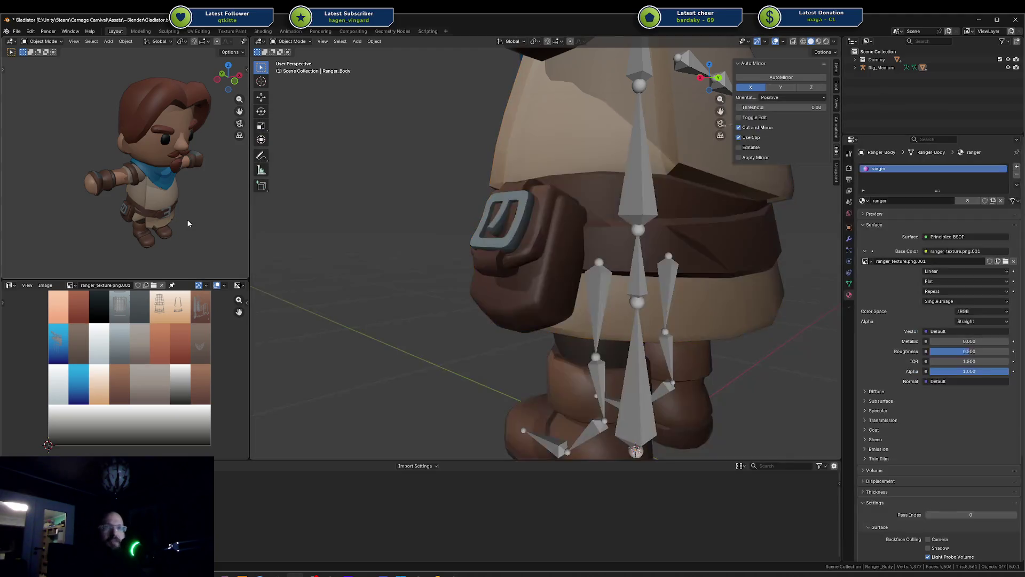
# Select the ranger body, frame the whole character and orbit to the belt pouch and side
pyautogui.click(461, 293)
pyautogui.moveTo(462, 293); pyautogui.dragTo(377, 227, button='middle')
pyautogui.press('Home')
pyautogui.scroll(3, 428, 251)
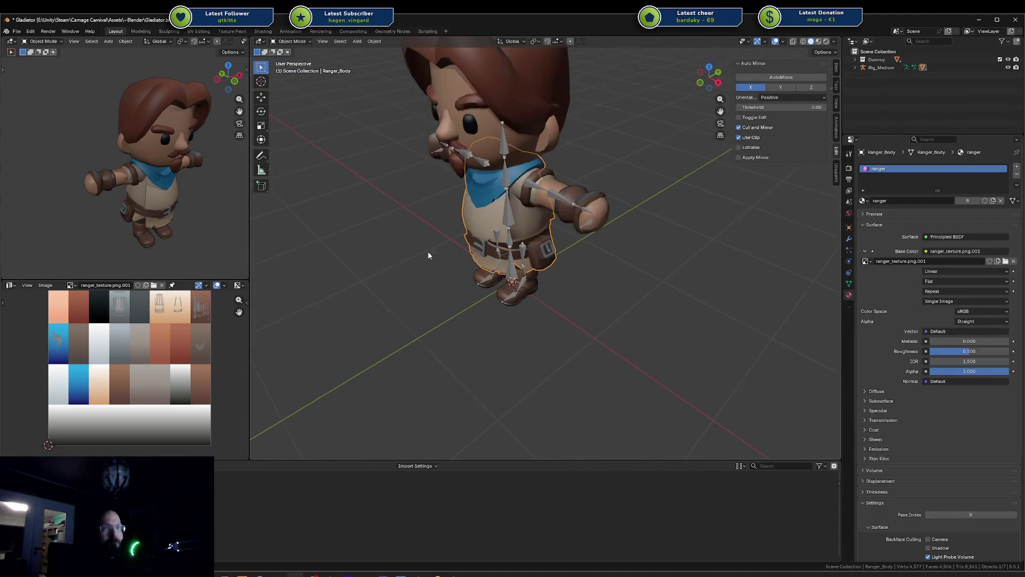
pyautogui.moveTo(422, 261)
pyautogui.mouseDown(button='middle')
pyautogui.moveTo(557, 244)
pyautogui.moveTo(520, 222)
pyautogui.moveTo(505, 251)
pyautogui.mouseUp(button='middle')
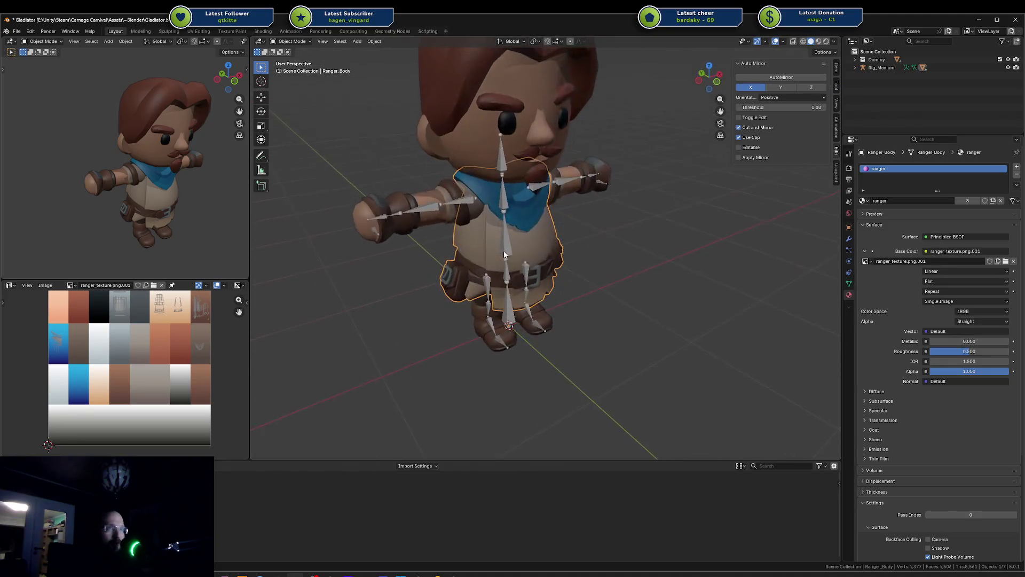
pyautogui.scroll(-3, 504, 251)
pyautogui.scroll(-1, 133, 314)
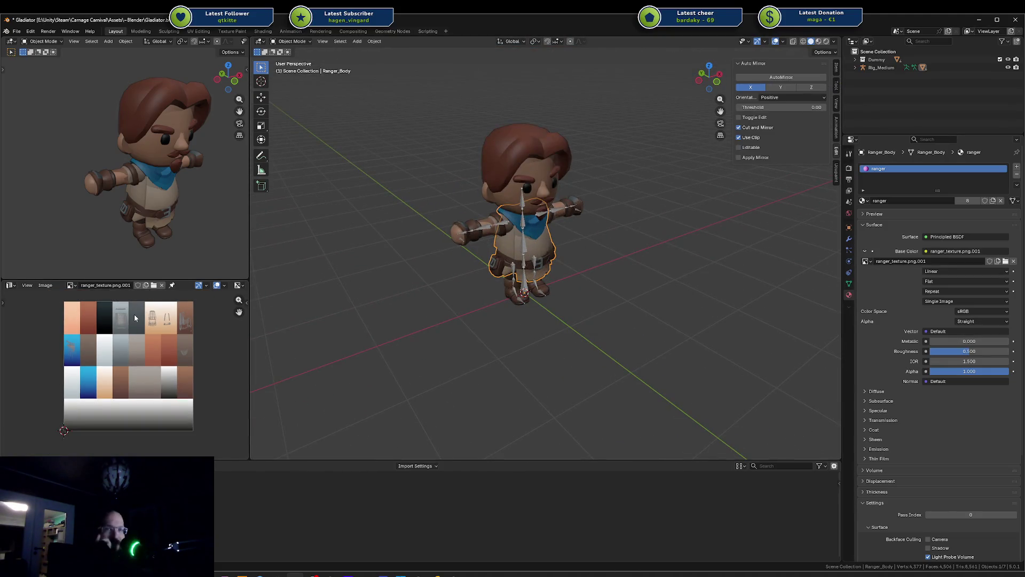
# Reposition and zoom the ranger texture image in its panel
pyautogui.moveTo(133, 314)
pyautogui.mouseDown(button='middle')
pyautogui.moveTo(141, 330)
pyautogui.moveTo(125, 322)
pyautogui.mouseUp(button='middle')
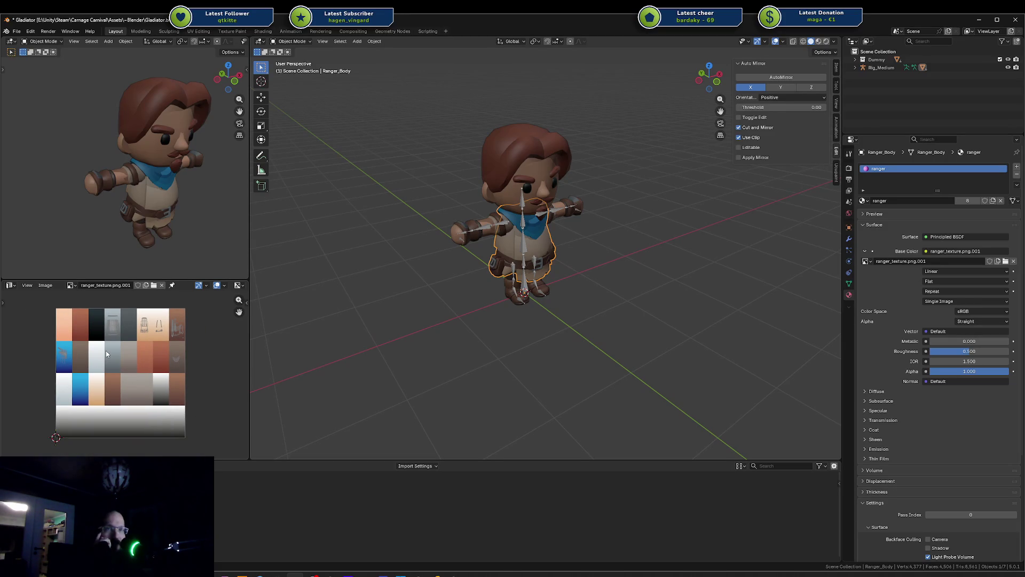
pyautogui.scroll(3, 110, 331)
pyautogui.scroll(-4, 110, 330)
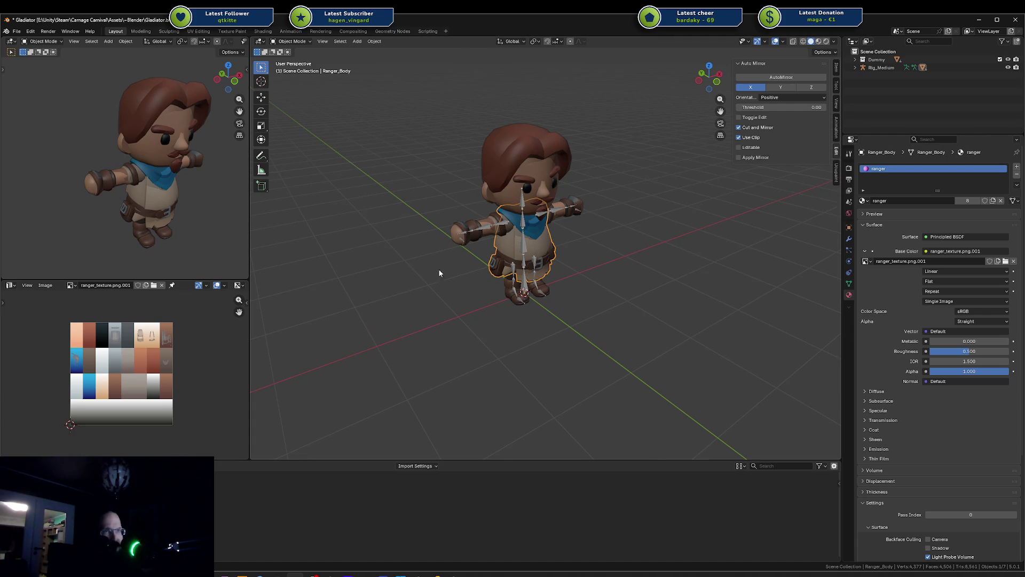
pyautogui.scroll(4, 419, 292)
pyautogui.scroll(6, 163, 348)
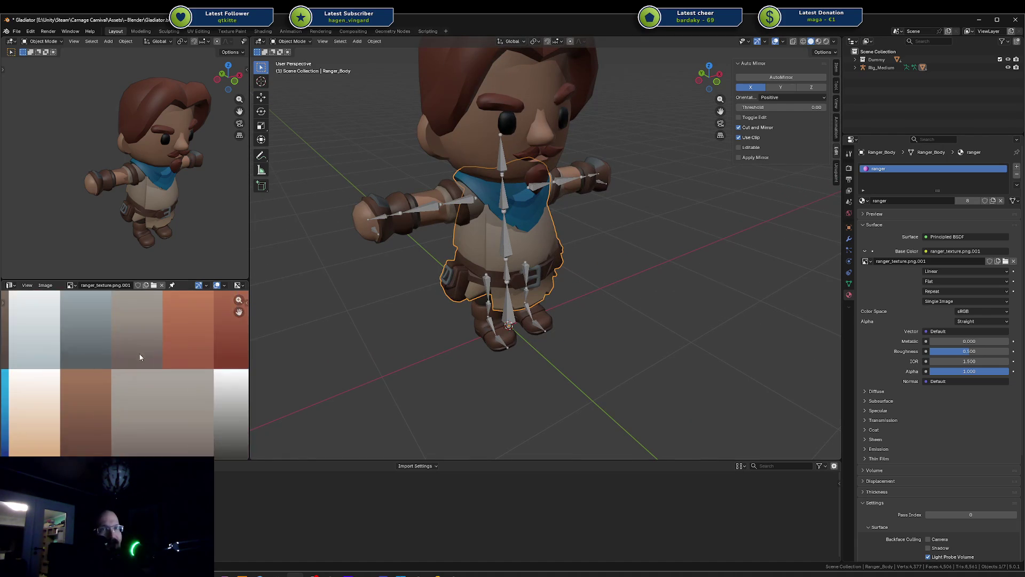
pyautogui.scroll(-4, 161, 376)
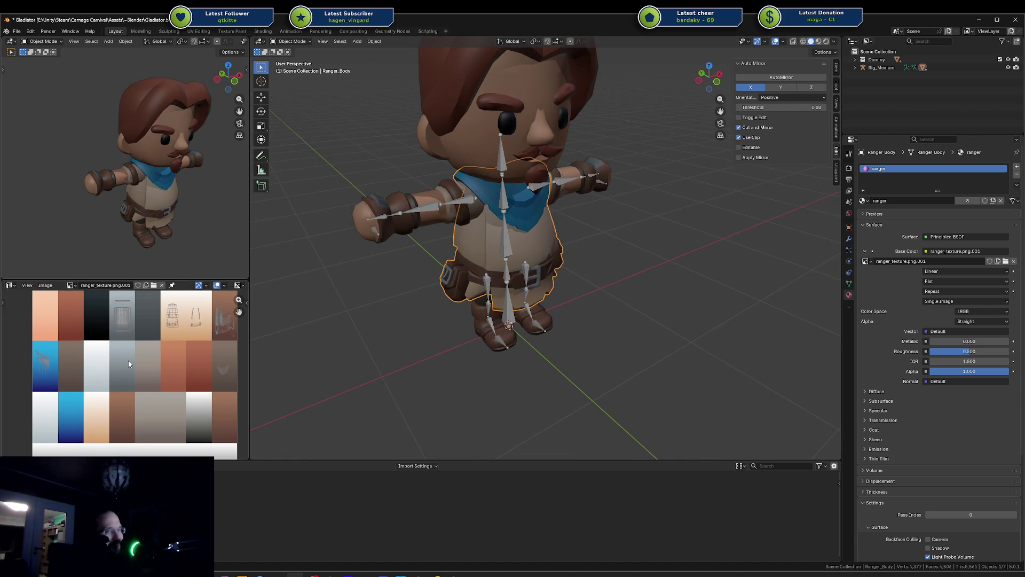
pyautogui.scroll(-3, 128, 361)
# Orbit around the character to check its front and back
pyautogui.moveTo(459, 289)
pyautogui.mouseDown(button='middle')
pyautogui.moveTo(495, 287)
pyautogui.moveTo(491, 298)
pyautogui.mouseUp(button='middle')
pyautogui.moveTo(436, 298)
pyautogui.mouseDown(button='middle')
pyautogui.moveTo(270, 293)
pyautogui.moveTo(805, 298)
pyautogui.moveTo(803, 290)
pyautogui.mouseUp(button='middle')
pyautogui.scroll(-4, 625, 263)
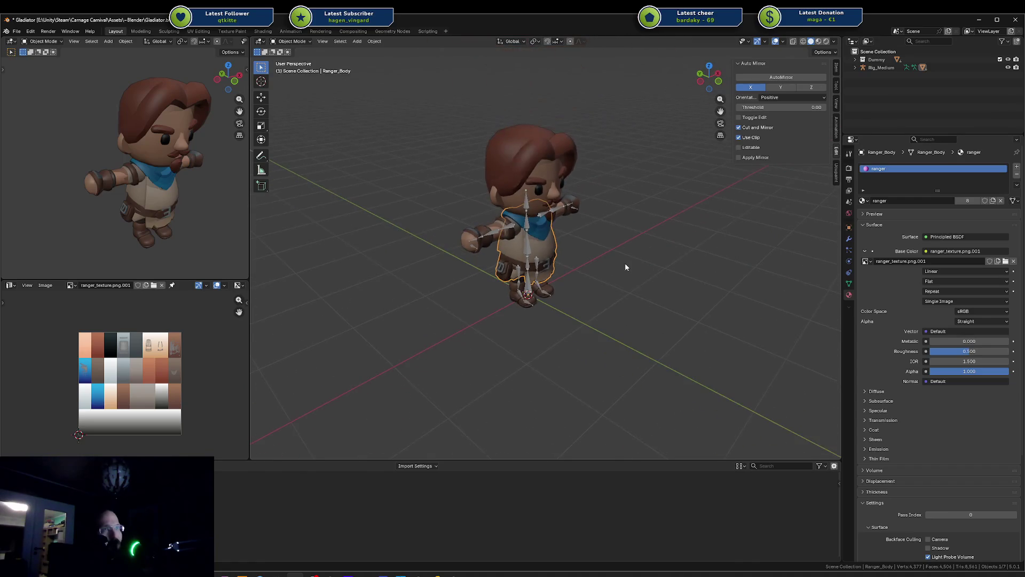
pyautogui.moveTo(625, 263); pyautogui.dragTo(624, 265, button='middle')
pyautogui.scroll(4, 629, 257)
pyautogui.moveTo(604, 229)
pyautogui.mouseDown(button='middle')
pyautogui.moveTo(607, 271)
pyautogui.moveTo(570, 241)
pyautogui.moveTo(478, 214)
pyautogui.mouseUp(button='middle')
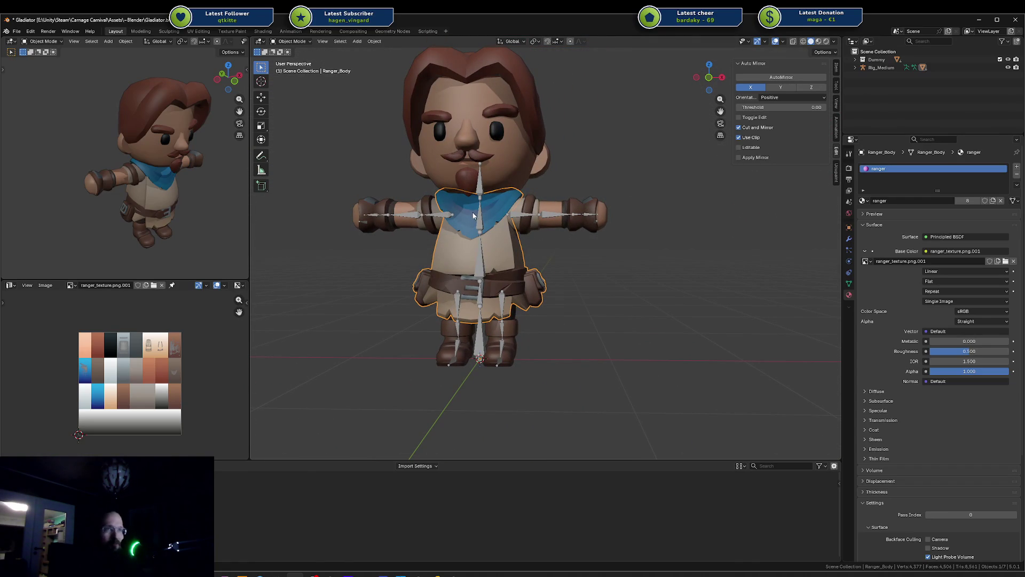
# Select the Rig_Medium armature and expand it in the Outliner to show its child meshes
pyautogui.click(480, 228)
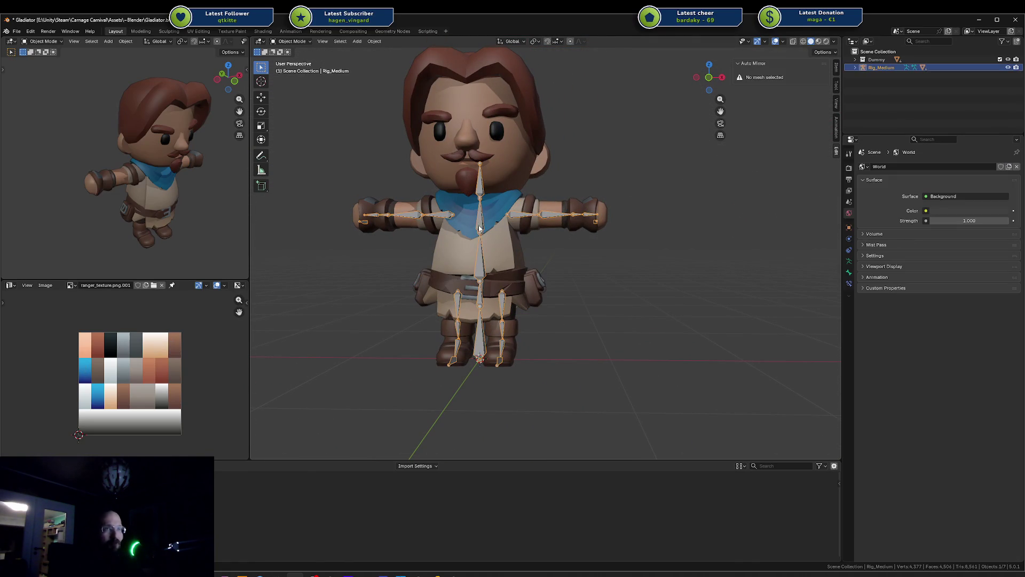
pyautogui.click(590, 275)
pyautogui.scroll(8, 584, 287)
pyautogui.moveTo(578, 288)
pyautogui.mouseDown(button='middle')
pyautogui.moveTo(662, 252)
pyautogui.moveTo(670, 274)
pyautogui.moveTo(655, 288)
pyautogui.mouseUp(button='middle')
pyautogui.scroll(-4, 613, 288)
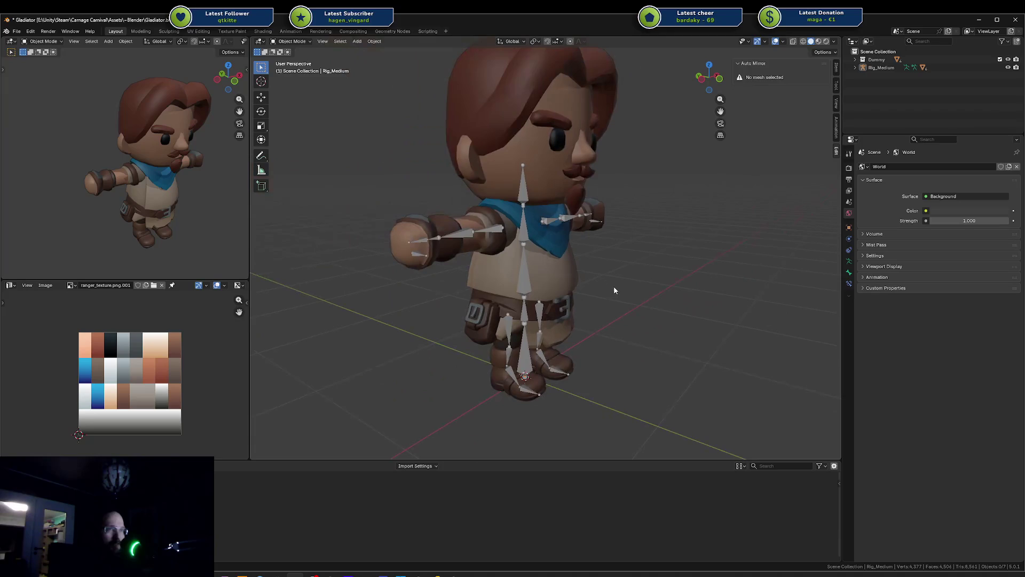
pyautogui.click(854, 68)
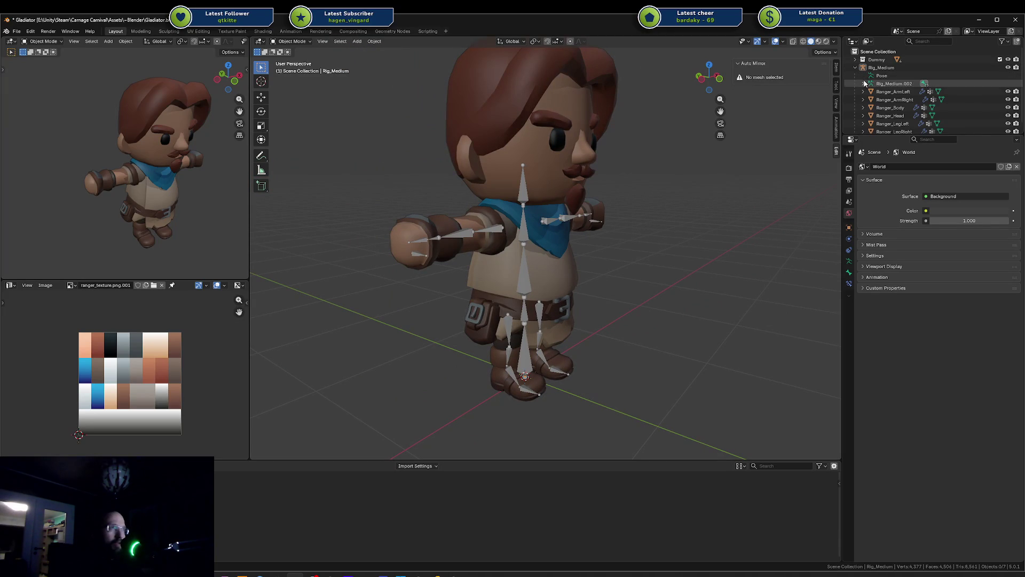
# Put Rig_Medium into Pose Mode and select the left upper arm, hand.l and handslot.l bones
pyautogui.click(582, 214)
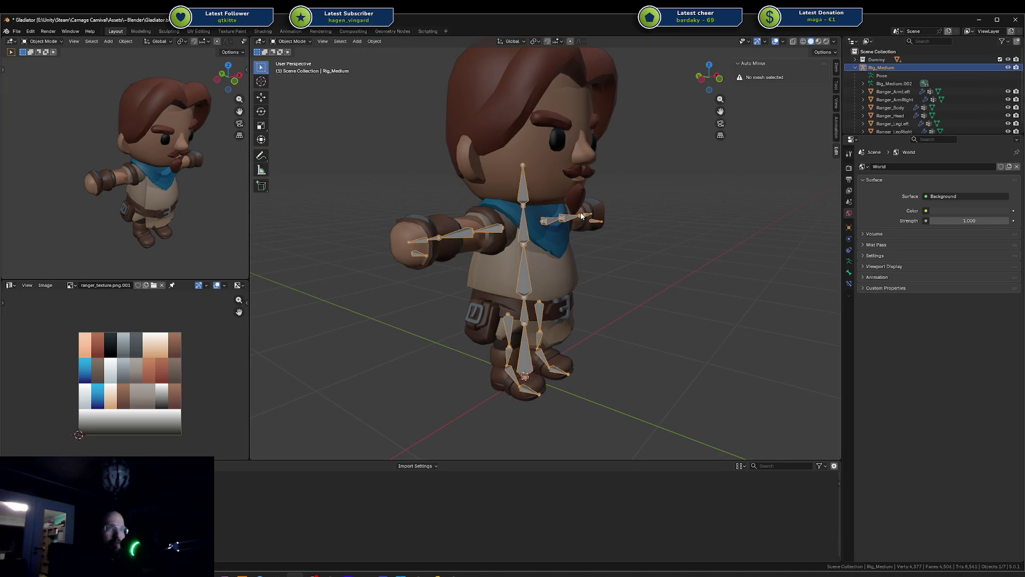
pyautogui.hotkey('ctrl', 'Tab')
pyautogui.click(553, 225)
pyautogui.moveTo(553, 225)
pyautogui.mouseDown(button='middle')
pyautogui.moveTo(553, 236)
pyautogui.moveTo(533, 228)
pyautogui.mouseUp(button='middle')
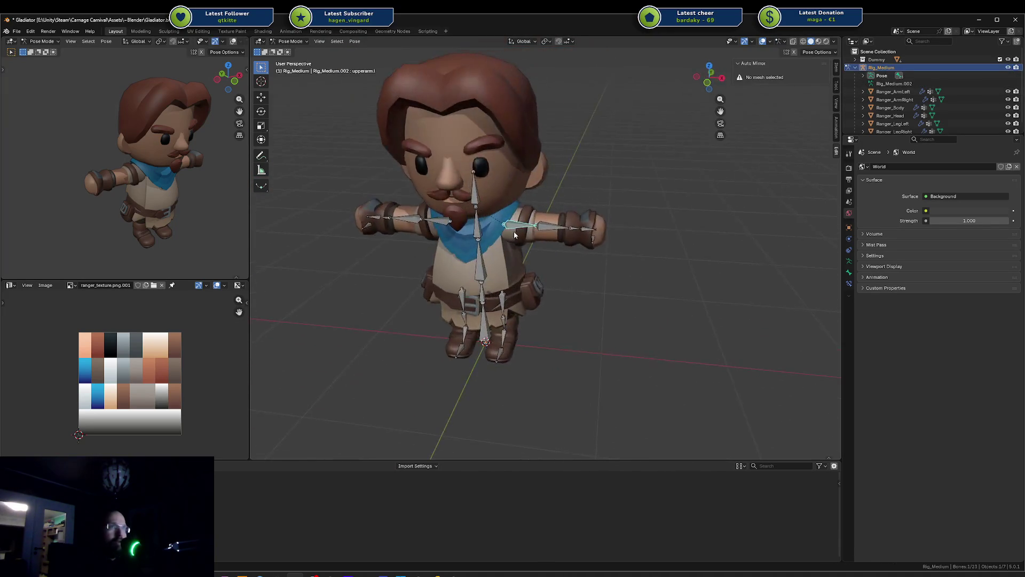
pyautogui.scroll(3, 533, 228)
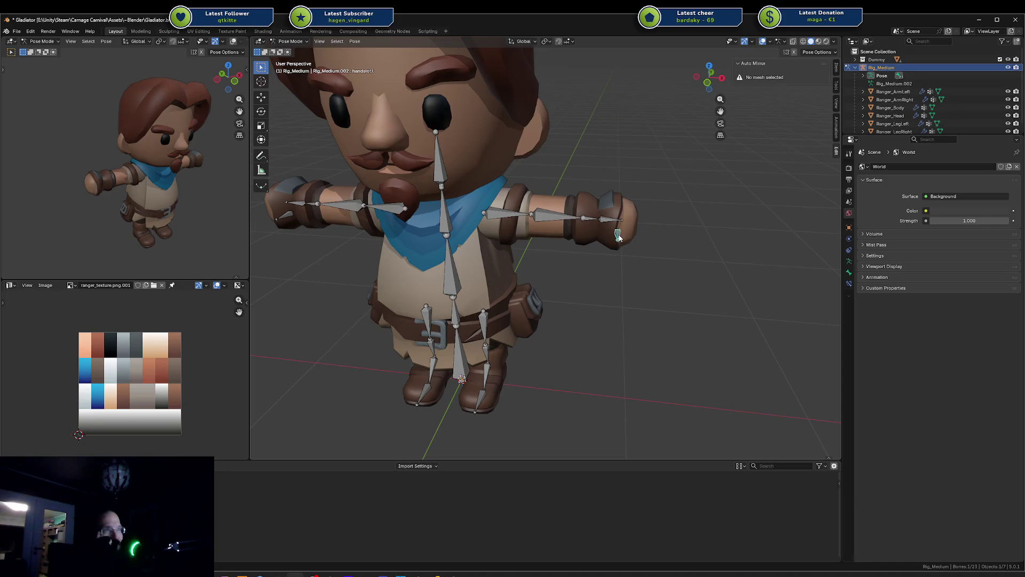
pyautogui.moveTo(649, 239); pyautogui.dragTo(632, 258, button='middle')
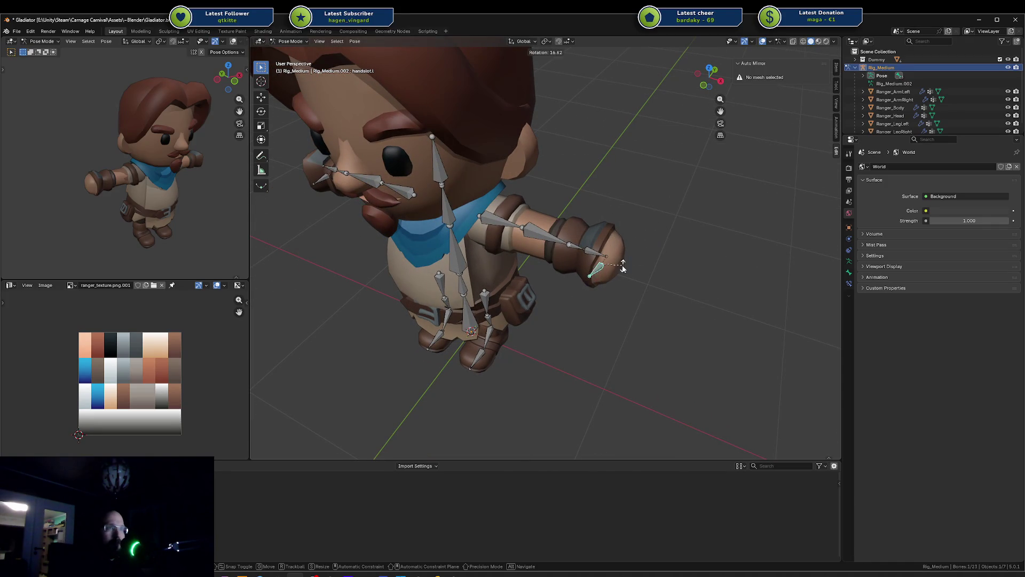
pyautogui.click(600, 258)
pyautogui.click(600, 271)
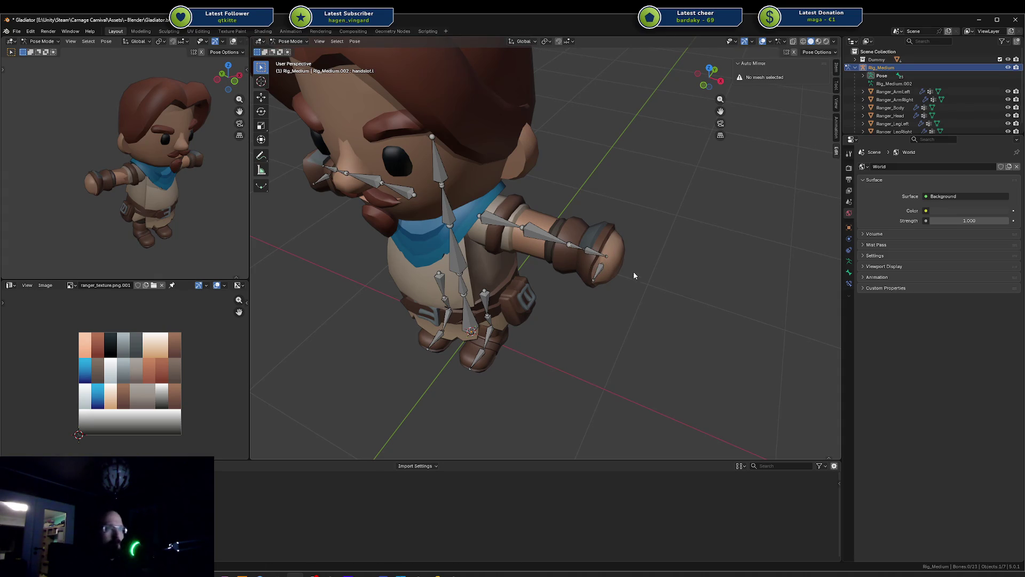
# Toggle the rig back to Object Mode, then return it to Pose Mode
pyautogui.hotkey('ctrl', 'Tab')
pyautogui.click(636, 293)
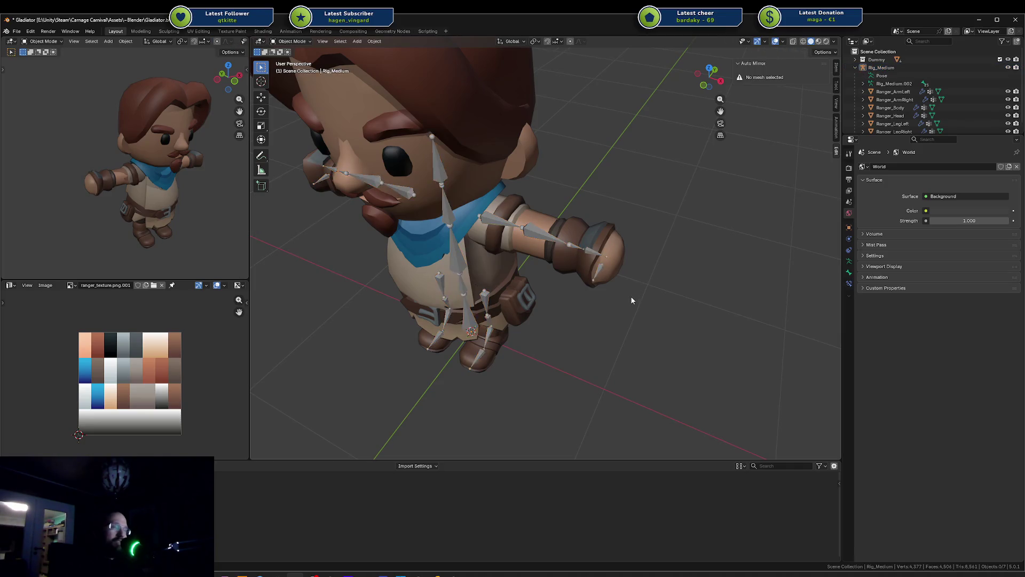
pyautogui.moveTo(630, 295)
pyautogui.mouseDown(button='middle')
pyautogui.moveTo(701, 264)
pyautogui.moveTo(545, 271)
pyautogui.moveTo(555, 251)
pyautogui.moveTo(636, 232)
pyautogui.mouseUp(button='middle')
pyautogui.scroll(4, 555, 251)
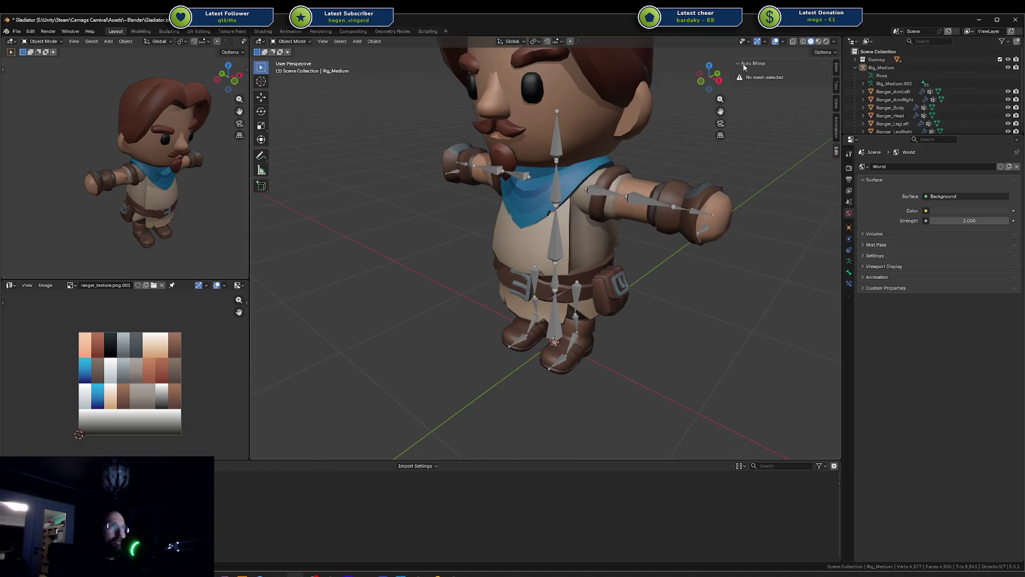
pyautogui.hotkey('ctrl', 'Tab')
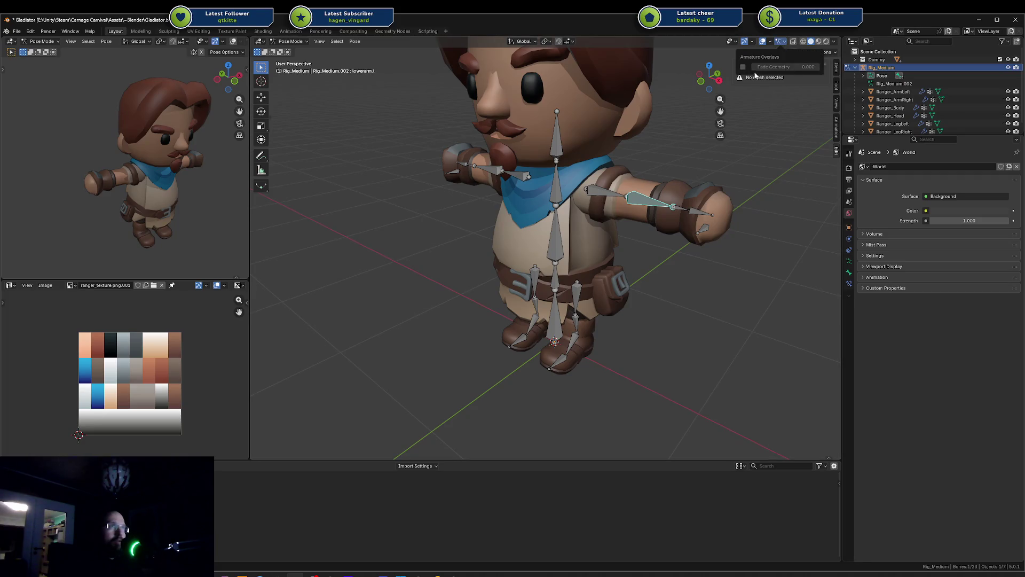
# Enable Auto IK in Pose Options and move the left hand bone outward along global X
pyautogui.click(822, 53)
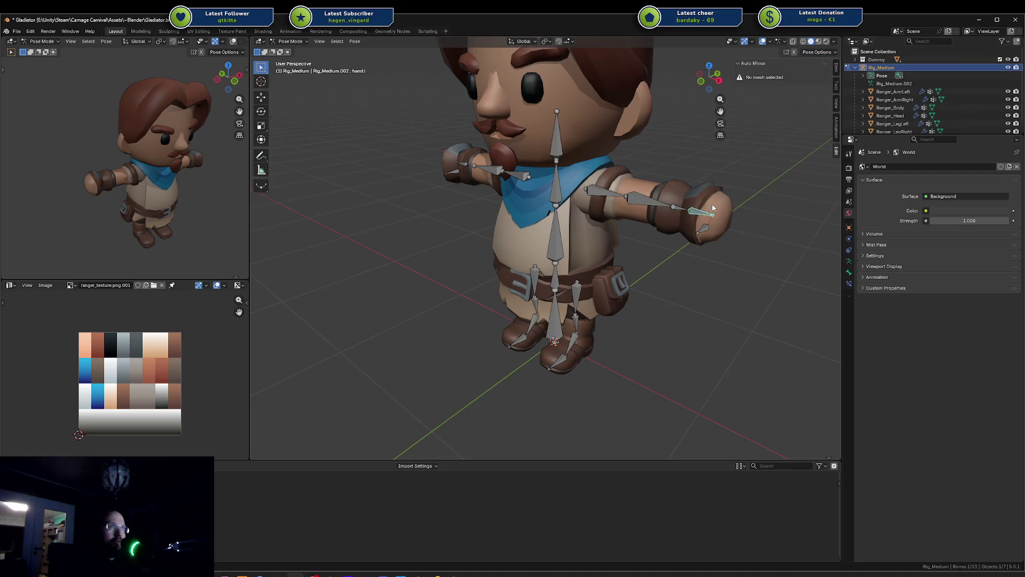
pyautogui.moveTo(712, 209); pyautogui.dragTo(689, 219, button='middle')
pyautogui.press('g')
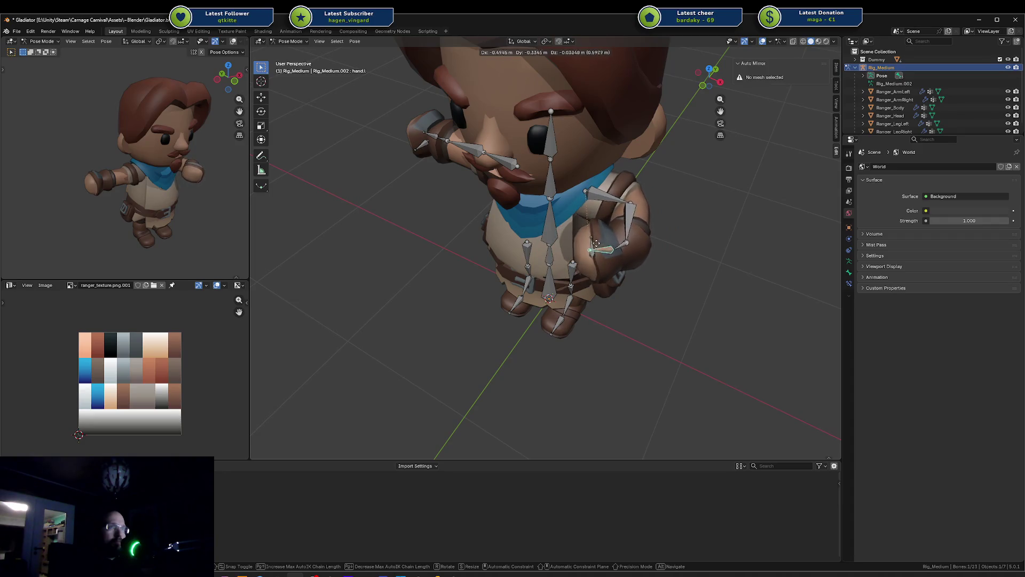
pyautogui.keyDown('alt'); pyautogui.moveTo(613, 251); pyautogui.dragTo(631, 246, button='middle'); pyautogui.keyUp('alt')
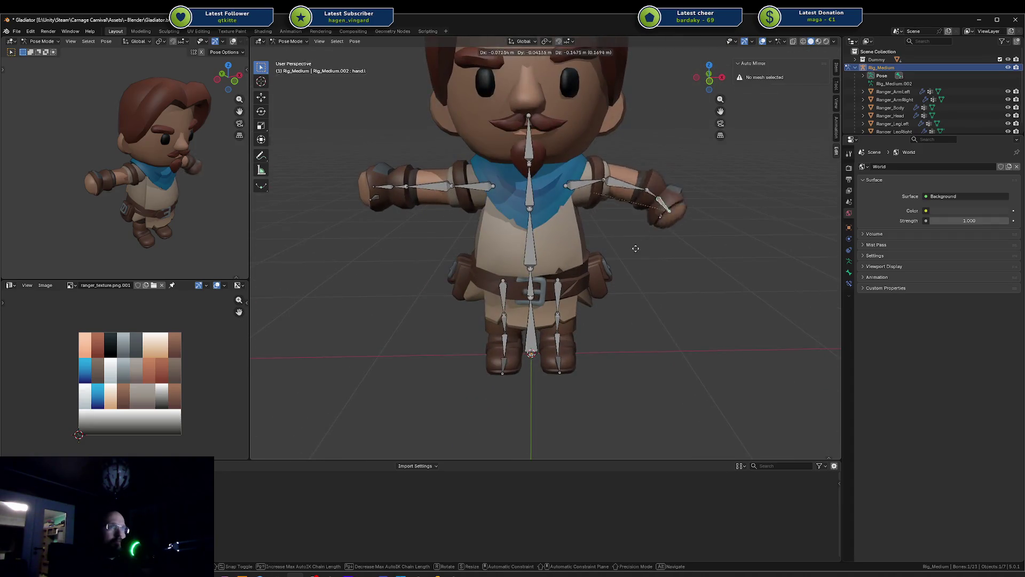
pyautogui.press('x')
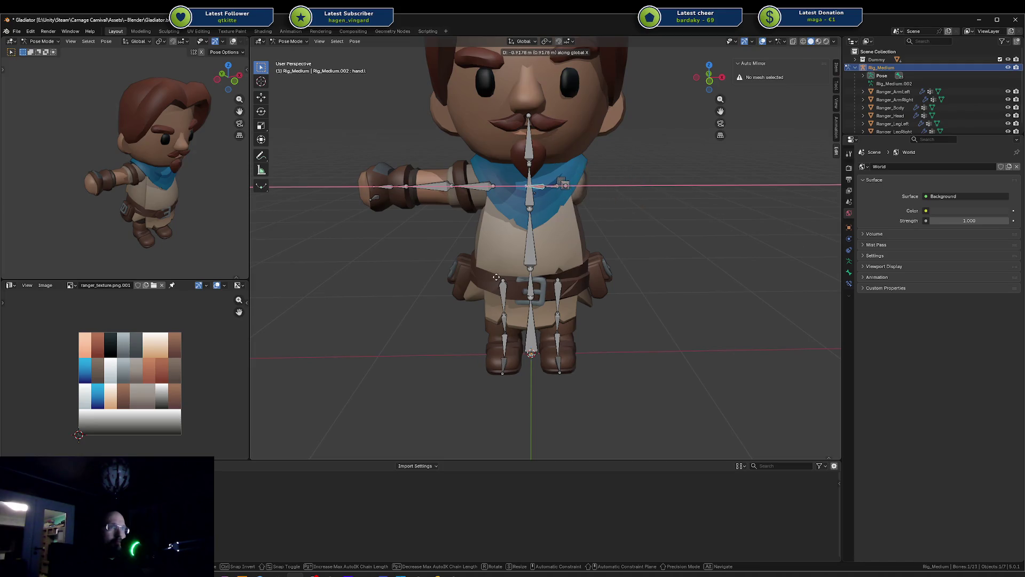
pyautogui.moveTo(496, 277)
pyautogui.keyDown('alt'); pyautogui.mouseDown(button='middle')
pyautogui.moveTo(606, 223)
pyautogui.moveTo(512, 256)
pyautogui.mouseUp(button='middle'); pyautogui.keyUp('alt')
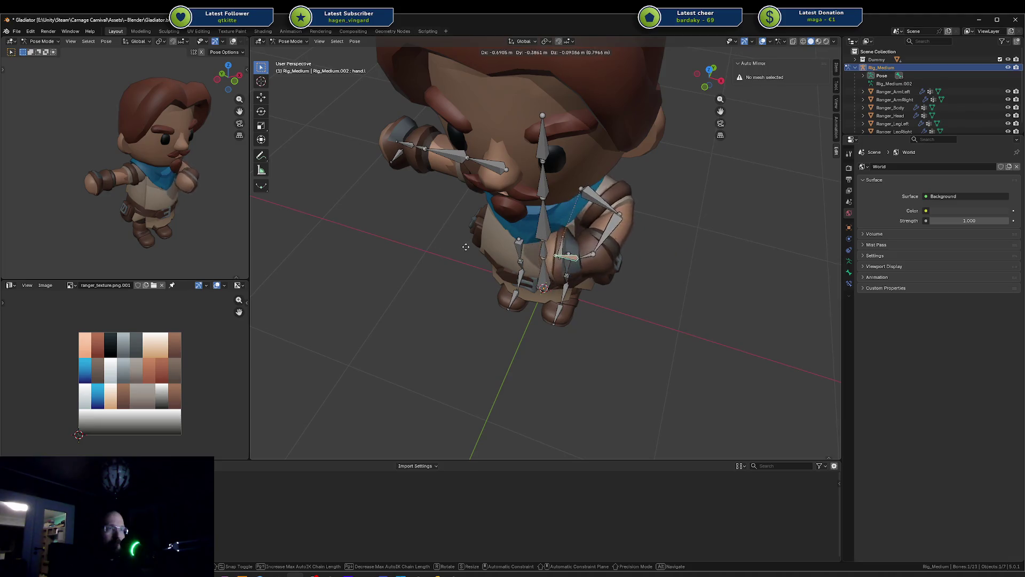
pyautogui.click(491, 247)
pyautogui.moveTo(491, 247); pyautogui.dragTo(489, 219, button='middle')
# Lower the hand bone to the side, then undo the hand moves back to the T-pose
pyautogui.press('g')
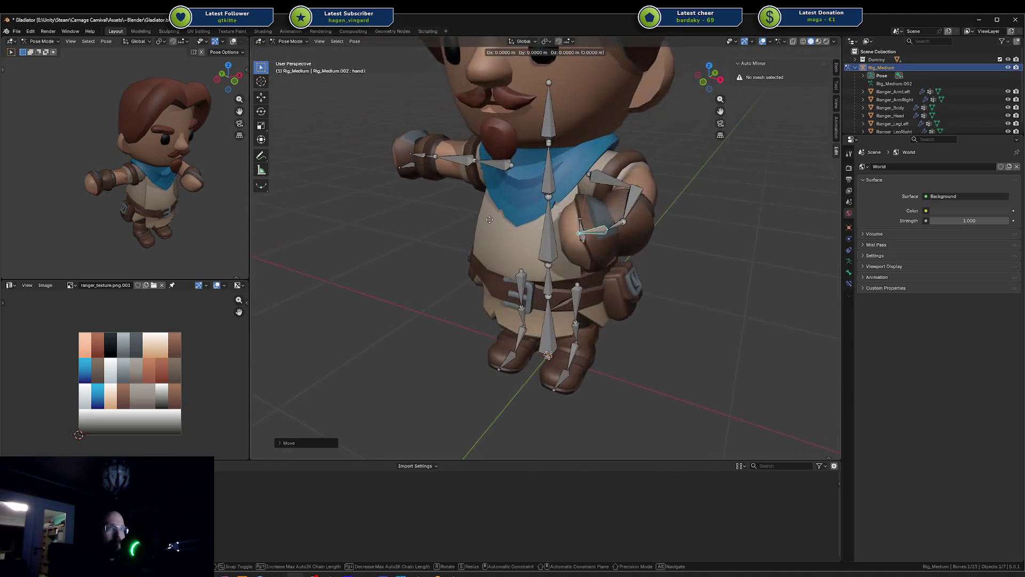
pyautogui.click(549, 259)
pyautogui.moveTo(549, 260); pyautogui.dragTo(635, 200, button='middle')
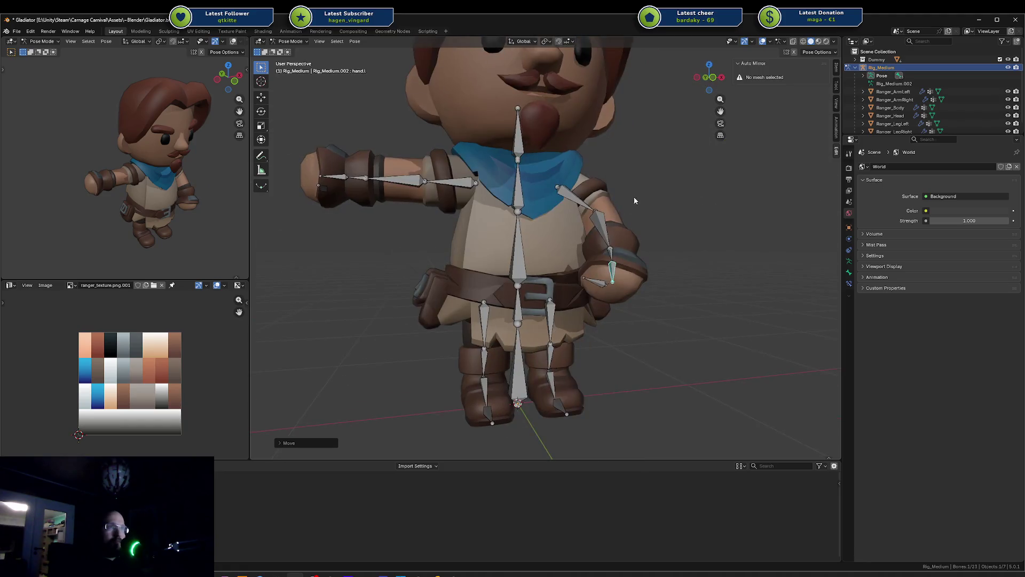
pyautogui.scroll(-3, 633, 202)
pyautogui.hotkey('ctrl', 'z')
pyautogui.hotkey('ctrl', 'z')
pyautogui.hotkey('ctrl', 'z')
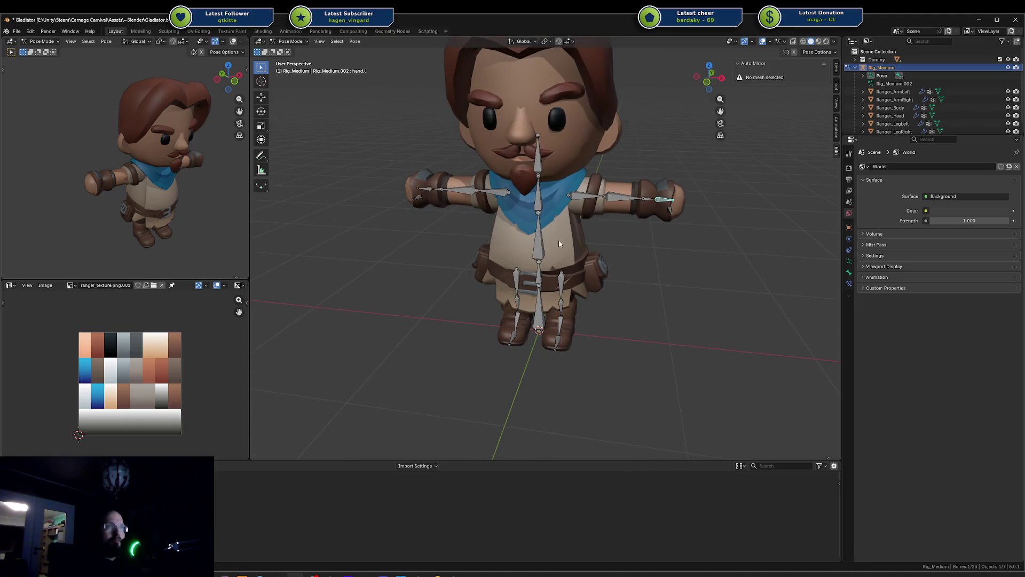
# Select the chest and spine bones and trial-move the spine along X, cancelling it
pyautogui.click(542, 206)
pyautogui.rightClick(542, 261)
pyautogui.press('Escape')
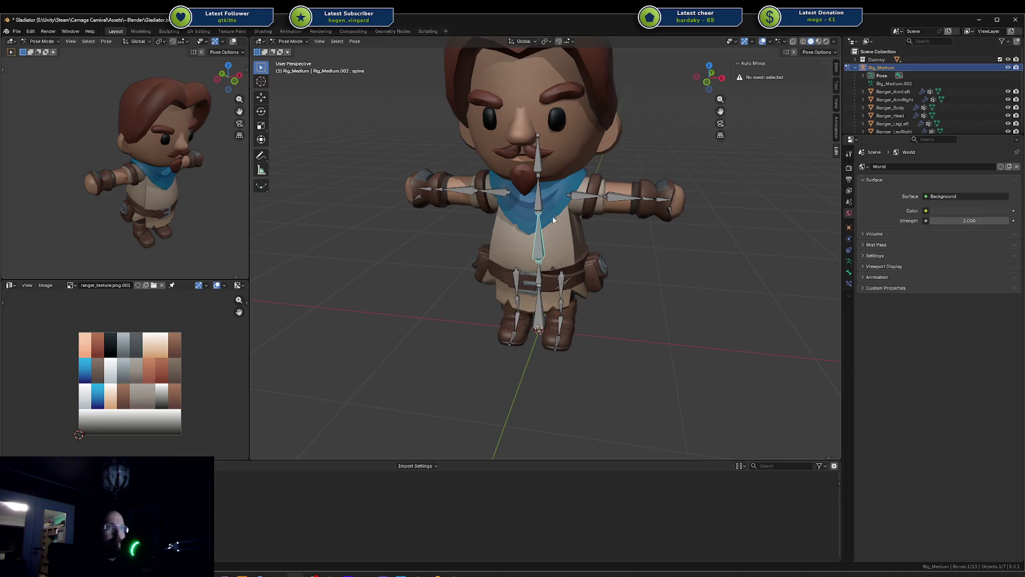
pyautogui.click(539, 256)
pyautogui.press('g')
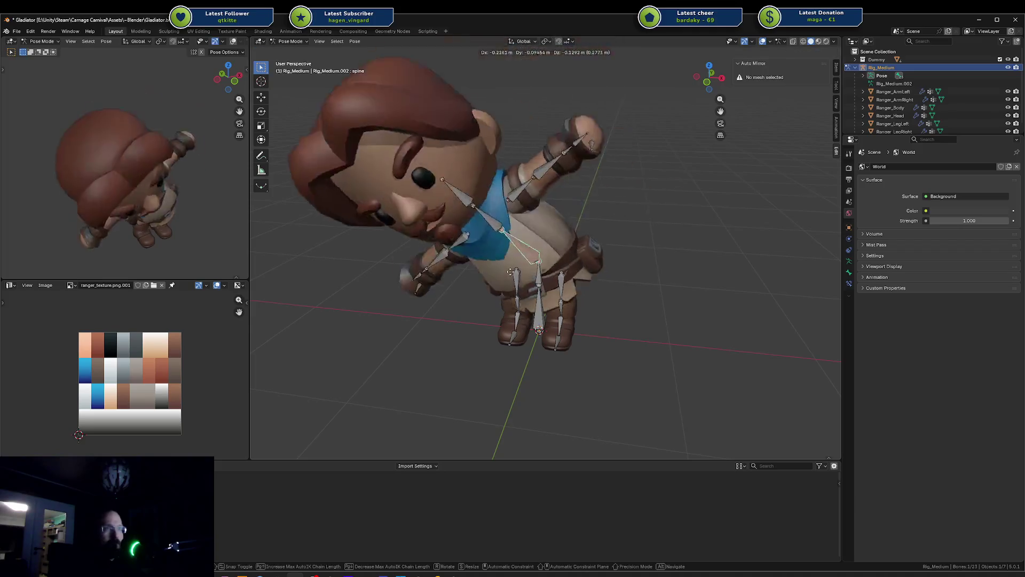
pyautogui.press('x')
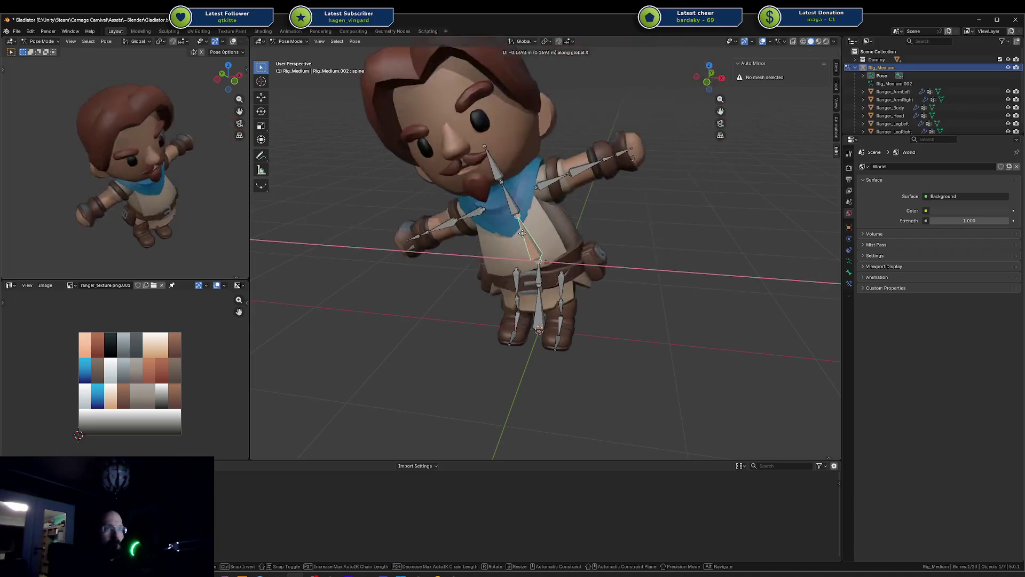
pyautogui.press('Escape')
# Trial-move the spine along Z and rotate the root bone, cancelling both to keep the T-pose
pyautogui.press('g')
pyautogui.press('z')
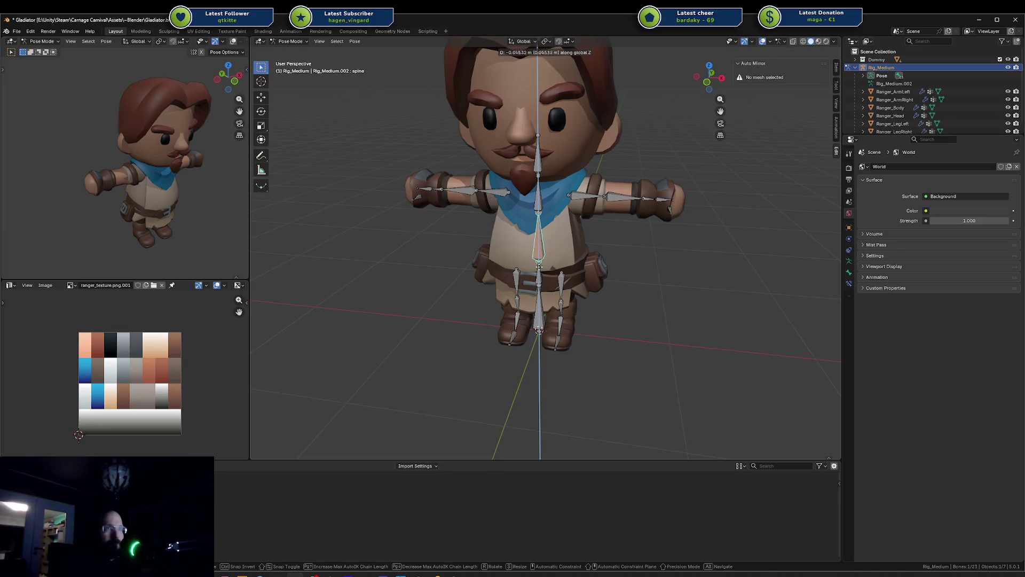
pyautogui.press('Escape')
pyautogui.click(536, 304)
pyautogui.press('r')
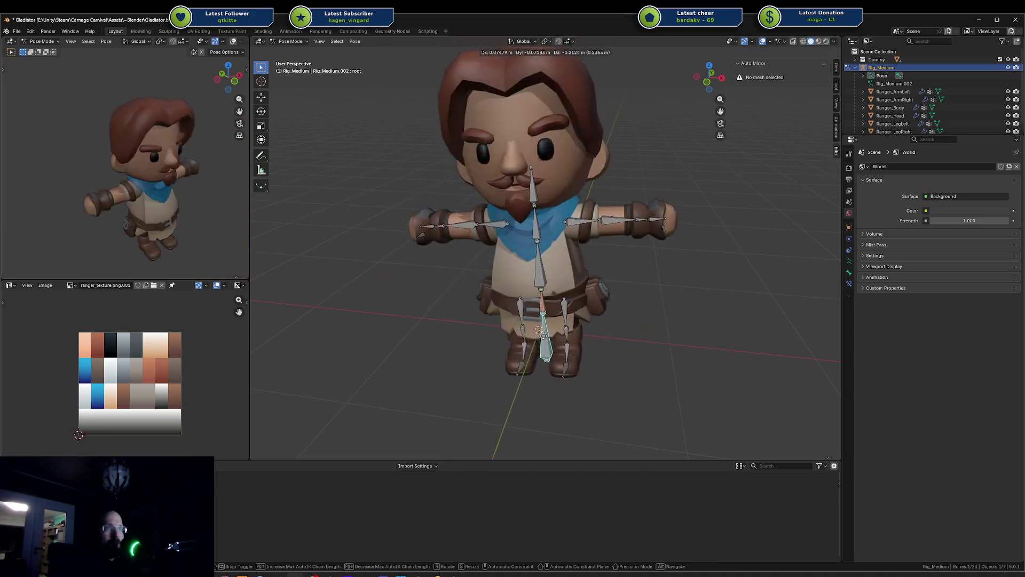
pyautogui.press('Escape')
# Test-move the left toe bone, cancelled, then move the left foot bone vertically to a new height
pyautogui.moveTo(561, 338)
pyautogui.mouseDown()
pyautogui.moveTo(558, 330)
pyautogui.moveTo(615, 326)
pyautogui.moveTo(564, 320)
pyautogui.moveTo(615, 302)
pyautogui.moveTo(544, 300)
pyautogui.moveTo(571, 301)
pyautogui.moveTo(556, 289)
pyautogui.moveTo(566, 296)
pyautogui.mouseUp()
pyautogui.press('Escape')
pyautogui.moveTo(582, 306); pyautogui.dragTo(527, 284, button='middle')
pyautogui.scroll(4, 526, 283)
pyautogui.moveTo(587, 299)
pyautogui.keyDown('shift'); pyautogui.mouseDown(button='middle')
pyautogui.moveTo(615, 314)
pyautogui.moveTo(603, 305)
pyautogui.mouseUp(button='middle'); pyautogui.keyUp('shift')
pyautogui.press('g')
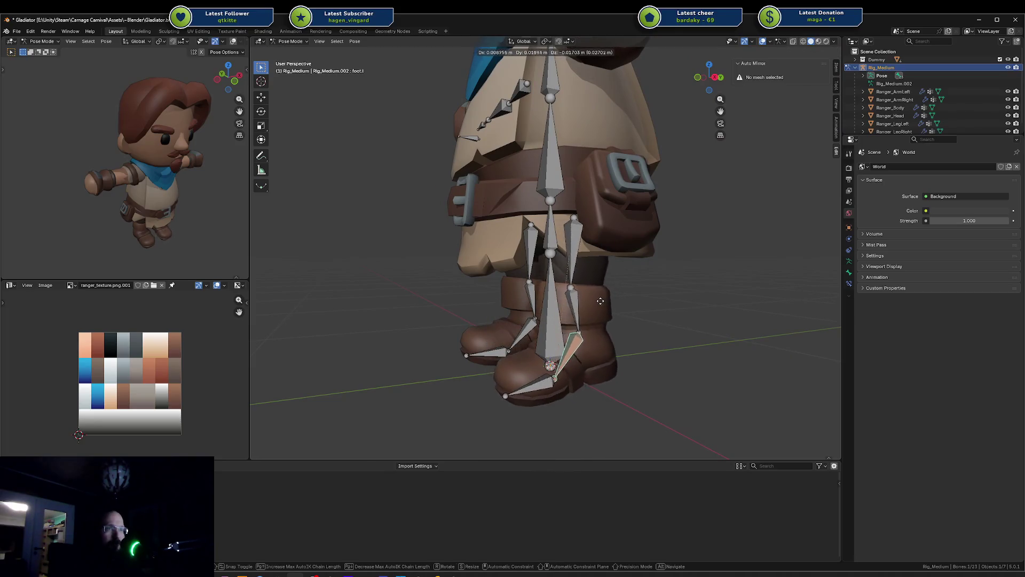
pyautogui.press('z')
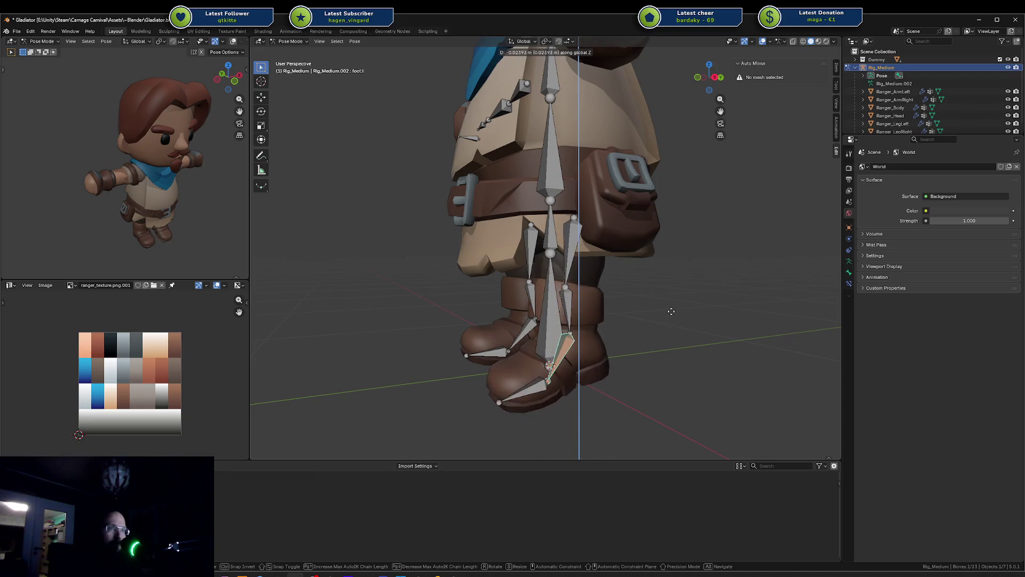
pyautogui.click(660, 300)
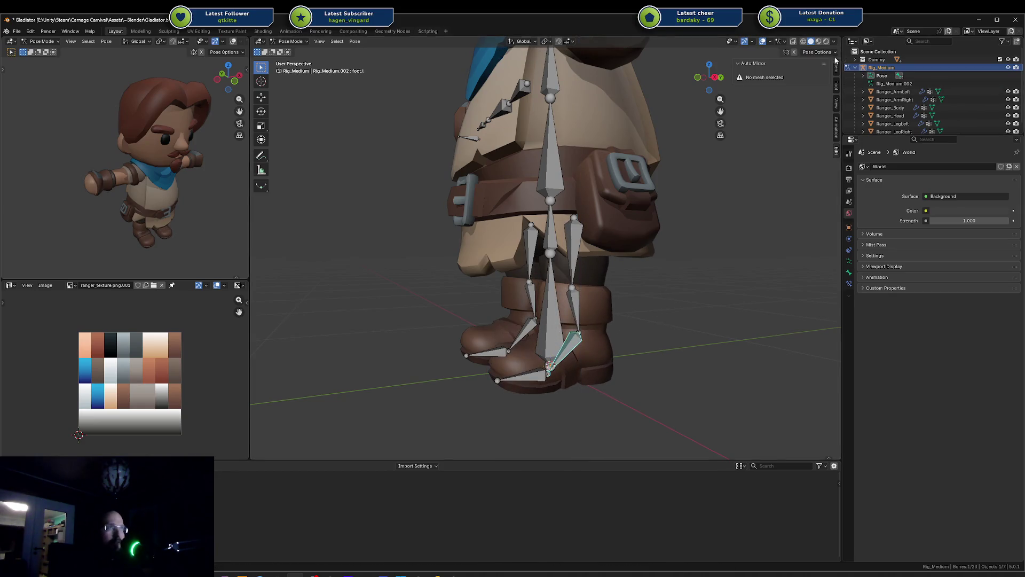
# Open the Pose Options panel and scroll through its settings
pyautogui.click(817, 53)
pyautogui.scroll(-5, 674, 280)
pyautogui.scroll(3, 642, 268)
pyautogui.scroll(3, 603, 238)
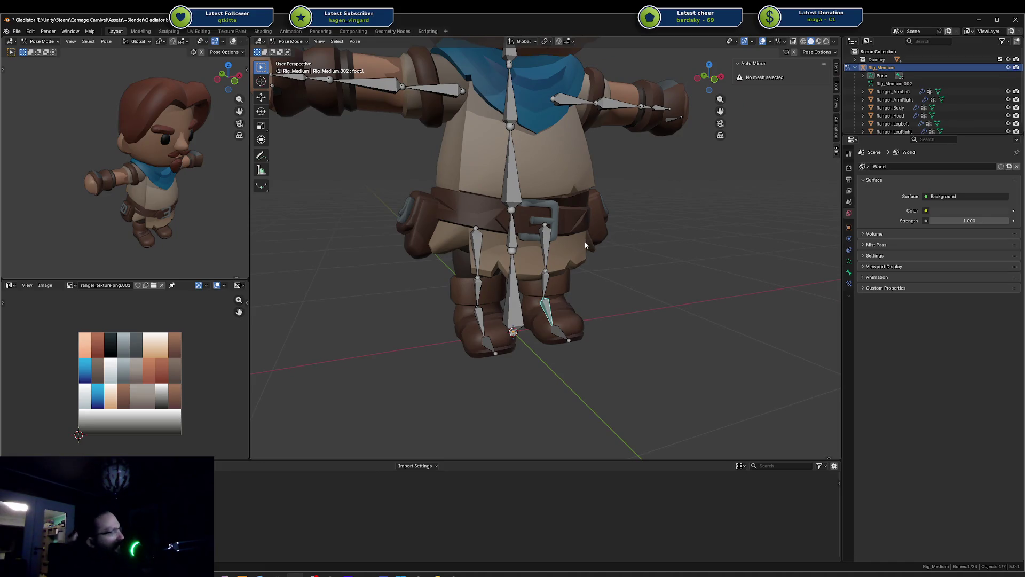
# Orbit the rigged ranger through front, side and low front views, then switch to Unity
pyautogui.moveTo(606, 278); pyautogui.dragTo(613, 272, button='middle')
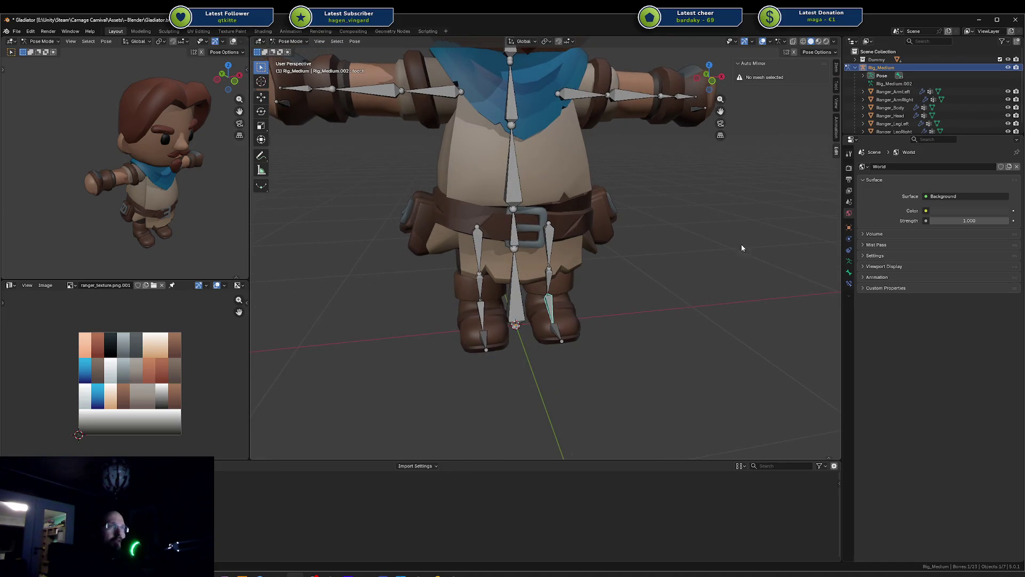
pyautogui.moveTo(741, 247)
pyautogui.mouseDown(button='middle')
pyautogui.moveTo(664, 262)
pyautogui.moveTo(643, 246)
pyautogui.moveTo(635, 215)
pyautogui.moveTo(511, 186)
pyautogui.moveTo(356, 207)
pyautogui.moveTo(322, 185)
pyautogui.moveTo(321, 168)
pyautogui.moveTo(486, 156)
pyautogui.mouseUp(button='middle')
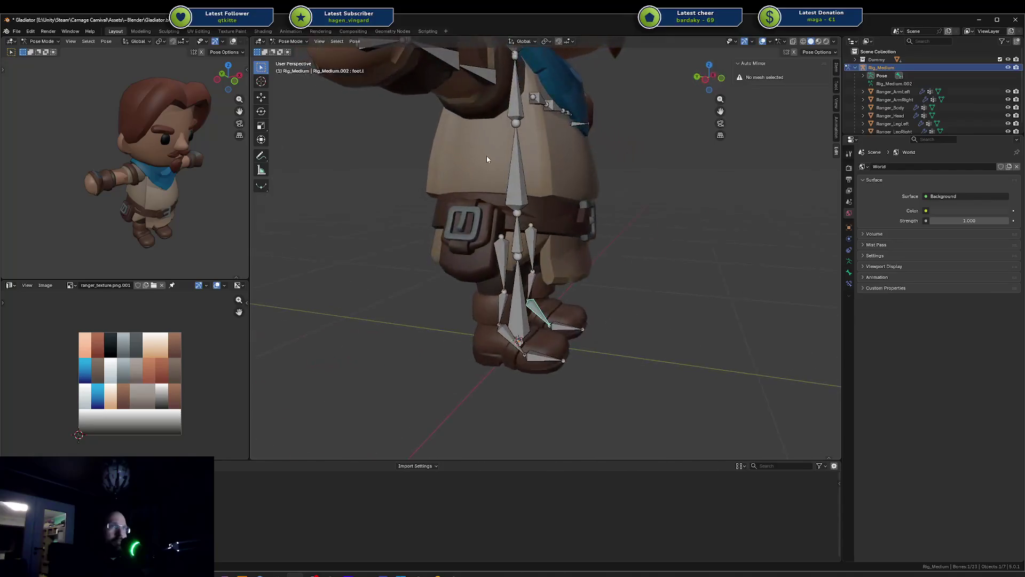
pyautogui.scroll(-5, 620, 190)
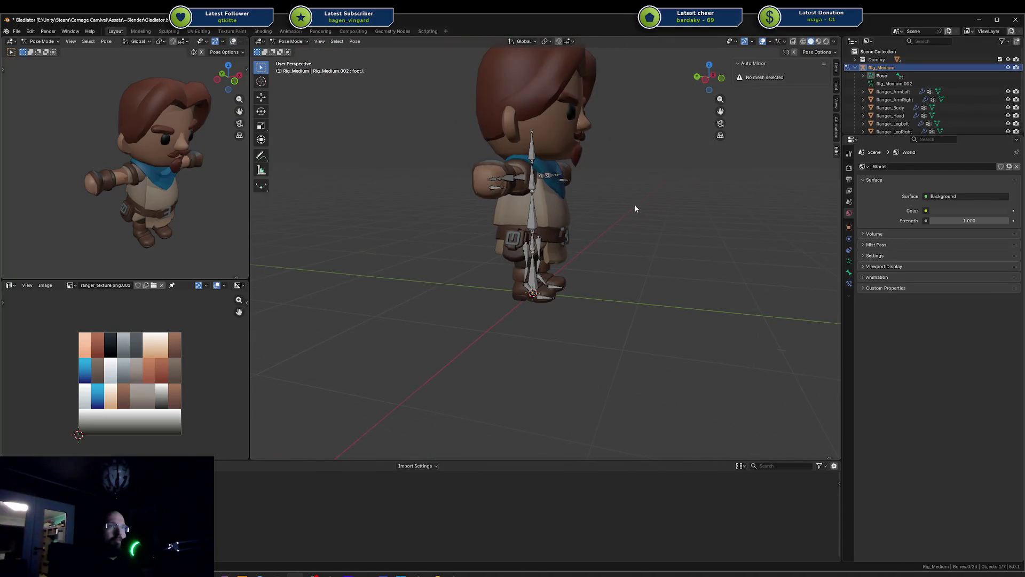
pyautogui.moveTo(635, 208); pyautogui.dragTo(549, 222, button='middle')
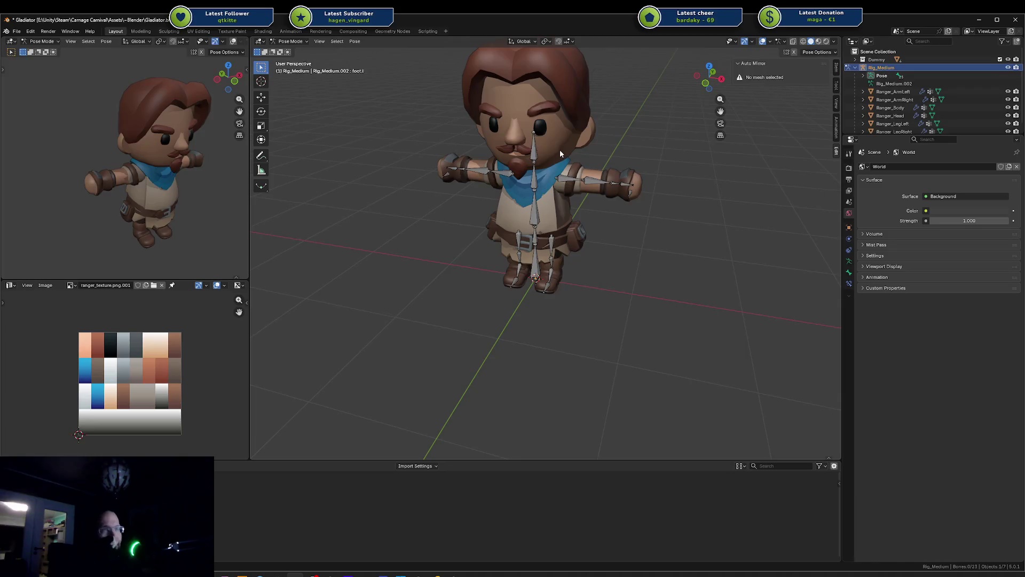
pyautogui.moveTo(603, 257); pyautogui.dragTo(604, 237, button='middle')
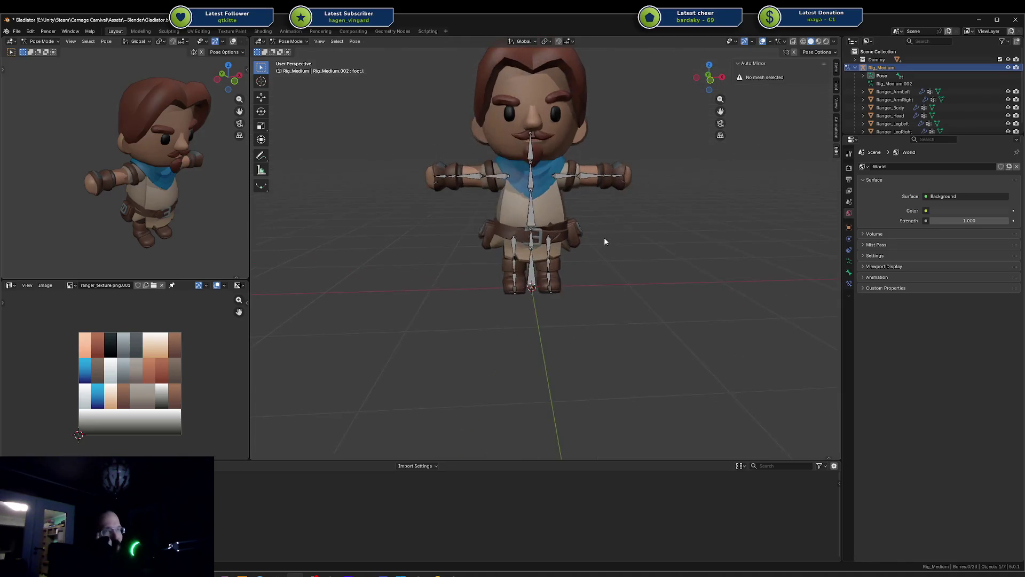
pyautogui.scroll(3, 606, 227)
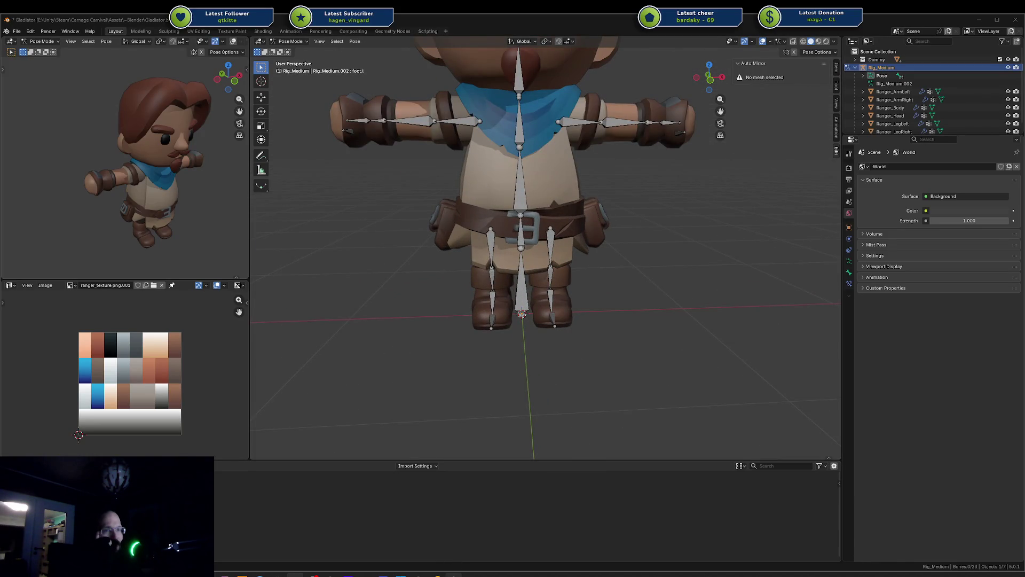
pyautogui.hotkey('alt', 'Tab')
pyautogui.scroll(4, 658, 430)
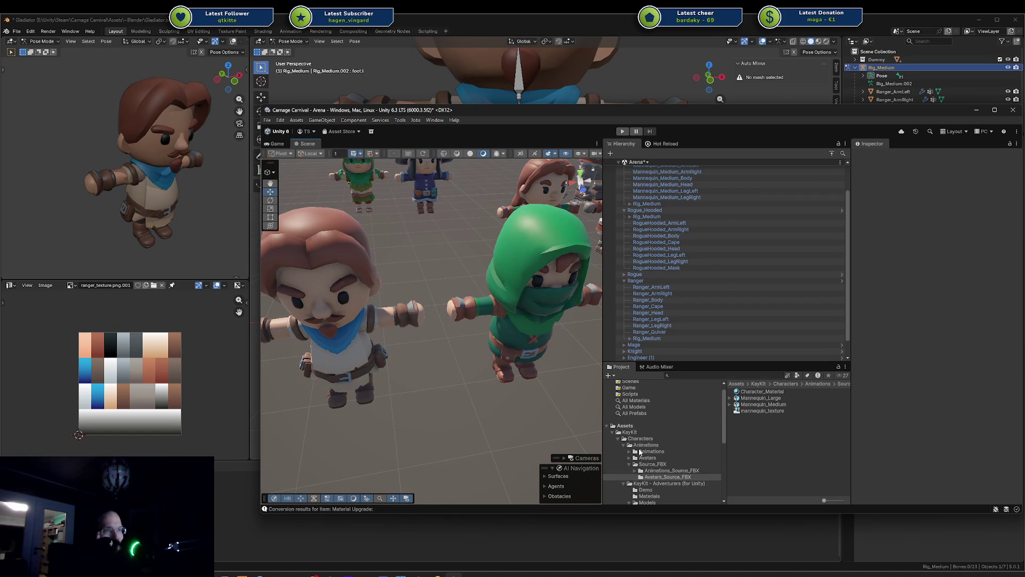
# Load the Ranger model into the Ranged_1H_Shooting animation preview and angle it side-front
pyautogui.click(630, 454)
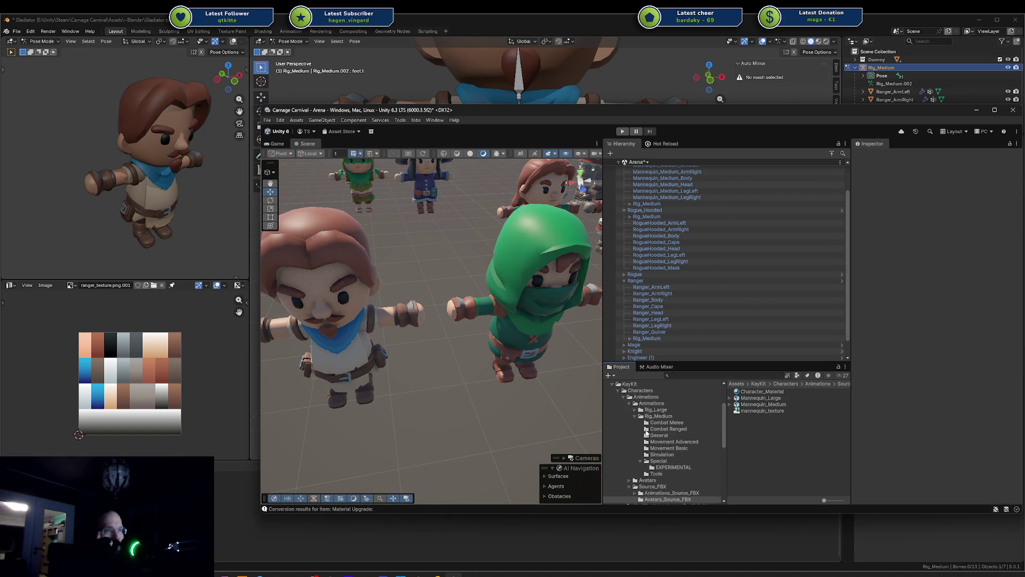
pyautogui.click(663, 428)
pyautogui.click(811, 410)
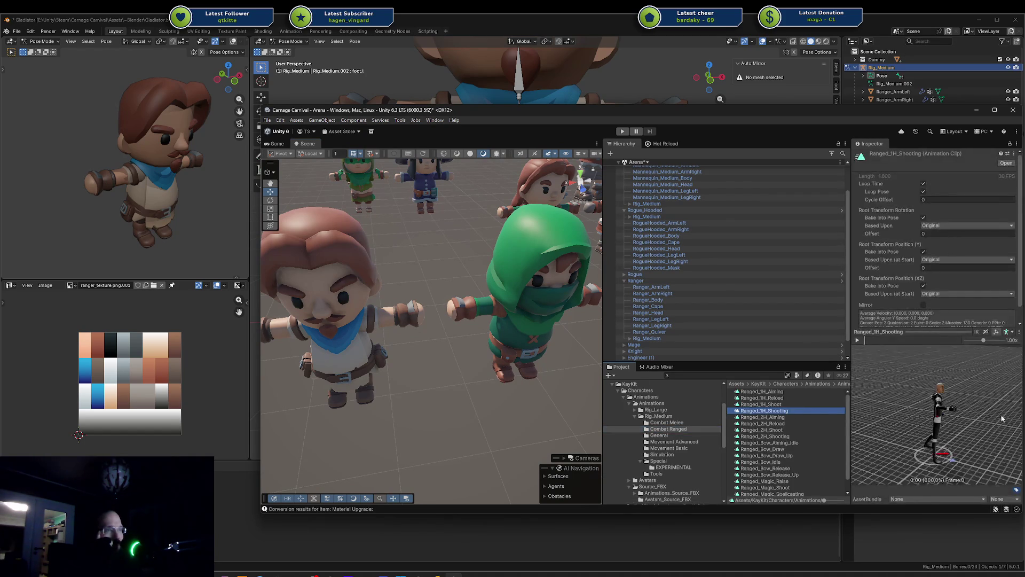
pyautogui.scroll(-5, 677, 397)
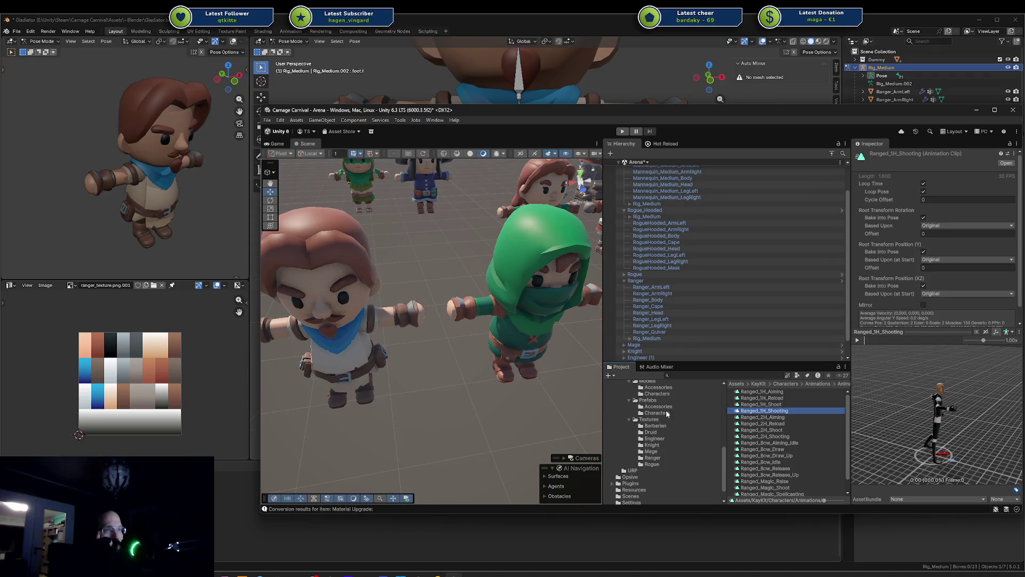
pyautogui.click(655, 413)
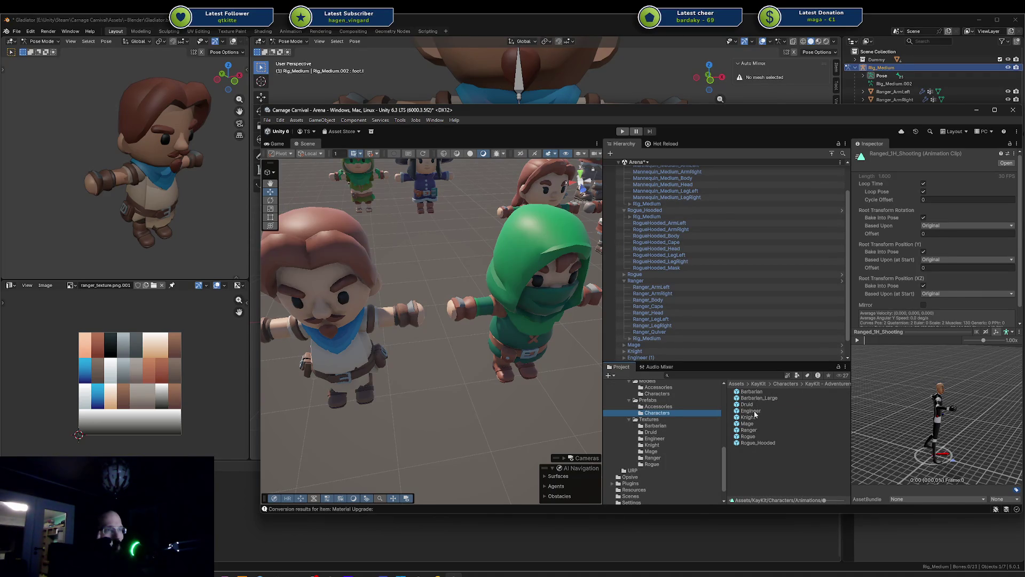
pyautogui.moveTo(750, 432); pyautogui.dragTo(956, 425)
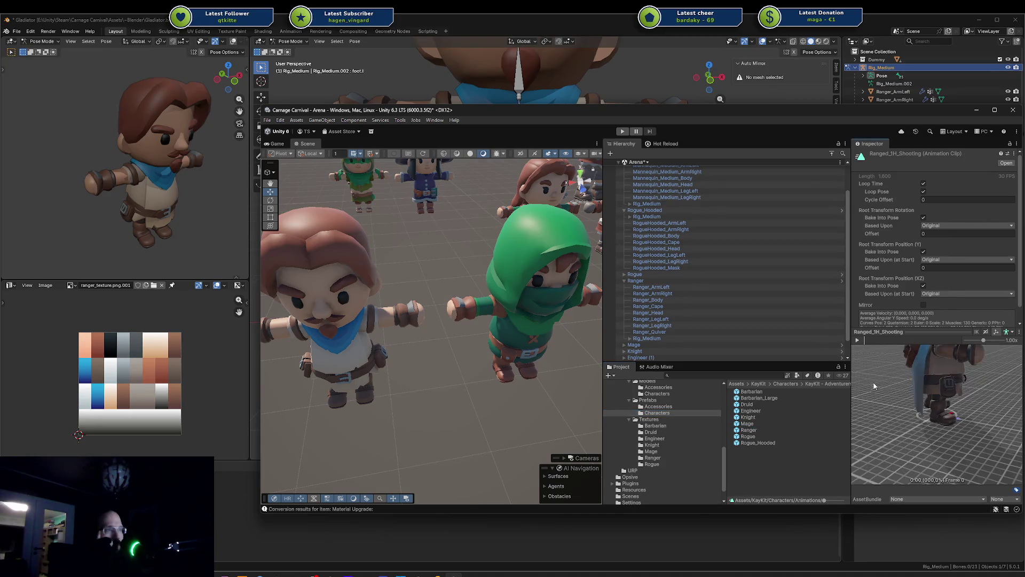
pyautogui.scroll(-3, 874, 386)
pyautogui.moveTo(938, 383); pyautogui.dragTo(884, 356)
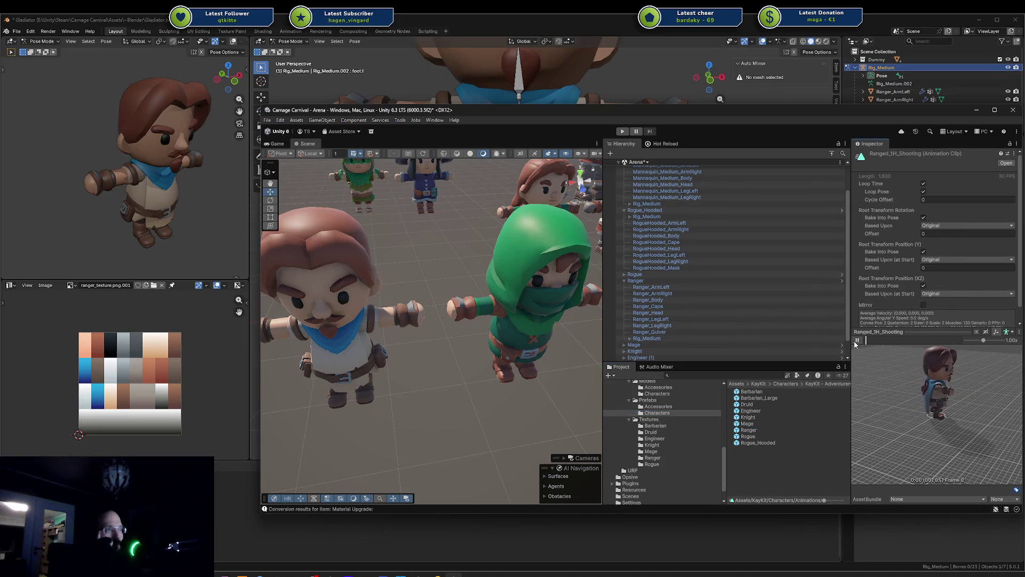
pyautogui.scroll(3, 969, 385)
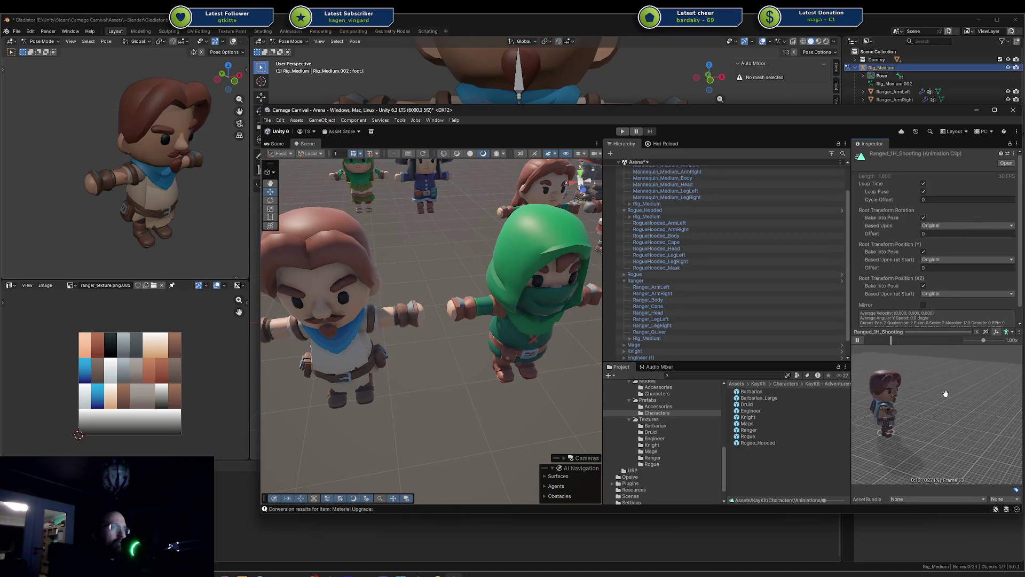
pyautogui.moveTo(957, 391)
pyautogui.mouseDown()
pyautogui.moveTo(910, 403)
pyautogui.moveTo(924, 383)
pyautogui.mouseUp()
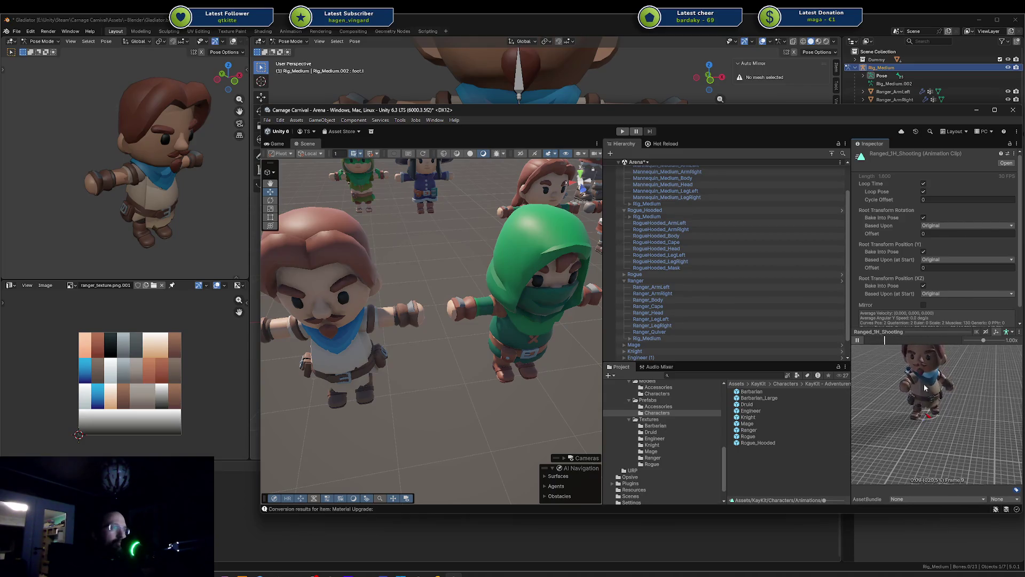
pyautogui.scroll(2, 924, 383)
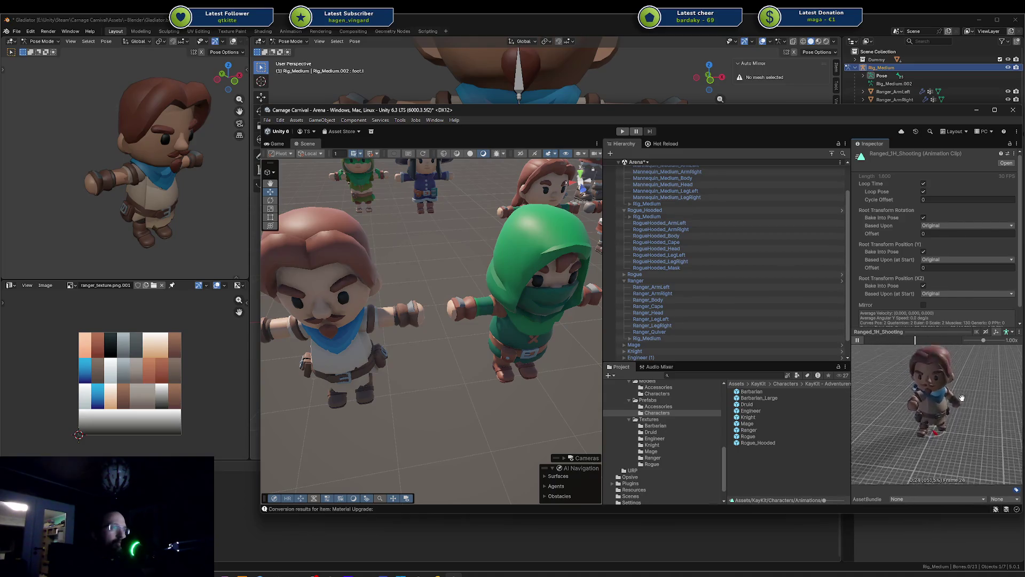
pyautogui.scroll(6, 694, 425)
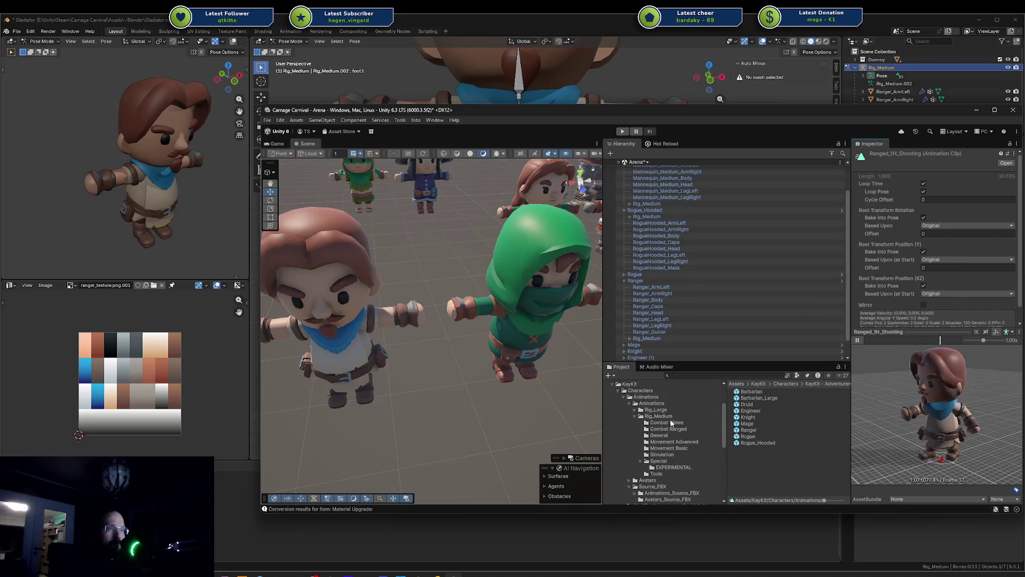
# Preview the Ranged_1H_Shoot, Ranged_1H_Reload, Ranged_1H_Aiming and Ranged_2H_Aiming clips
pyautogui.click(669, 429)
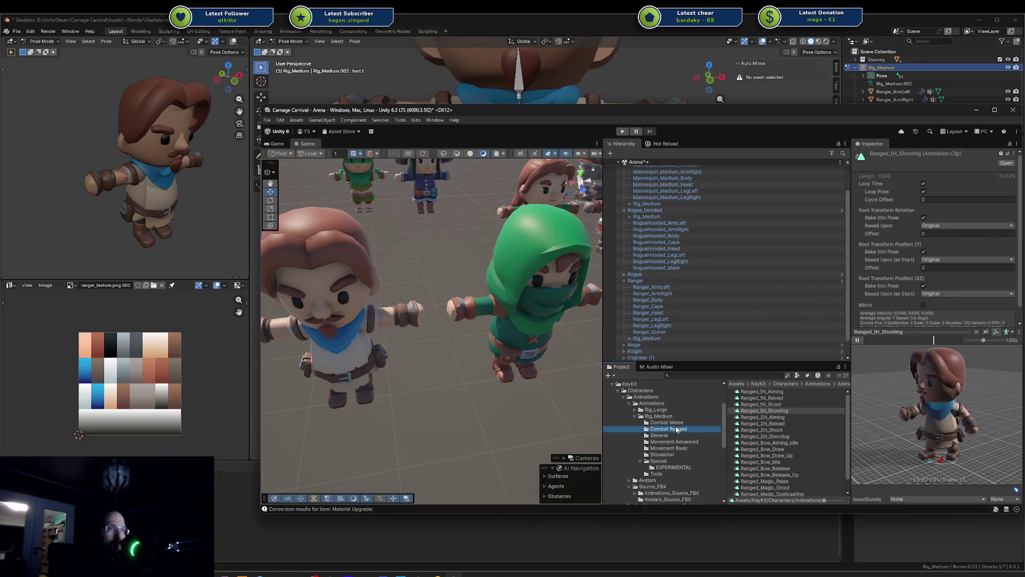
pyautogui.click(774, 405)
pyautogui.click(858, 341)
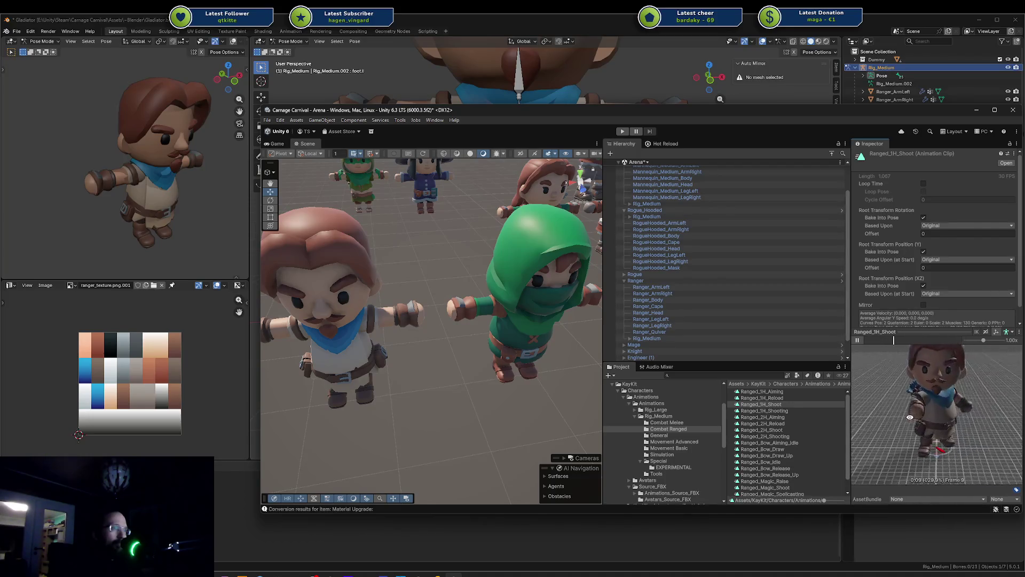
pyautogui.click(789, 398)
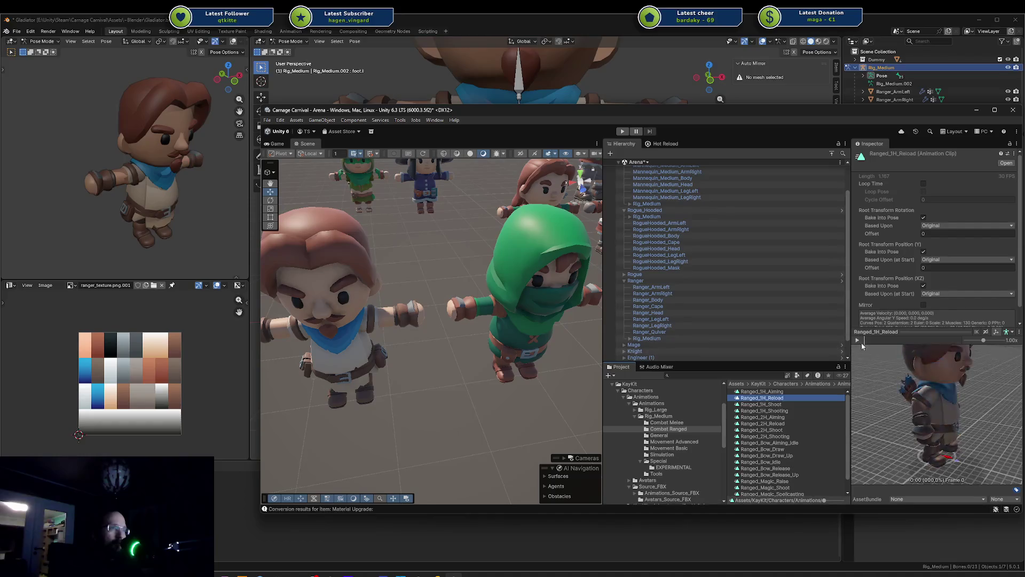
pyautogui.click(792, 391)
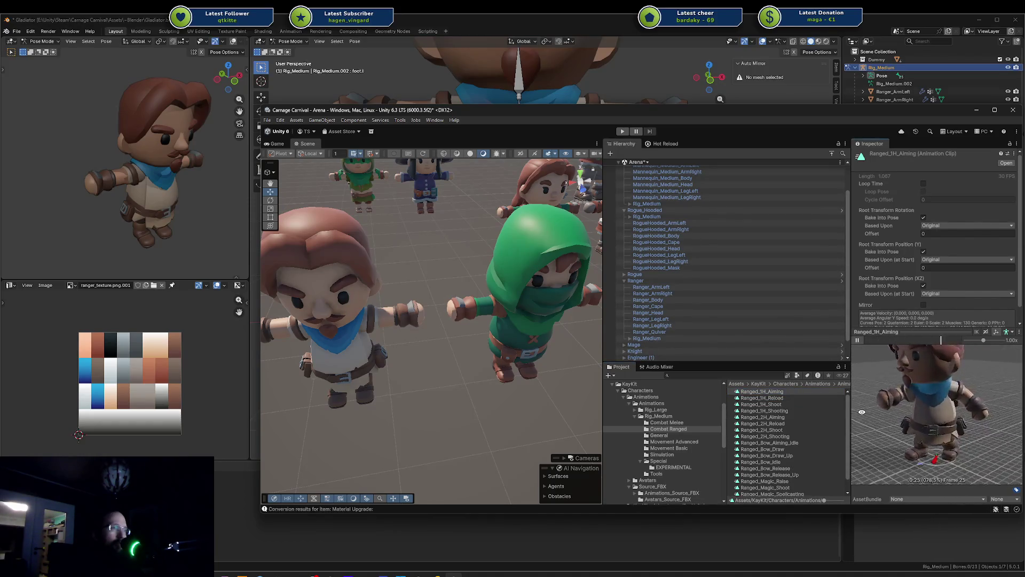
pyautogui.click(805, 418)
pyautogui.click(858, 346)
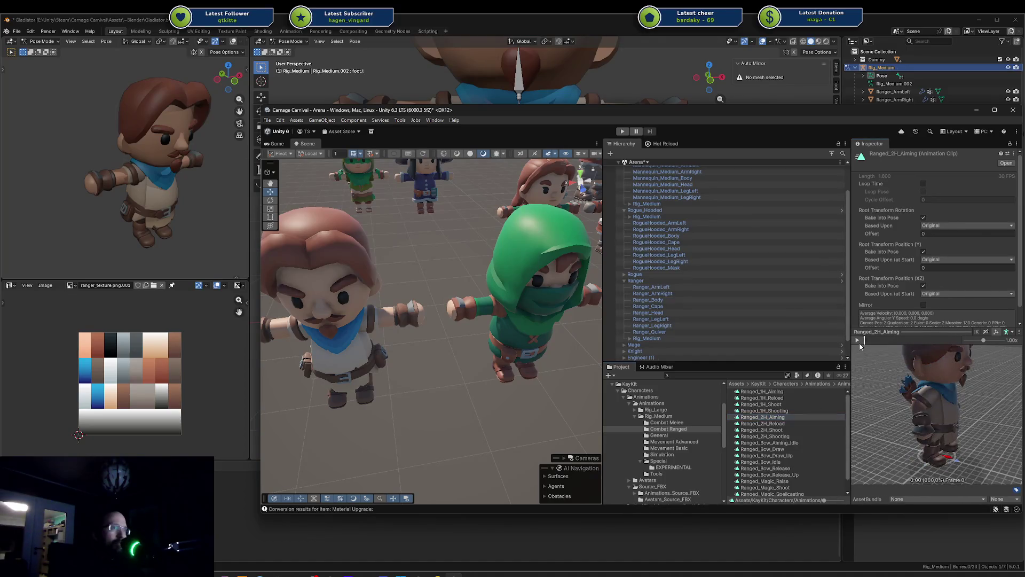
pyautogui.moveTo(895, 381); pyautogui.dragTo(897, 413)
# Preview Ranged_2H_Shooting and the bow clips: Aiming_Idle, Draw, Draw_Up, Idle and Release
pyautogui.click(785, 450)
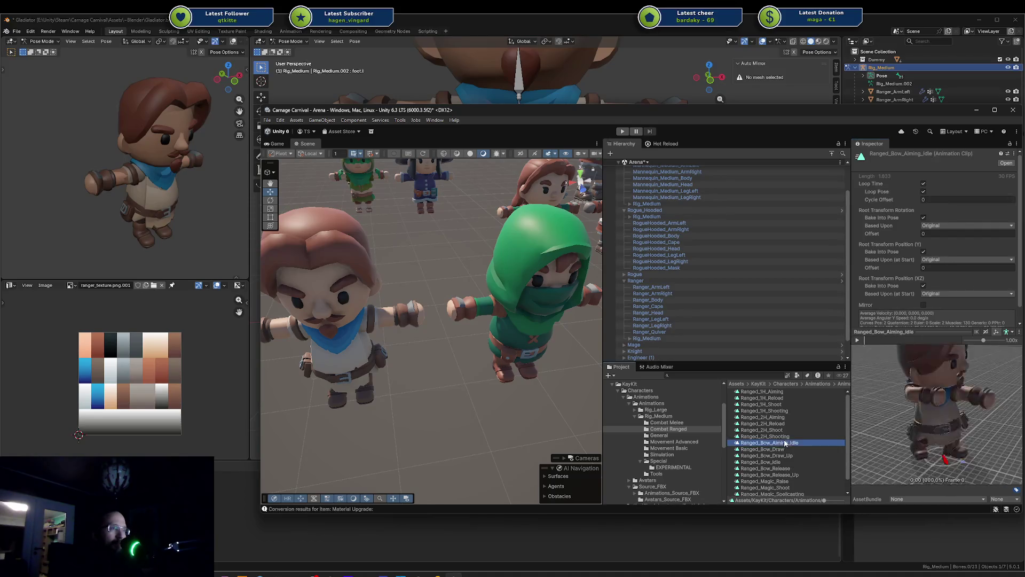
pyautogui.click(784, 438)
pyautogui.scroll(-1, 785, 442)
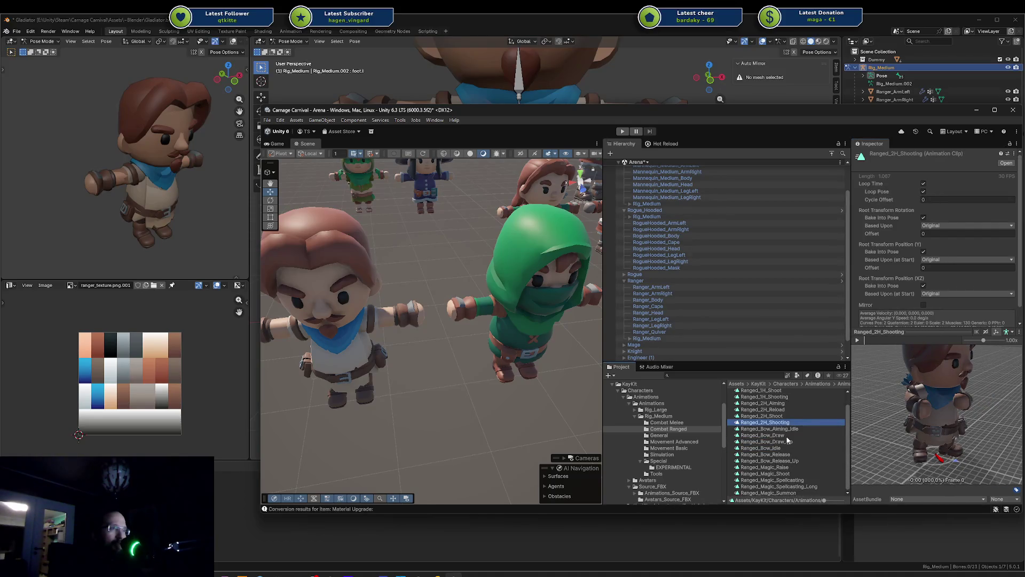
pyautogui.click(802, 428)
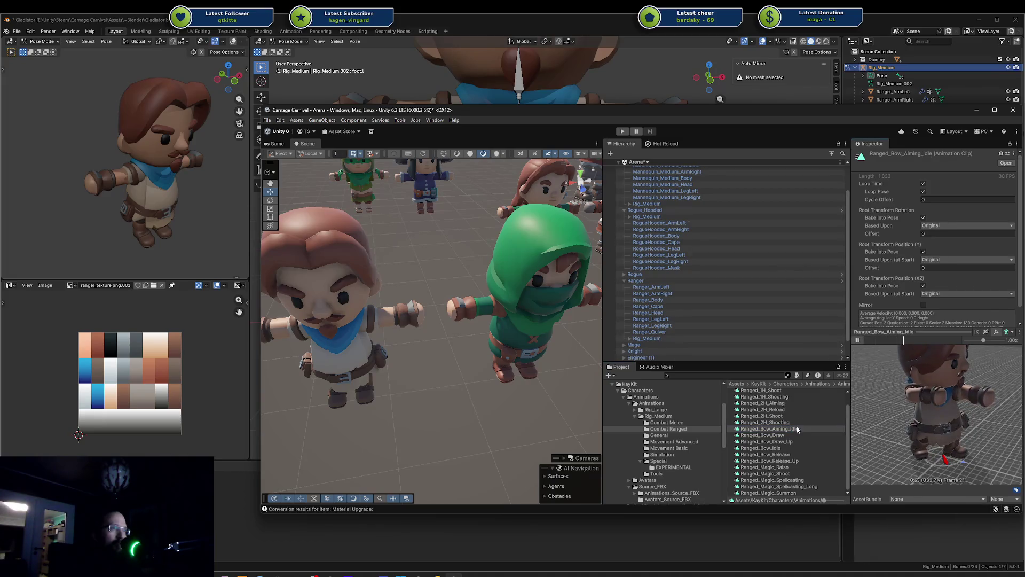
pyautogui.click(794, 436)
pyautogui.click(857, 341)
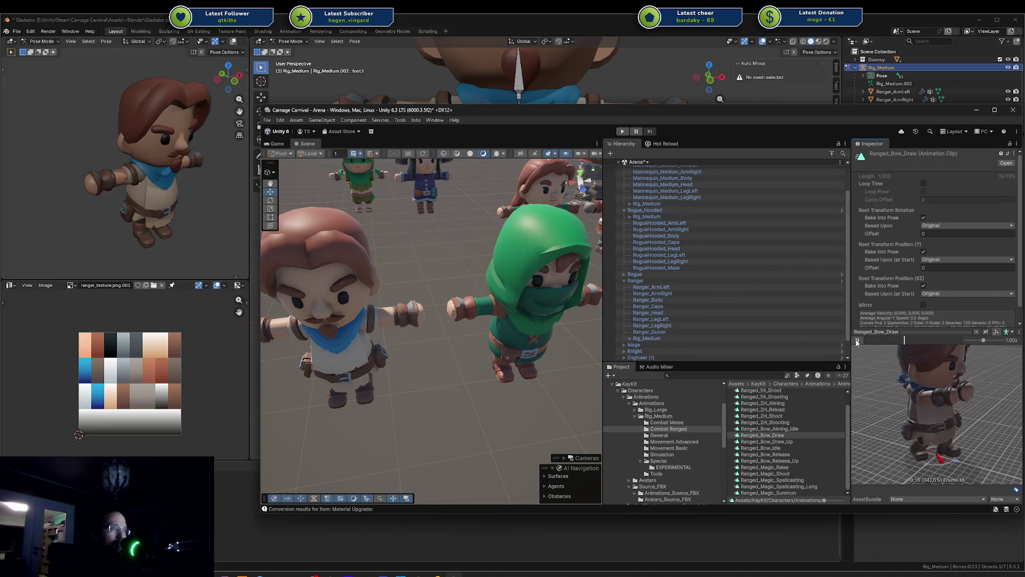
pyautogui.click(799, 441)
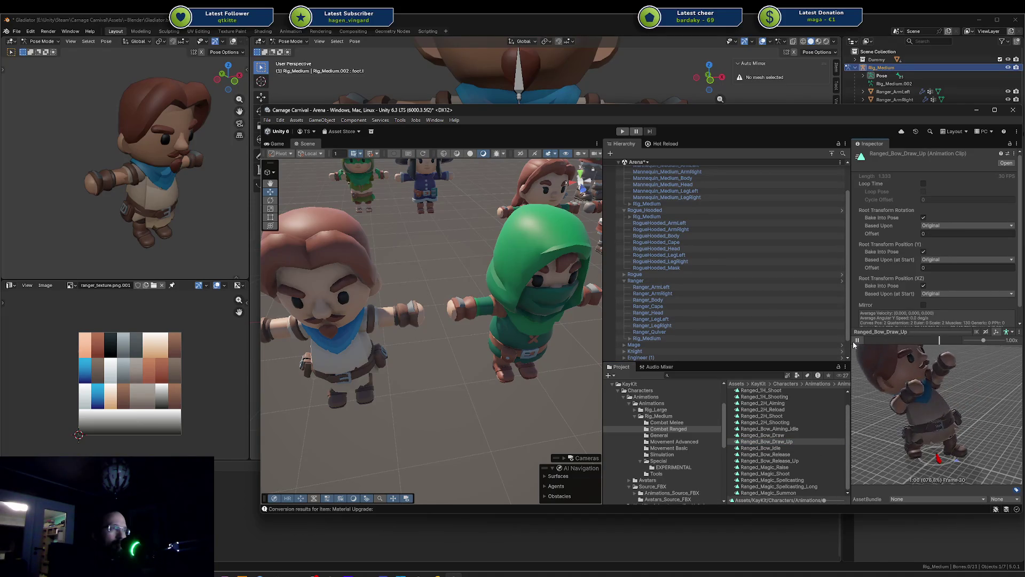
pyautogui.click(808, 449)
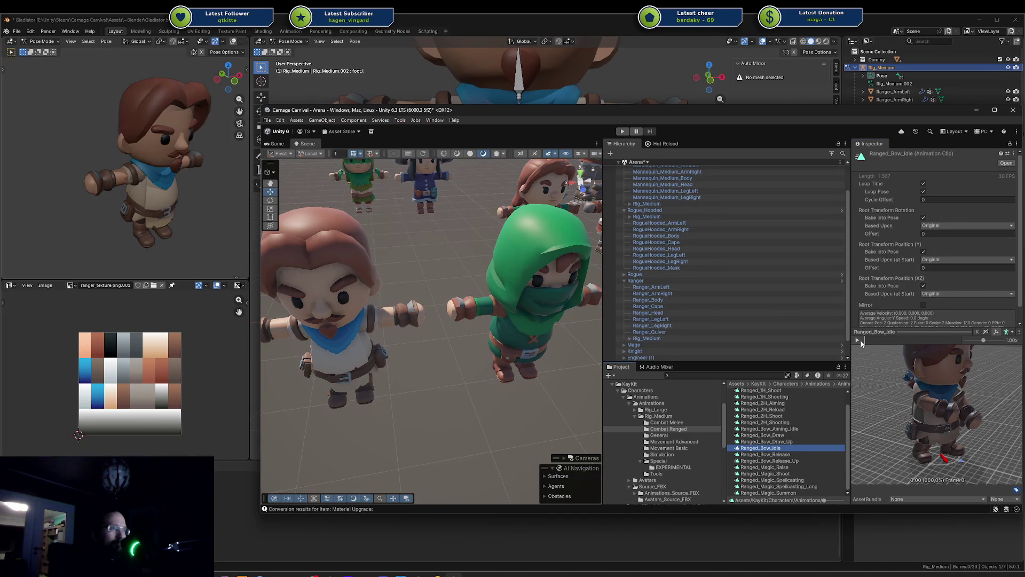
pyautogui.click(812, 454)
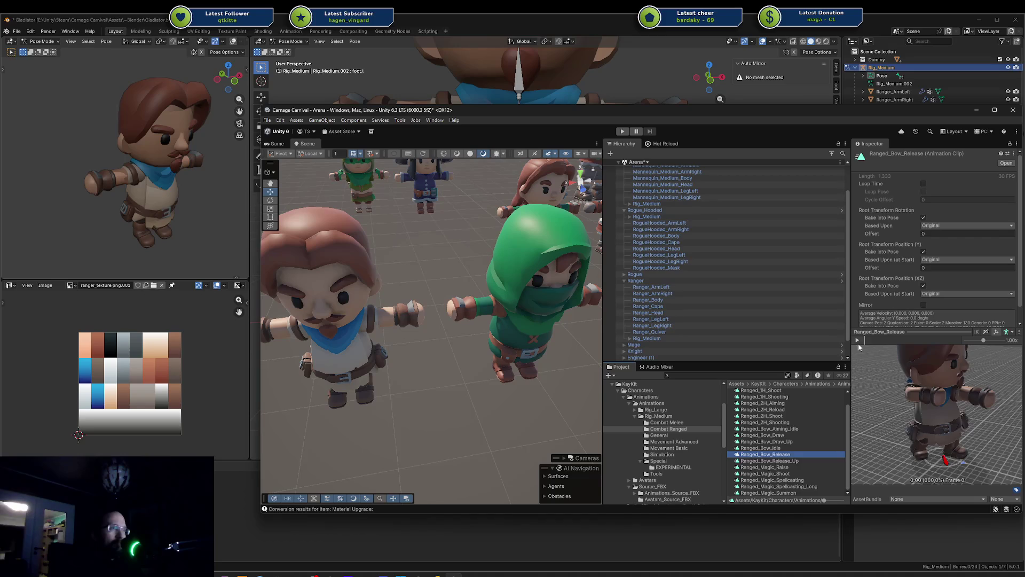
# Play the magic clips: Ranged_Magic_Shoot, Raise, Spellcasting, Spellcasting_Long and Summon
pyautogui.click(806, 473)
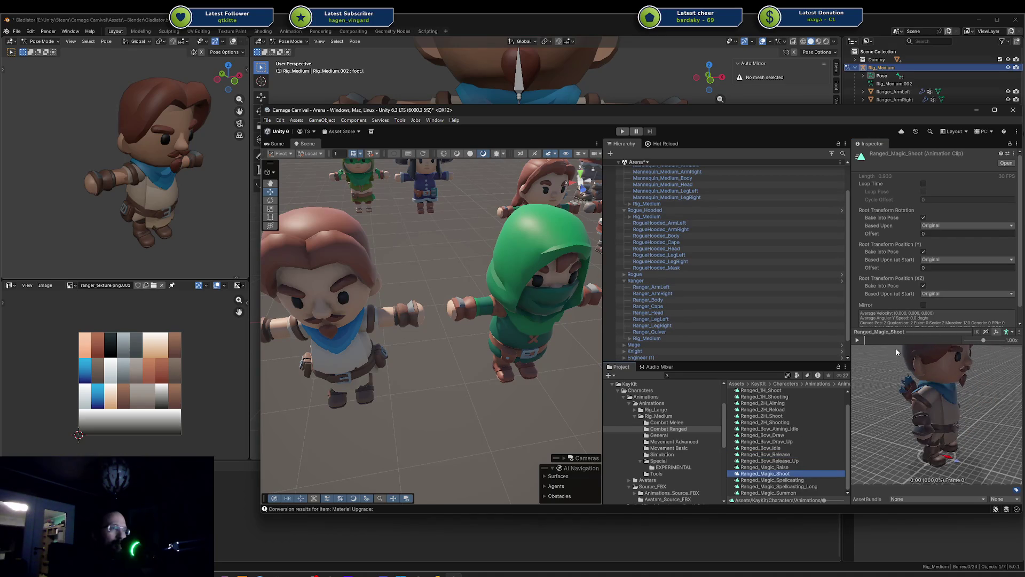
pyautogui.click(863, 340)
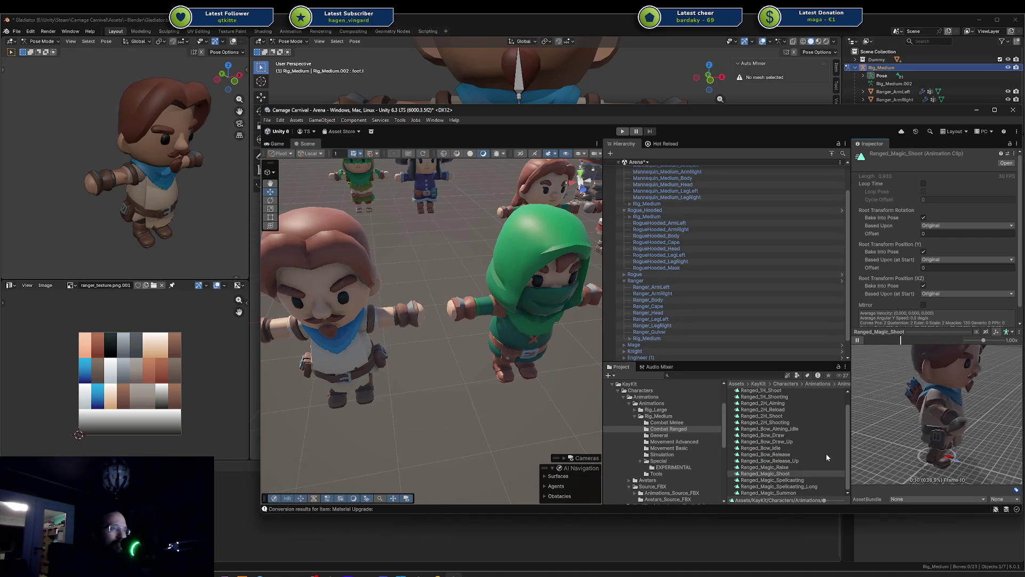
pyautogui.click(809, 467)
pyautogui.click(859, 341)
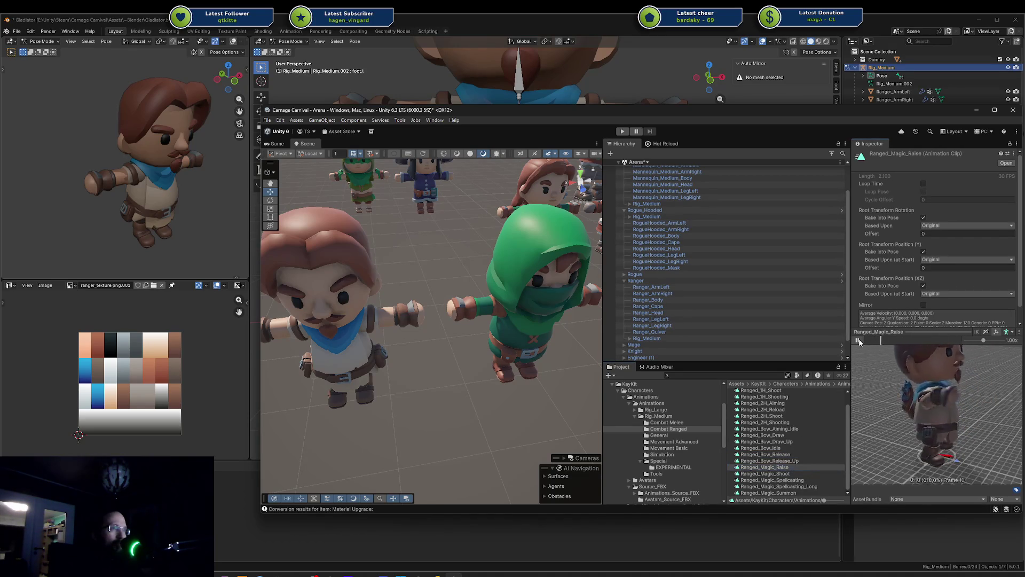
pyautogui.click(808, 481)
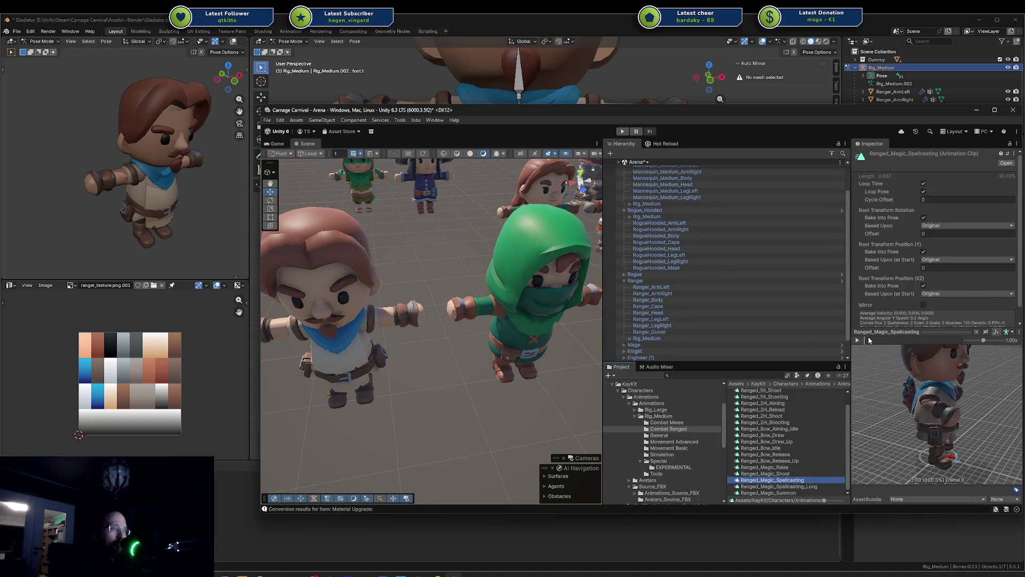
pyautogui.moveTo(932, 405); pyautogui.dragTo(915, 408)
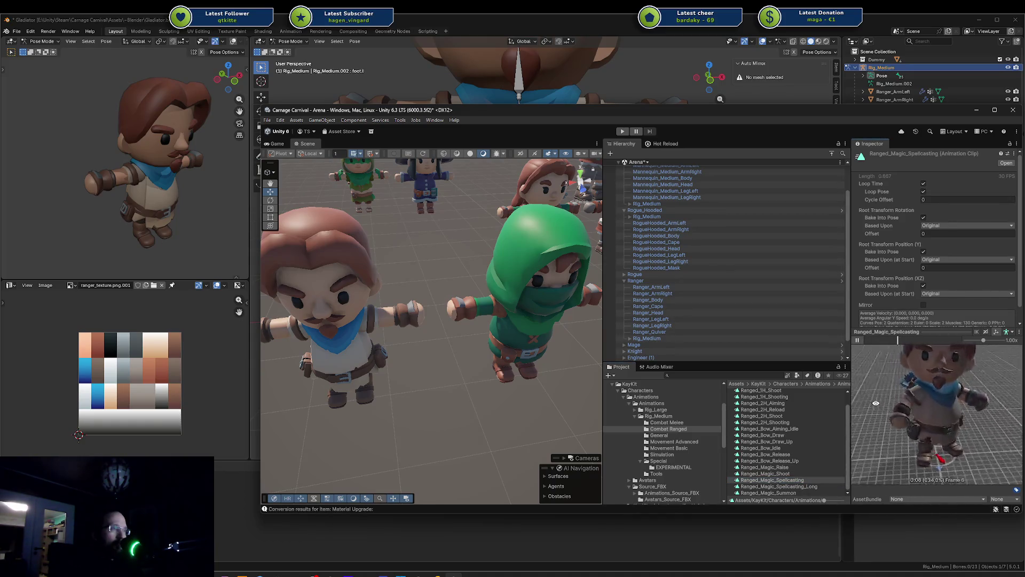
pyautogui.click(806, 486)
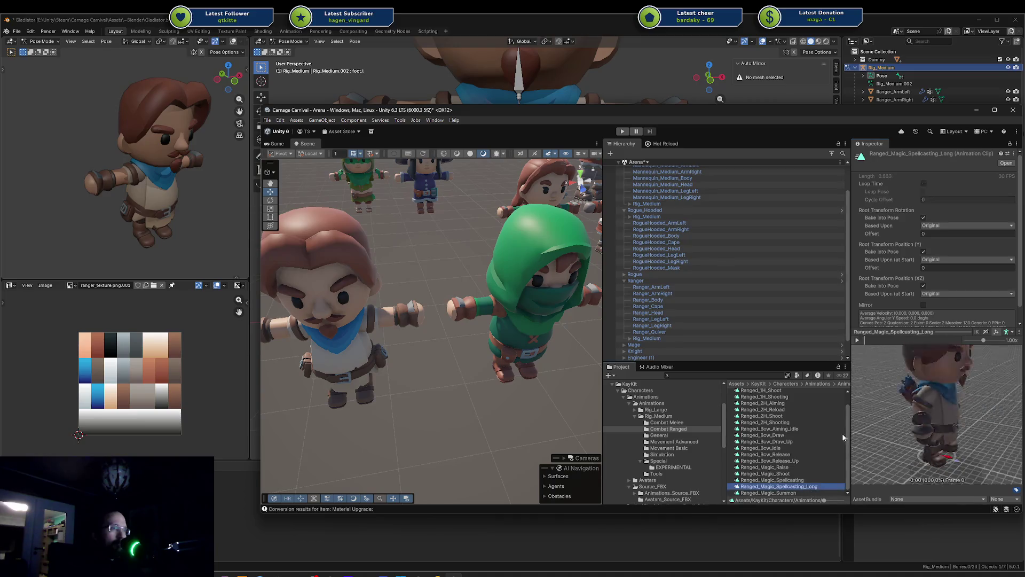
pyautogui.click(857, 340)
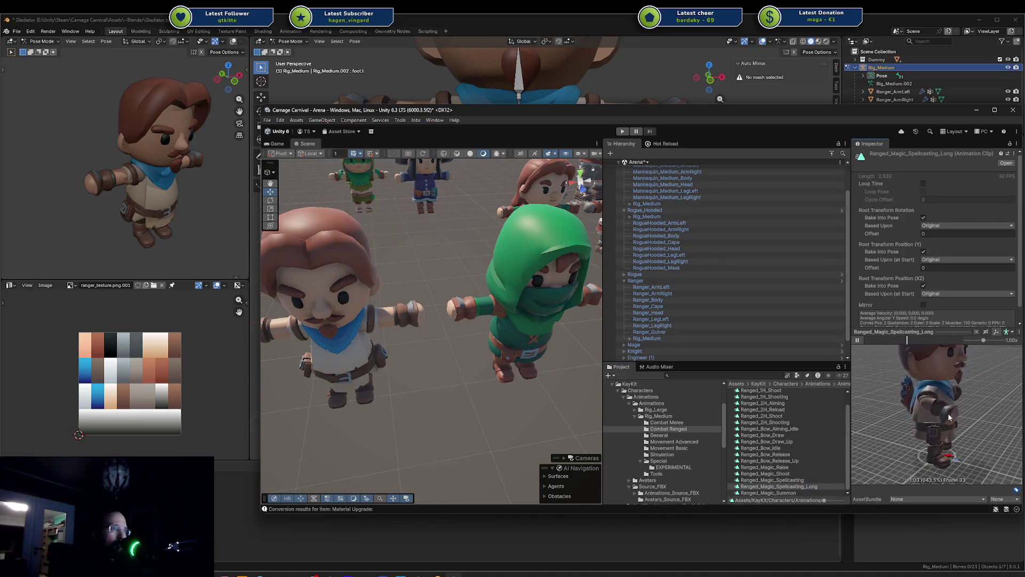
pyautogui.moveTo(949, 417); pyautogui.dragTo(922, 418)
pyautogui.click(797, 492)
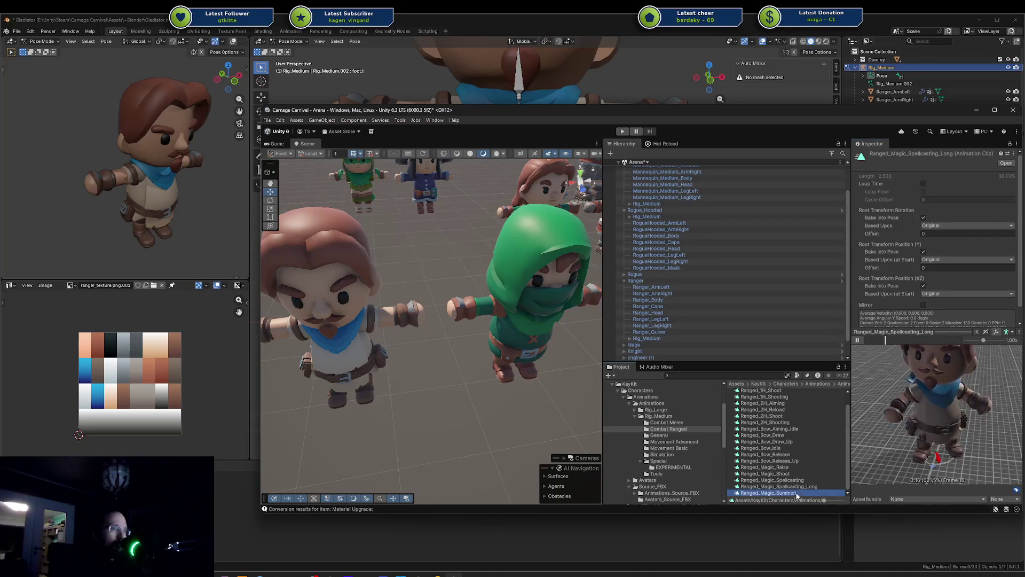
pyautogui.click(857, 340)
pyautogui.moveTo(949, 419)
pyautogui.mouseDown()
pyautogui.moveTo(902, 370)
pyautogui.moveTo(953, 406)
pyautogui.mouseUp()
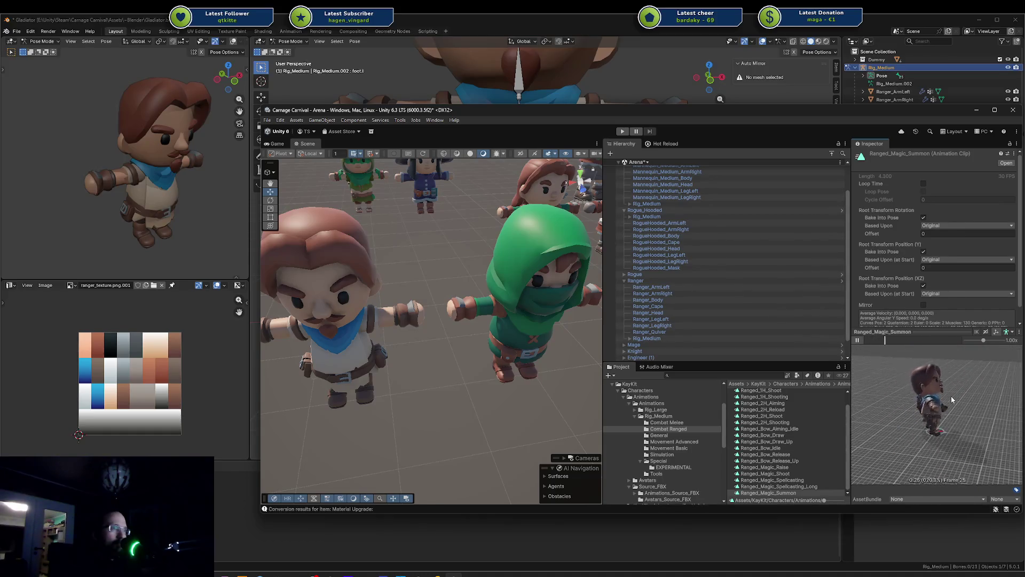
# Revisit Ranged_1H_Aiming, then leave Ranged_1H_Shoot playing in the preview
pyautogui.scroll(1, 798, 424)
pyautogui.click(779, 392)
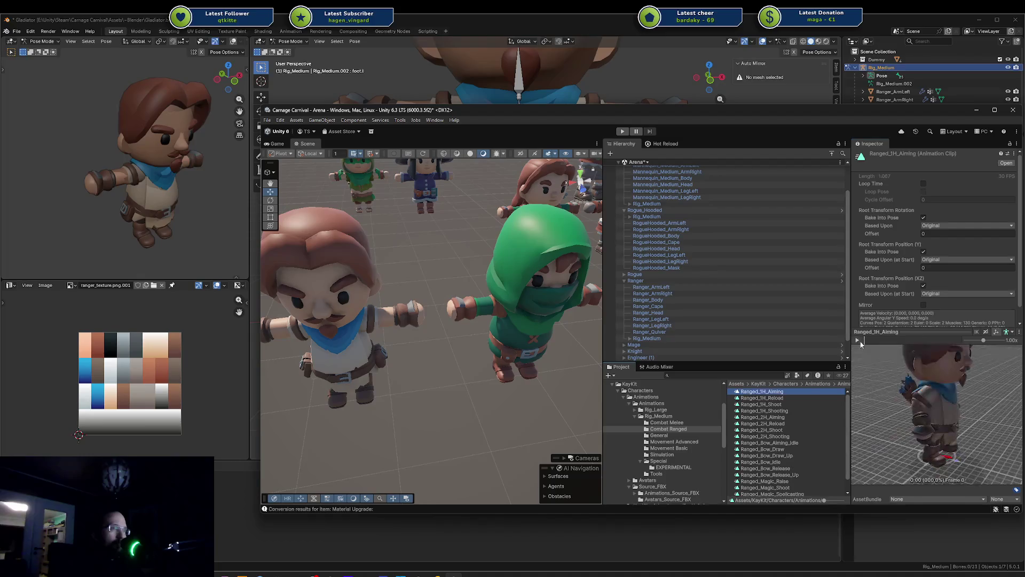
pyautogui.scroll(-3, 912, 379)
pyautogui.moveTo(914, 379)
pyautogui.mouseDown()
pyautogui.moveTo(975, 407)
pyautogui.moveTo(917, 410)
pyautogui.mouseUp()
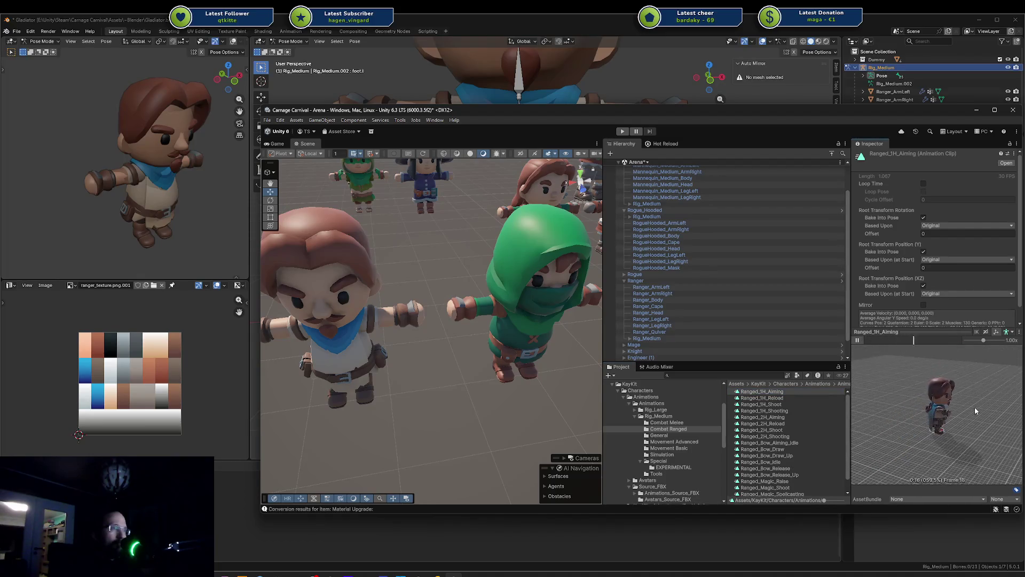
pyautogui.scroll(3, 917, 409)
pyautogui.scroll(-2, 917, 412)
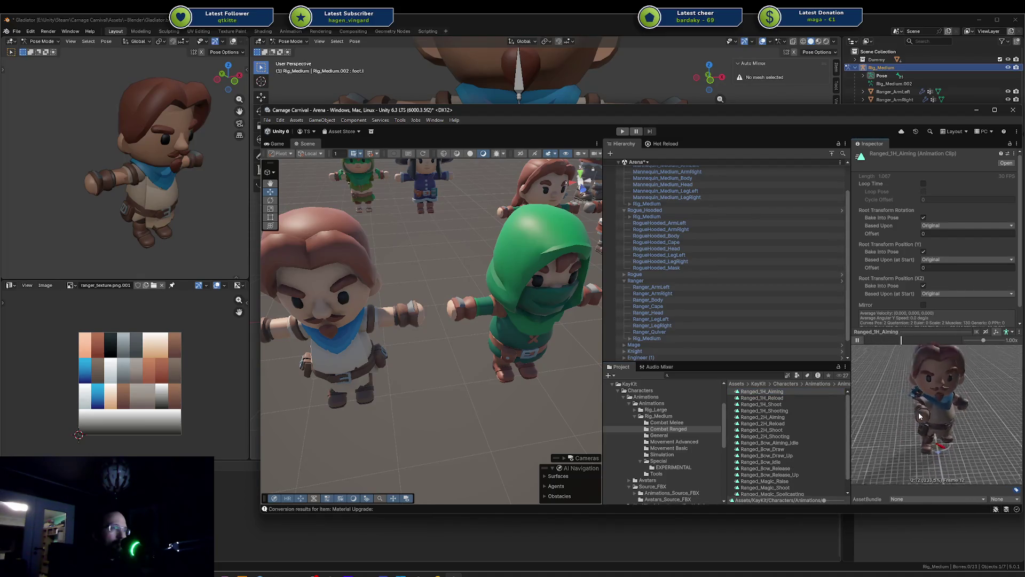
pyautogui.scroll(2, 917, 413)
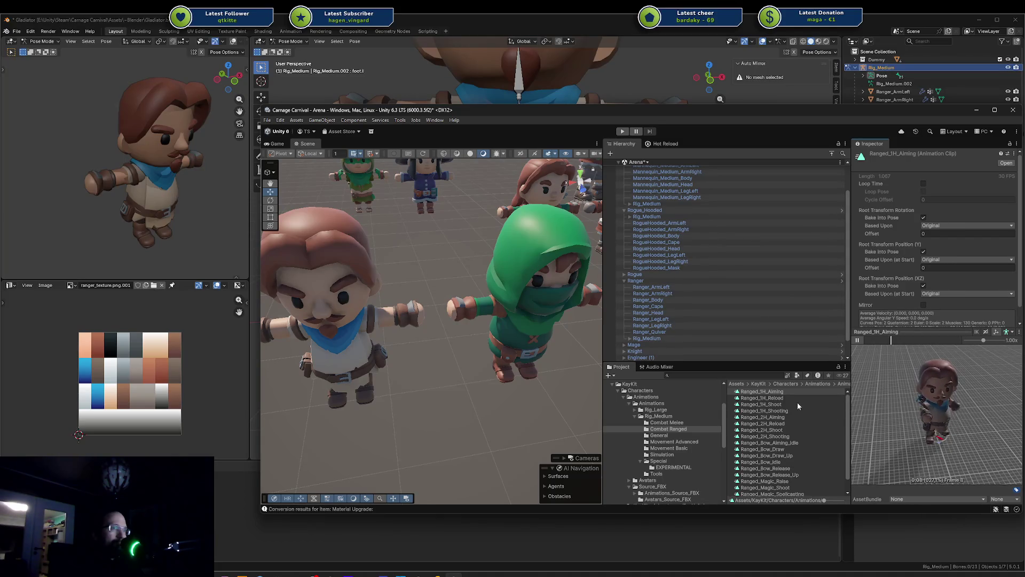
pyautogui.click(798, 404)
pyautogui.click(858, 340)
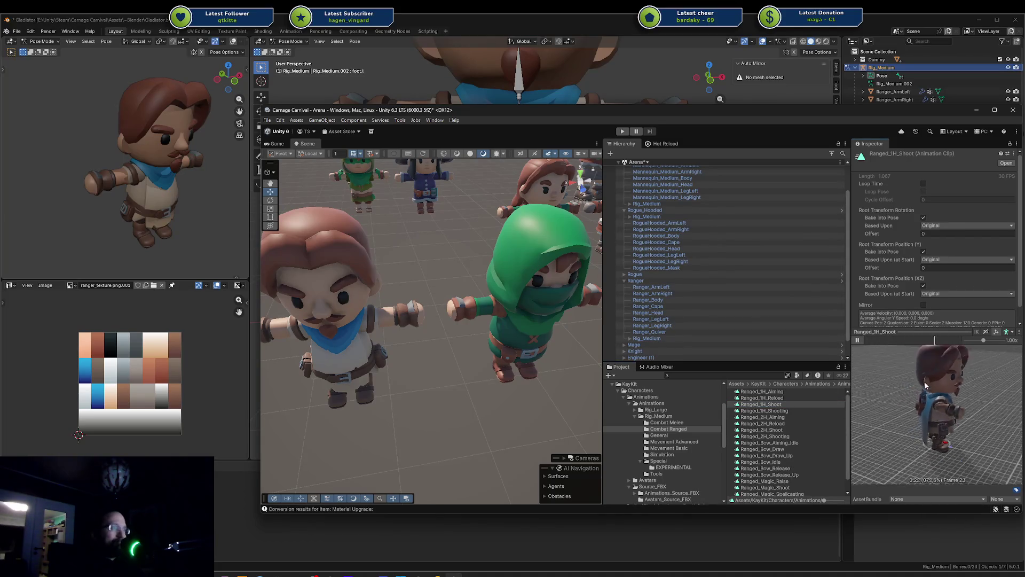
pyautogui.scroll(-3, 900, 392)
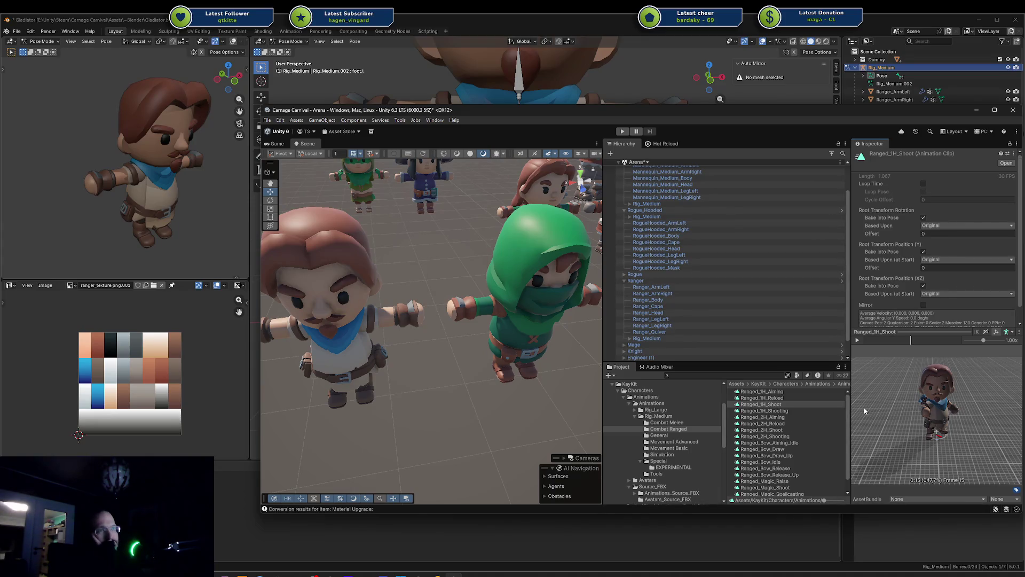
# Select the robot mannequin and frame it at eye level in the Scene view
pyautogui.scroll(-5, 473, 325)
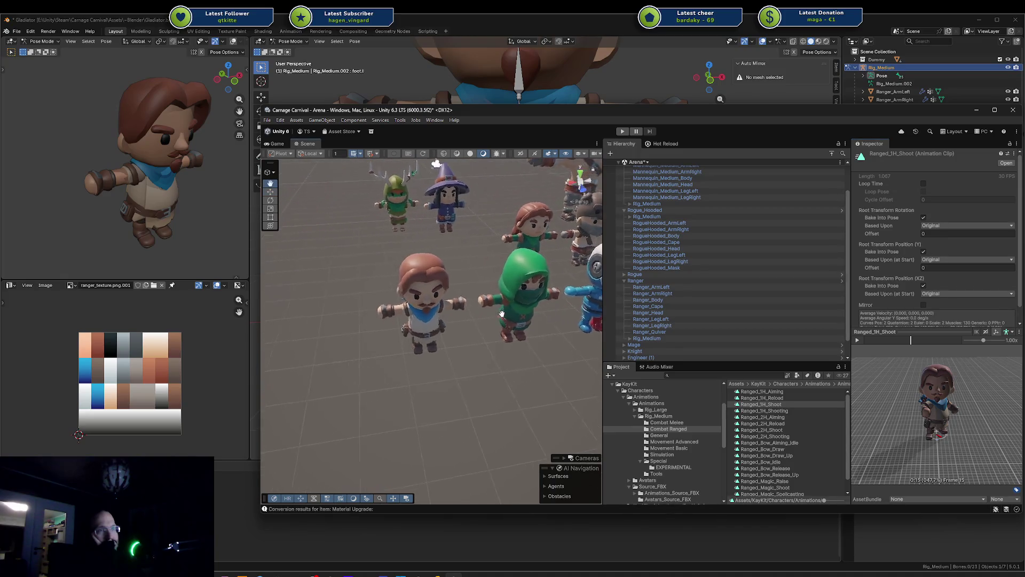
pyautogui.scroll(4, 468, 376)
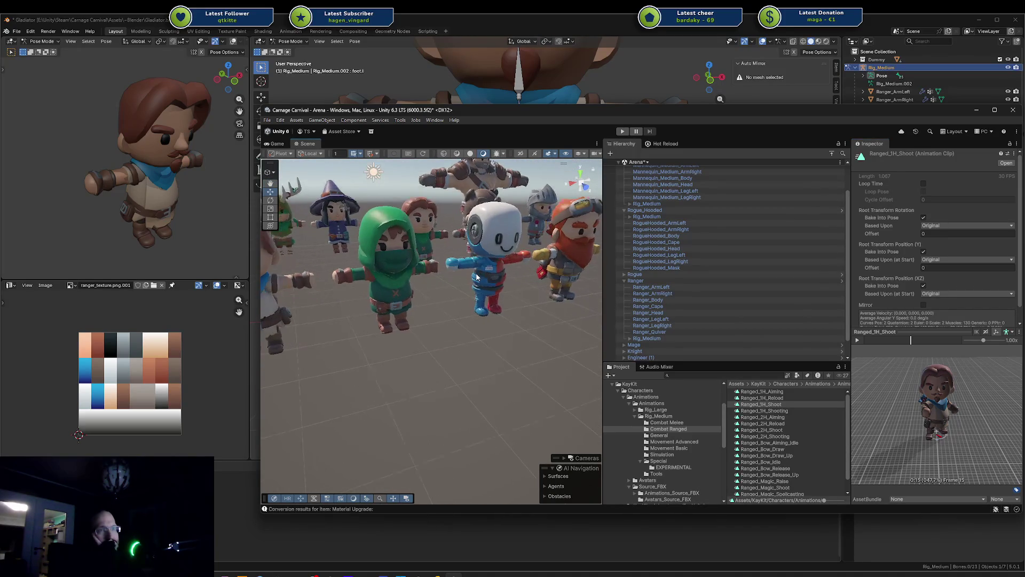
pyautogui.click(478, 277)
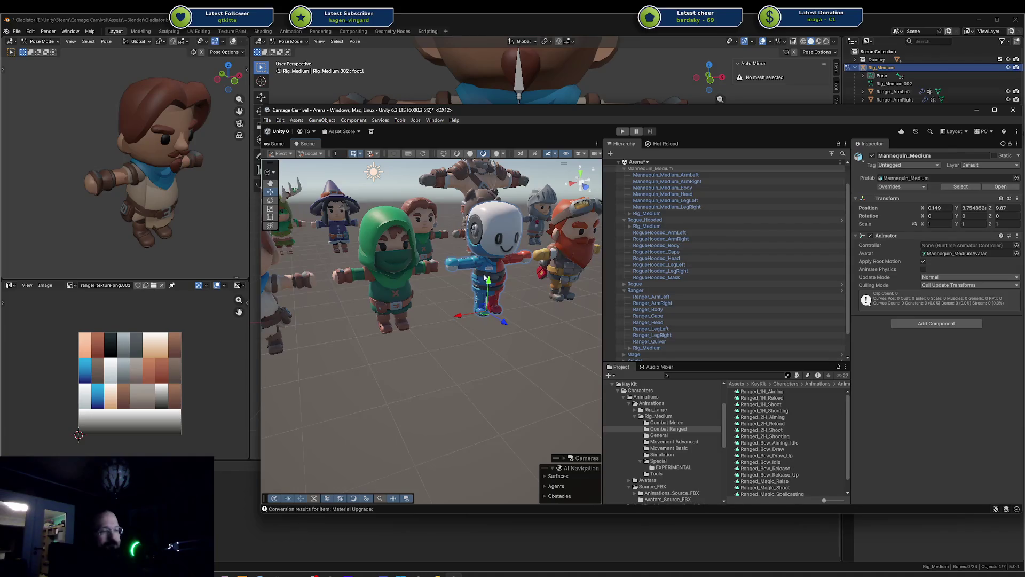
pyautogui.press('f')
pyautogui.moveTo(488, 341)
pyautogui.keyDown('alt'); pyautogui.mouseDown()
pyautogui.moveTo(523, 285)
pyautogui.moveTo(381, 297)
pyautogui.mouseUp(); pyautogui.keyUp('alt')
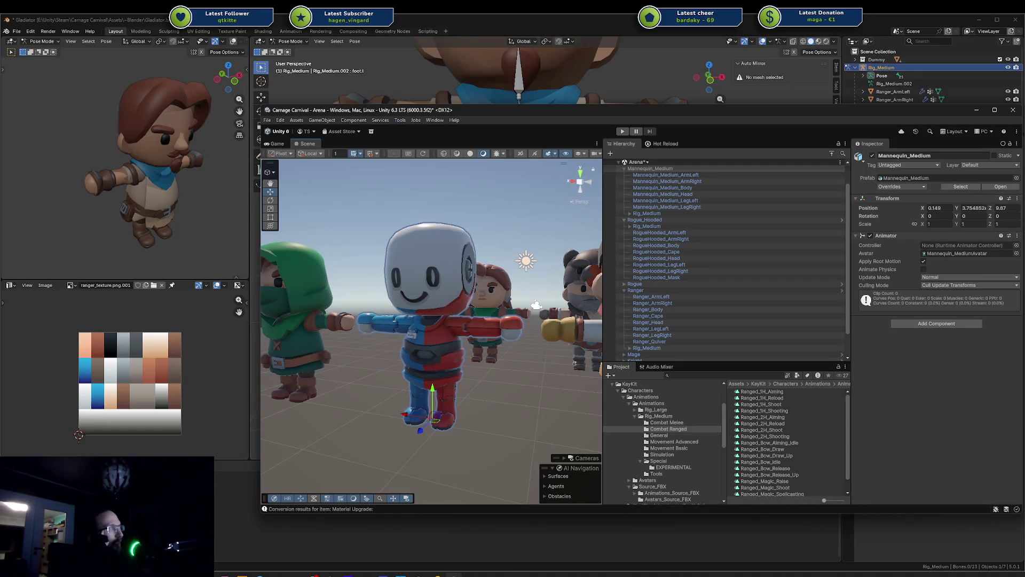
pyautogui.moveTo(598, 291)
pyautogui.keyDown('alt'); pyautogui.mouseDown()
pyautogui.moveTo(449, 290)
pyautogui.moveTo(493, 324)
pyautogui.moveTo(492, 305)
pyautogui.mouseUp(); pyautogui.keyUp('alt')
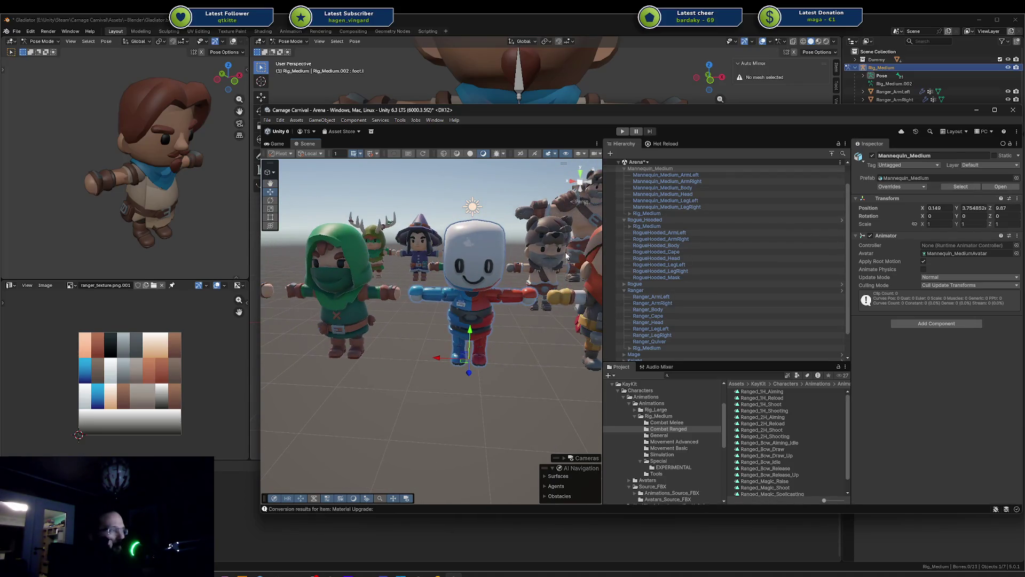
# Fly the scene camera among the characters, past the bearded dwarf and near the robot
pyautogui.scroll(-5, 567, 257)
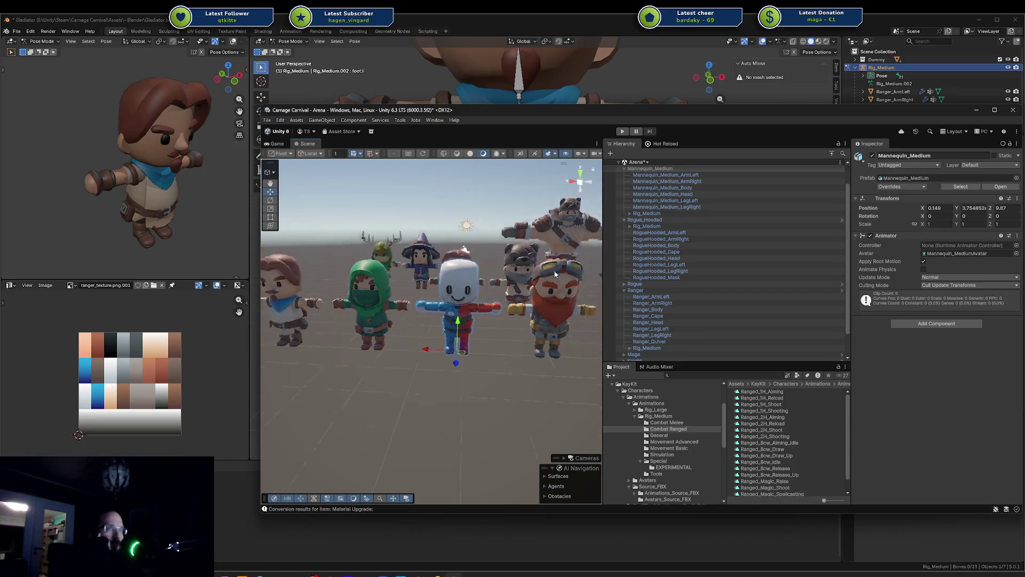
pyautogui.scroll(6, 448, 267)
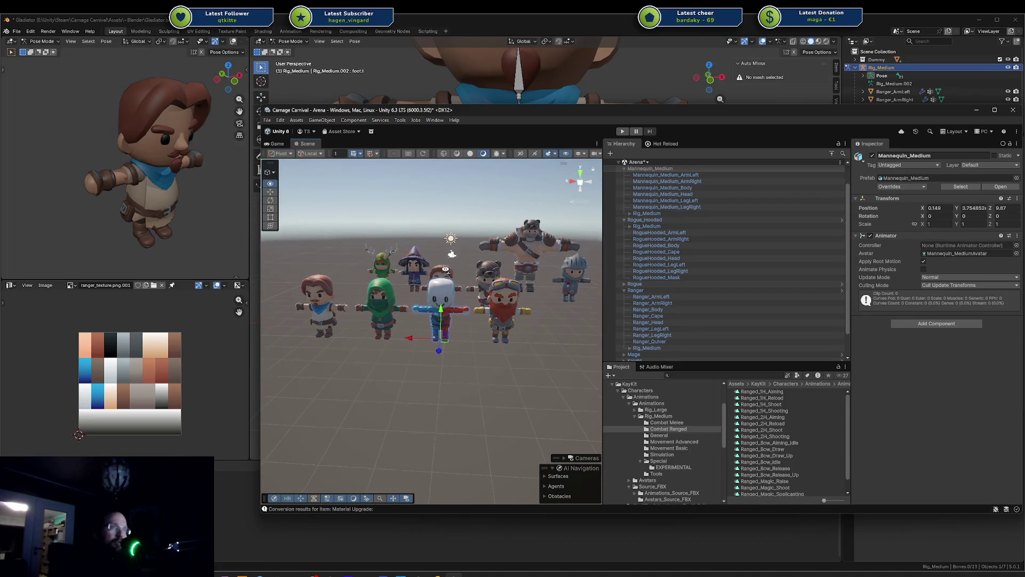
pyautogui.scroll(-3, 450, 259)
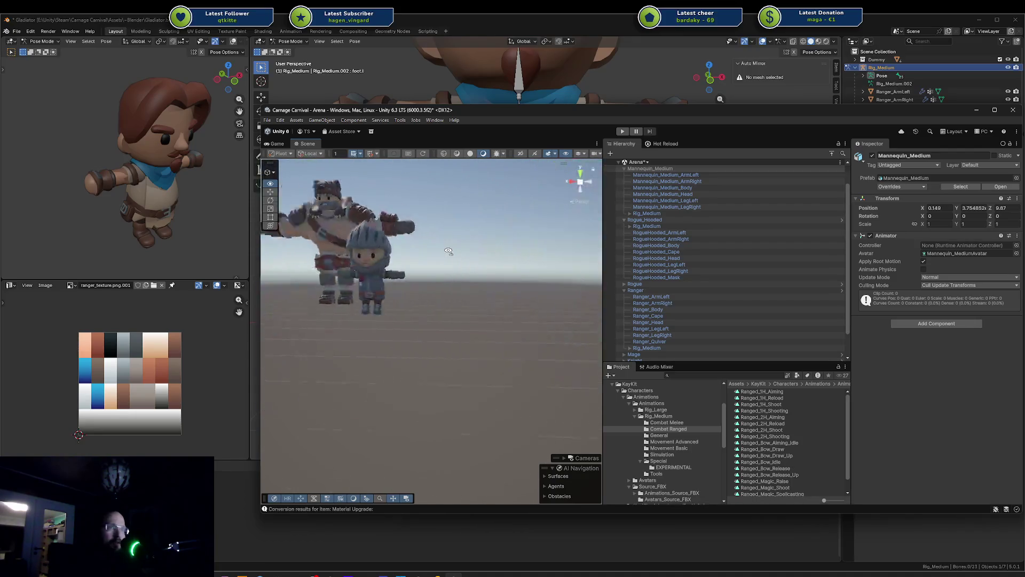
pyautogui.scroll(5, 448, 251)
pyautogui.moveTo(448, 251)
pyautogui.mouseDown(button='right')
pyautogui.moveTo(426, 242)
pyautogui.moveTo(541, 237)
pyautogui.moveTo(457, 236)
pyautogui.moveTo(489, 214)
pyautogui.mouseUp(button='right')
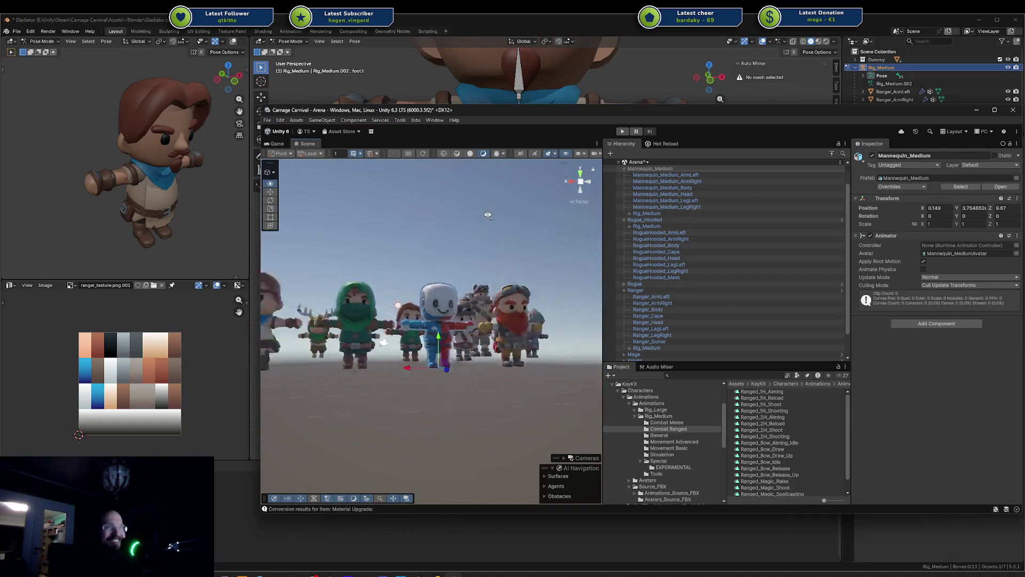
pyautogui.moveTo(487, 216); pyautogui.dragTo(478, 230, button='right')
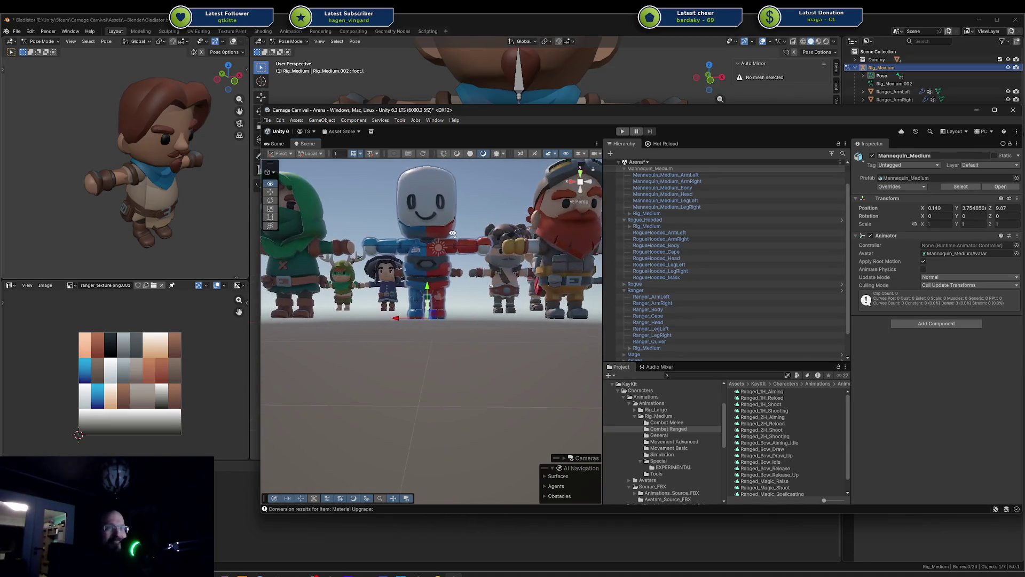
pyautogui.moveTo(452, 233)
pyautogui.mouseDown(button='right')
pyautogui.moveTo(440, 278)
pyautogui.moveTo(437, 232)
pyautogui.moveTo(429, 255)
pyautogui.moveTo(540, 225)
pyautogui.moveTo(454, 297)
pyautogui.moveTo(454, 267)
pyautogui.moveTo(589, 266)
pyautogui.moveTo(572, 247)
pyautogui.moveTo(439, 235)
pyautogui.moveTo(448, 225)
pyautogui.mouseUp(button='right')
# Back in Blender, take the rig out of pose mode and briefly enter Ranger_Body's edit mode
pyautogui.click(381, 92)
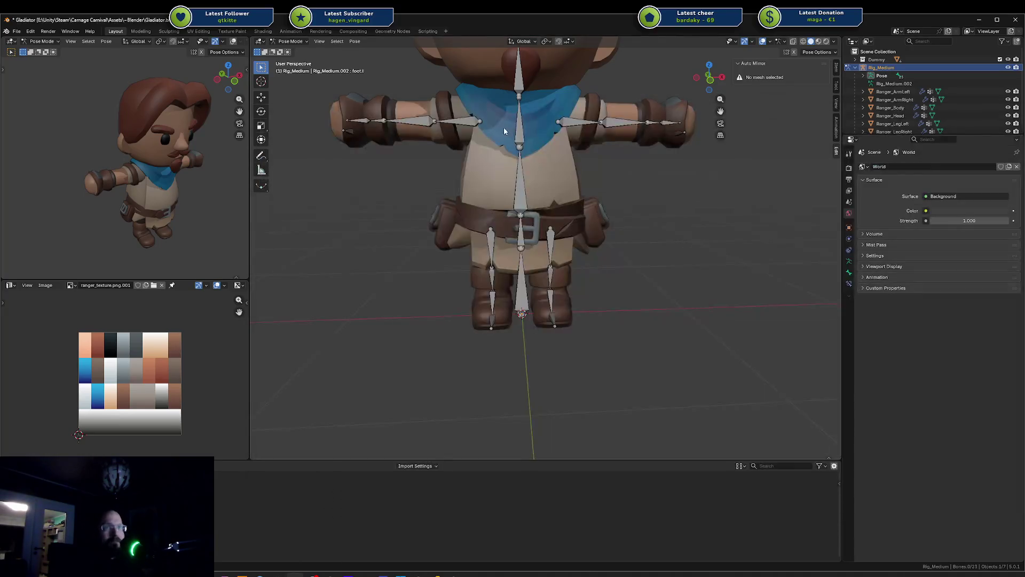
pyautogui.moveTo(493, 177)
pyautogui.mouseDown(button='middle')
pyautogui.moveTo(398, 173)
pyautogui.moveTo(559, 171)
pyautogui.mouseUp(button='middle')
pyautogui.click(523, 176)
pyautogui.hotkey('ctrl', 'Tab')
pyautogui.click(539, 181)
pyautogui.press('Tab')
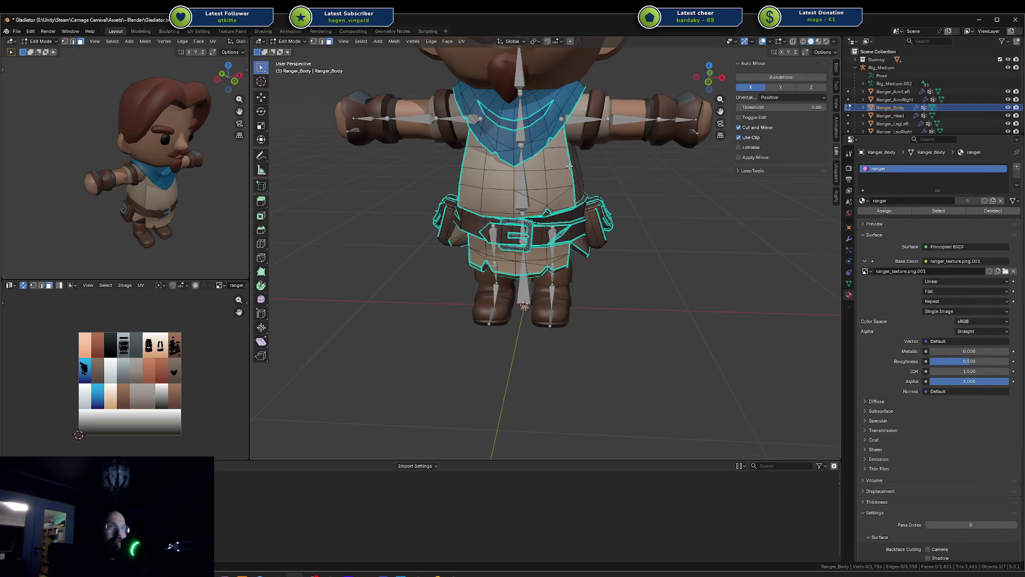
pyautogui.scroll(-2, 570, 166)
pyautogui.scroll(3, 569, 166)
pyautogui.press('Tab')
# Remove the scarf faces from the Ranger_Body mesh
pyautogui.scroll(-5, 547, 173)
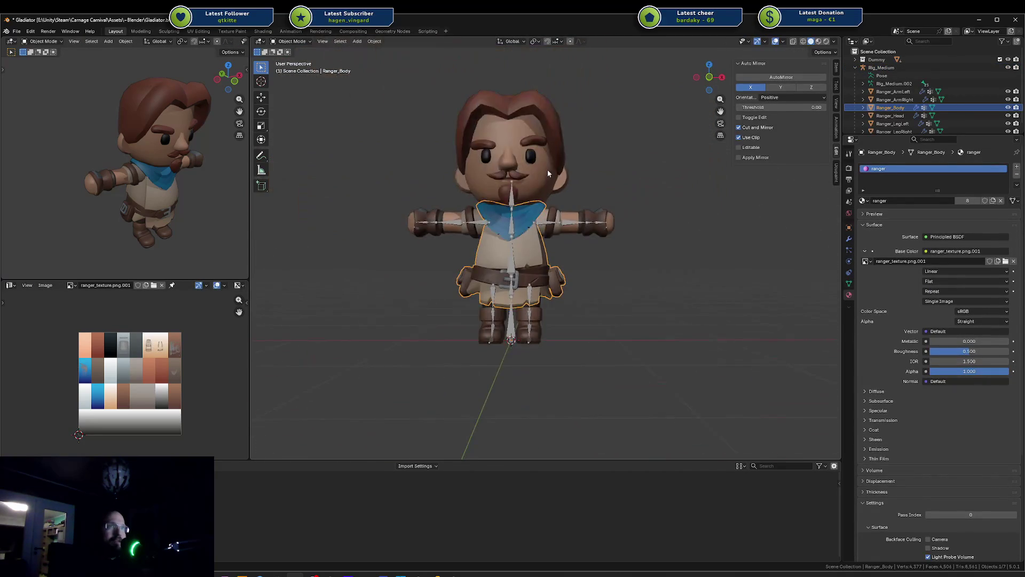
pyautogui.moveTo(548, 174); pyautogui.dragTo(582, 194, button='middle')
pyautogui.scroll(5, 563, 254)
pyautogui.moveTo(566, 257)
pyautogui.mouseDown(button='middle')
pyautogui.moveTo(528, 237)
pyautogui.moveTo(425, 234)
pyautogui.moveTo(523, 238)
pyautogui.mouseUp(button='middle')
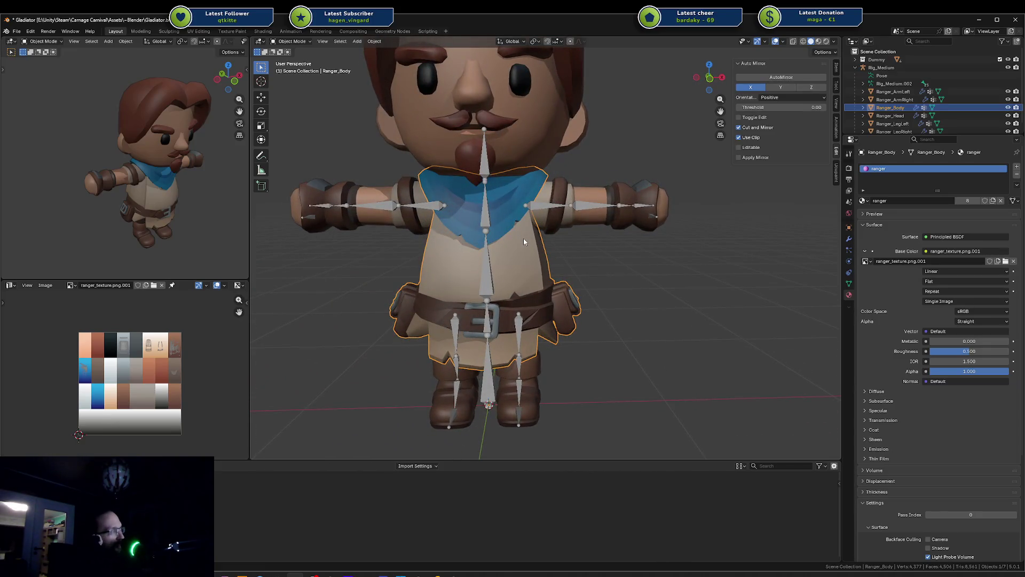
pyautogui.scroll(-3, 523, 239)
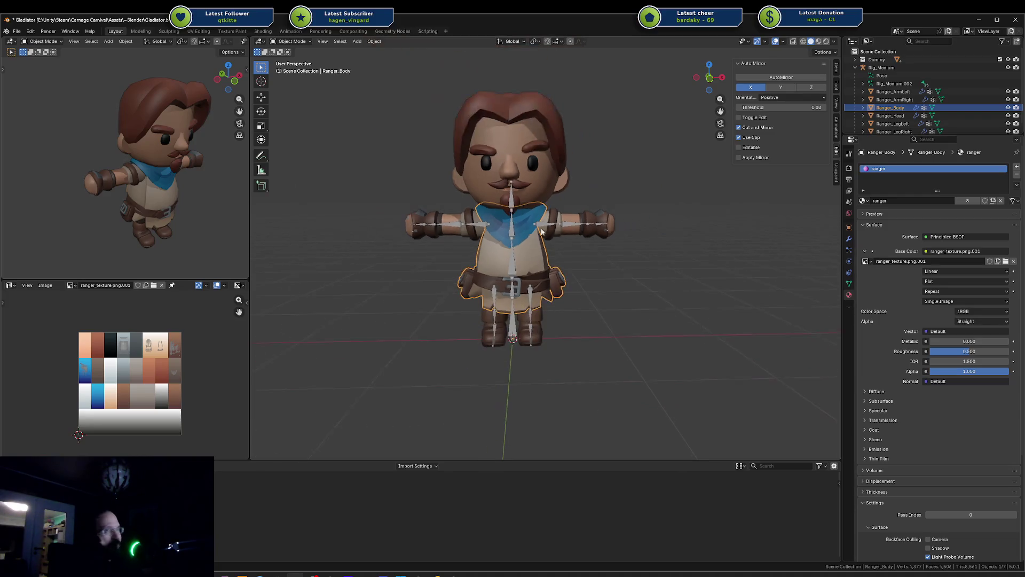
pyautogui.moveTo(543, 232)
pyautogui.mouseDown(button='middle')
pyautogui.moveTo(566, 197)
pyautogui.moveTo(526, 202)
pyautogui.moveTo(525, 213)
pyautogui.mouseUp(button='middle')
pyautogui.scroll(1, 546, 228)
pyautogui.rightClick(519, 233)
pyautogui.press('Tab')
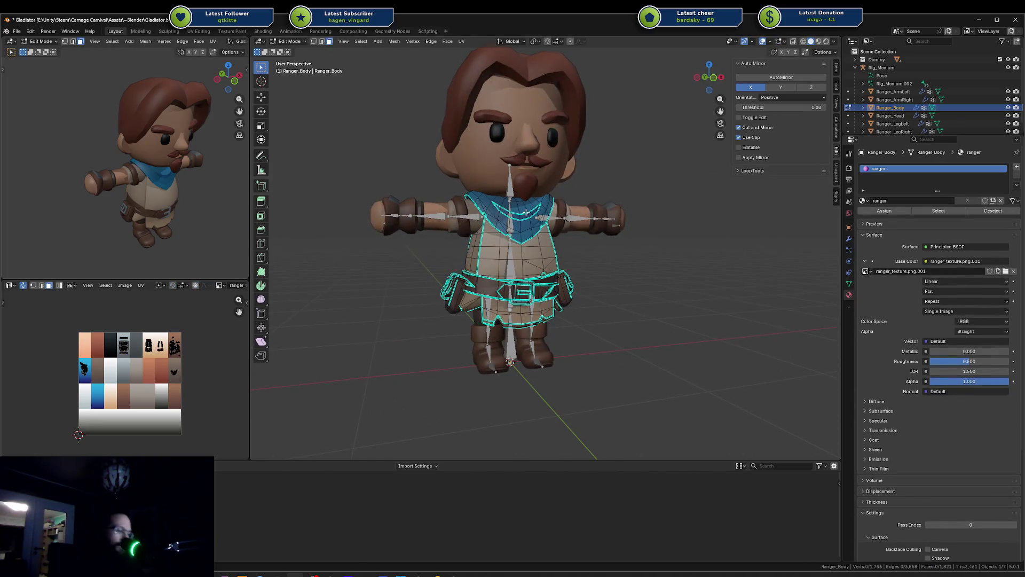
pyautogui.rightClick(526, 213)
pyautogui.click(518, 207)
pyautogui.press('Tab')
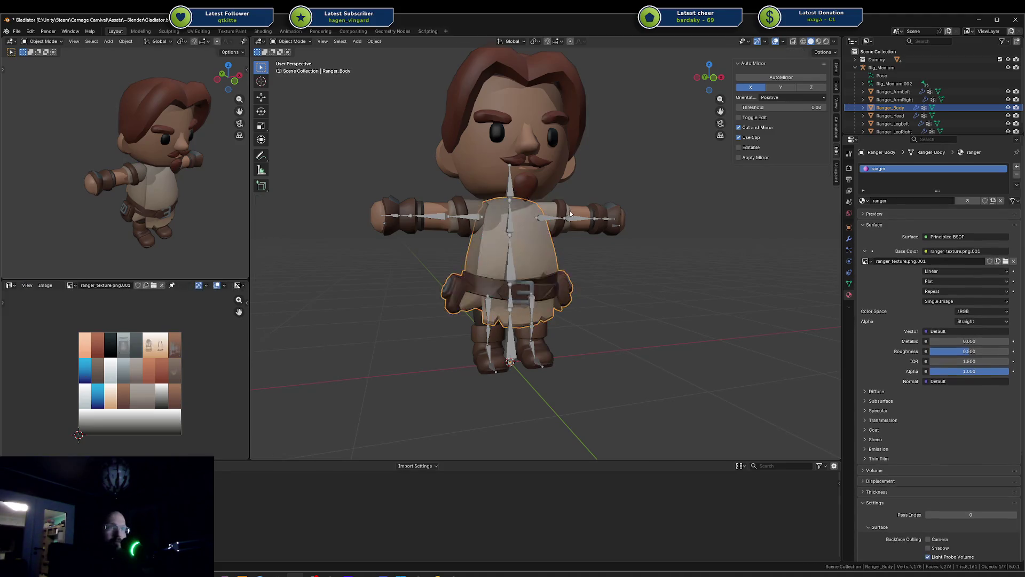
# Check Ranger_Body's torso and arm from front and side, toggling edit mode once
pyautogui.moveTo(563, 209); pyautogui.dragTo(531, 220, button='middle')
pyautogui.click(610, 167)
pyautogui.moveTo(610, 167)
pyautogui.mouseDown(button='middle')
pyautogui.moveTo(704, 204)
pyautogui.moveTo(673, 189)
pyautogui.mouseUp(button='middle')
pyautogui.press('Tab')
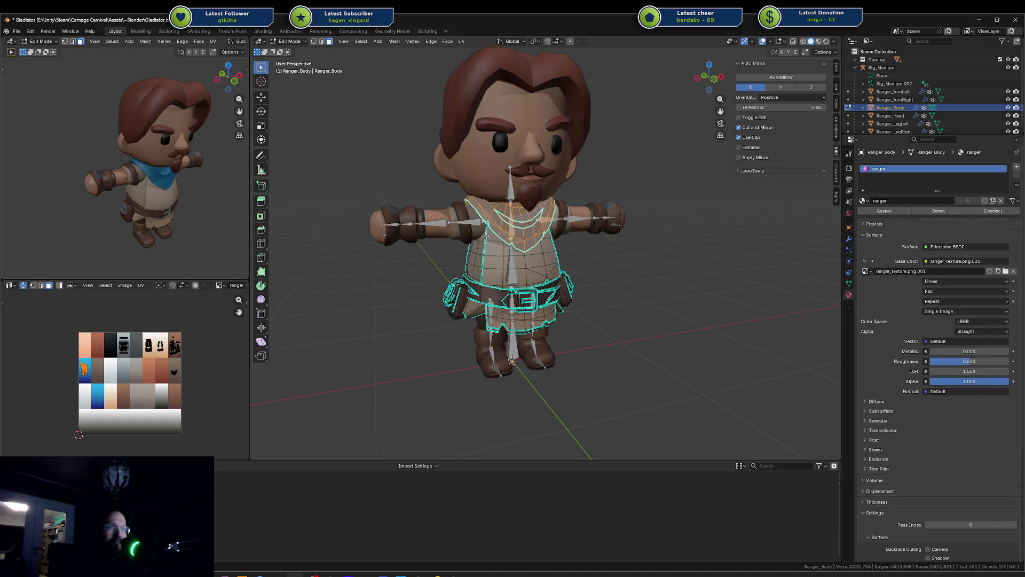
pyautogui.press('Tab')
pyautogui.scroll(5, 498, 214)
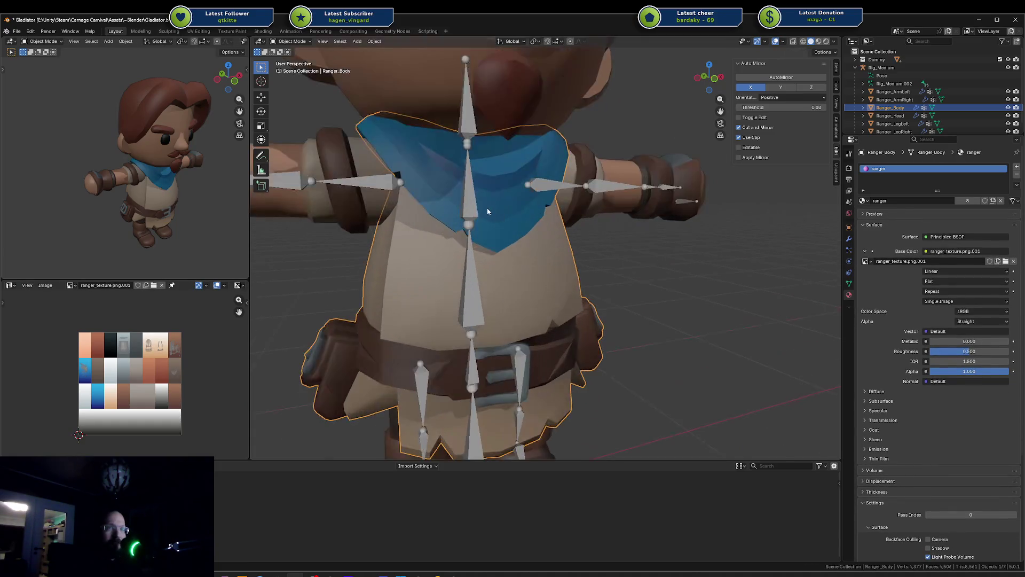
pyautogui.moveTo(542, 275)
pyautogui.mouseDown(button='middle')
pyautogui.moveTo(657, 251)
pyautogui.moveTo(552, 270)
pyautogui.moveTo(563, 261)
pyautogui.mouseUp(button='middle')
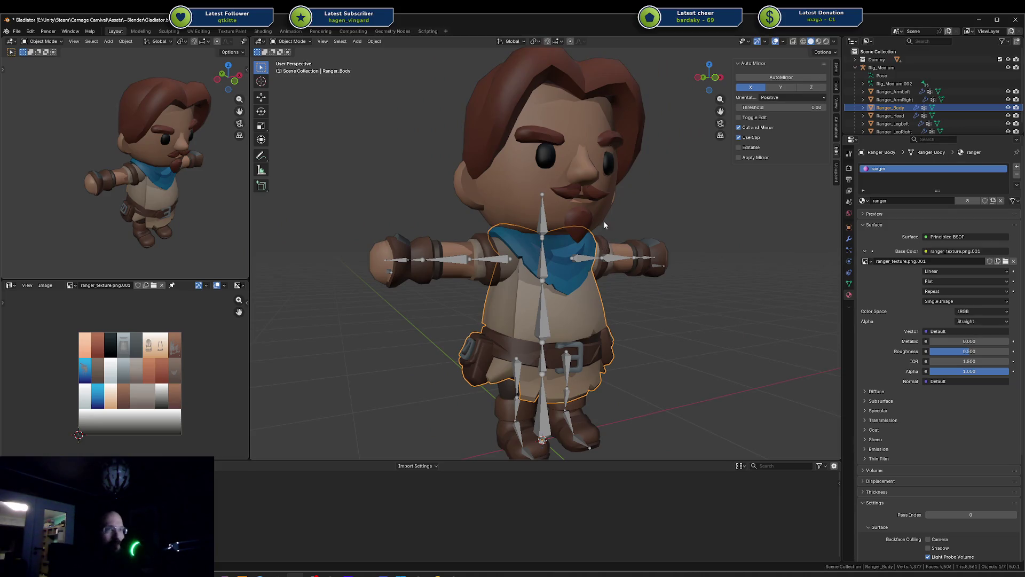
pyautogui.moveTo(604, 224)
pyautogui.mouseDown(button='middle')
pyautogui.moveTo(568, 237)
pyautogui.moveTo(563, 228)
pyautogui.mouseUp(button='middle')
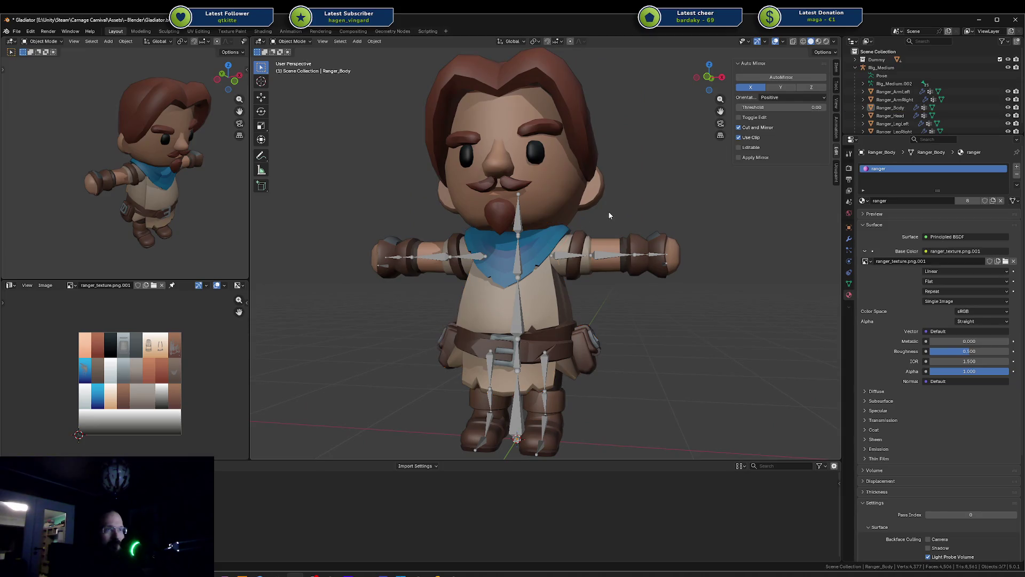
# Select Rig_Medium, then Ranger_Head, then Ranger_Body in turn
pyautogui.click(560, 259)
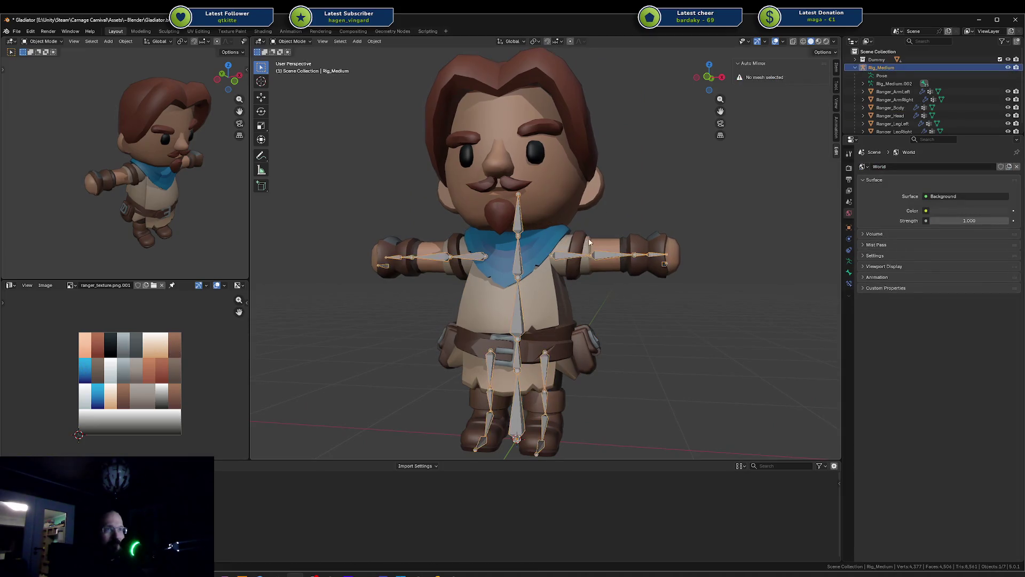
pyautogui.scroll(4, 539, 239)
pyautogui.moveTo(539, 222)
pyautogui.mouseDown(button='middle')
pyautogui.moveTo(588, 216)
pyautogui.moveTo(542, 207)
pyautogui.moveTo(534, 233)
pyautogui.moveTo(572, 194)
pyautogui.moveTo(539, 246)
pyautogui.mouseUp(button='middle')
pyautogui.scroll(-4, 534, 233)
pyautogui.click(469, 212)
pyautogui.scroll(4, 517, 219)
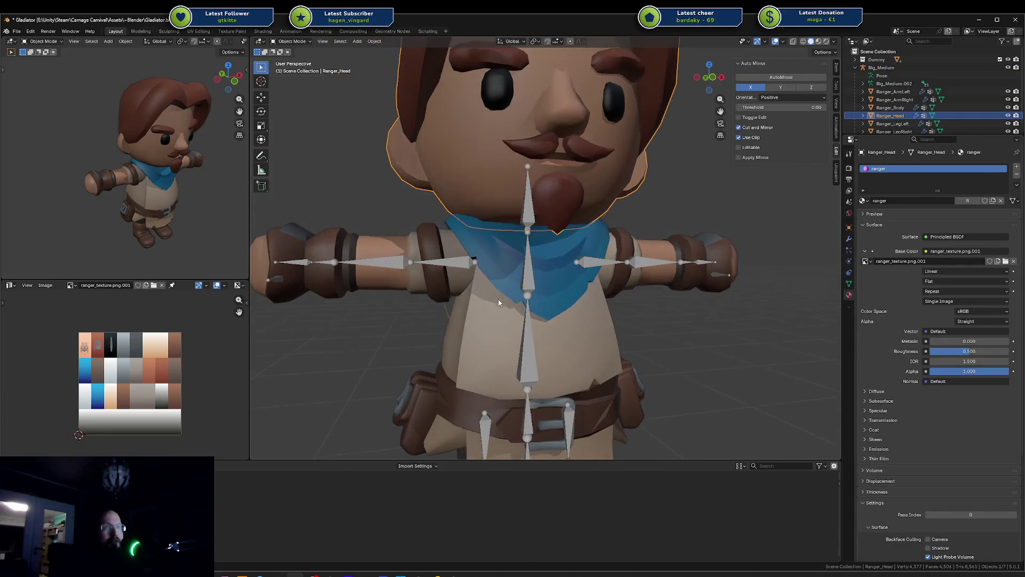
pyautogui.click(508, 303)
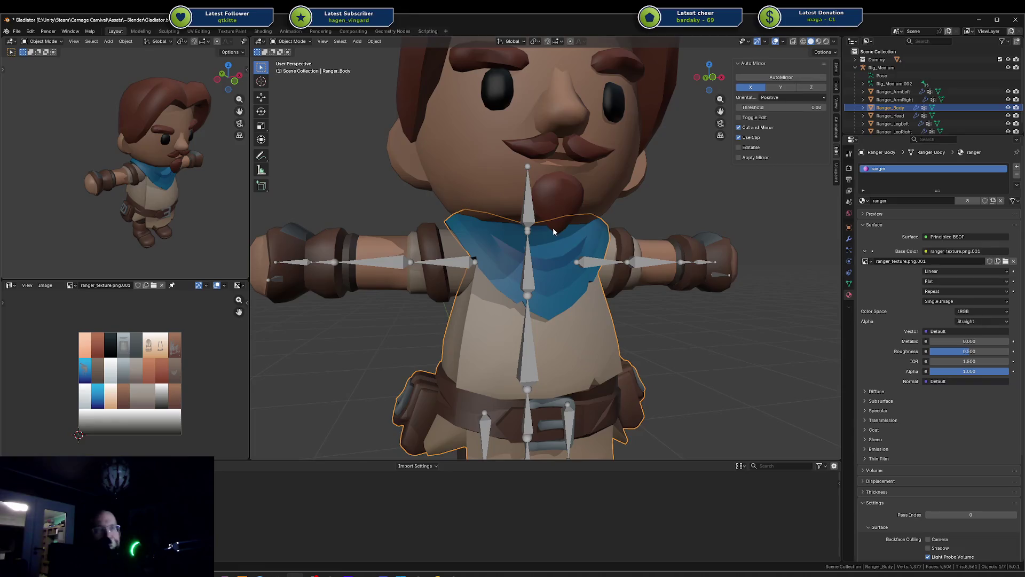
pyautogui.scroll(-4, 552, 227)
pyautogui.press('Tab')
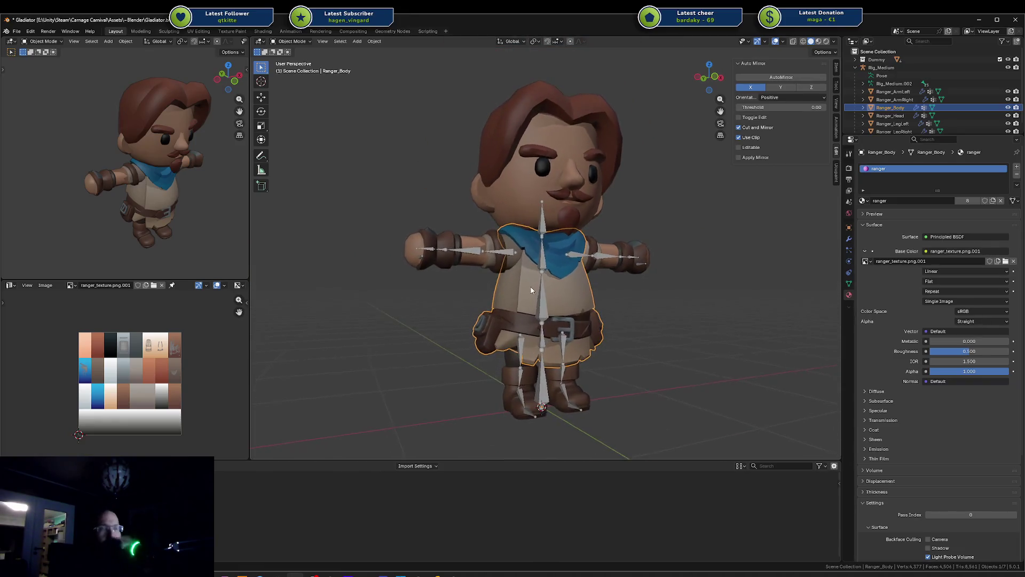
pyautogui.moveTo(526, 291); pyautogui.dragTo(521, 291, button='middle')
pyautogui.press('Tab')
pyautogui.scroll(4, 565, 303)
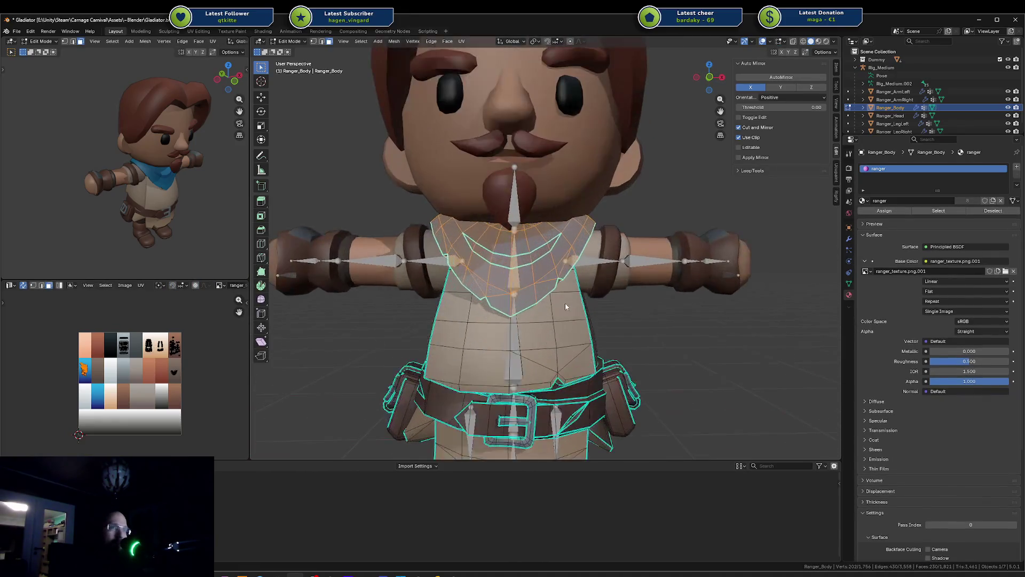
pyautogui.press('Tab')
pyautogui.press('Tab')
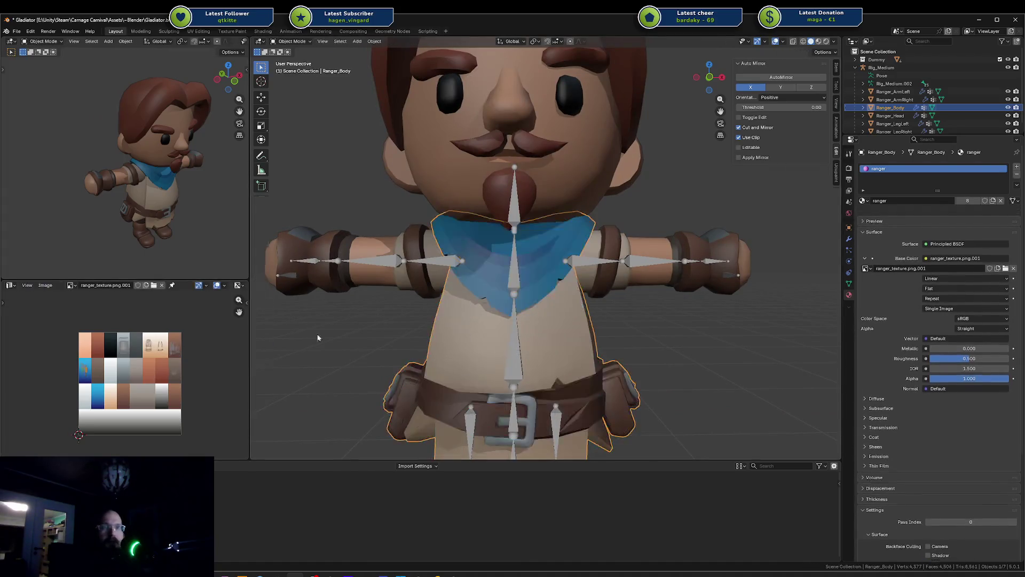
pyautogui.press('Tab')
pyautogui.press('a')
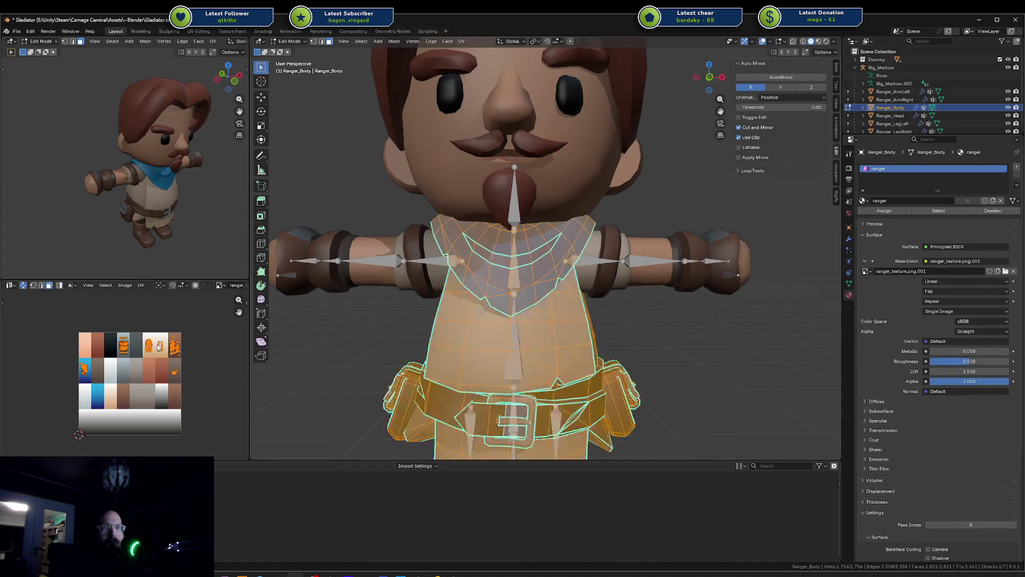
pyautogui.hotkey('alt', 'a')
pyautogui.press('Tab')
pyautogui.press('Tab')
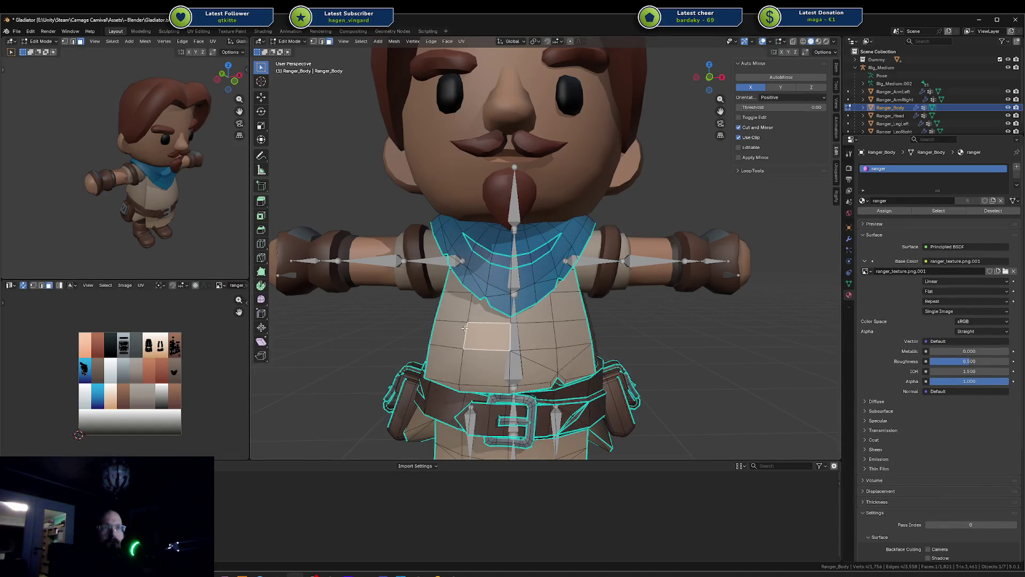
pyautogui.scroll(4, 165, 361)
pyautogui.click(306, 336)
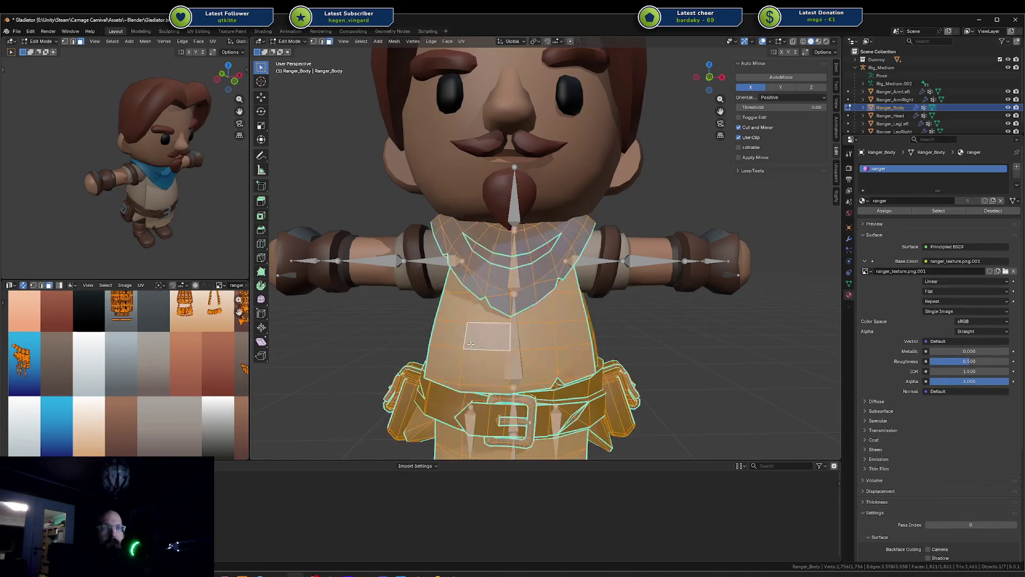
pyautogui.scroll(-1, 208, 329)
pyautogui.press('l')
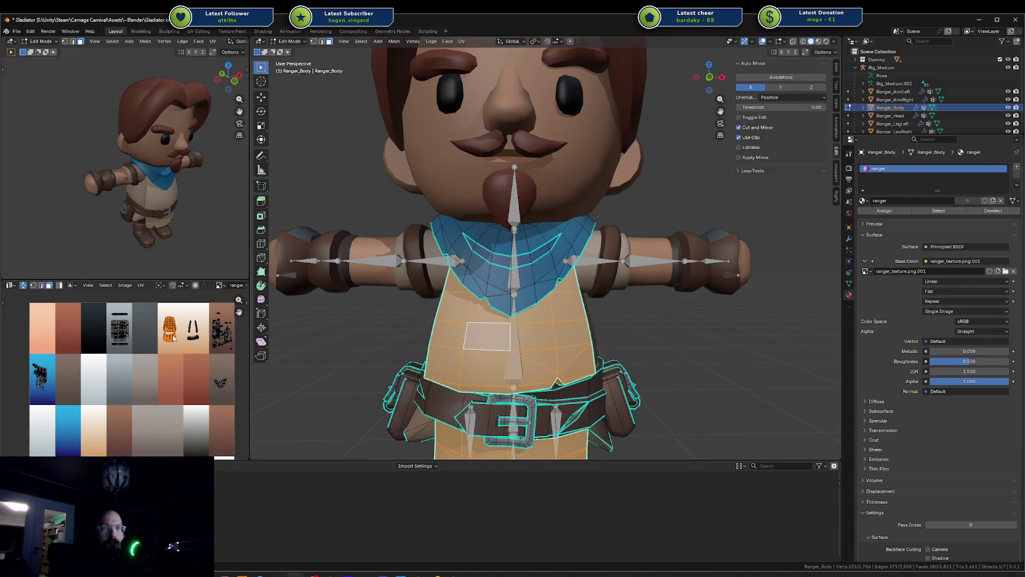
pyautogui.scroll(2, 175, 336)
pyautogui.moveTo(203, 315); pyautogui.dragTo(171, 337, button='middle')
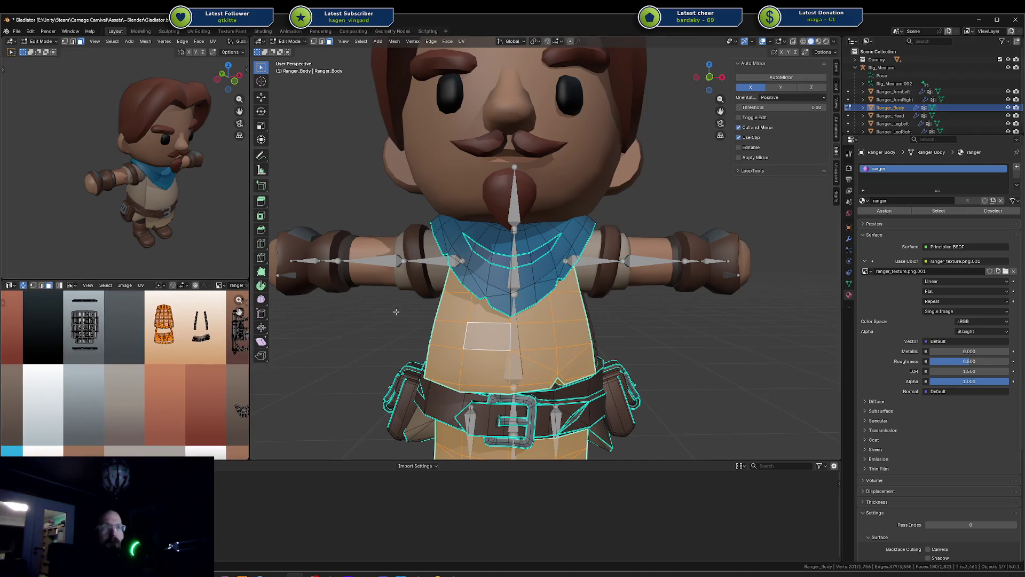
pyautogui.moveTo(385, 342); pyautogui.dragTo(509, 329, button='middle')
pyautogui.hotkey('alt', 'a')
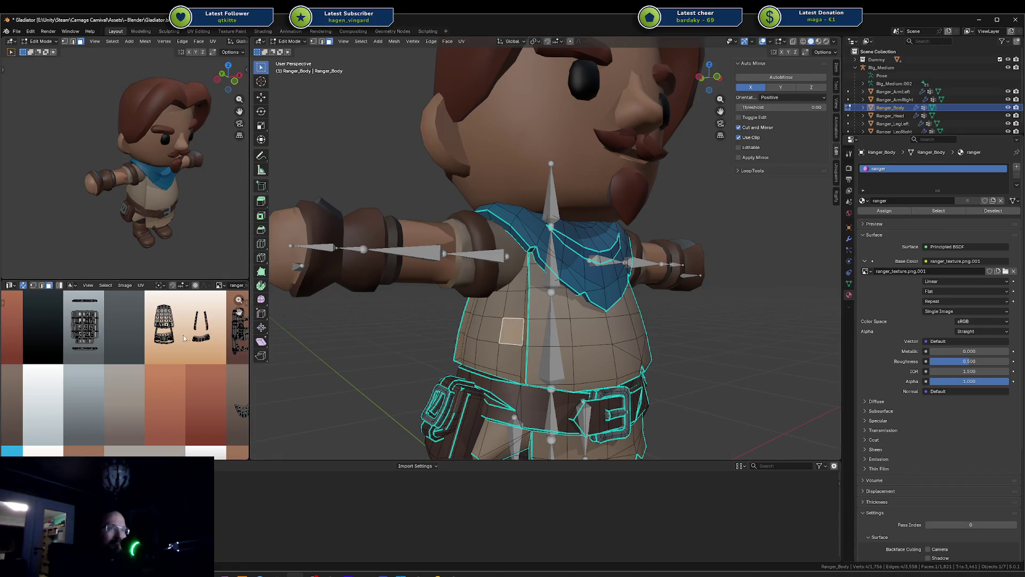
pyautogui.press('Tab')
pyautogui.scroll(-5, 143, 351)
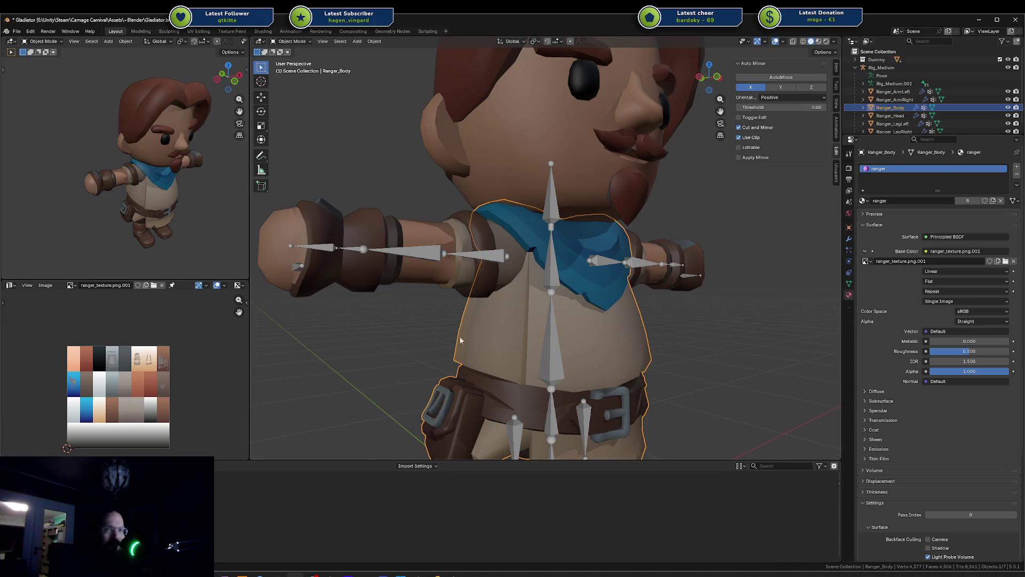
pyautogui.moveTo(461, 341); pyautogui.dragTo(502, 321, button='middle')
pyautogui.moveTo(607, 294)
pyautogui.mouseDown(button='middle')
pyautogui.moveTo(424, 321)
pyautogui.moveTo(541, 332)
pyautogui.mouseUp(button='middle')
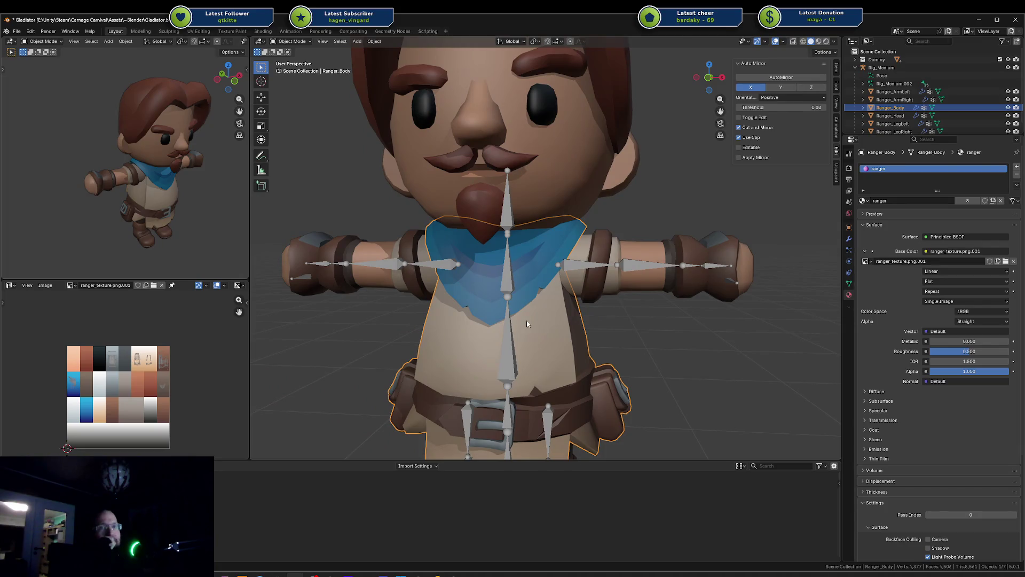
pyautogui.scroll(3, 526, 319)
pyautogui.scroll(-3, 527, 319)
pyautogui.scroll(5, 549, 278)
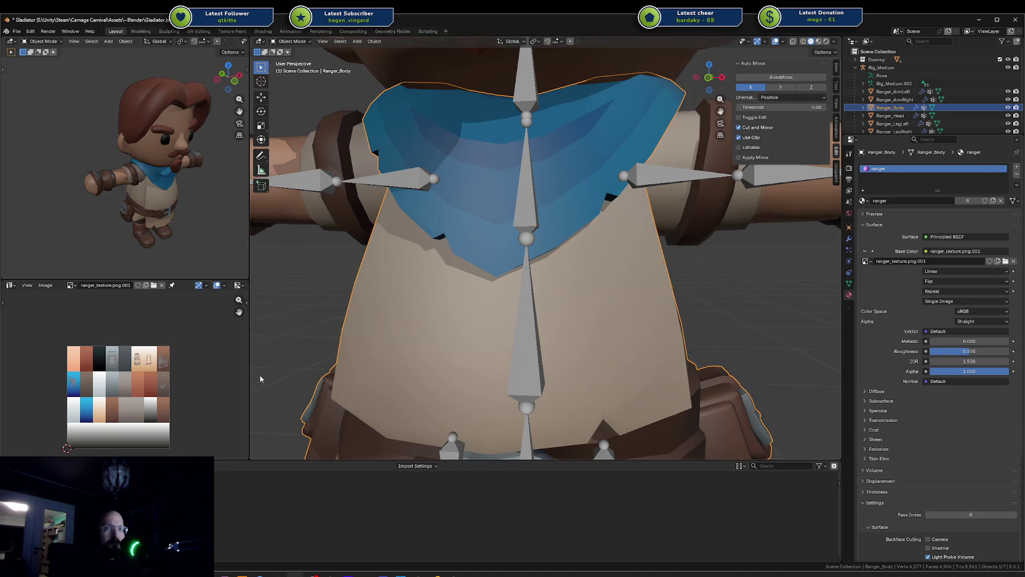
pyautogui.scroll(-4, 399, 321)
pyautogui.scroll(1, 431, 314)
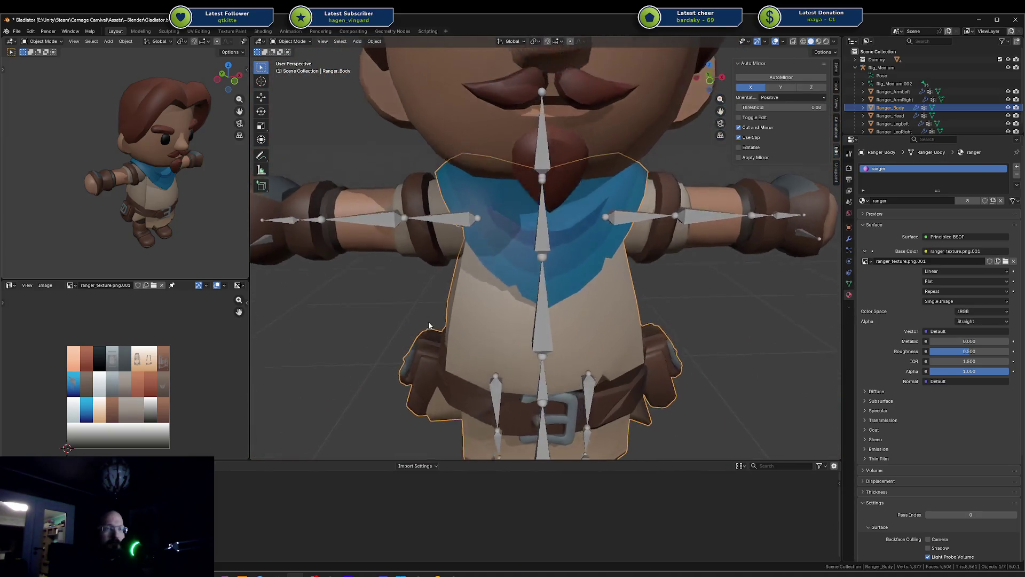
pyautogui.moveTo(429, 325)
pyautogui.mouseDown(button='middle')
pyautogui.moveTo(283, 298)
pyautogui.moveTo(317, 284)
pyautogui.mouseUp(button='middle')
pyautogui.moveTo(366, 277)
pyautogui.mouseDown(button='middle')
pyautogui.moveTo(406, 274)
pyautogui.moveTo(398, 301)
pyautogui.mouseUp(button='middle')
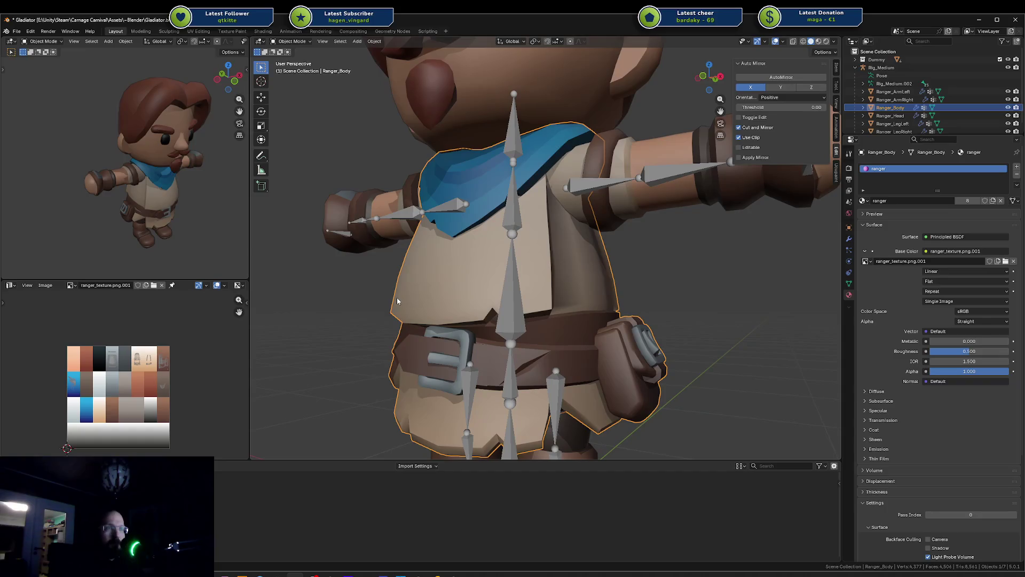
pyautogui.press('Tab')
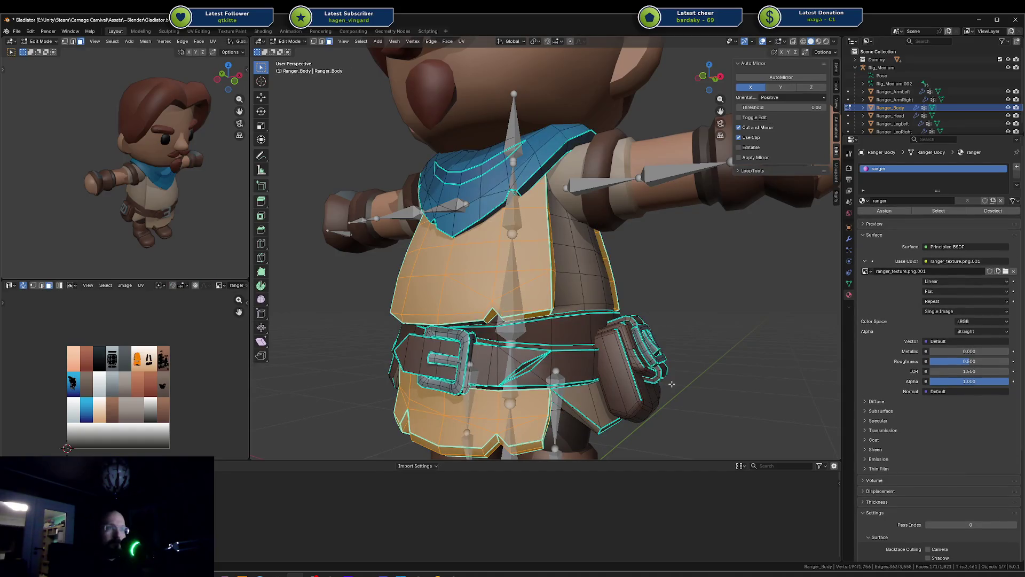
pyautogui.moveTo(548, 346)
pyautogui.mouseDown(button='middle')
pyautogui.moveTo(647, 361)
pyautogui.moveTo(628, 352)
pyautogui.moveTo(601, 361)
pyautogui.moveTo(676, 373)
pyautogui.moveTo(605, 327)
pyautogui.moveTo(643, 296)
pyautogui.moveTo(597, 283)
pyautogui.moveTo(529, 290)
pyautogui.moveTo(562, 333)
pyautogui.moveTo(547, 355)
pyautogui.moveTo(620, 322)
pyautogui.moveTo(603, 315)
pyautogui.mouseUp(button='middle')
pyautogui.scroll(5, 647, 361)
pyautogui.scroll(-4, 605, 328)
pyautogui.press('Tab')
pyautogui.scroll(-5, 547, 351)
pyautogui.click(702, 255)
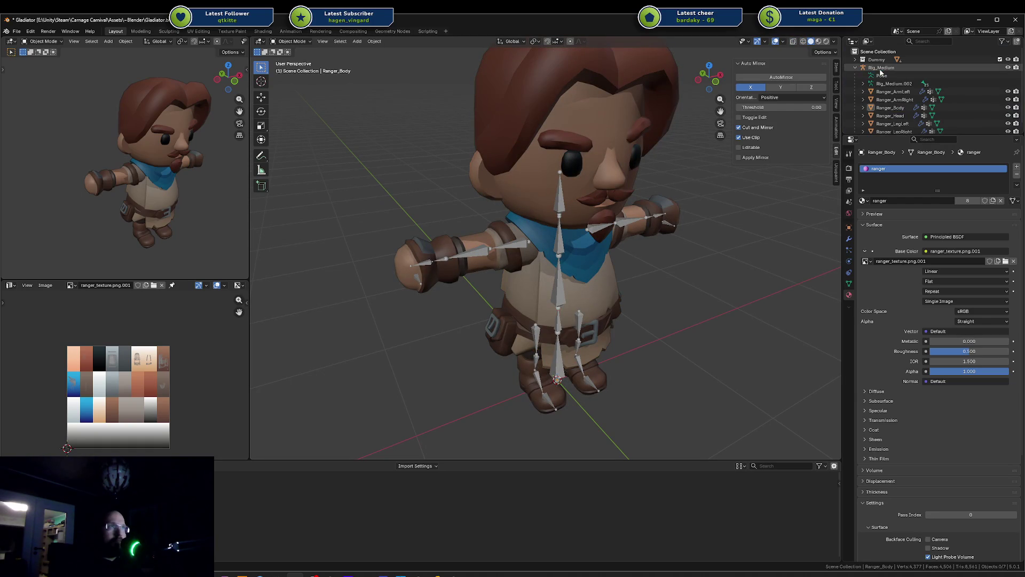
# Select only the Rig_Medium armature and hide it from the viewport
pyautogui.press('a')
pyautogui.click(882, 68)
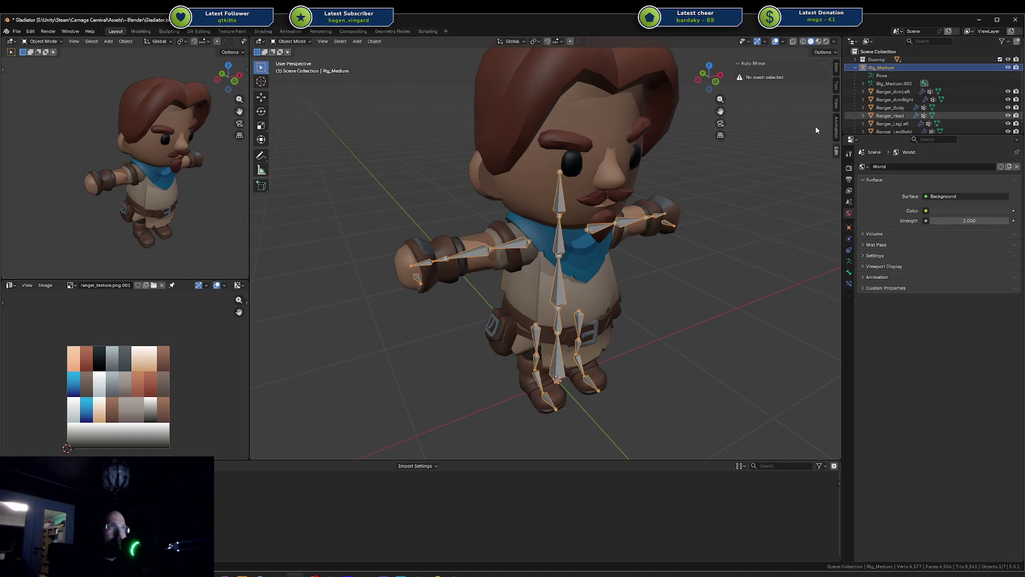
pyautogui.moveTo(645, 259); pyautogui.dragTo(630, 245, button='middle')
pyautogui.scroll(5, 626, 249)
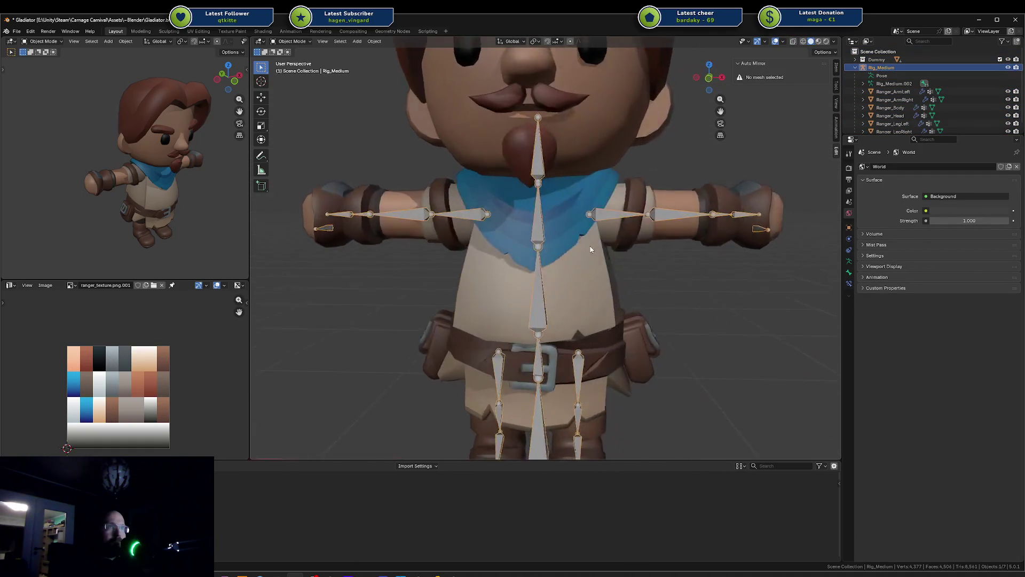
pyautogui.scroll(-5, 578, 245)
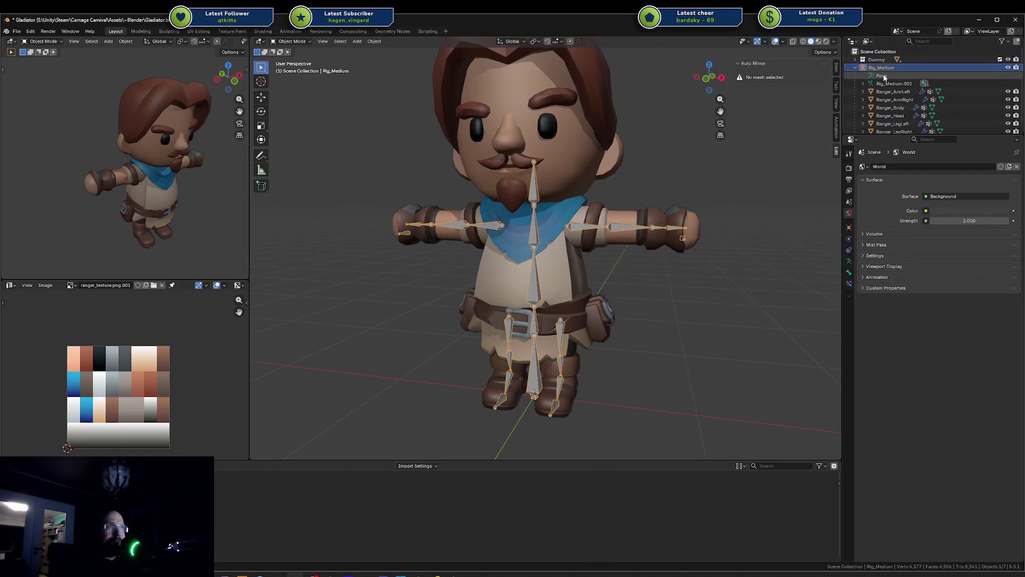
pyautogui.scroll(-1, 902, 88)
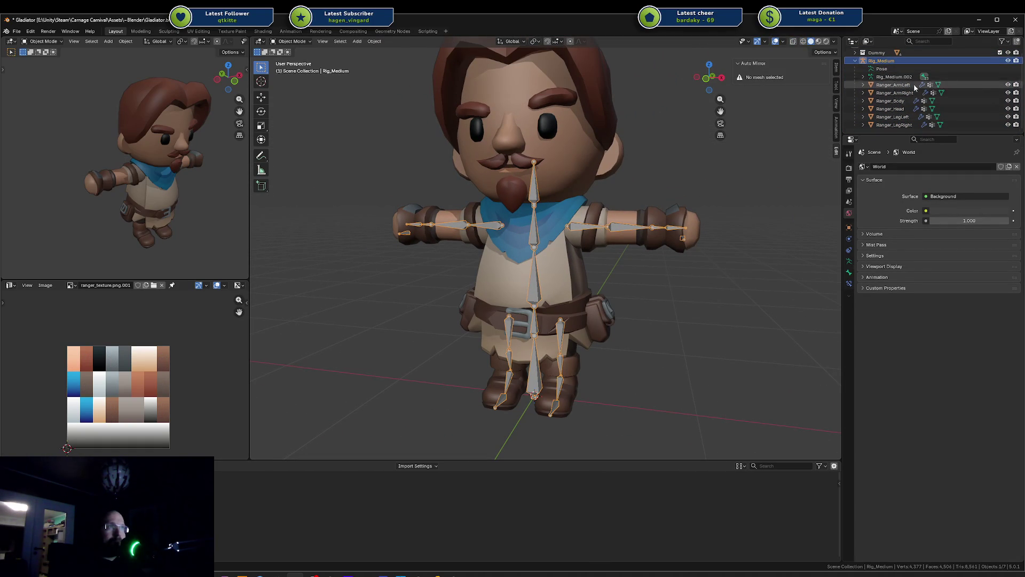
pyautogui.click(1008, 60)
pyautogui.click(890, 101)
# Select Ranger_Body and orbit from its back to a front three-quarter view
pyautogui.click(849, 294)
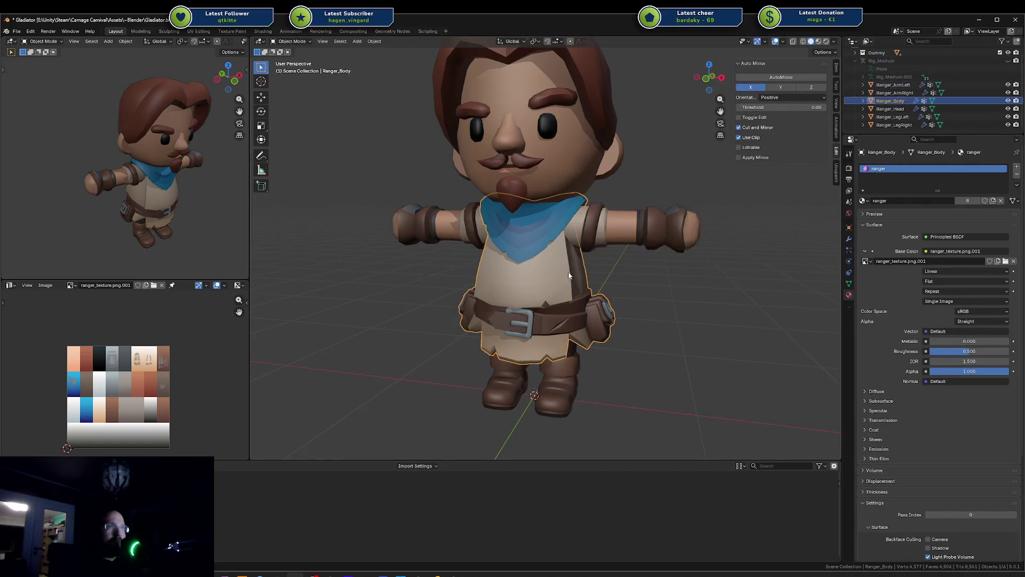
pyautogui.scroll(2, 598, 264)
pyautogui.scroll(3, 596, 267)
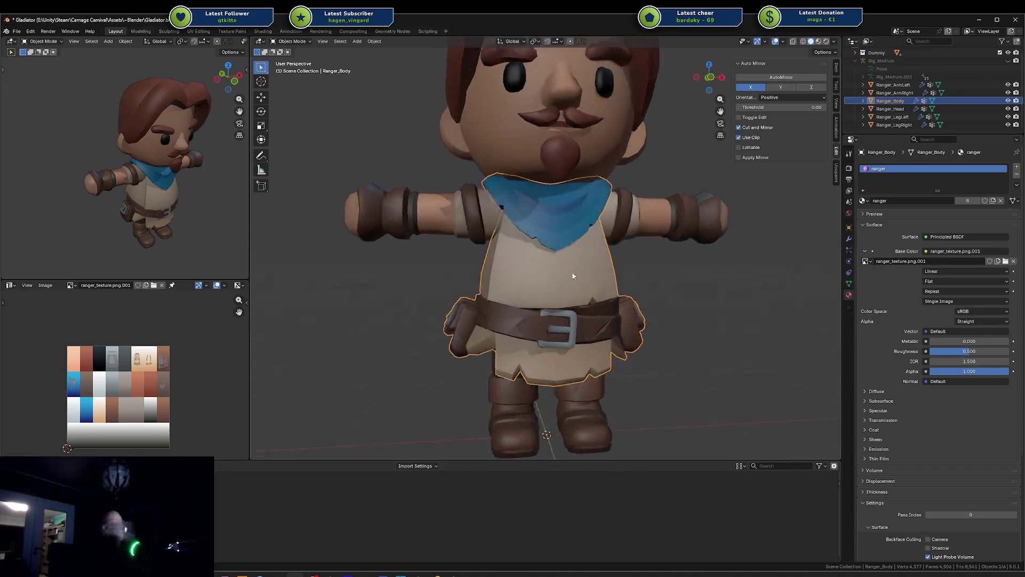
pyautogui.scroll(-3, 573, 277)
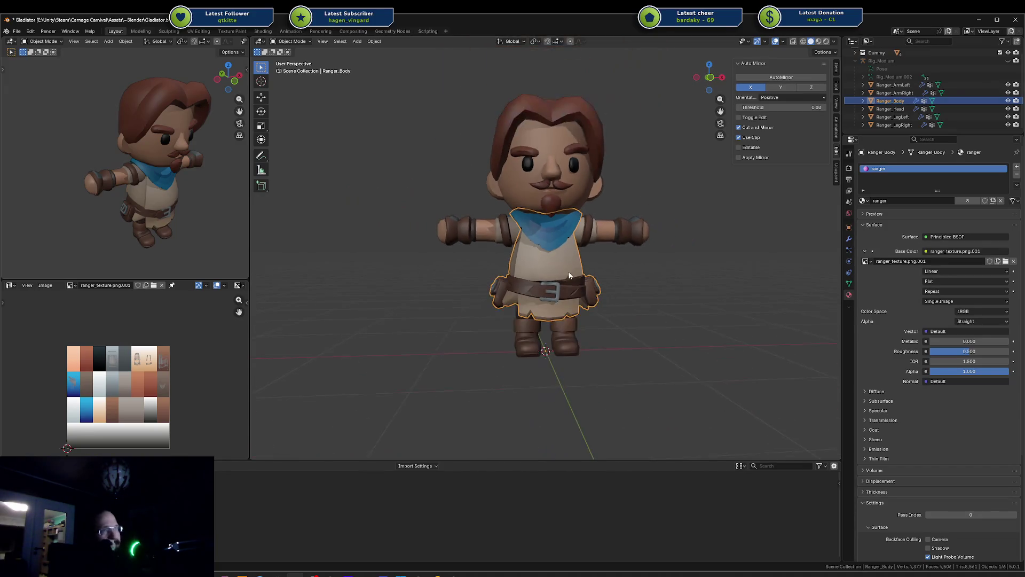
pyautogui.scroll(3, 570, 275)
pyautogui.moveTo(573, 262)
pyautogui.mouseDown(button='middle')
pyautogui.moveTo(516, 231)
pyautogui.moveTo(400, 242)
pyautogui.moveTo(320, 229)
pyautogui.moveTo(331, 242)
pyautogui.mouseUp(button='middle')
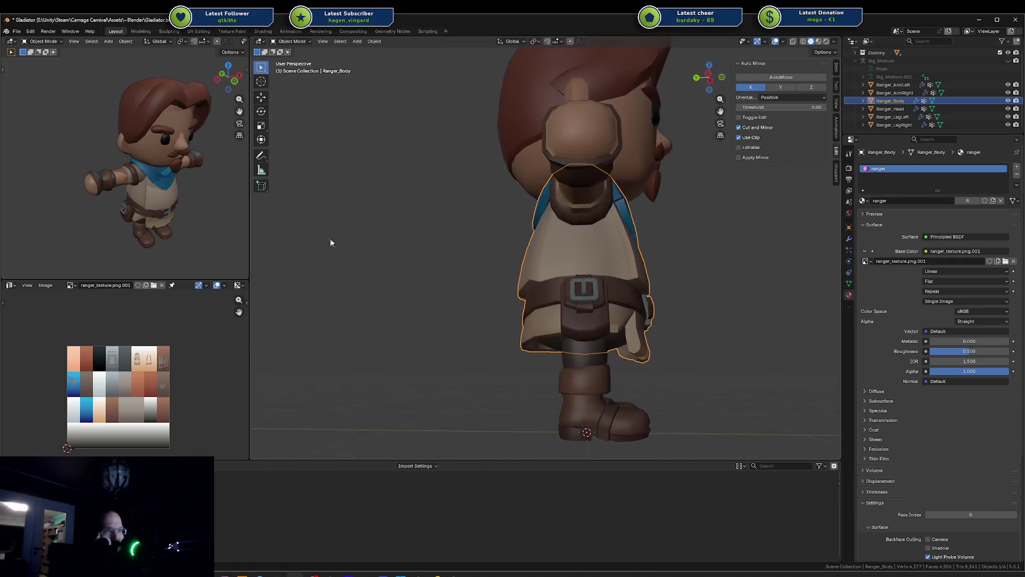
pyautogui.moveTo(528, 253); pyautogui.dragTo(462, 264, button='middle')
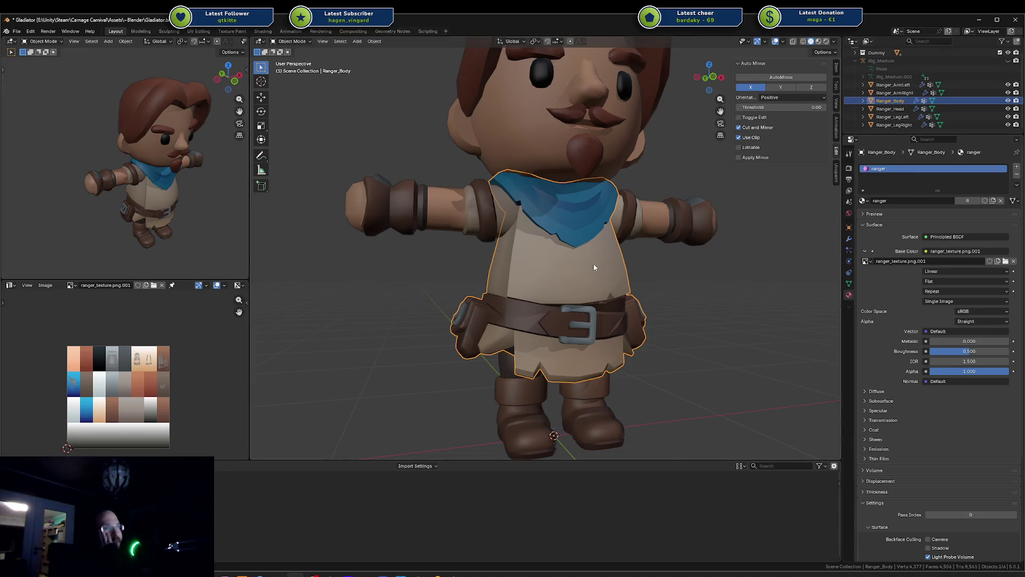
pyautogui.scroll(-4, 594, 263)
pyautogui.moveTo(650, 235)
pyautogui.mouseDown(button='middle')
pyautogui.moveTo(612, 263)
pyautogui.moveTo(658, 232)
pyautogui.moveTo(633, 223)
pyautogui.moveTo(581, 255)
pyautogui.moveTo(630, 246)
pyautogui.moveTo(581, 242)
pyautogui.moveTo(593, 254)
pyautogui.moveTo(674, 248)
pyautogui.moveTo(630, 278)
pyautogui.mouseUp(button='middle')
pyautogui.scroll(3, 658, 233)
pyautogui.scroll(3, 598, 251)
pyautogui.scroll(-4, 601, 261)
pyautogui.scroll(2, 579, 251)
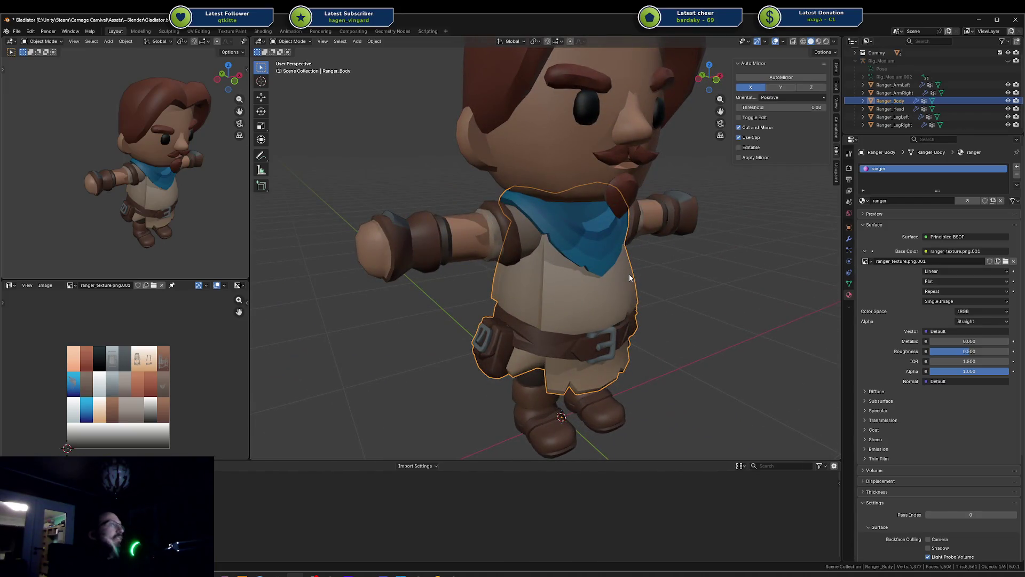
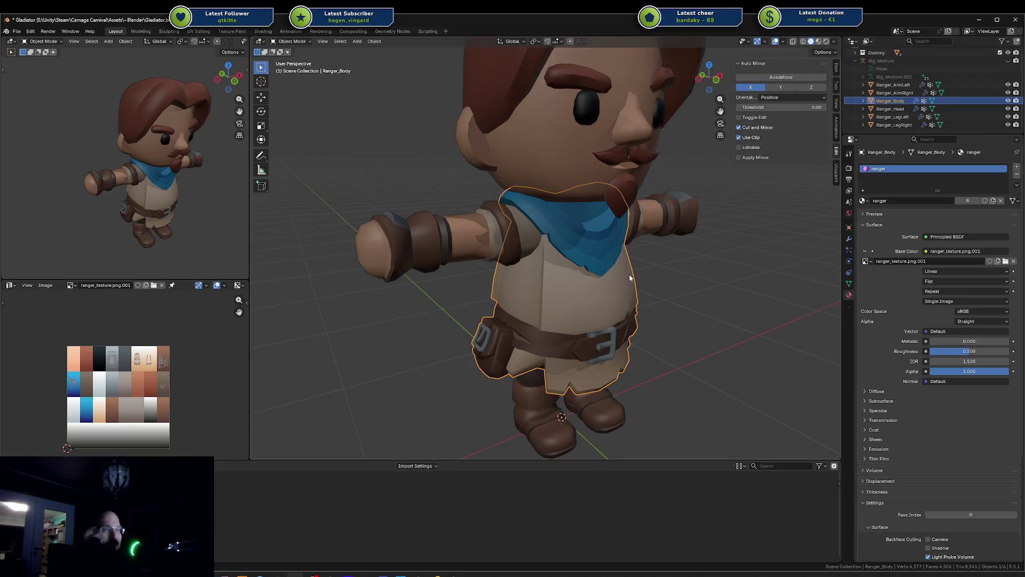
# Toggle Ranger_Body in and out of Edit Mode several times to inspect its mesh
pyautogui.press('Tab')
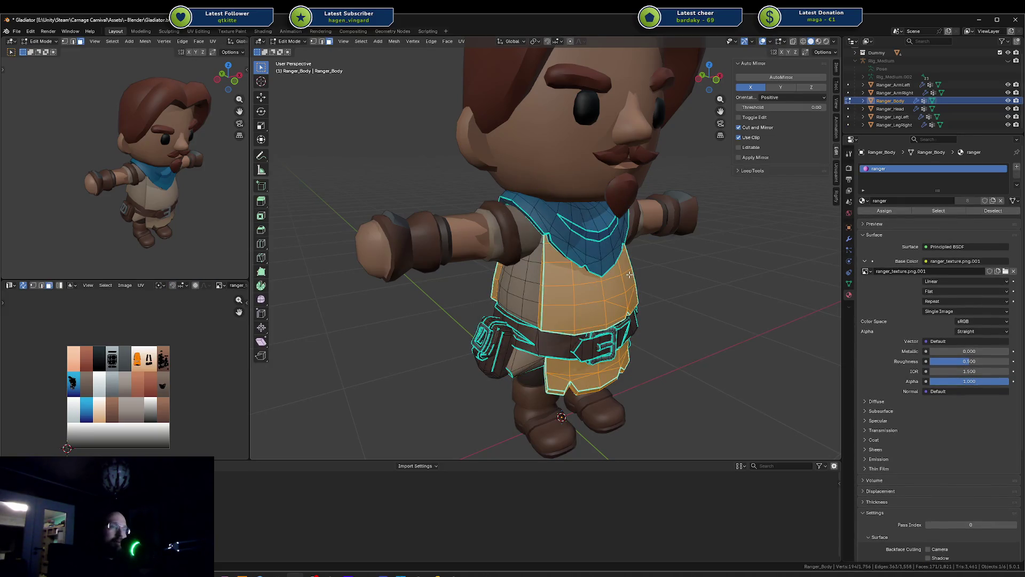
pyautogui.press('Tab')
pyautogui.press('Tab')
pyautogui.press('Tab')
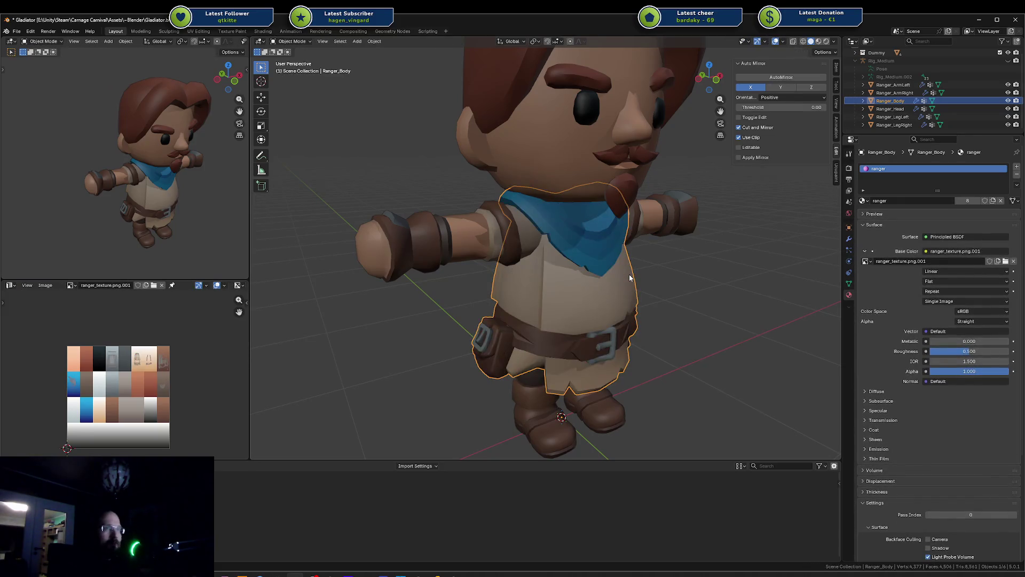
pyautogui.press('Tab')
pyautogui.scroll(5, 567, 298)
pyautogui.press('Tab')
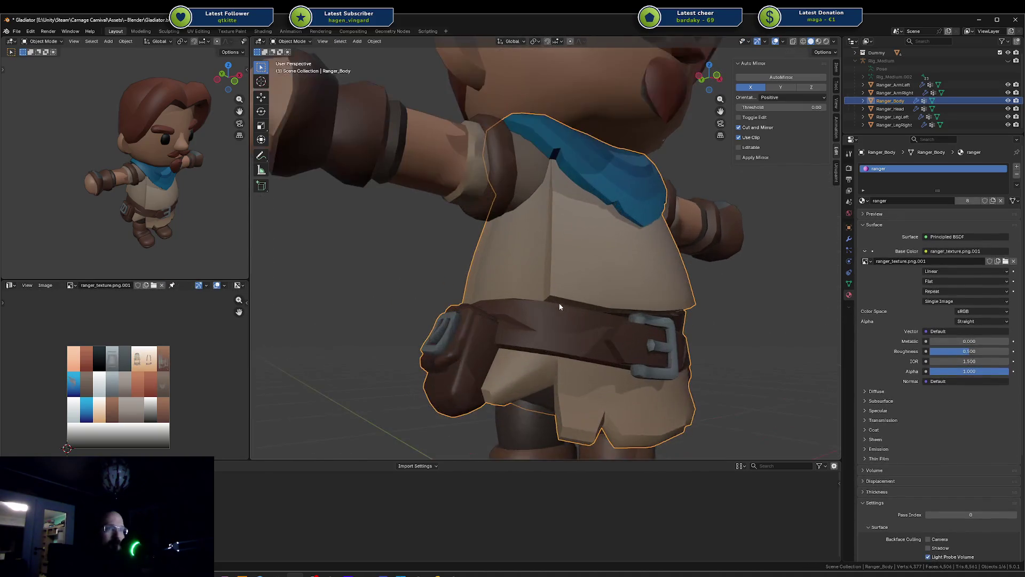
pyautogui.press('Tab')
# Select a torso face, return to Object Mode at a front view, then switch to Unity
pyautogui.click(554, 316)
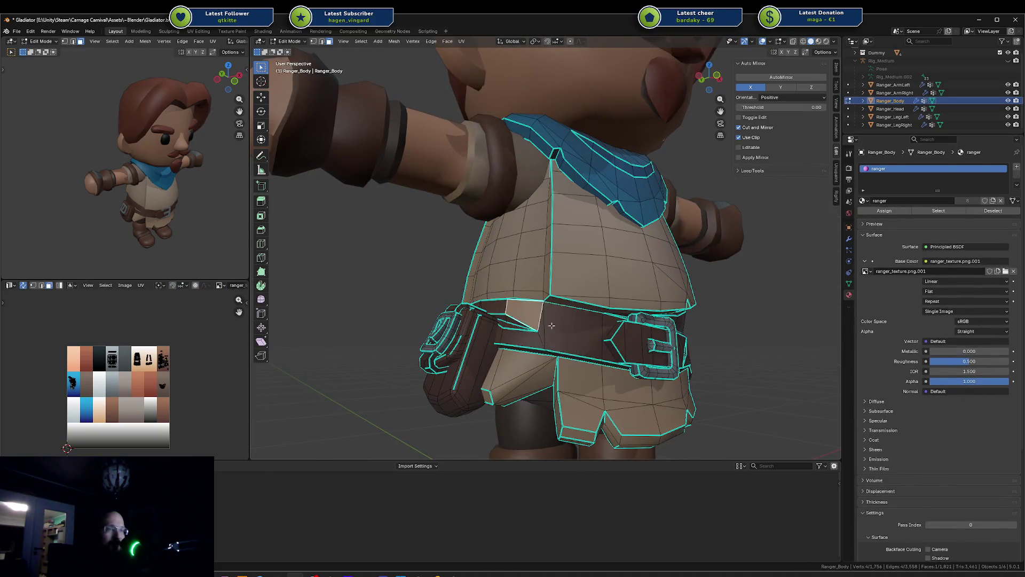
pyautogui.press('Tab')
pyautogui.scroll(-3, 609, 308)
pyautogui.moveTo(610, 309); pyautogui.dragTo(586, 313, button='middle')
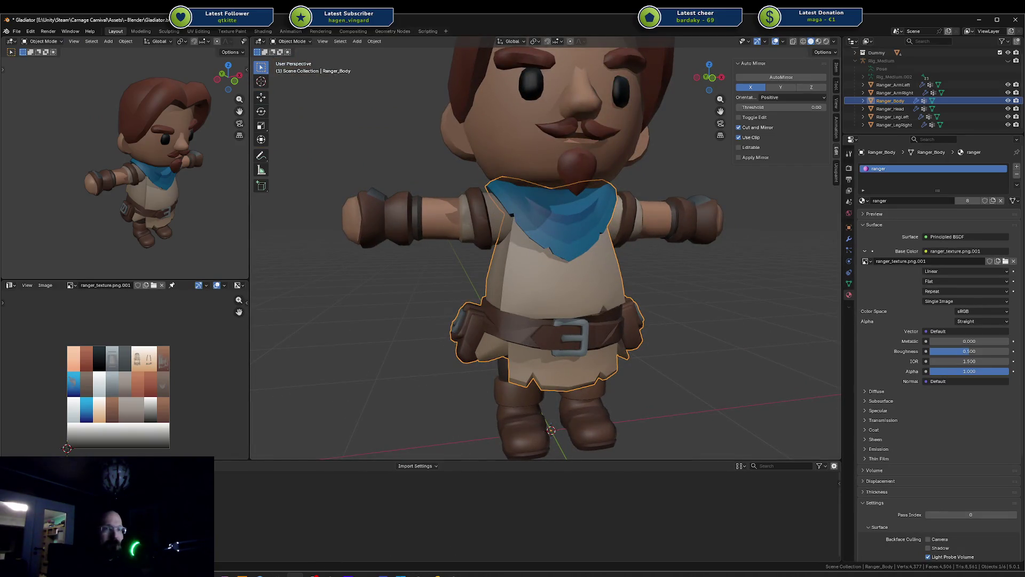
pyautogui.hotkey('alt', 'Tab')
pyautogui.scroll(-3, 544, 330)
# Frame and select Rogue_Hooded in the Unity arena scene, orbit around it, then return to Blender
pyautogui.moveTo(504, 328); pyautogui.dragTo(461, 328, button='middle')
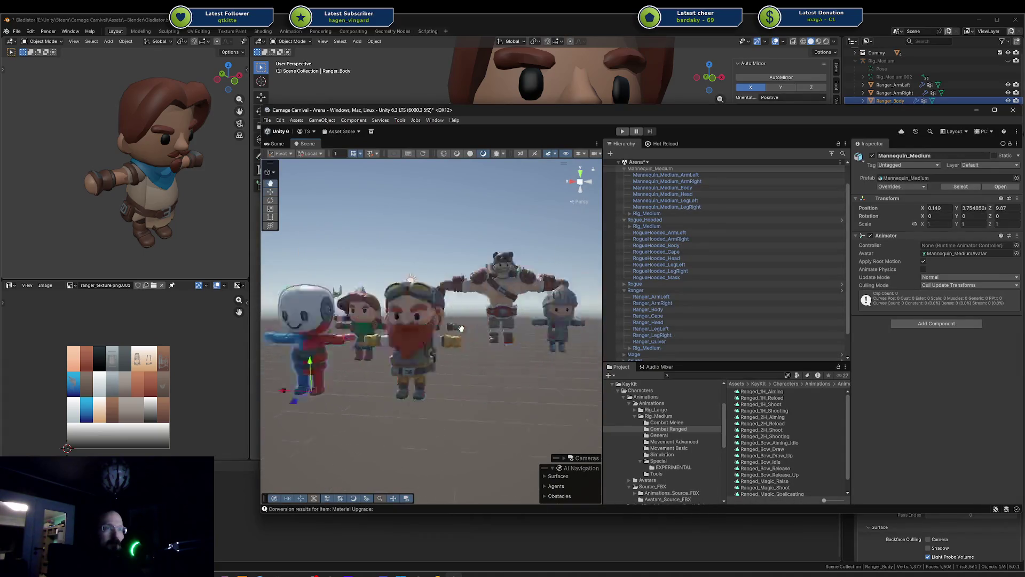
pyautogui.press('f')
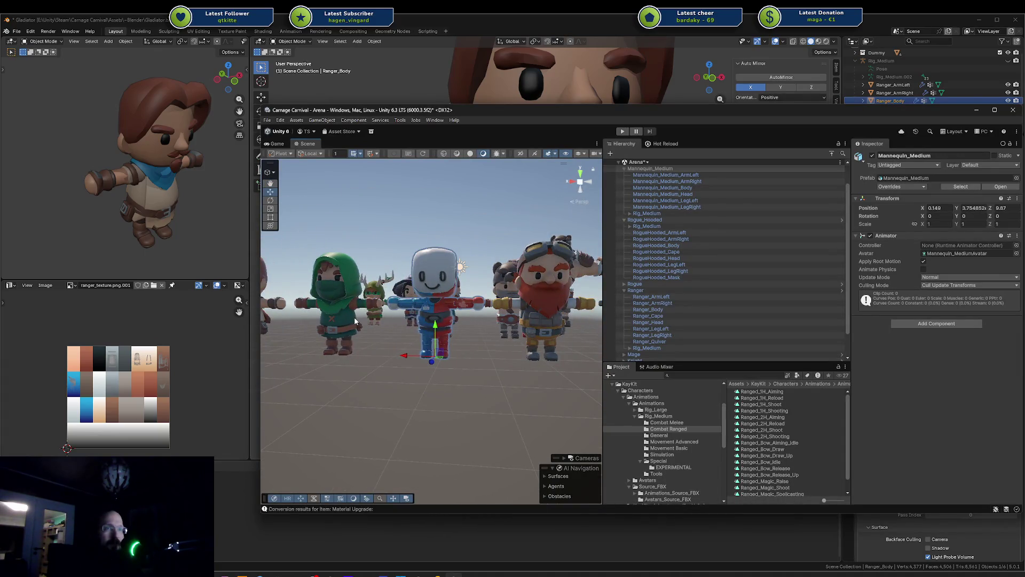
pyautogui.click(344, 321)
pyautogui.press('f')
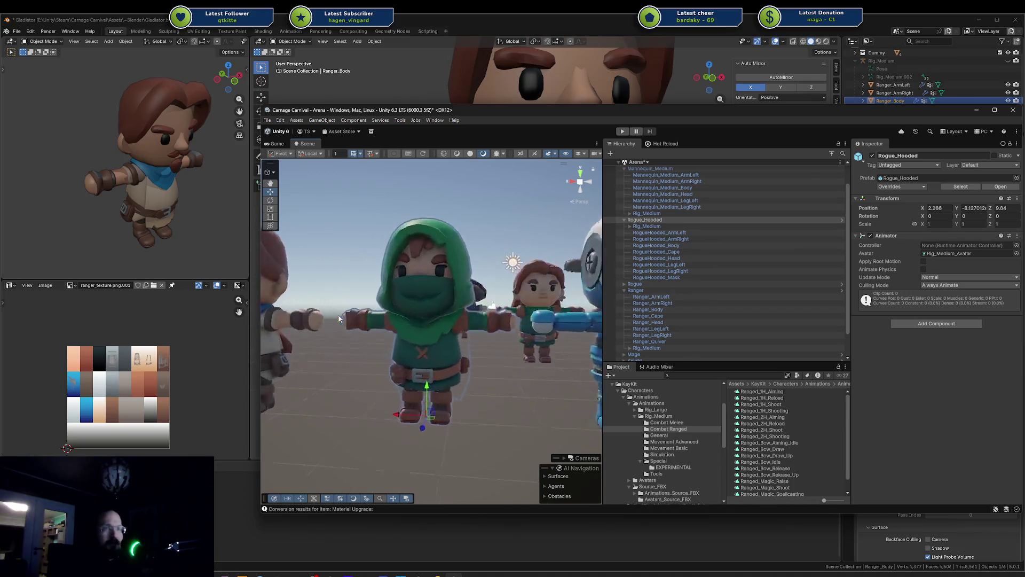
pyautogui.moveTo(339, 319)
pyautogui.keyDown('alt'); pyautogui.mouseDown()
pyautogui.moveTo(473, 307)
pyautogui.moveTo(338, 302)
pyautogui.mouseUp(); pyautogui.keyUp('alt')
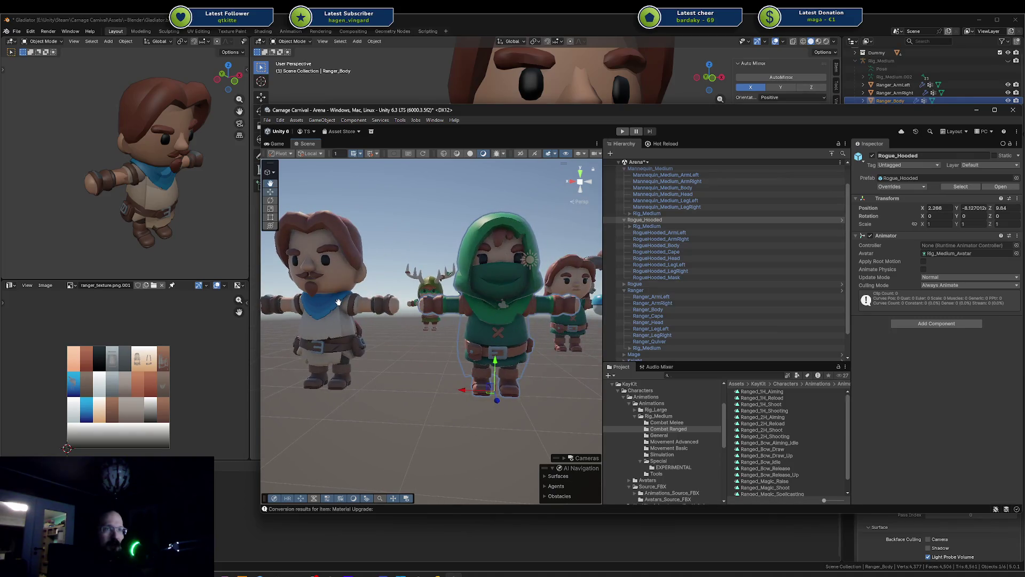
pyautogui.moveTo(482, 313)
pyautogui.keyDown('alt'); pyautogui.mouseDown()
pyautogui.moveTo(370, 273)
pyautogui.moveTo(379, 298)
pyautogui.moveTo(546, 310)
pyautogui.moveTo(902, 309)
pyautogui.moveTo(681, 321)
pyautogui.moveTo(672, 308)
pyautogui.moveTo(533, 280)
pyautogui.moveTo(298, 271)
pyautogui.moveTo(359, 308)
pyautogui.moveTo(467, 341)
pyautogui.mouseUp(); pyautogui.keyUp('alt')
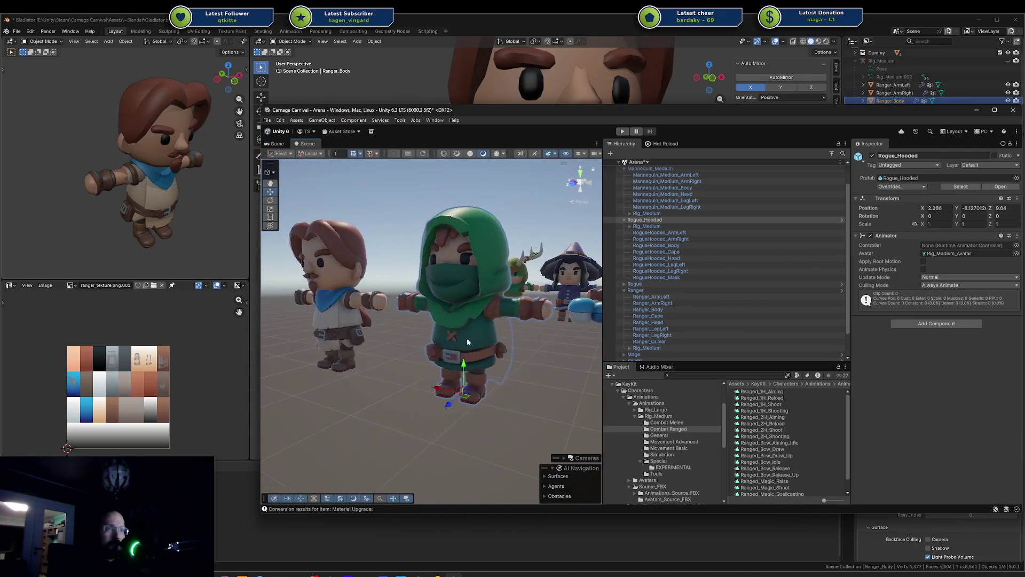
pyautogui.click(408, 78)
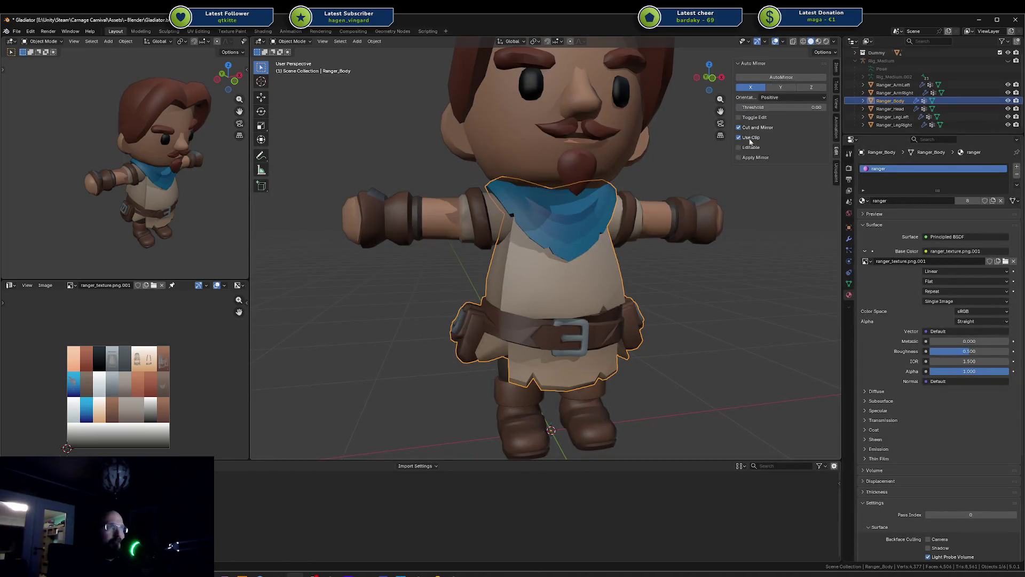
# Hide the Ranger_Body torso, then unhide and select the Rig_Medium armature
pyautogui.click(1008, 100)
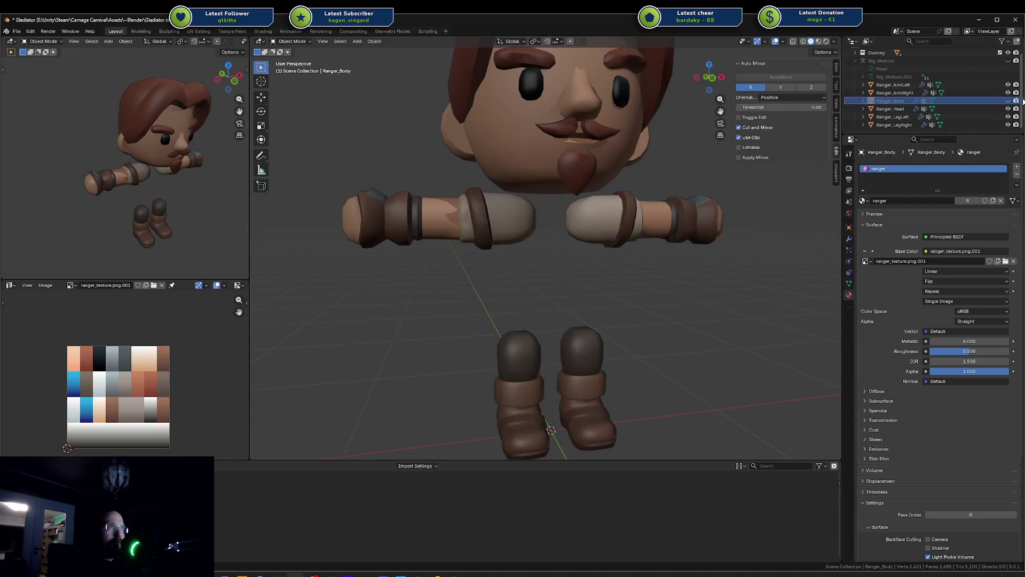
pyautogui.click(1008, 100)
pyautogui.click(1007, 100)
pyautogui.click(646, 222)
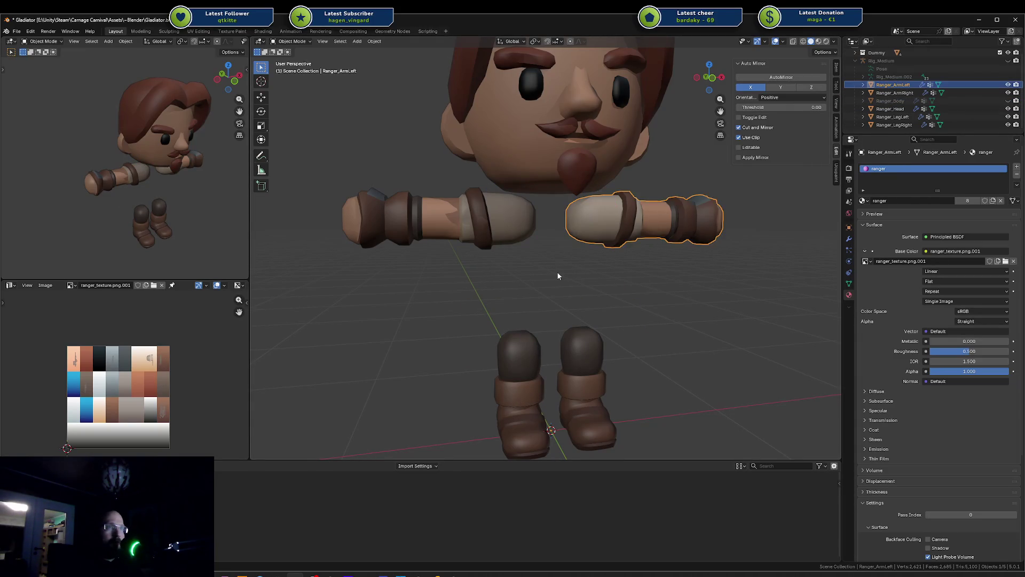
pyautogui.click(1008, 60)
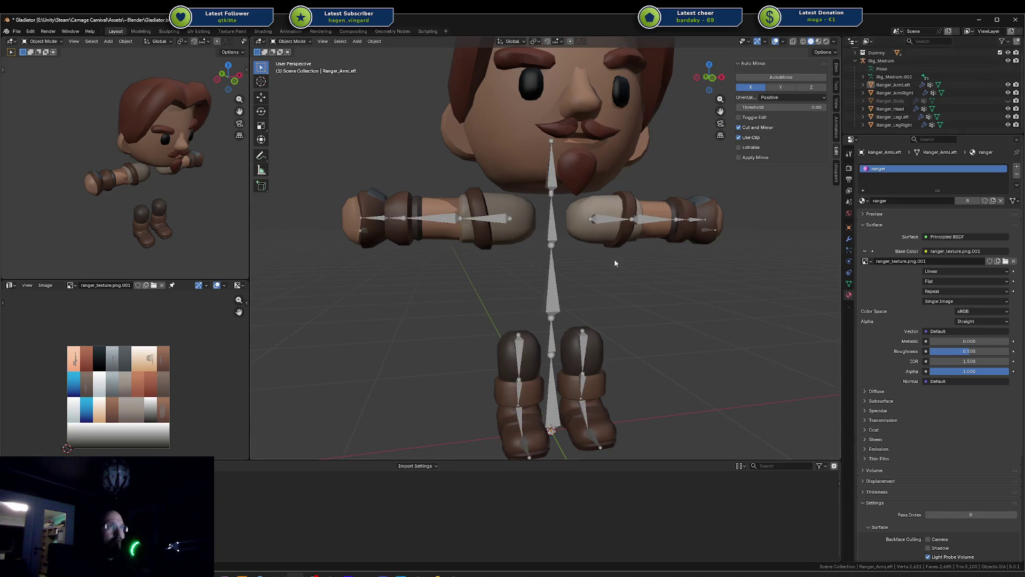
pyautogui.click(548, 283)
# Put the rig into Pose Mode and back to Object Mode, check the Snap pie, then bring up the Add menu
pyautogui.hotkey('ctrl', 'Tab')
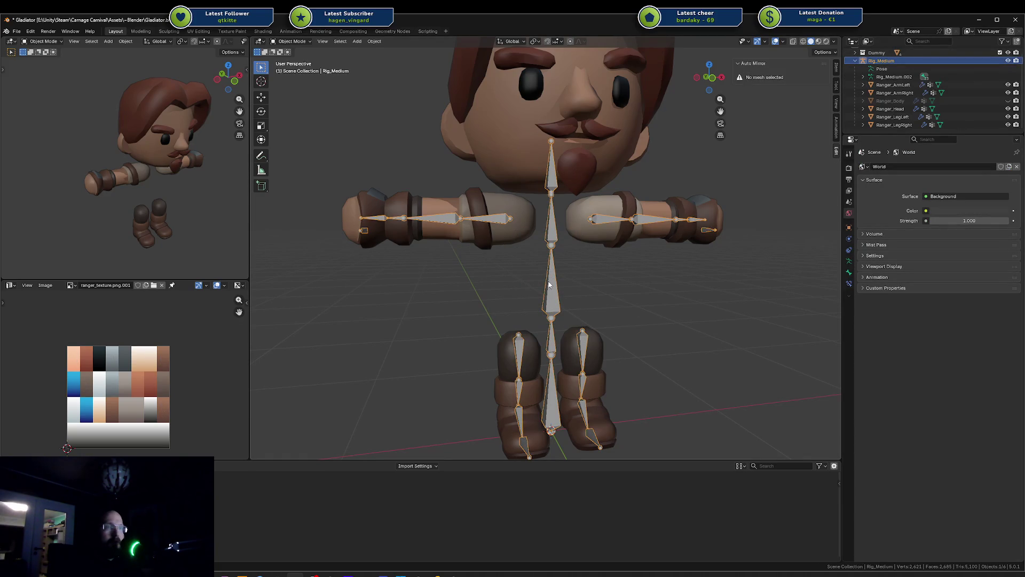
pyautogui.click(549, 284)
pyautogui.hotkey('ctrl', 'Tab')
pyautogui.press('Escape')
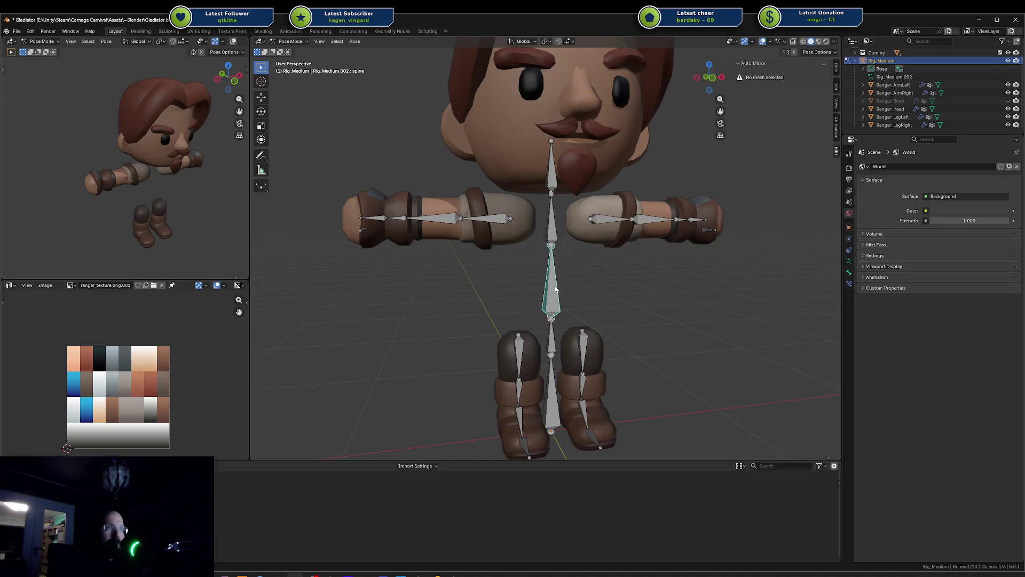
pyautogui.hotkey('ctrl', 'Tab')
pyautogui.hotkey('shift', 's')
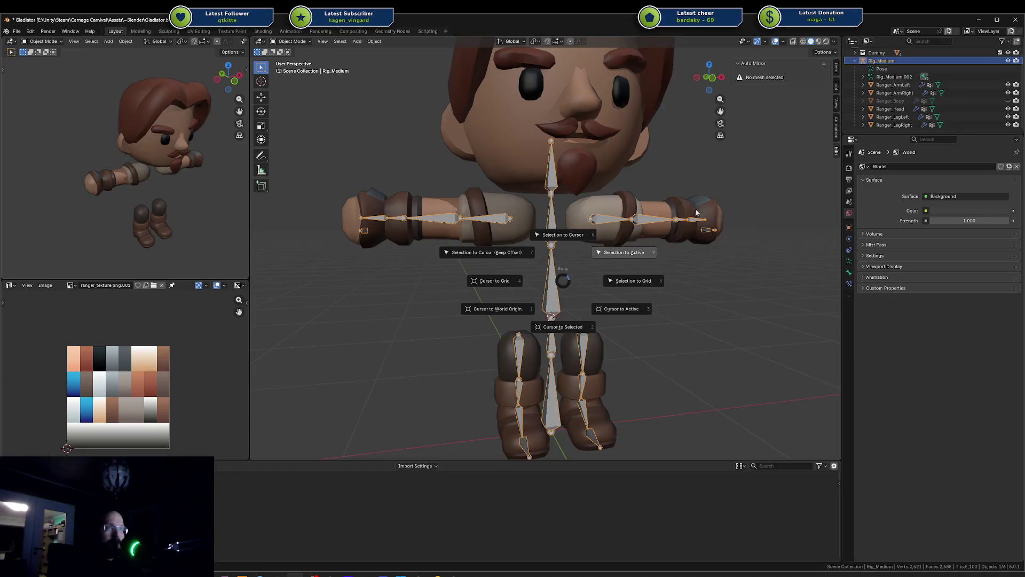
pyautogui.press('Escape')
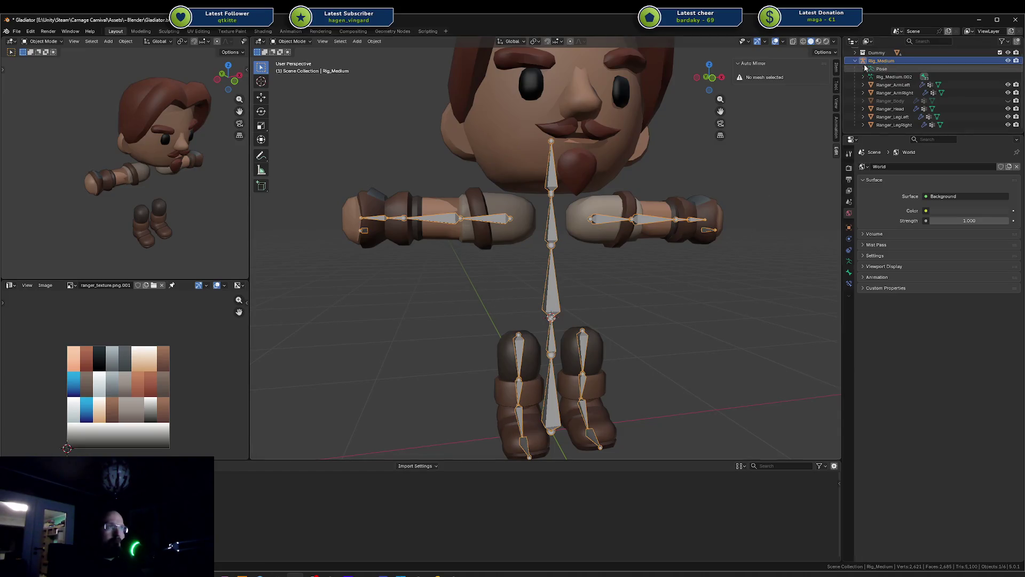
pyautogui.hotkey('shift', 'a')
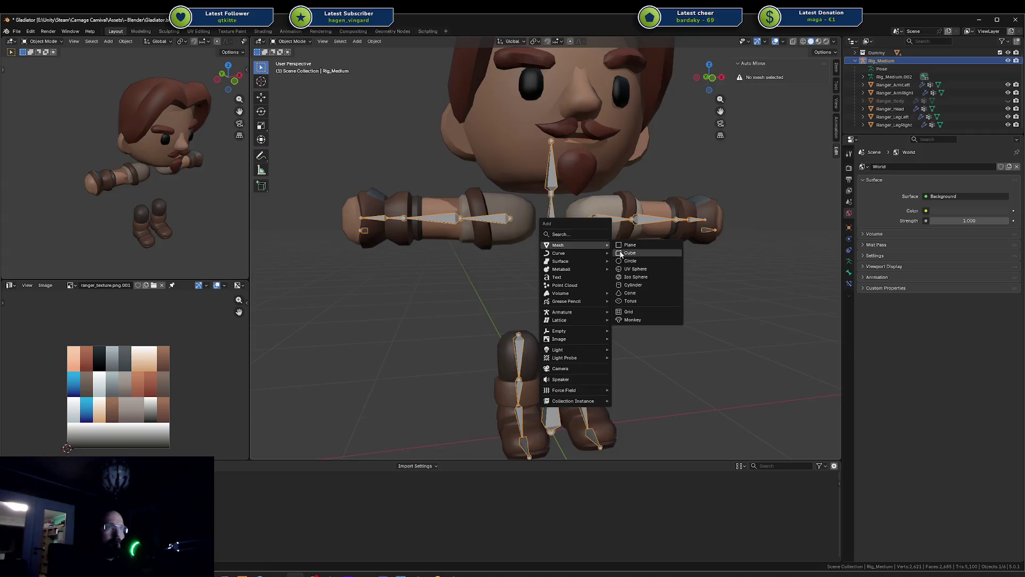
# Add a cube, scale it down in Edit Mode, and raise it along Z to torso height
pyautogui.click(621, 253)
pyautogui.press('Tab')
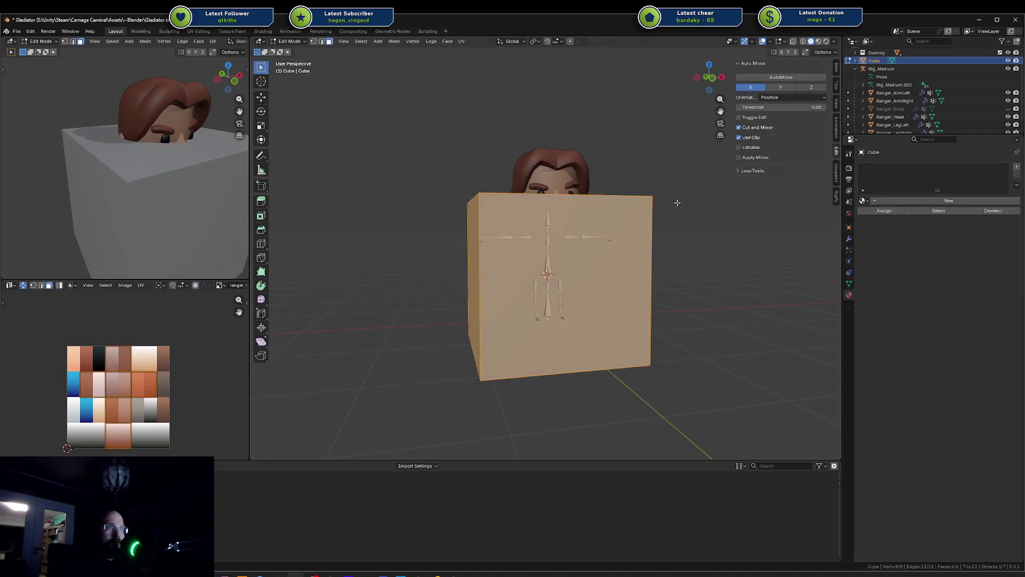
pyautogui.press('s')
pyautogui.click(578, 248)
pyautogui.press('g')
pyautogui.press('z')
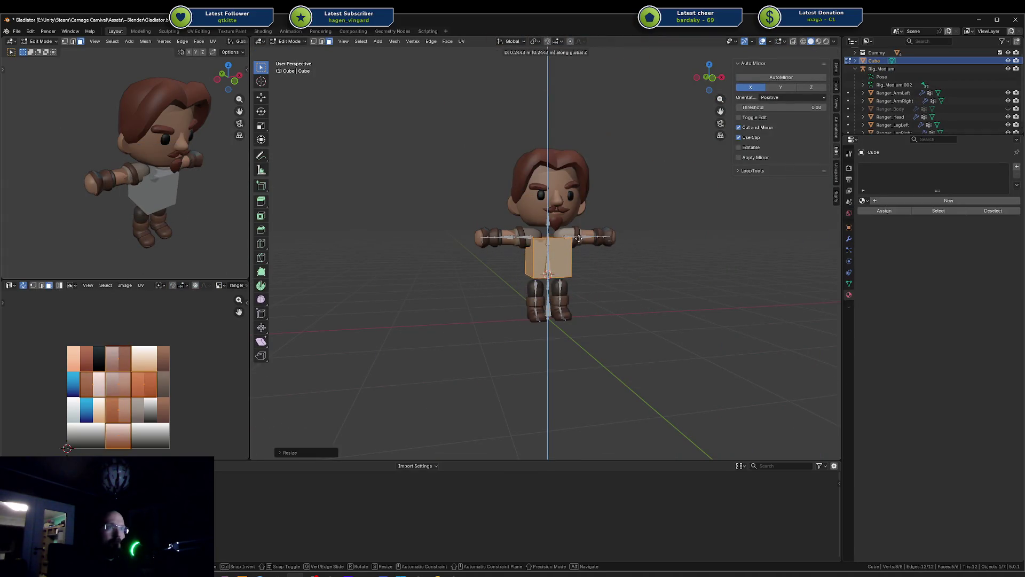
pyautogui.click(579, 238)
pyautogui.scroll(5, 579, 238)
# Scale the cube along X and Z to match the torso's width and height
pyautogui.press('s')
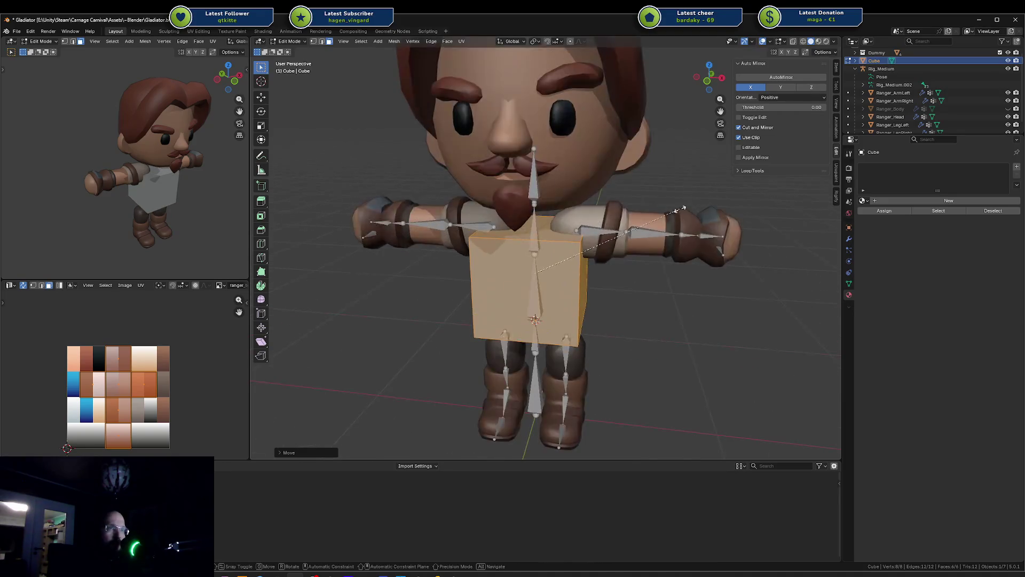
pyautogui.press('x')
pyautogui.click(685, 204)
pyautogui.press('s')
pyautogui.press('z')
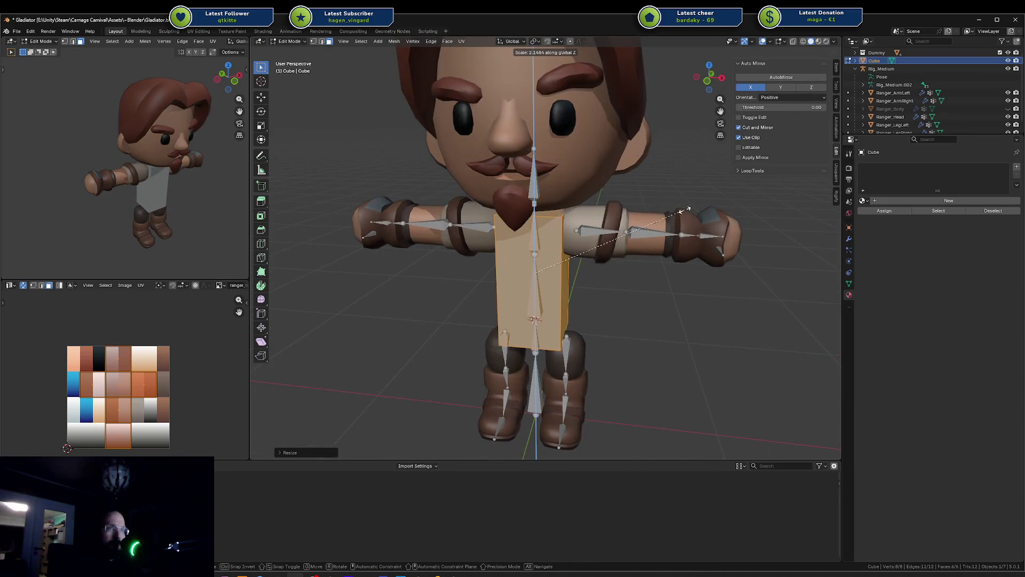
pyautogui.click(685, 210)
pyautogui.press('s')
pyautogui.press('x')
pyautogui.click(694, 213)
pyautogui.moveTo(694, 213)
pyautogui.mouseDown(button='middle')
pyautogui.moveTo(631, 232)
pyautogui.moveTo(636, 208)
pyautogui.mouseUp(button='middle')
# Scale the cube's depth along Y, deselect, leave Edit Mode, and select Rig_Medium
pyautogui.press('s')
pyautogui.press('y')
pyautogui.click(697, 220)
pyautogui.scroll(6, 624, 235)
pyautogui.hotkey('alt', 'a')
pyautogui.press('Tab')
pyautogui.scroll(-6, 637, 202)
pyautogui.scroll(-1, 636, 202)
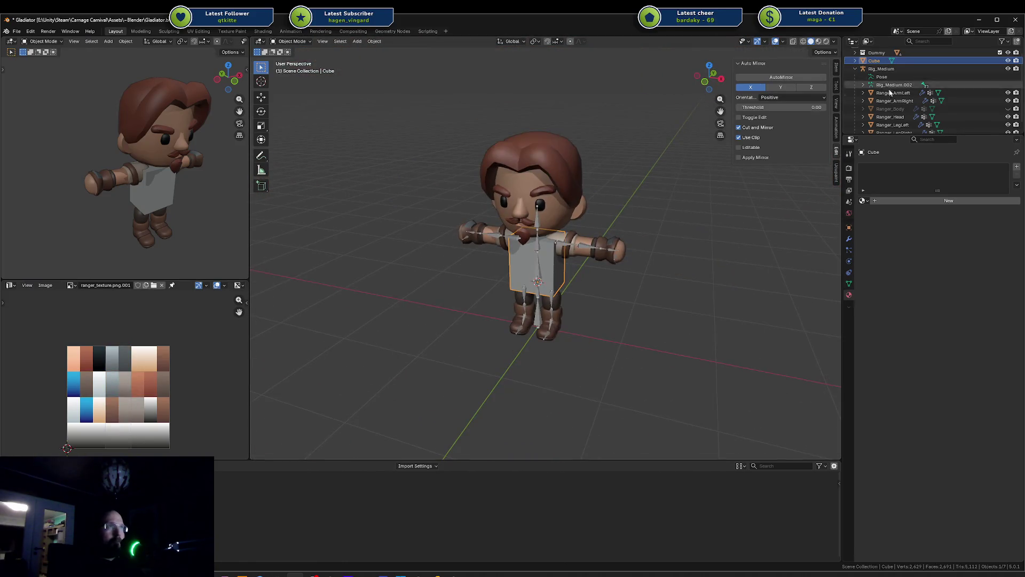
pyautogui.click(881, 68)
# Duplicate the rig along X, undo it, and reselect Rig_Medium
pyautogui.scroll(-3, 563, 206)
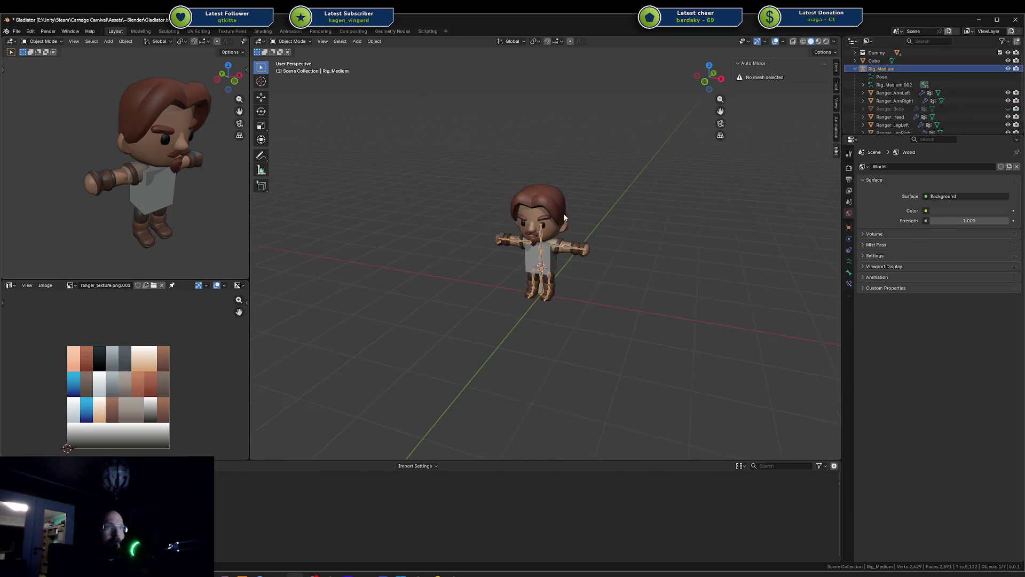
pyautogui.moveTo(562, 206); pyautogui.dragTo(576, 214, button='middle')
pyautogui.hotkey('shift', 'd')
pyautogui.press('x')
pyautogui.click(441, 220)
pyautogui.hotkey('ctrl', 'z')
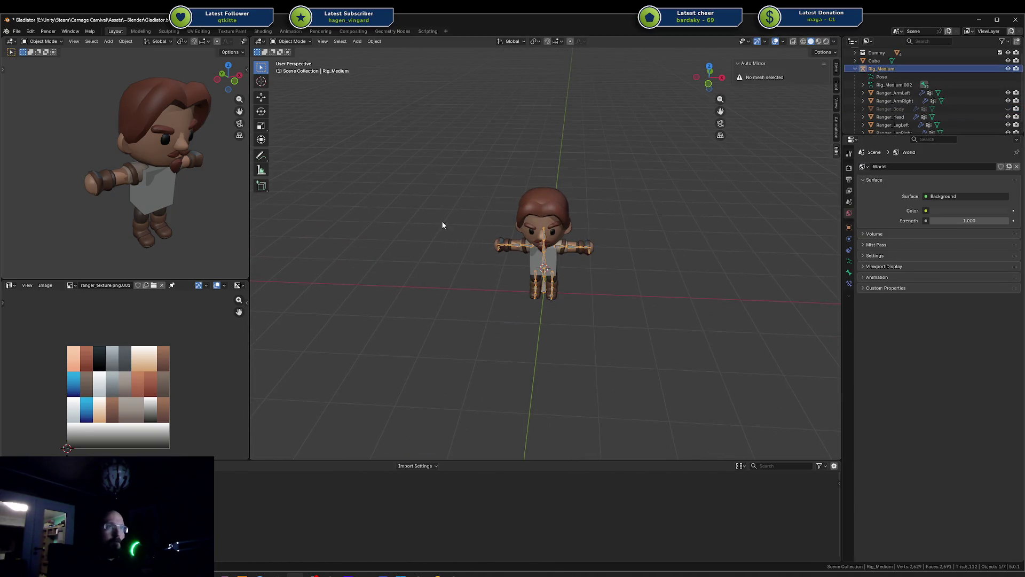
pyautogui.click(893, 93)
# Unhide Ranger_Body to compare it with the cube in wireframe, then hide it again at a front view
pyautogui.click(885, 109)
pyautogui.press('a')
pyautogui.click(1008, 108)
pyautogui.scroll(7, 530, 246)
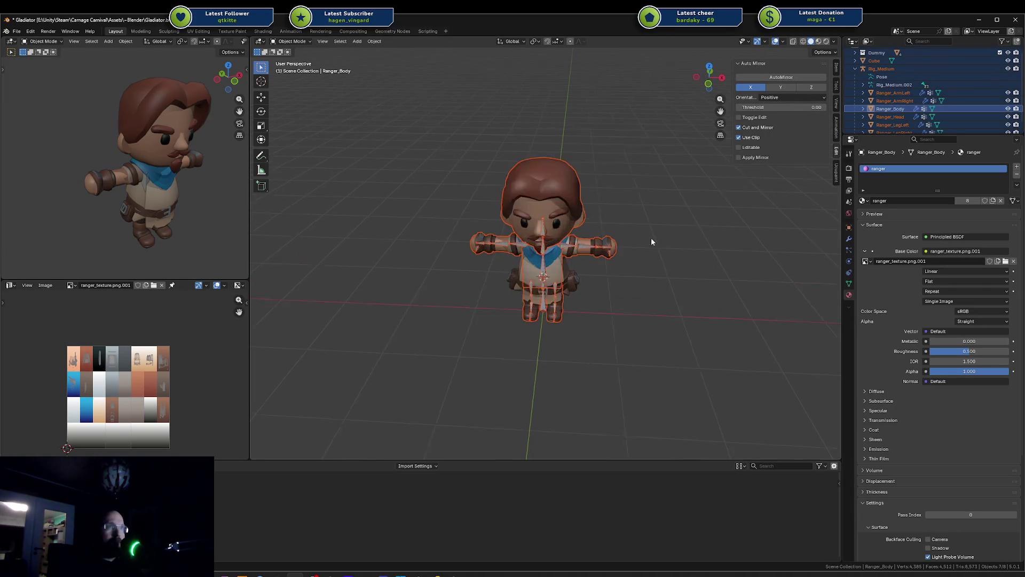
pyautogui.hotkey('shift', 'z')
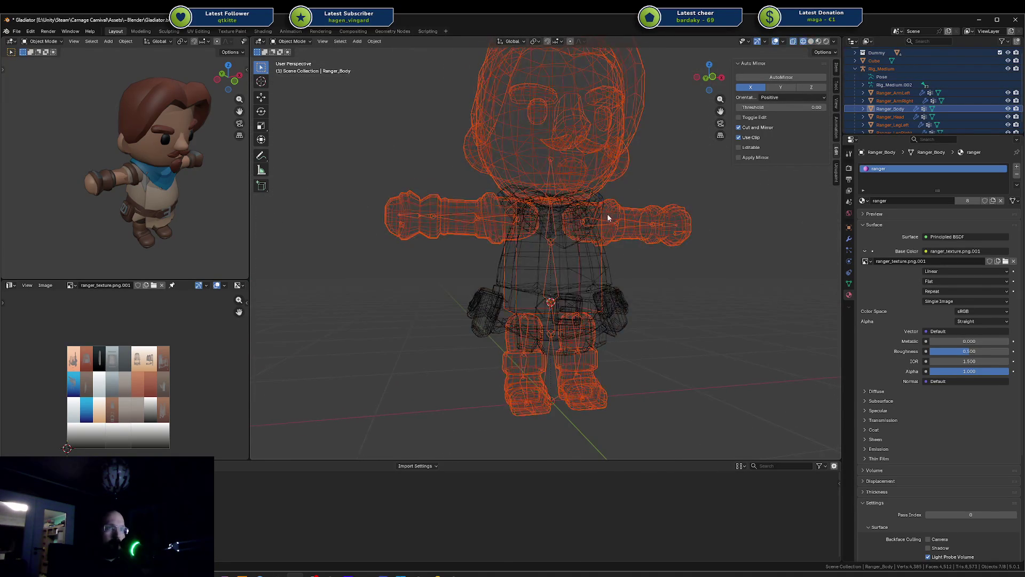
pyautogui.moveTo(614, 203)
pyautogui.mouseDown(button='middle')
pyautogui.moveTo(689, 217)
pyautogui.moveTo(655, 226)
pyautogui.moveTo(536, 219)
pyautogui.mouseUp(button='middle')
pyautogui.click(1008, 109)
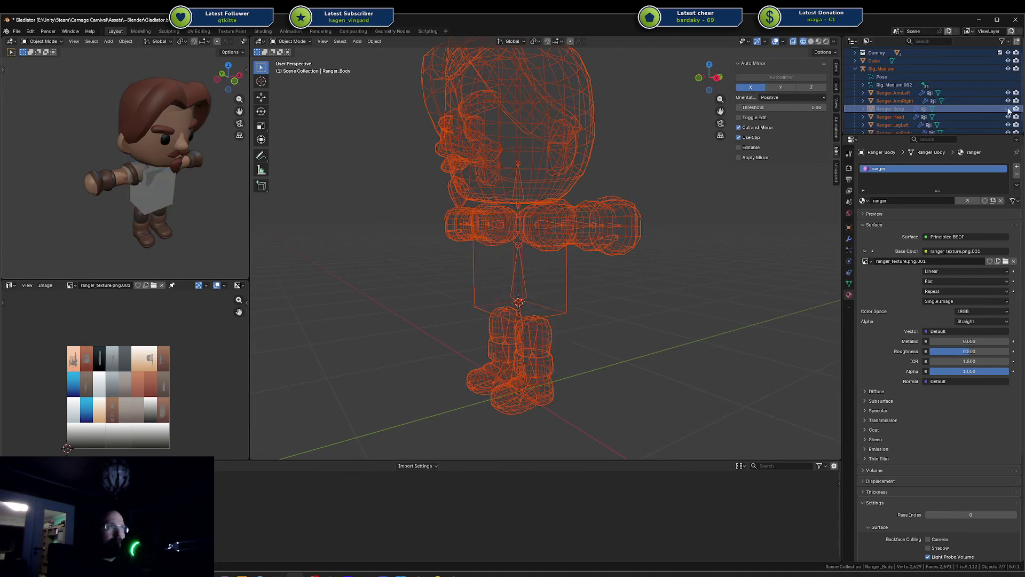
pyautogui.moveTo(623, 224); pyautogui.dragTo(648, 236, button='middle')
pyautogui.click(565, 282)
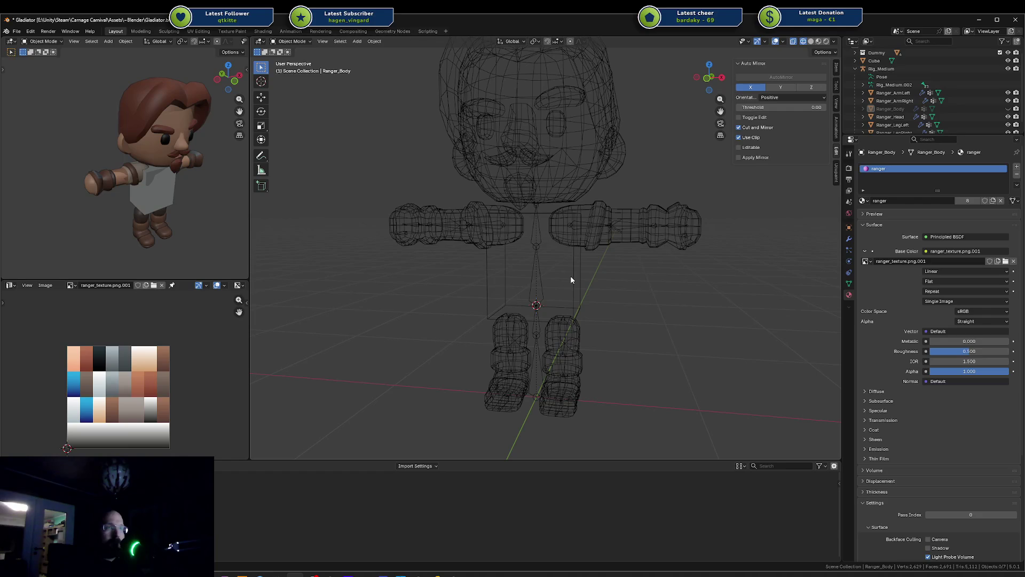
# Select the Cube, enter Edit Mode, and return to Solid shading
pyautogui.click(570, 275)
pyautogui.press('Tab')
pyautogui.hotkey('shift', 'z')
pyautogui.scroll(3, 574, 275)
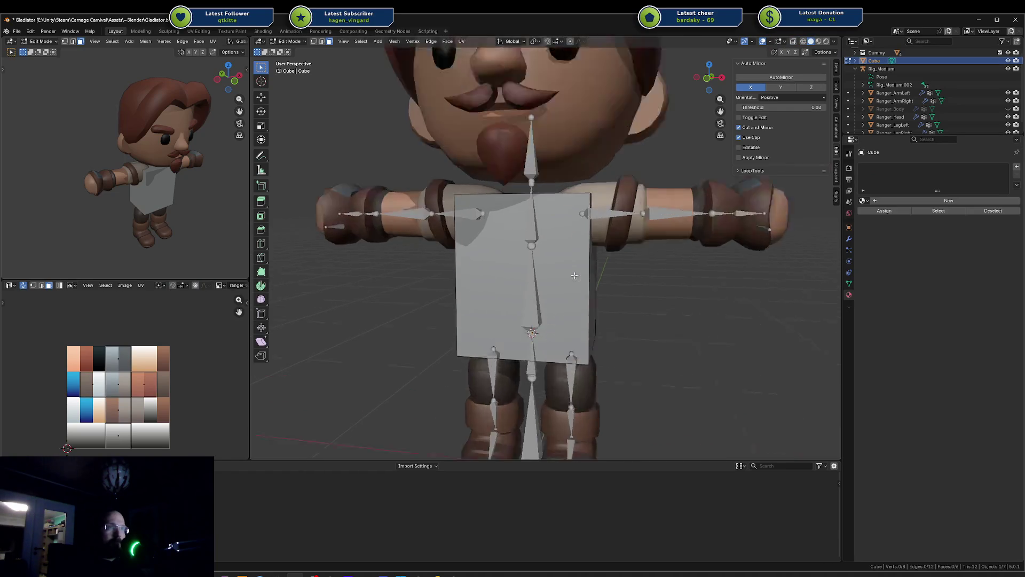
# Add a centred vertical loop cut and try scaling a face loop along Y for depth
pyautogui.scroll(-2, 574, 275)
pyautogui.moveTo(575, 275); pyautogui.dragTo(544, 245, button='middle')
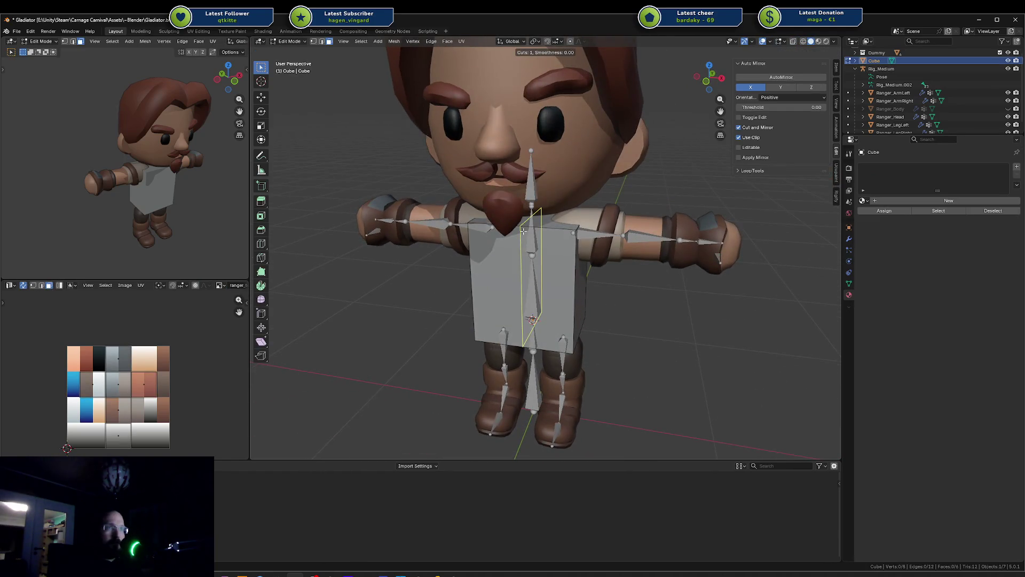
pyautogui.rightClick(525, 231)
pyautogui.rightClick(643, 278)
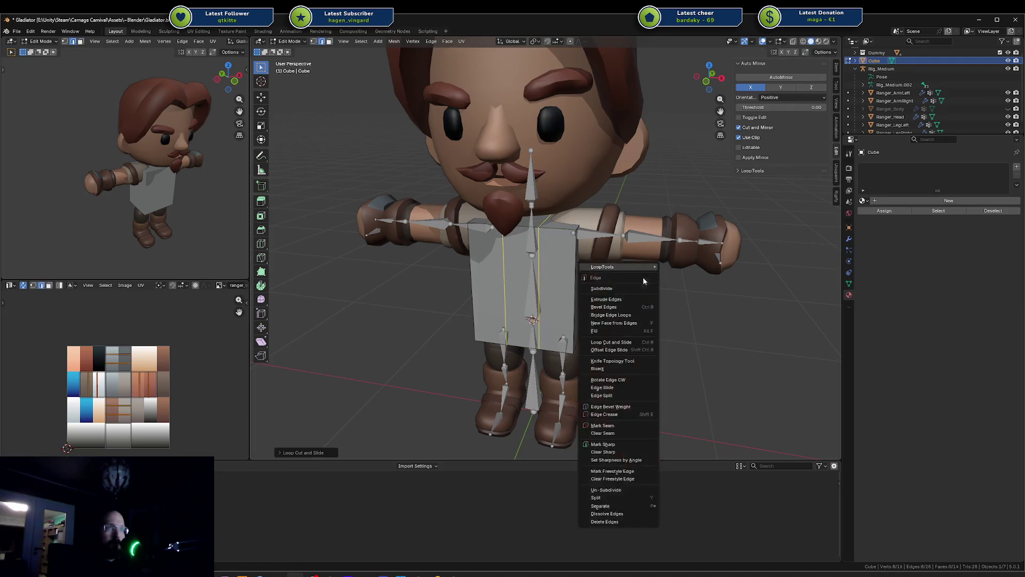
pyautogui.click(522, 254)
pyautogui.keyDown('alt'); pyautogui.click(519, 330); pyautogui.keyUp('alt')
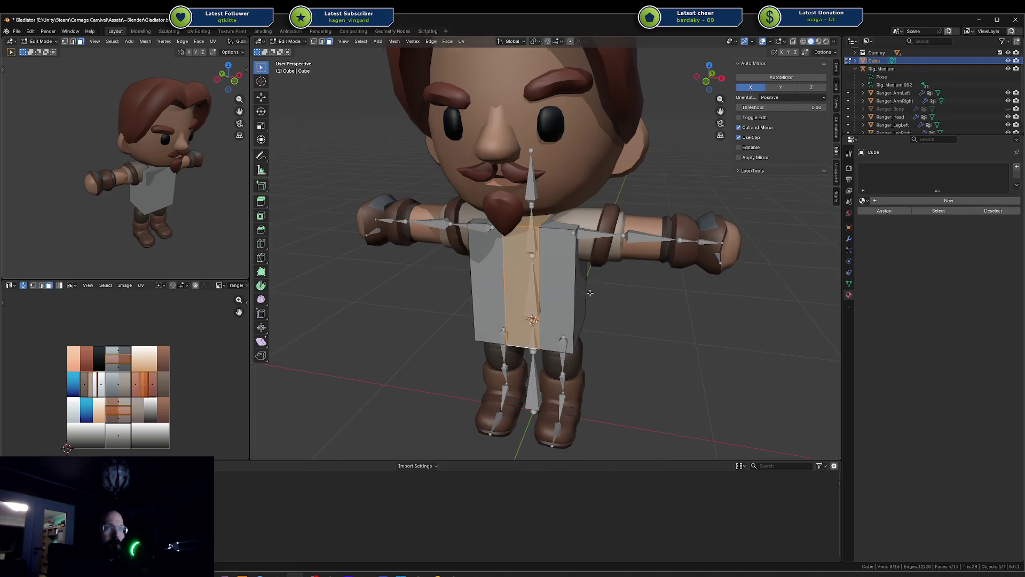
pyautogui.moveTo(519, 331); pyautogui.dragTo(566, 310, button='middle')
pyautogui.press('s')
pyautogui.press('y')
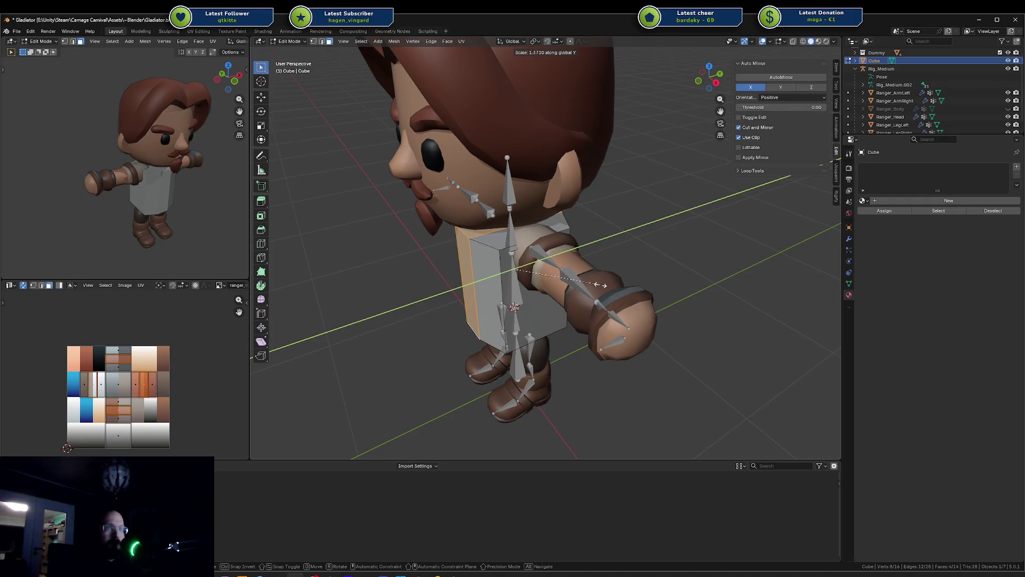
pyautogui.press('Escape')
pyautogui.hotkey('alt', 'a')
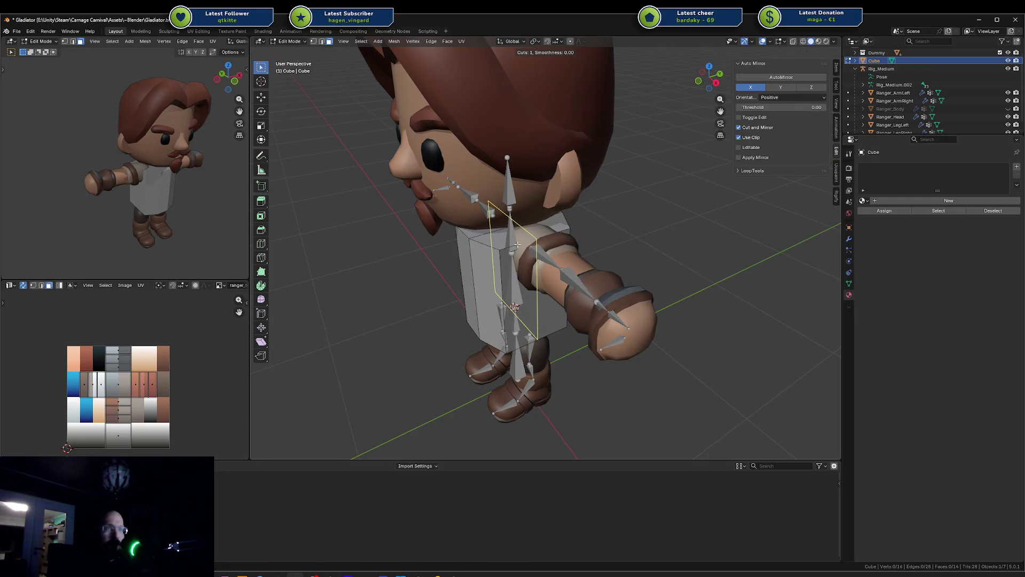
# Add two more edge loops and widen the torso sideways along X
pyautogui.click(517, 244)
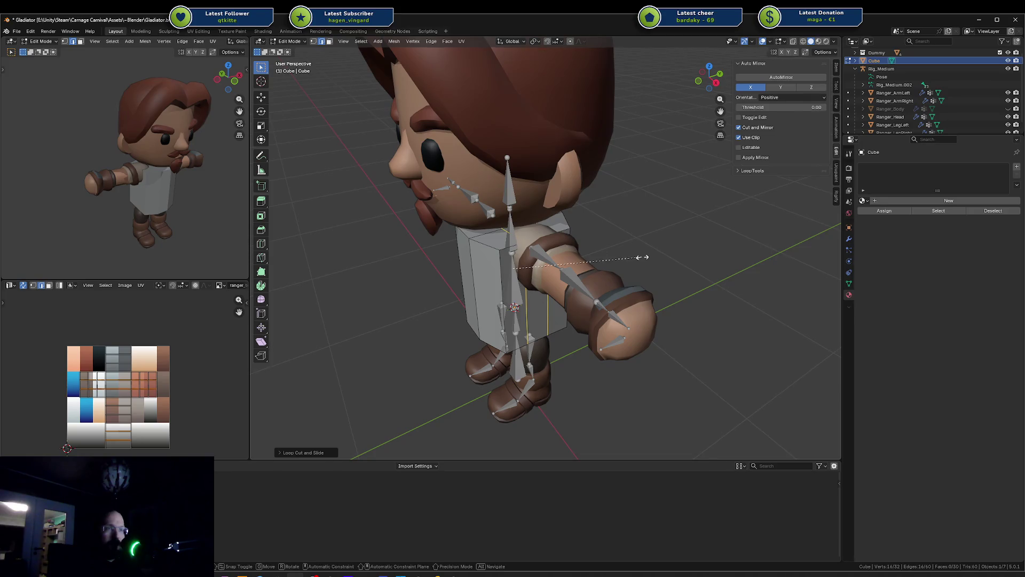
pyautogui.press('x')
pyautogui.click(689, 266)
pyautogui.moveTo(689, 267); pyautogui.dragTo(643, 263, button='middle')
pyautogui.scroll(-6, 563, 237)
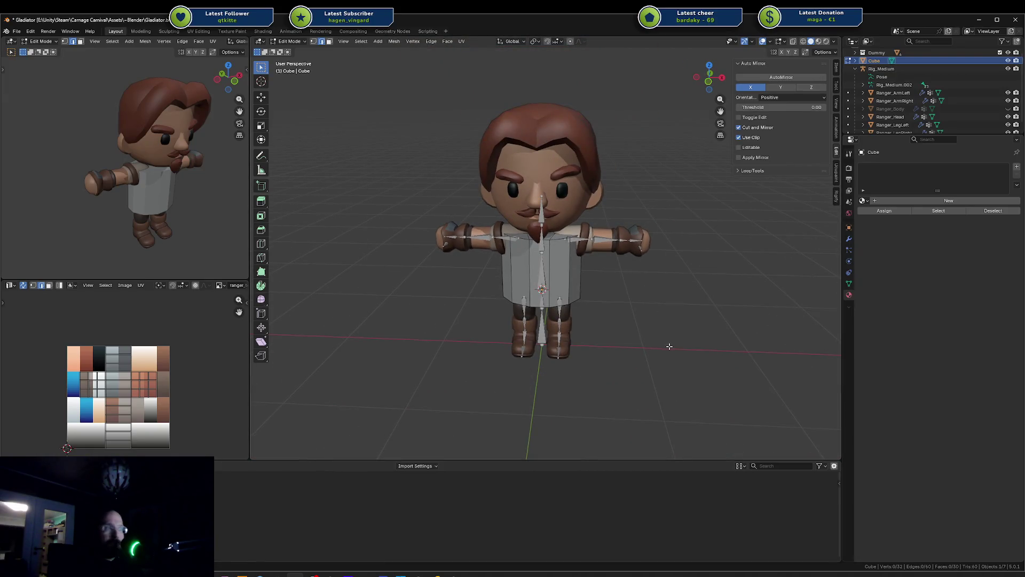
pyautogui.scroll(5, 632, 320)
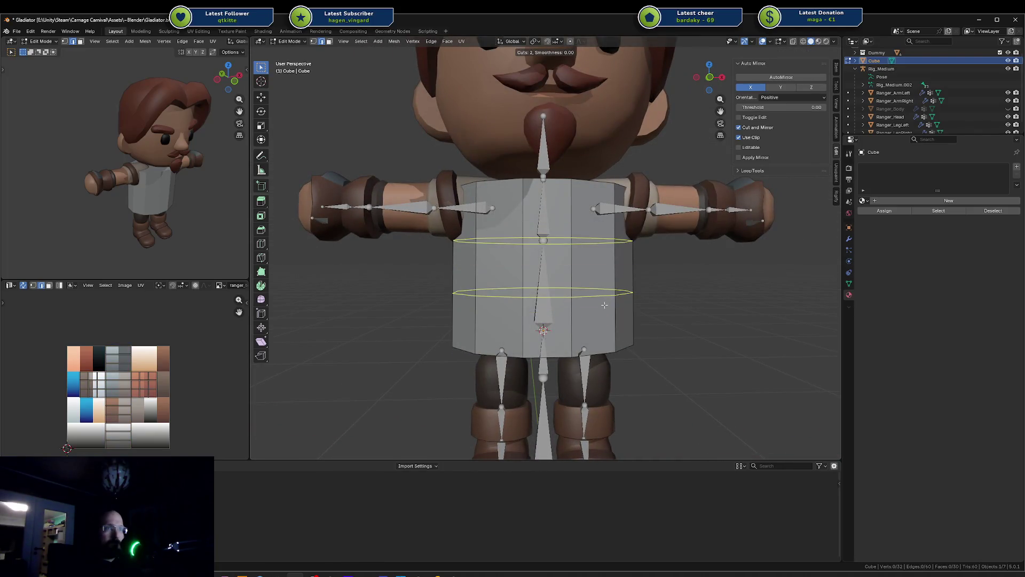
# Add two evenly spaced horizontal edge loops to the torso and shrink the whole mesh
pyautogui.click(604, 305)
pyautogui.rightClick(604, 305)
pyautogui.press('s')
pyautogui.rightClick(718, 265)
pyautogui.press('a')
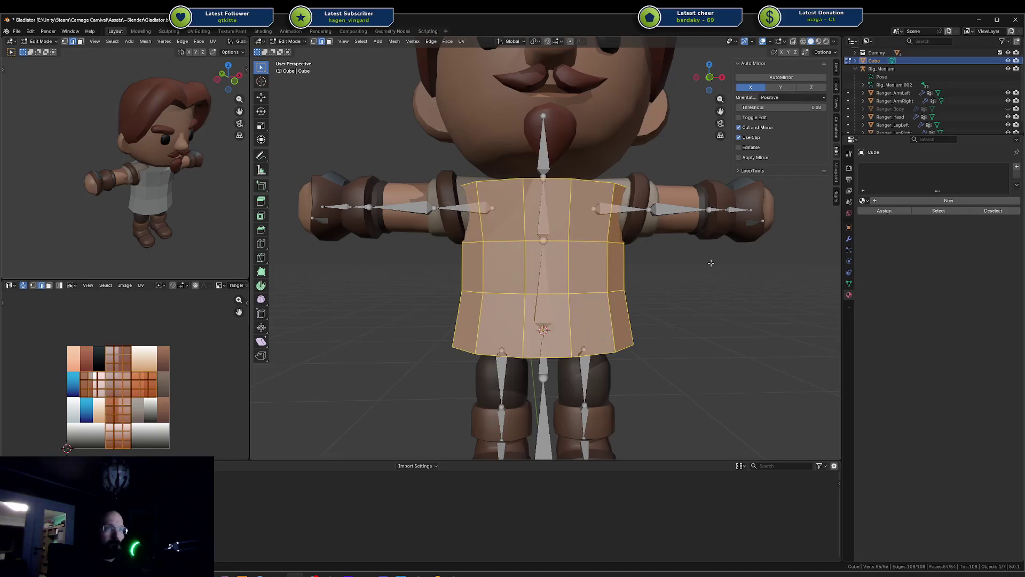
pyautogui.press('s')
pyautogui.click(677, 267)
# Try stretching the torso taller along Z, then undo the stretch and the selection
pyautogui.press('s')
pyautogui.press('z')
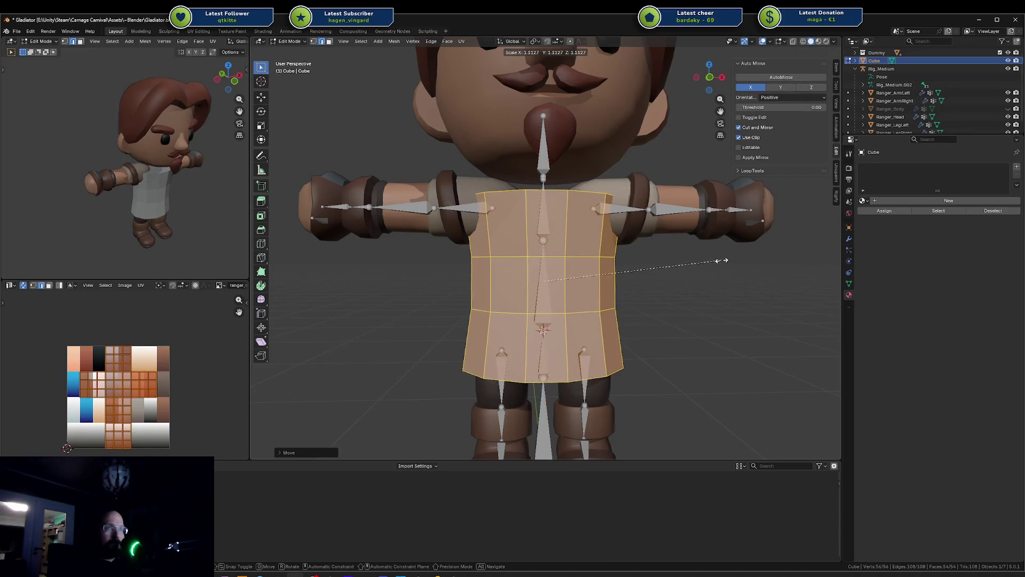
pyautogui.moveTo(724, 259); pyautogui.dragTo(623, 239, button='middle')
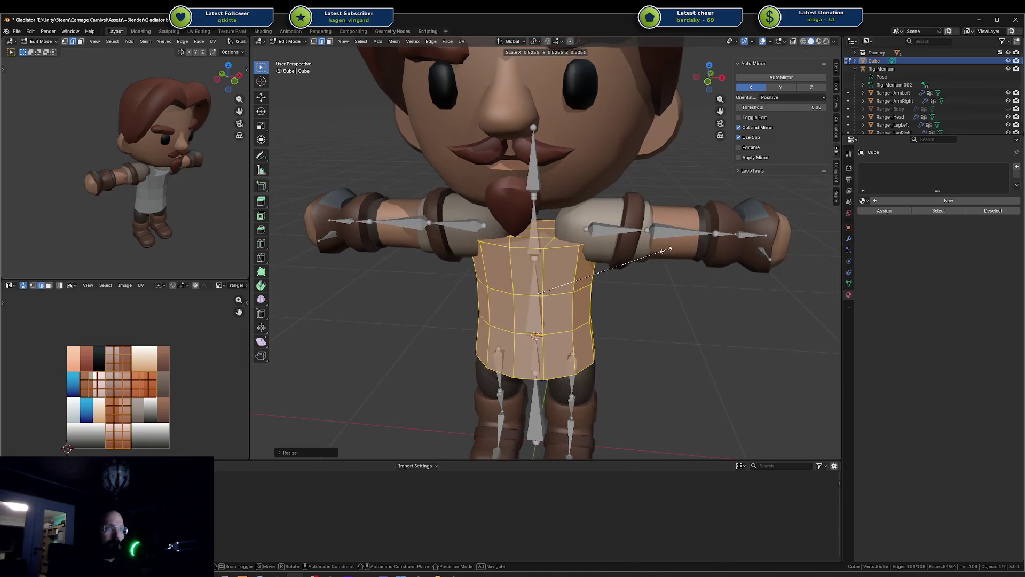
pyautogui.hotkey('ctrl', 'z')
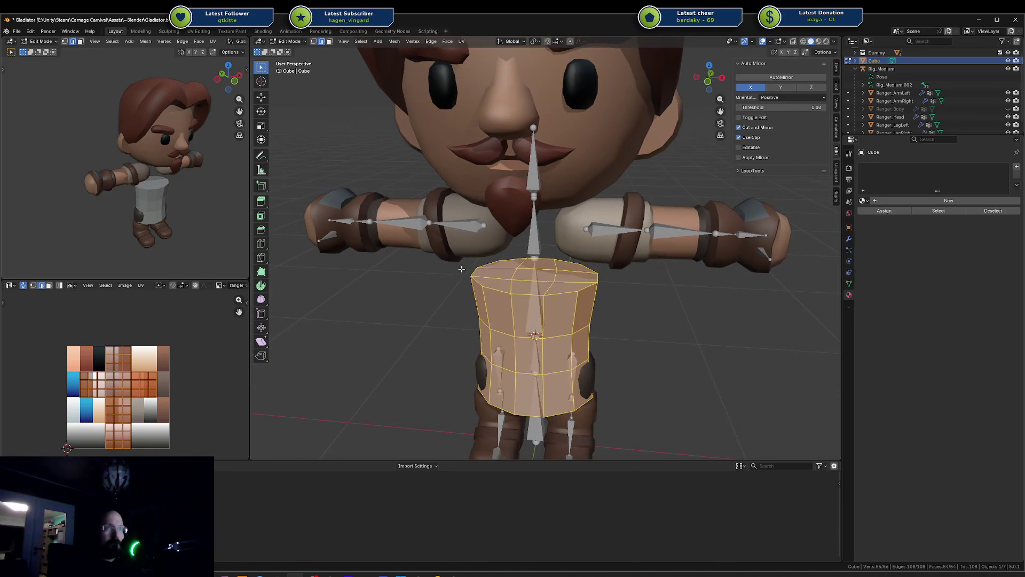
pyautogui.hotkey('ctrl', 'z')
# Lower the ring of top faces along Z to shorten the torso
pyautogui.keyDown('ctrl'); pyautogui.click(578, 277); pyautogui.keyUp('ctrl')
pyautogui.press('g')
pyautogui.press('z')
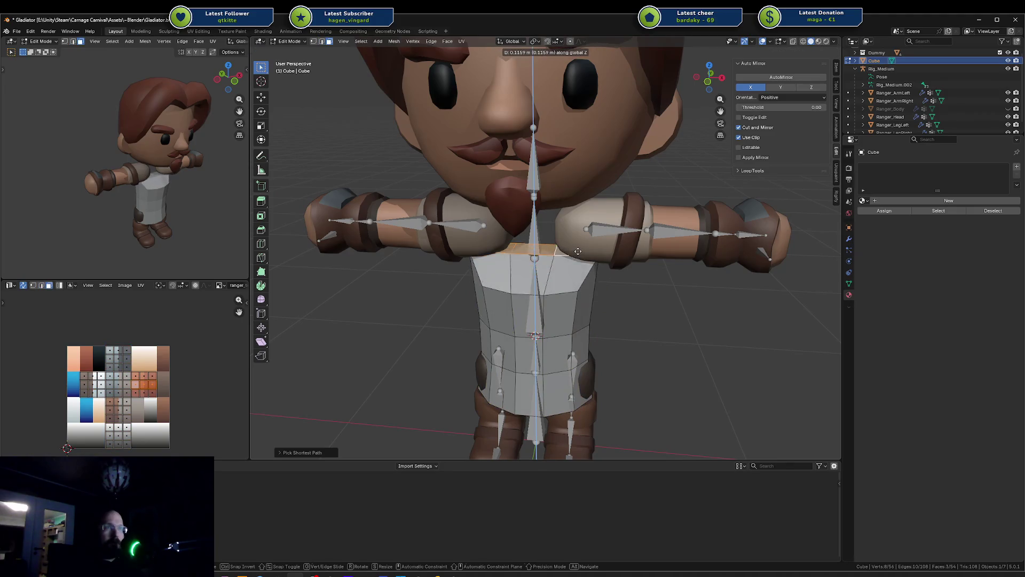
pyautogui.click(611, 260)
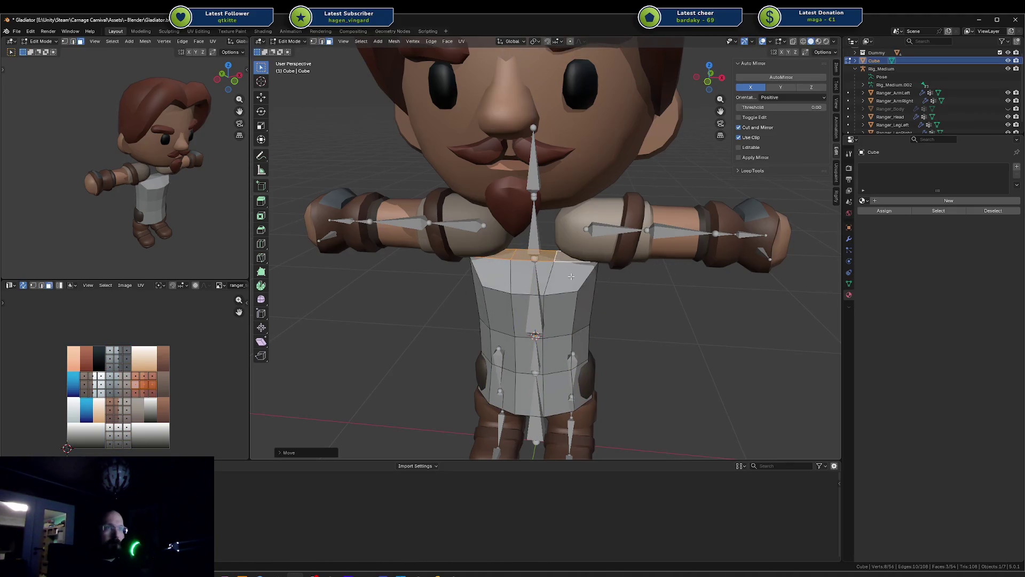
pyautogui.moveTo(571, 276); pyautogui.dragTo(538, 250, button='middle')
pyautogui.click(530, 232)
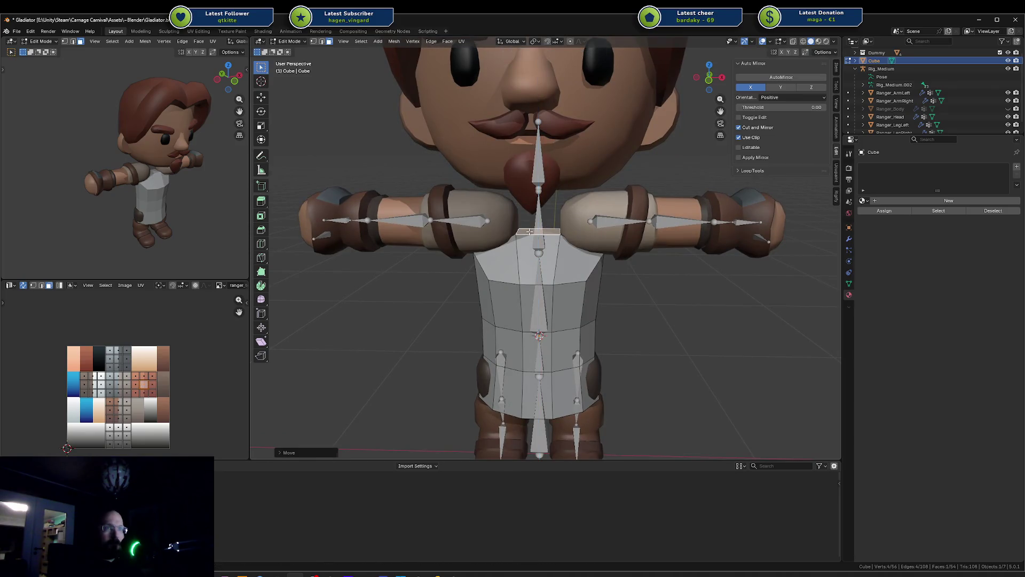
# Drop a bottom front face along Z to form the lower front hem
pyautogui.press('a')
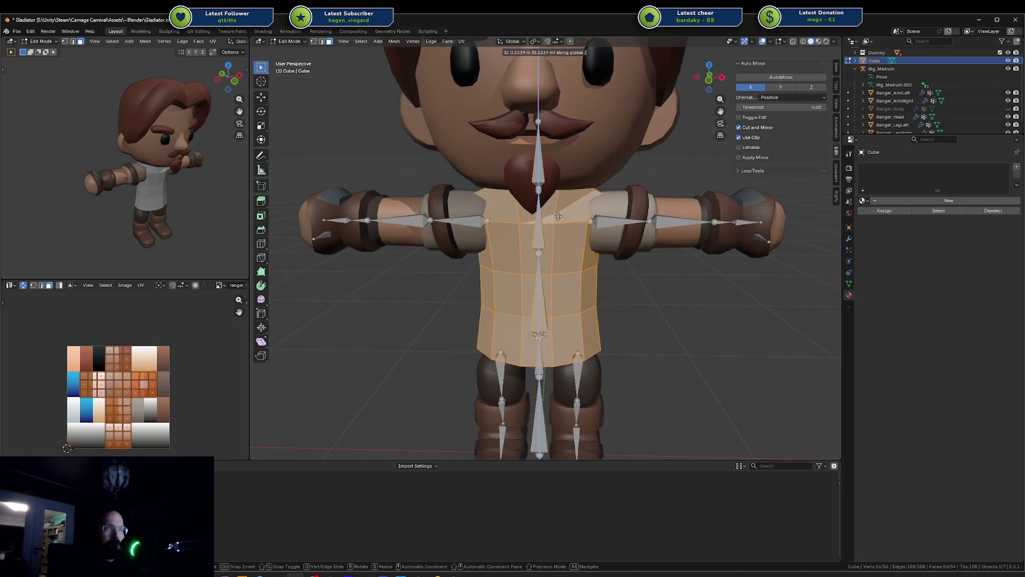
pyautogui.press('Tab')
pyautogui.moveTo(552, 267)
pyautogui.mouseDown(button='middle')
pyautogui.moveTo(650, 257)
pyautogui.moveTo(615, 265)
pyautogui.moveTo(632, 236)
pyautogui.moveTo(575, 297)
pyautogui.mouseUp(button='middle')
pyautogui.press('Tab')
pyautogui.click(540, 298)
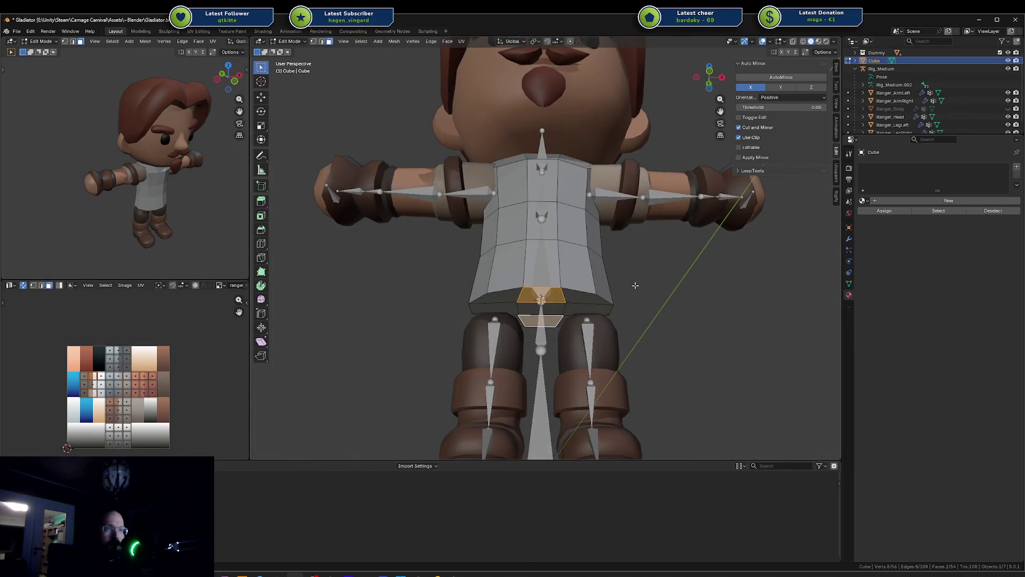
pyautogui.press('g')
pyautogui.press('z')
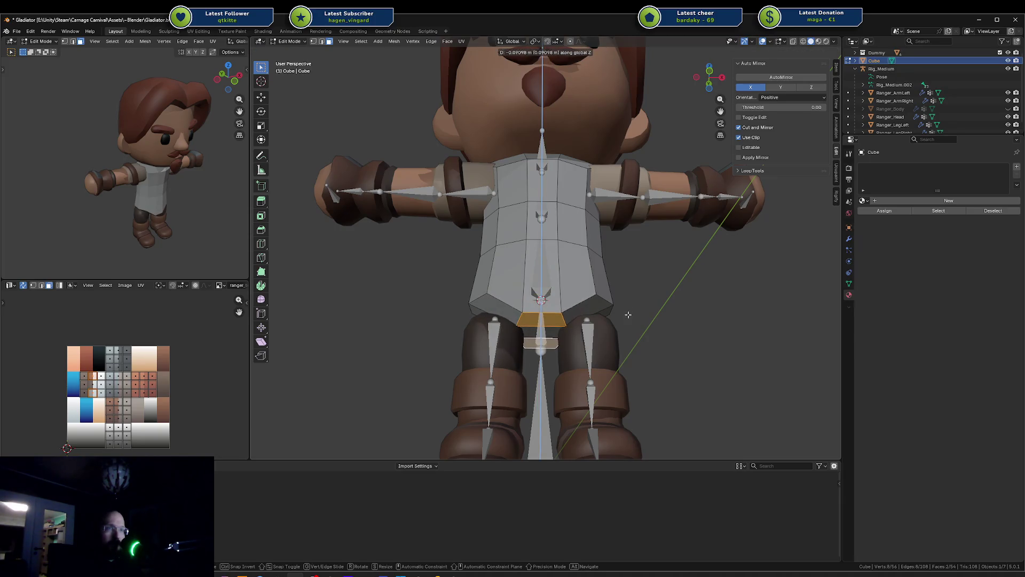
pyautogui.click(628, 314)
# Move the whole torso slightly down along Z and thicken its front-to-back depth along Y
pyautogui.moveTo(628, 314); pyautogui.dragTo(613, 306, button='middle')
pyautogui.press('a')
pyautogui.press('g')
pyautogui.press('z')
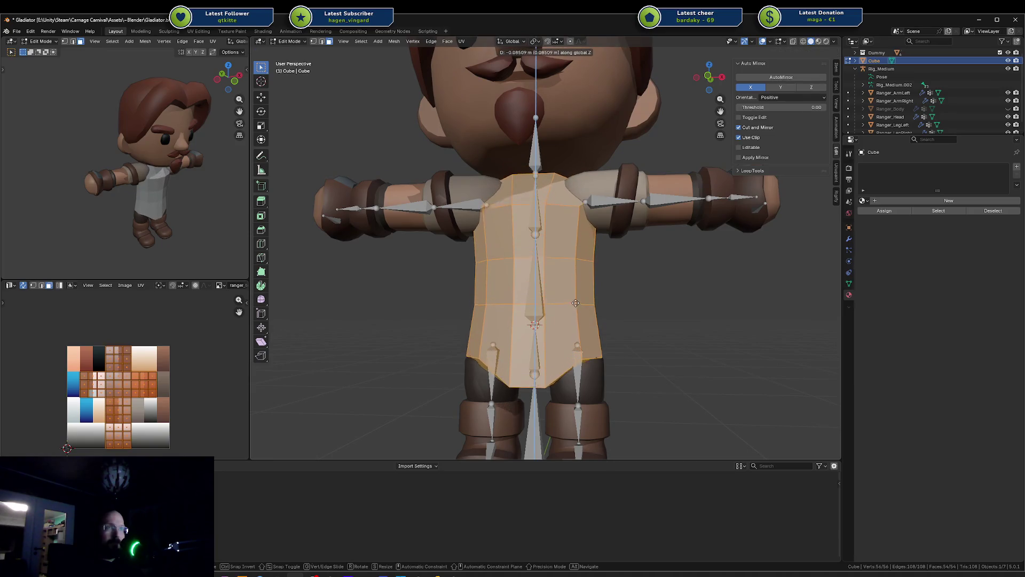
pyautogui.click(576, 303)
pyautogui.press('s')
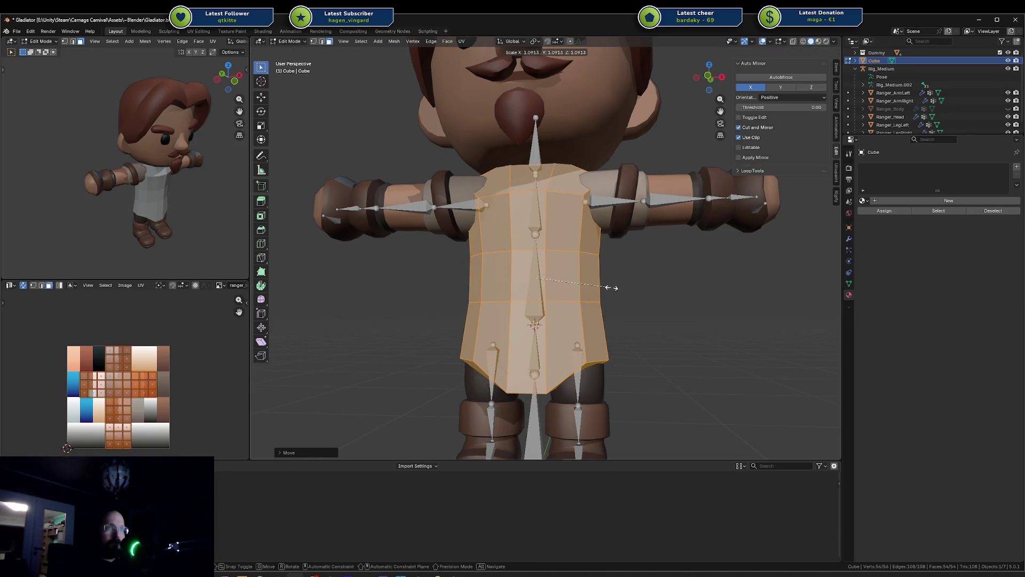
pyautogui.keyDown('alt'); pyautogui.moveTo(609, 287); pyautogui.dragTo(565, 283, button='middle'); pyautogui.keyUp('alt')
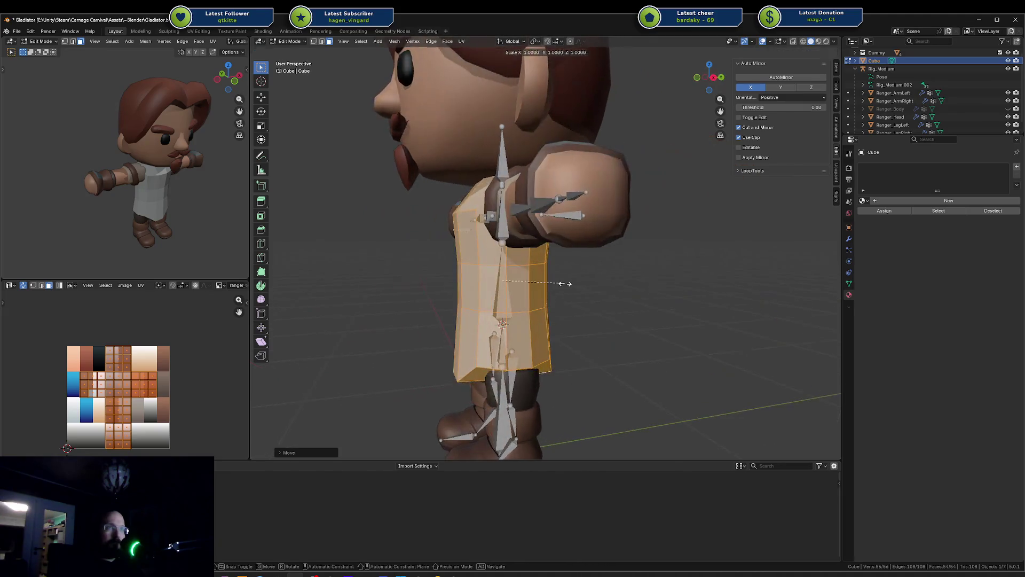
pyautogui.press('y')
pyautogui.click(571, 287)
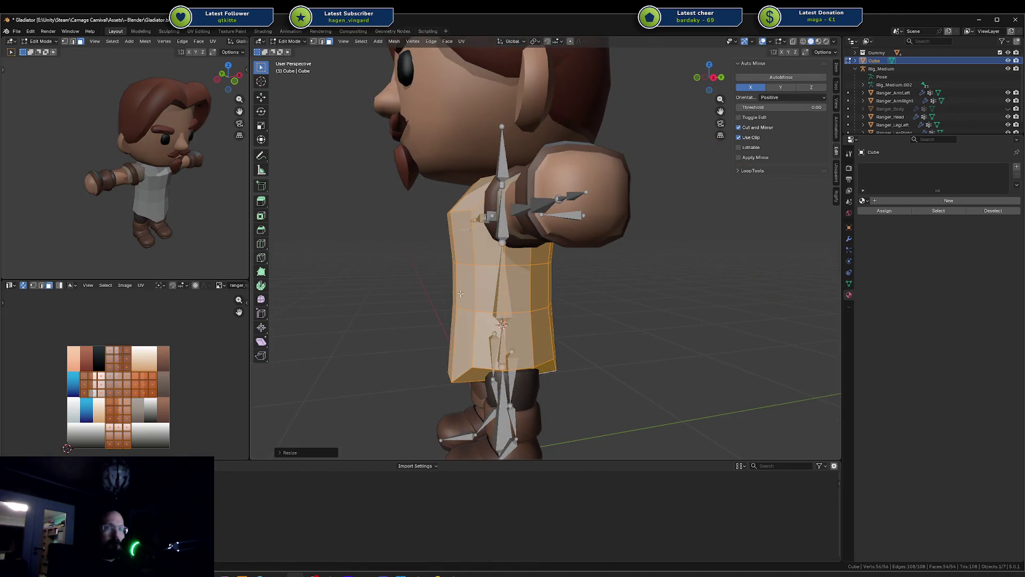
# Apply Shade Smooth to the torso, then return to Edit Mode with nothing selected
pyautogui.press('Tab')
pyautogui.rightClick(462, 271)
pyautogui.click(462, 275)
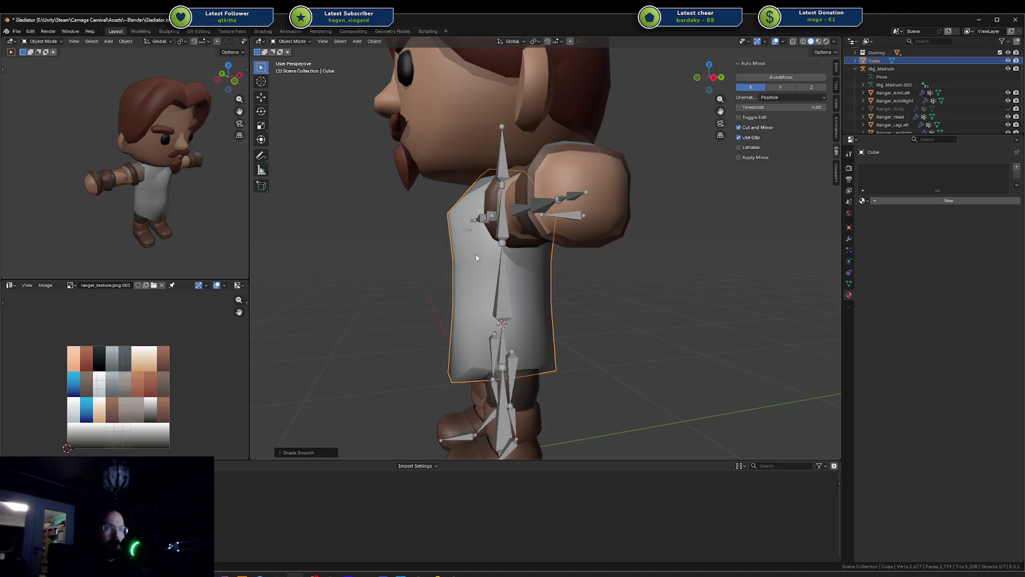
pyautogui.moveTo(476, 254)
pyautogui.mouseDown(button='middle')
pyautogui.moveTo(650, 265)
pyautogui.moveTo(694, 245)
pyautogui.moveTo(614, 267)
pyautogui.moveTo(539, 340)
pyautogui.mouseUp(button='middle')
pyautogui.press('Tab')
pyautogui.click(552, 320)
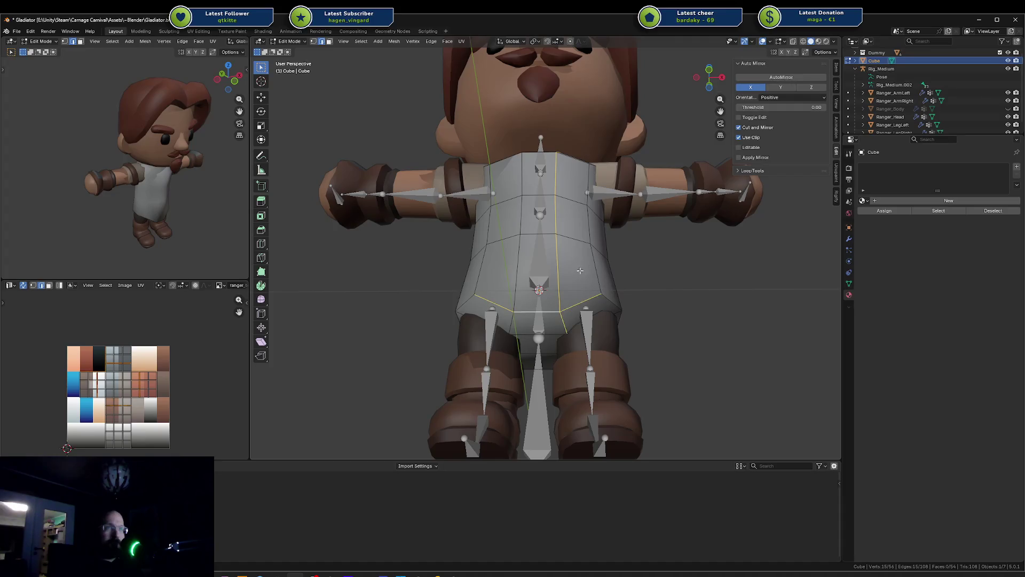
pyautogui.moveTo(580, 270)
pyautogui.mouseDown(button='middle')
pyautogui.moveTo(677, 293)
pyautogui.moveTo(589, 297)
pyautogui.mouseUp(button='middle')
pyautogui.press('a')
pyautogui.hotkey('alt', 'a')
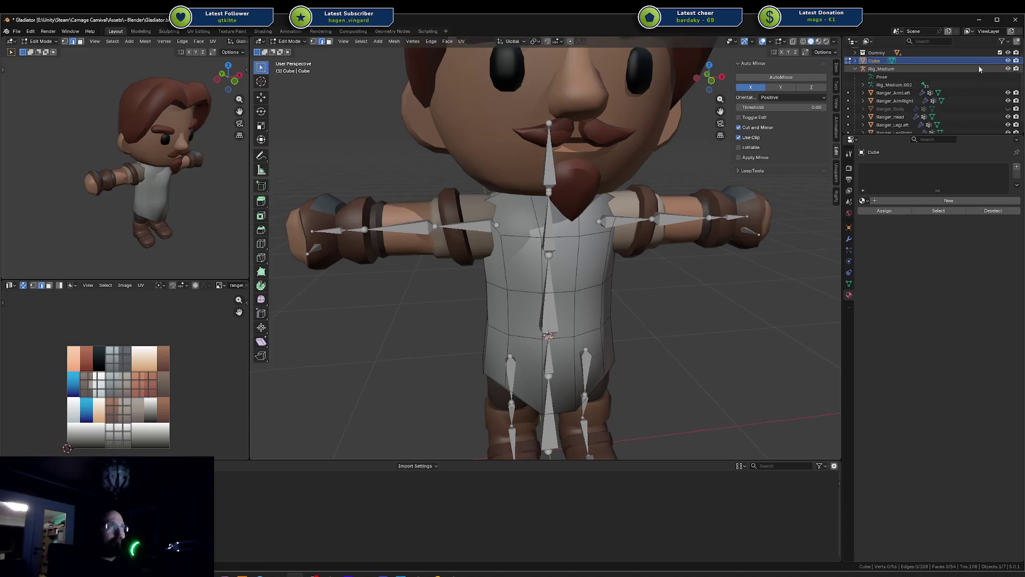
pyautogui.click(1009, 60)
pyautogui.click(1008, 108)
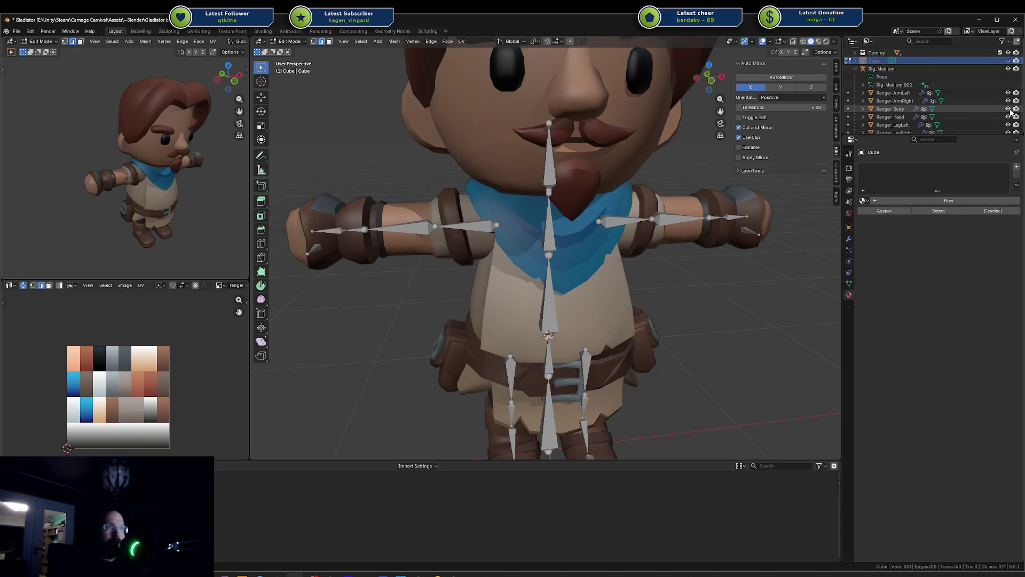
pyautogui.moveTo(761, 189); pyautogui.dragTo(717, 191, button='middle')
pyautogui.hotkey('shift', 'z')
pyautogui.hotkey('shift', 'z')
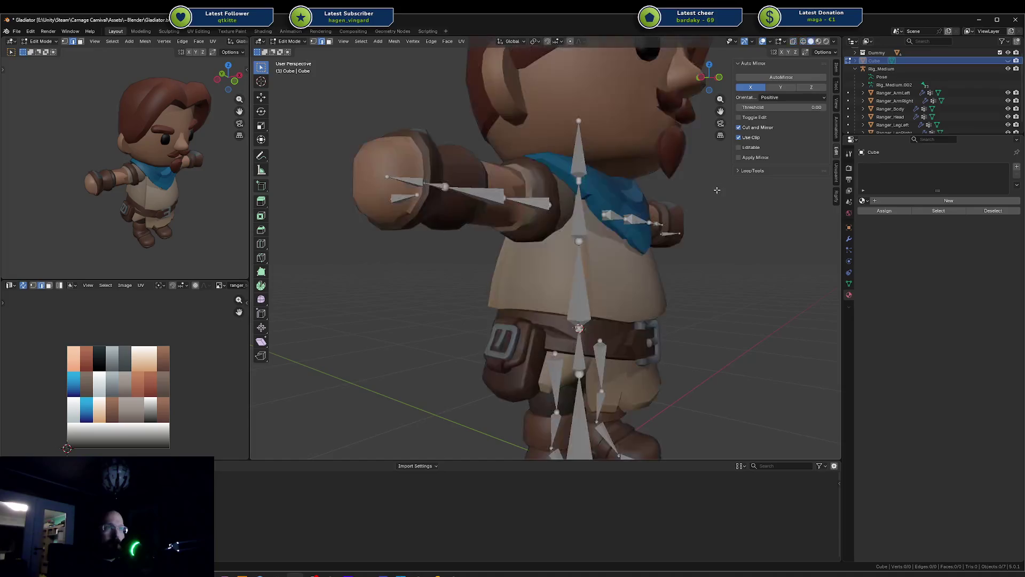
pyautogui.click(1009, 108)
pyautogui.click(1008, 60)
pyautogui.moveTo(706, 262); pyautogui.dragTo(629, 286, button='middle')
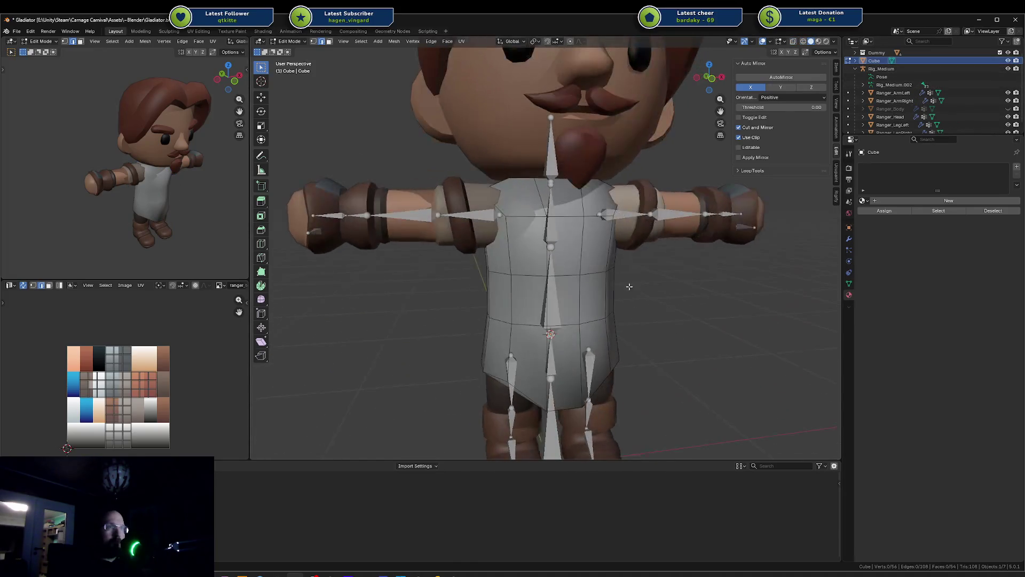
# Scale the lower skirt faces outward, then rescale just the bottom skirt loop
pyautogui.keyDown('alt'); pyautogui.click(583, 303); pyautogui.keyUp('alt')
pyautogui.keyDown('alt'); pyautogui.keyDown('shift'); pyautogui.click(579, 347); pyautogui.keyUp('shift'); pyautogui.keyUp('alt')
pyautogui.press('s')
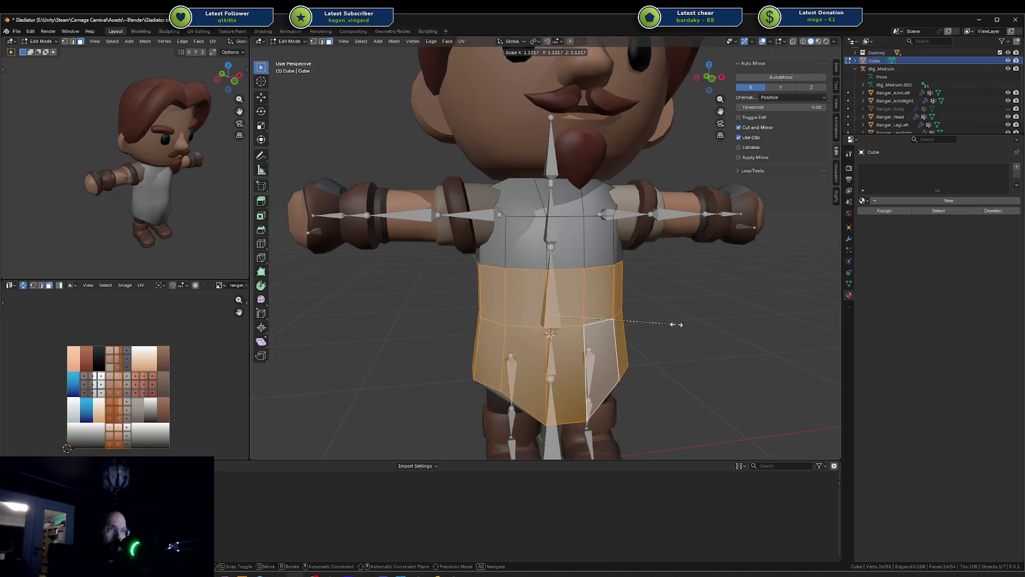
pyautogui.click(674, 325)
pyautogui.moveTo(658, 302)
pyautogui.mouseDown(button='middle')
pyautogui.moveTo(534, 294)
pyautogui.moveTo(554, 319)
pyautogui.mouseUp(button='middle')
pyautogui.hotkey('alt', 'a')
pyautogui.keyDown('alt'); pyautogui.click(626, 342); pyautogui.keyUp('alt')
pyautogui.press('s')
pyautogui.click(674, 320)
# Shift the skirt loop along Y, grow the selection one band, and shift it along Y again
pyautogui.press('g')
pyautogui.press('y')
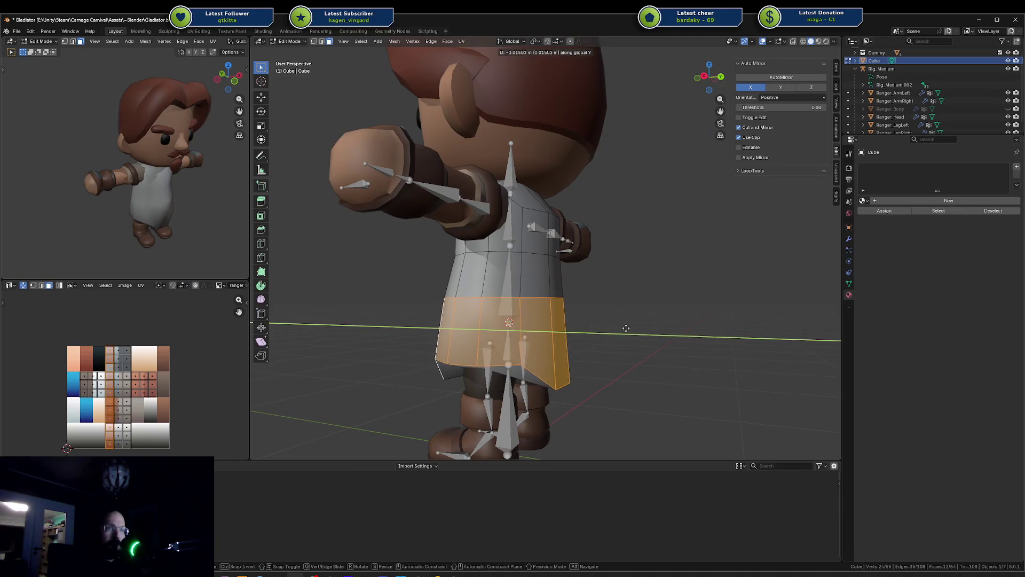
pyautogui.click(627, 328)
pyautogui.press('ctrl+KP_Add')
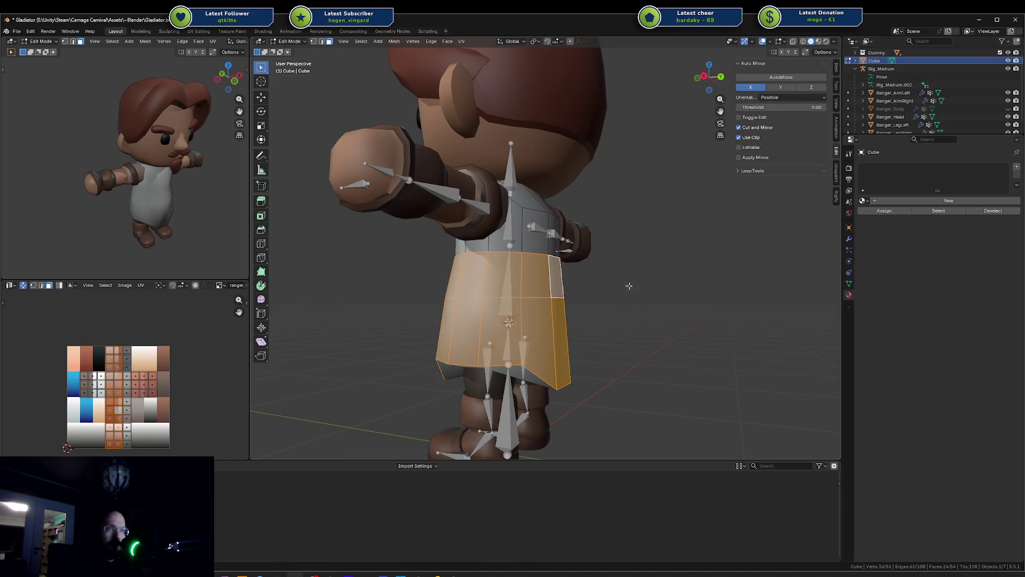
pyautogui.press('g')
pyautogui.press('y')
pyautogui.click(638, 287)
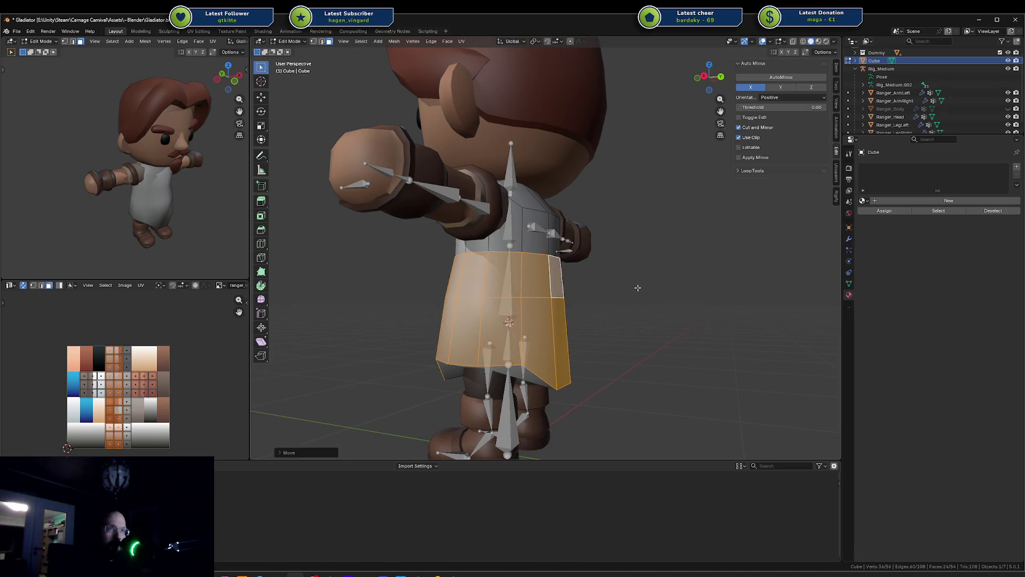
pyautogui.press('Tab')
pyautogui.moveTo(638, 288)
pyautogui.mouseDown(button='middle')
pyautogui.moveTo(661, 281)
pyautogui.moveTo(613, 297)
pyautogui.moveTo(579, 273)
pyautogui.moveTo(597, 292)
pyautogui.moveTo(534, 320)
pyautogui.mouseUp(button='middle')
pyautogui.press('Tab')
# Raise selected bottom skirt faces upward to pull in the flared hem
pyautogui.click(470, 349)
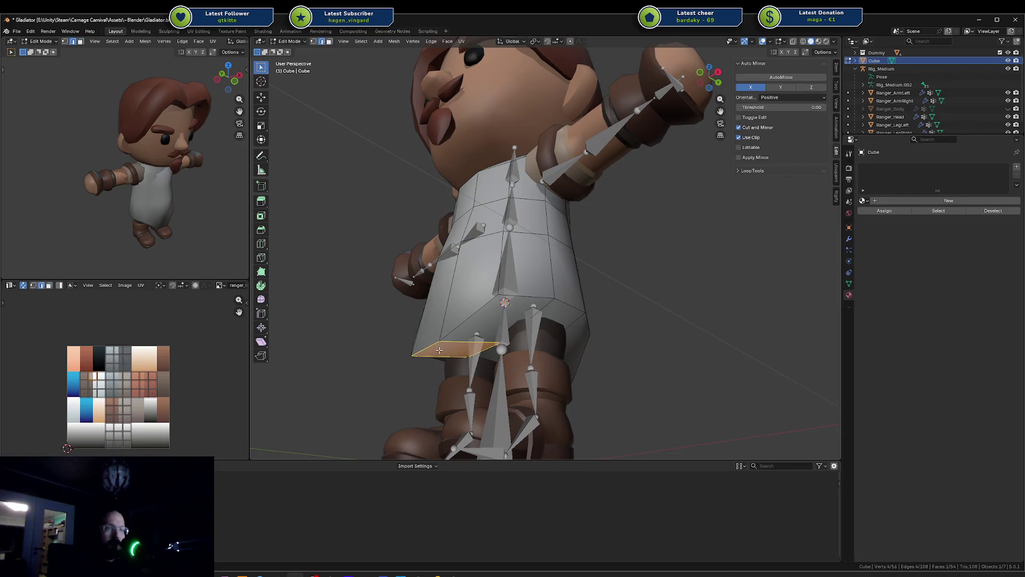
pyautogui.press('g')
pyautogui.click(430, 328)
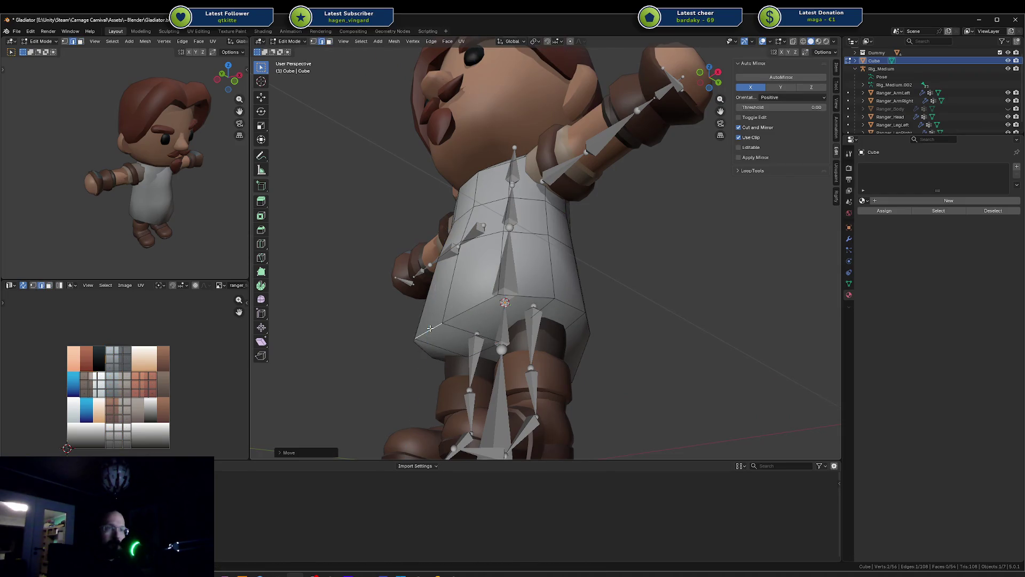
pyautogui.keyDown('shift'); pyautogui.click(535, 337); pyautogui.keyUp('shift')
pyautogui.moveTo(536, 337)
pyautogui.mouseDown(button='middle')
pyautogui.moveTo(533, 350)
pyautogui.moveTo(566, 315)
pyautogui.moveTo(601, 309)
pyautogui.moveTo(572, 296)
pyautogui.moveTo(636, 307)
pyautogui.mouseUp(button='middle')
pyautogui.keyDown('shift'); pyautogui.click(533, 351); pyautogui.keyUp('shift')
pyautogui.press('g')
pyautogui.click(534, 322)
pyautogui.press('s')
pyautogui.rightClick(603, 294)
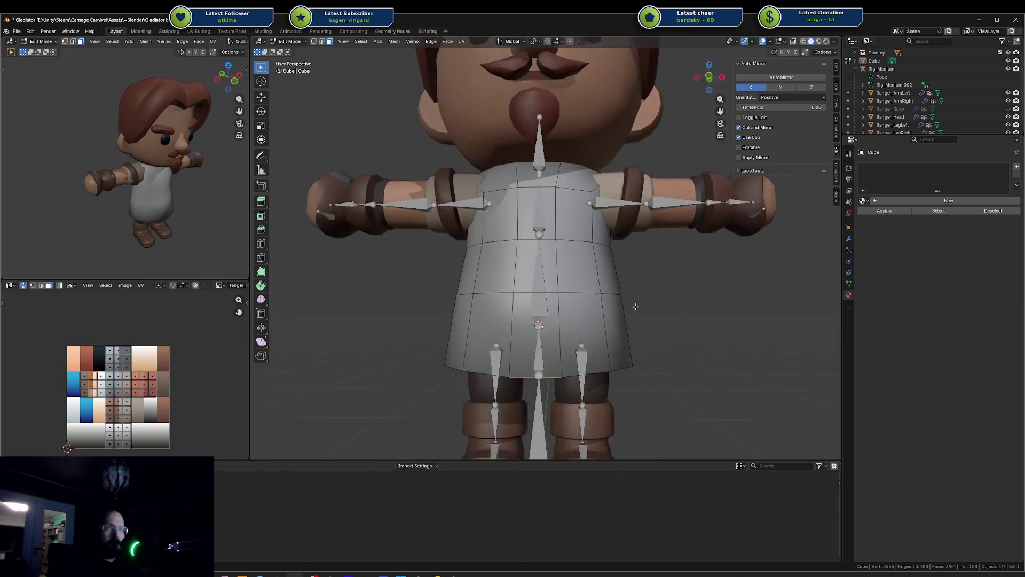
# Raise the bottom edge loop along Z, then move and scale a lower torso face strip
pyautogui.keyDown('alt'); pyautogui.click(588, 367); pyautogui.keyUp('alt')
pyautogui.press('g')
pyautogui.press('z')
pyautogui.moveTo(588, 368)
pyautogui.keyDown('alt'); pyautogui.mouseDown(button='middle')
pyautogui.moveTo(632, 265)
pyautogui.moveTo(589, 328)
pyautogui.moveTo(585, 318)
pyautogui.mouseUp(button='middle'); pyautogui.keyUp('alt')
pyautogui.click(630, 269)
pyautogui.click(589, 328)
pyautogui.press('g')
pyautogui.click(640, 331)
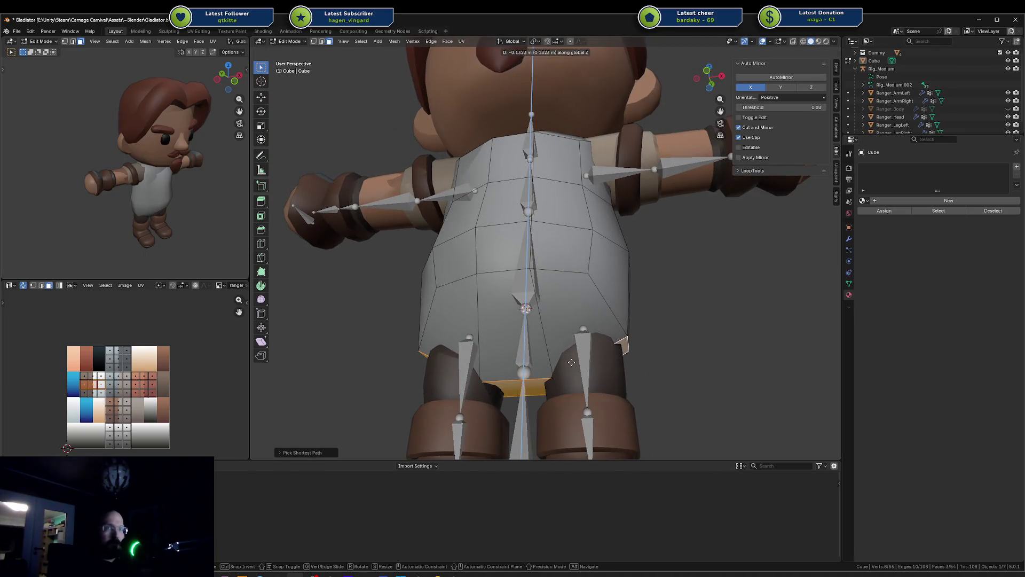
pyautogui.press('s')
pyautogui.click(662, 304)
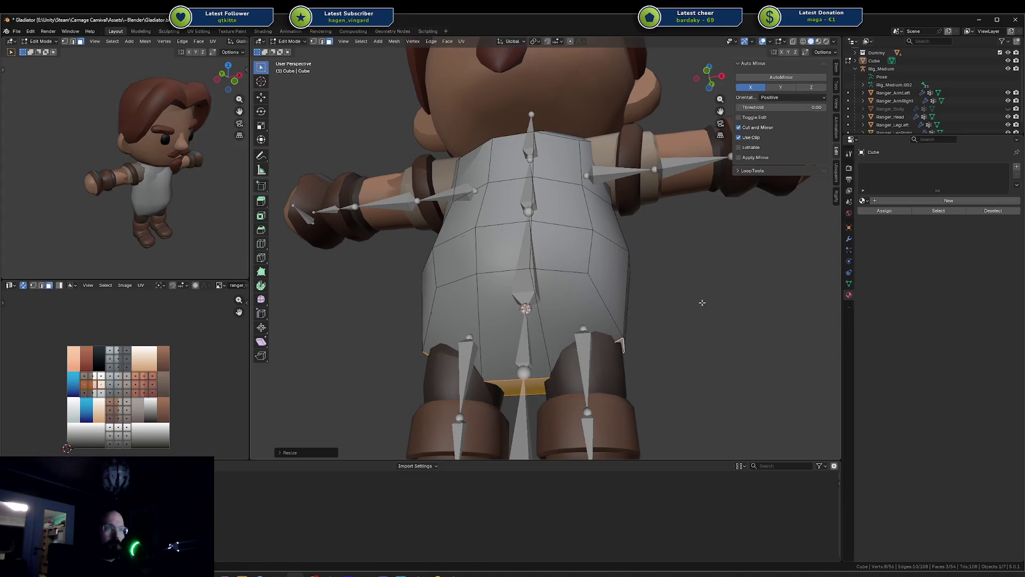
pyautogui.press('s')
pyautogui.click(705, 288)
# Enlarge the selected lower face and move it vertically along Z
pyautogui.moveTo(670, 280)
pyautogui.mouseDown(button='middle')
pyautogui.moveTo(649, 302)
pyautogui.moveTo(635, 296)
pyautogui.mouseUp(button='middle')
pyautogui.press('s')
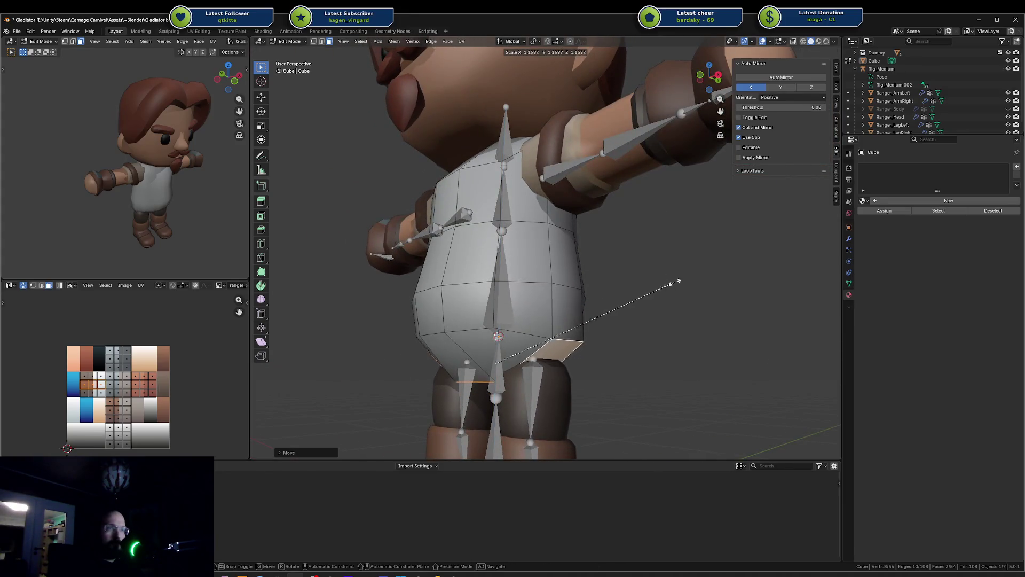
pyautogui.click(673, 291)
pyautogui.press('g')
pyautogui.press('z')
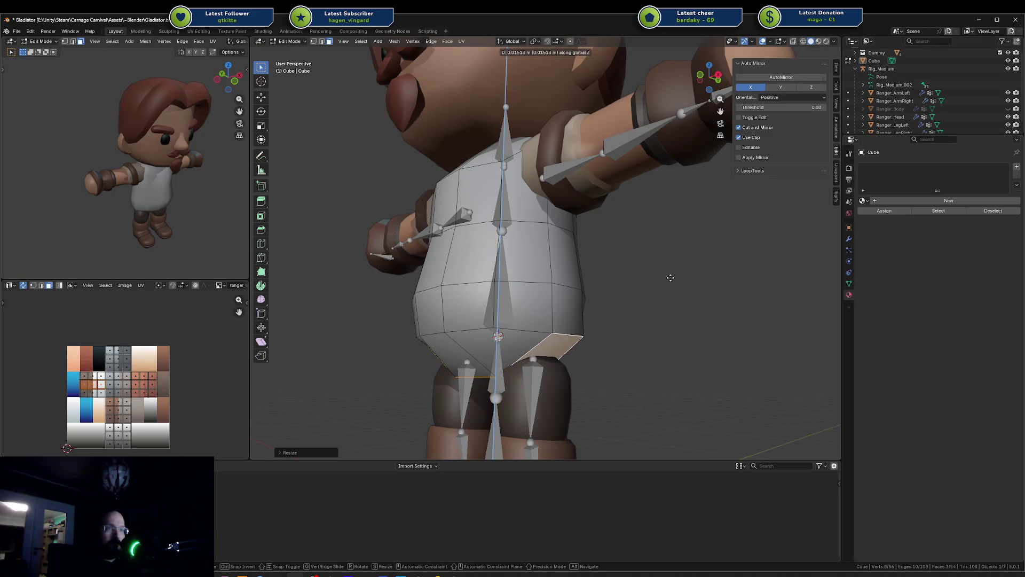
pyautogui.click(670, 278)
pyautogui.moveTo(604, 299); pyautogui.dragTo(625, 298, button='middle')
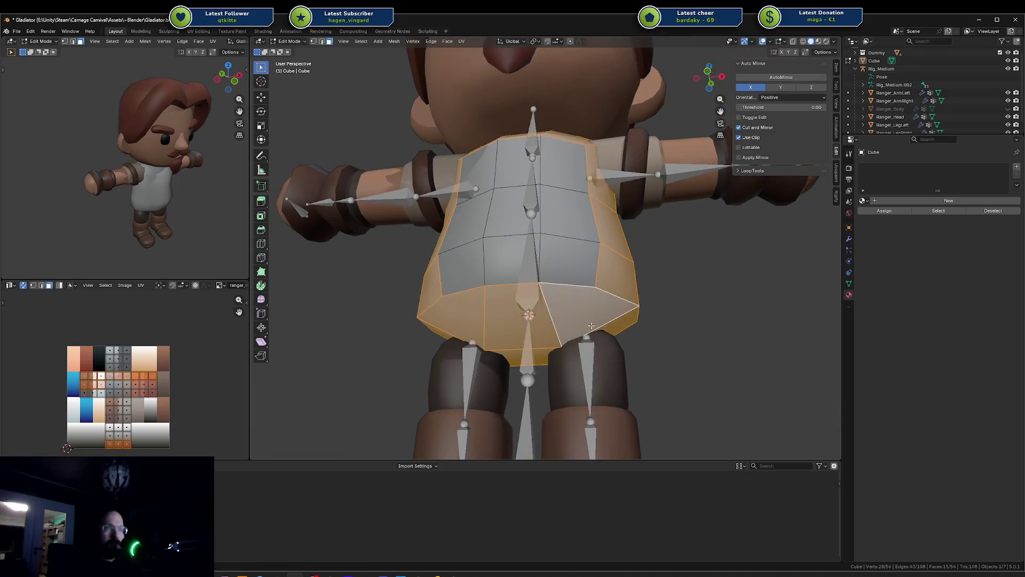
pyautogui.moveTo(554, 316); pyautogui.dragTo(552, 305, button='middle')
# Paint-select the front hip faces and the faces on the torso's underside
pyautogui.press('c')
pyautogui.click(530, 278)
pyautogui.moveTo(530, 278); pyautogui.dragTo(644, 325)
pyautogui.moveTo(634, 320)
pyautogui.mouseDown(button='middle')
pyautogui.moveTo(577, 229)
pyautogui.moveTo(558, 219)
pyautogui.mouseUp(button='middle')
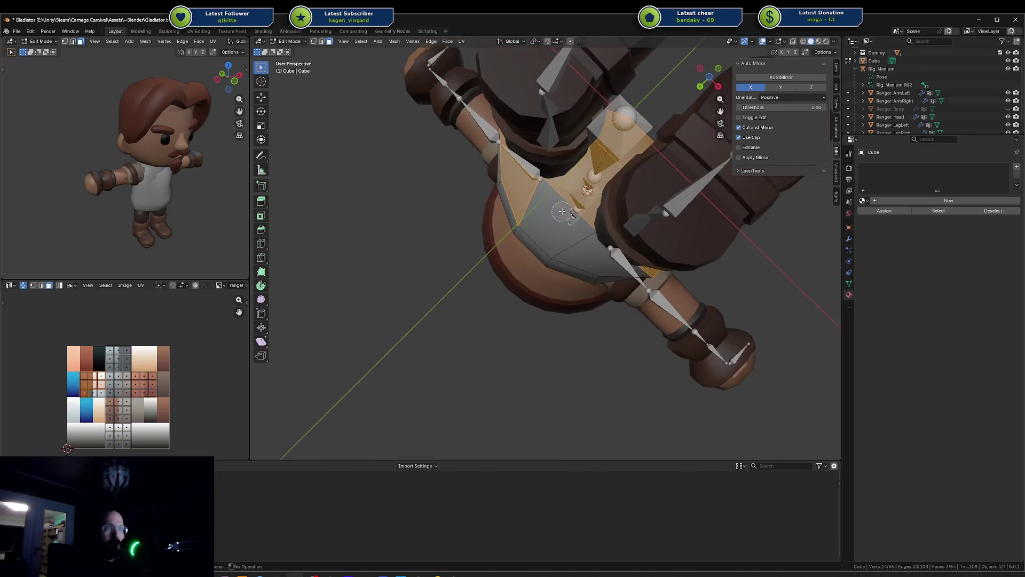
pyautogui.keyDown('shift'); pyautogui.click(558, 219); pyautogui.keyUp('shift')
pyautogui.keyDown('shift'); pyautogui.click(603, 251); pyautogui.keyUp('shift')
pyautogui.moveTo(604, 251)
pyautogui.mouseDown(button='middle')
pyautogui.moveTo(693, 257)
pyautogui.moveTo(654, 297)
pyautogui.moveTo(675, 305)
pyautogui.mouseUp(button='middle')
# Move the hip and underside faces along Z and widen them to close off the bottom
pyautogui.press('g')
pyautogui.press('z')
pyautogui.click(645, 304)
pyautogui.press('s')
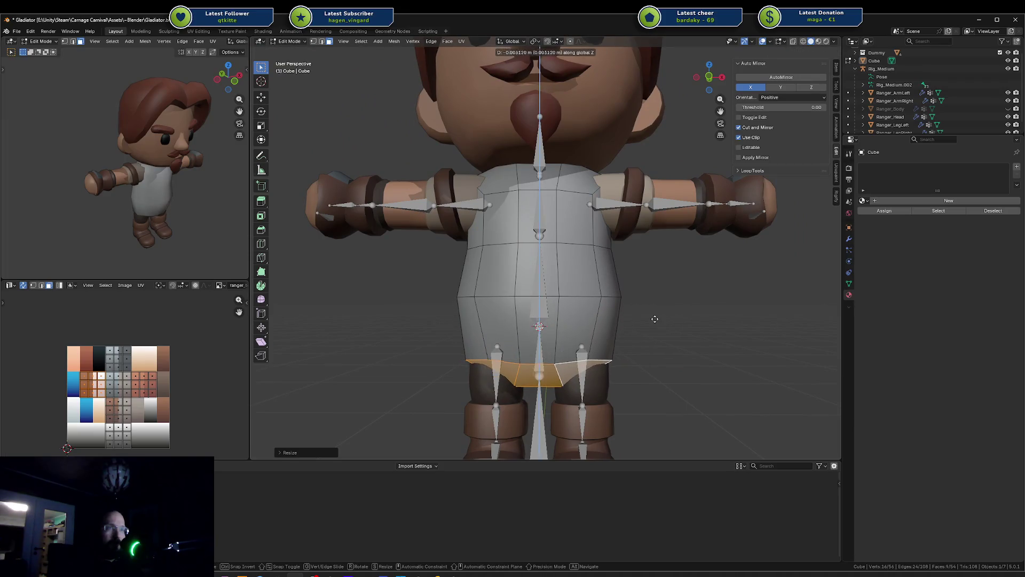
pyautogui.click(663, 315)
pyautogui.press('g')
pyautogui.press('z')
pyautogui.click(668, 304)
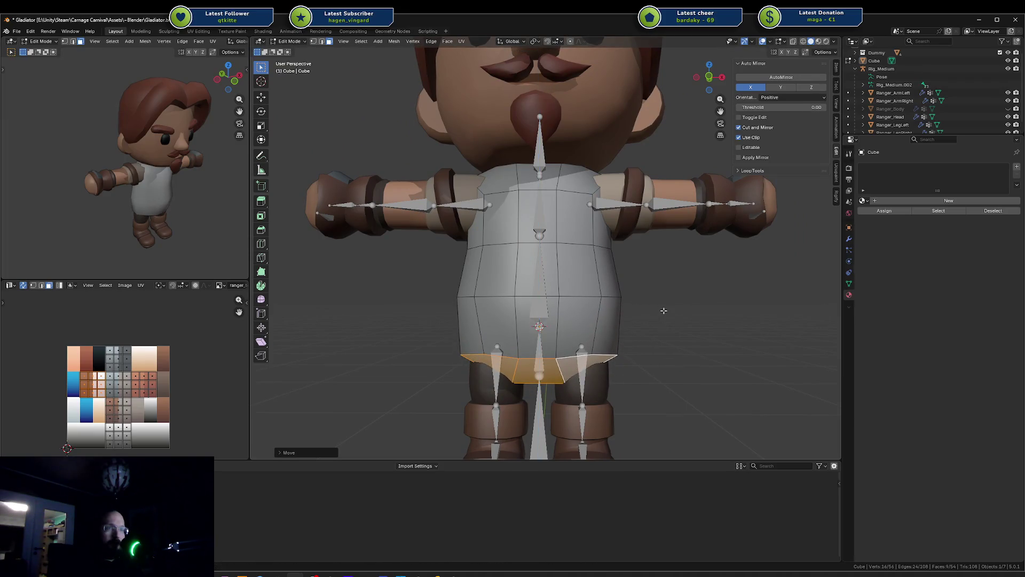
pyautogui.press('Tab')
pyautogui.moveTo(672, 302)
pyautogui.mouseDown(button='middle')
pyautogui.moveTo(628, 290)
pyautogui.moveTo(584, 302)
pyautogui.moveTo(646, 298)
pyautogui.moveTo(663, 318)
pyautogui.mouseUp(button='middle')
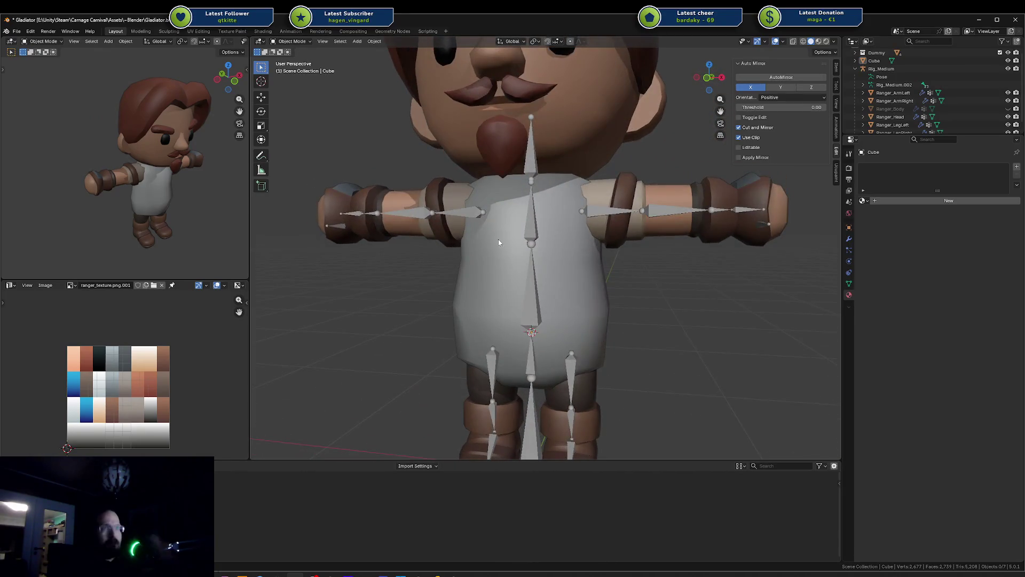
# Cut a first edge loop across the lower torso of Cube and scale it
pyautogui.click(593, 244)
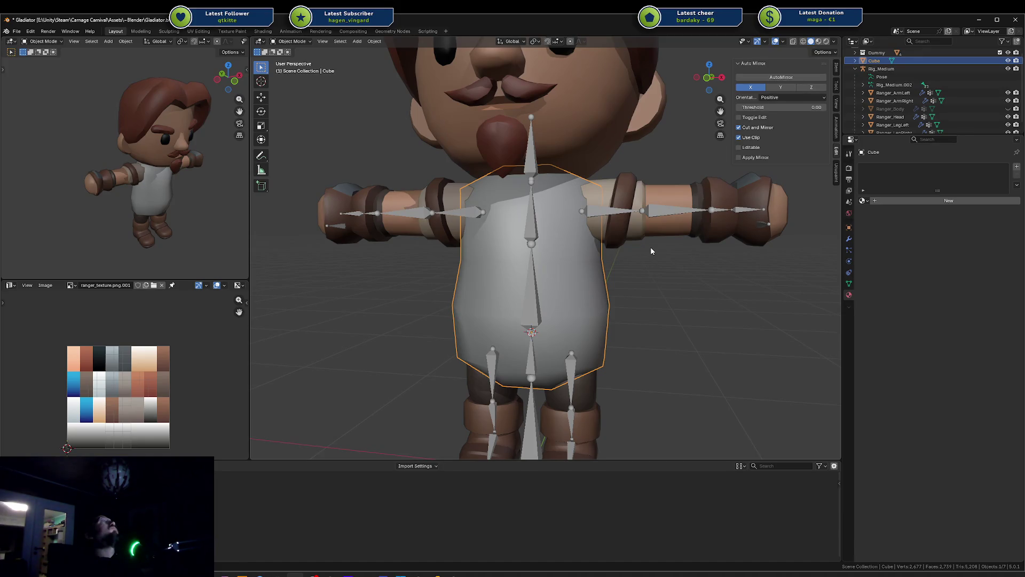
pyautogui.press('Tab')
pyautogui.hotkey('alt', 'a')
pyautogui.hotkey('ctrl', 'r')
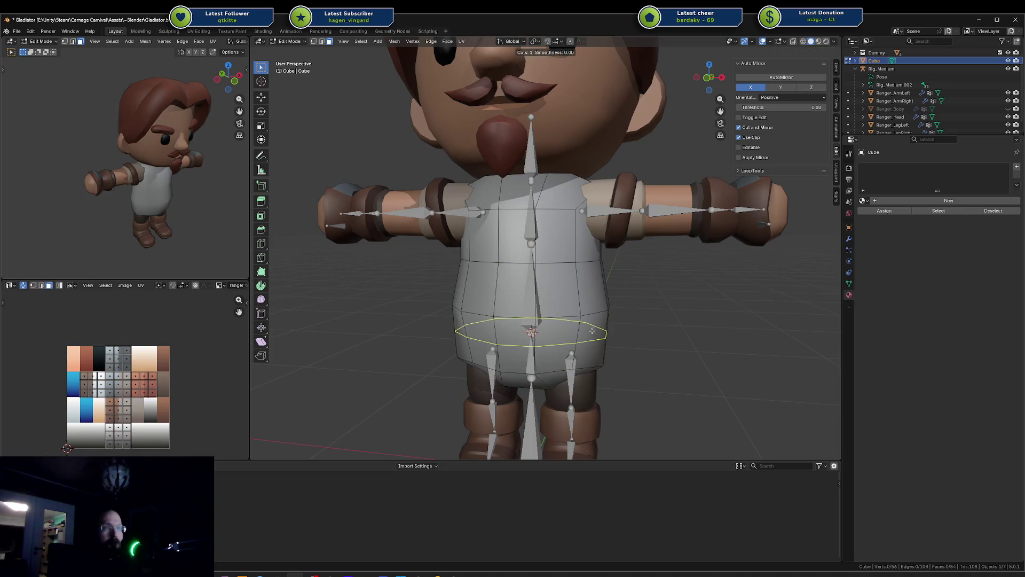
pyautogui.click(592, 331)
pyautogui.click(591, 309)
pyautogui.press('s')
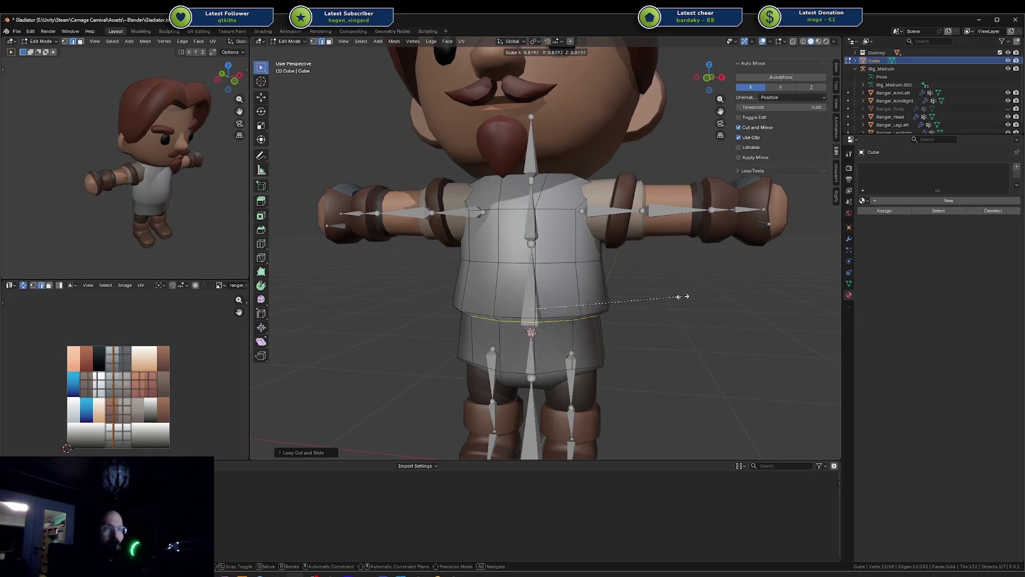
pyautogui.click(693, 295)
# Slide and move that loop, then dissolve it with Ctrl+X
pyautogui.moveTo(692, 295); pyautogui.dragTo(685, 282, button='middle')
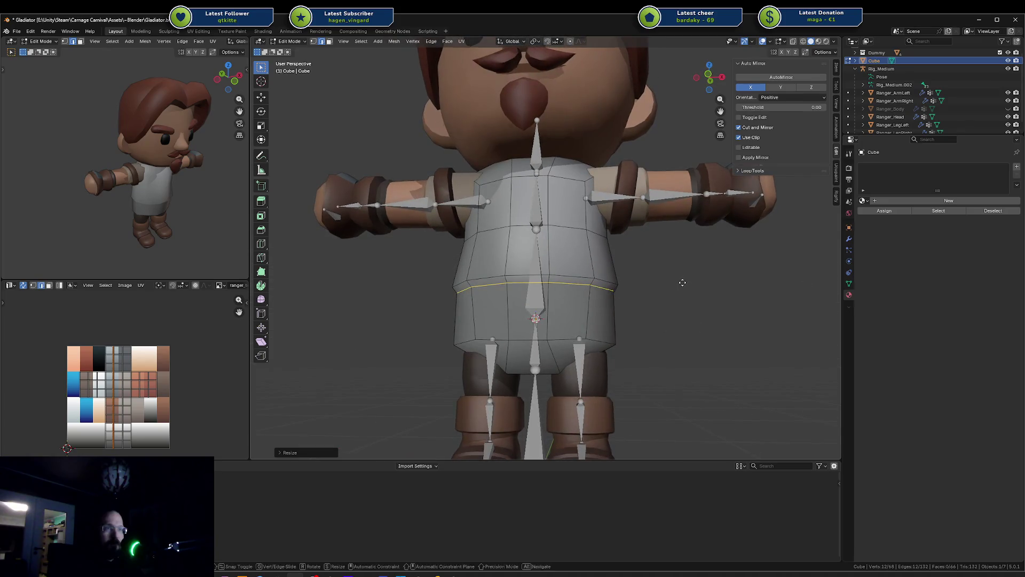
pyautogui.press('g')
pyautogui.press('g')
pyautogui.click(685, 278)
pyautogui.press('g')
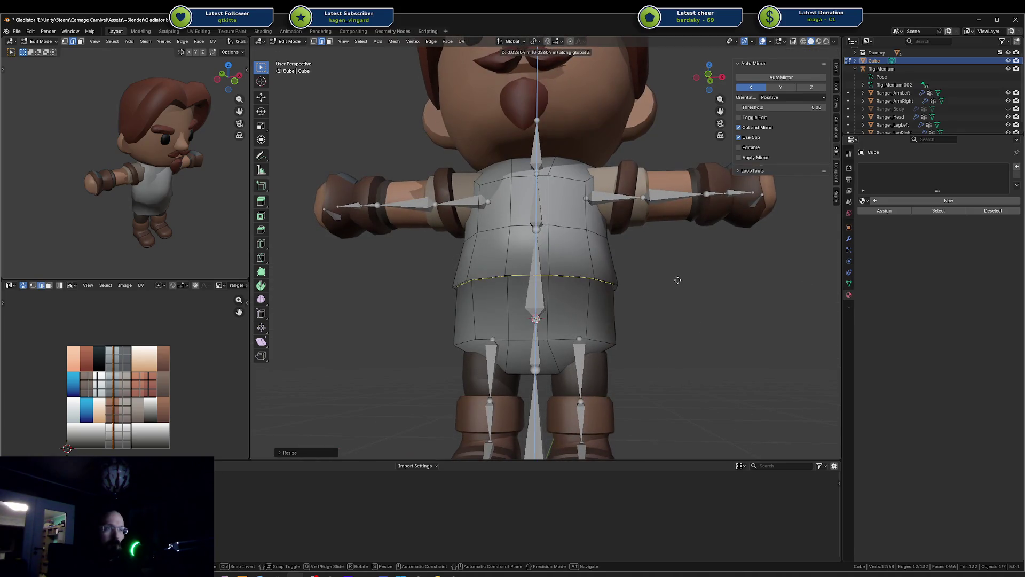
pyautogui.click(676, 285)
pyautogui.moveTo(676, 284); pyautogui.dragTo(638, 293, button='middle')
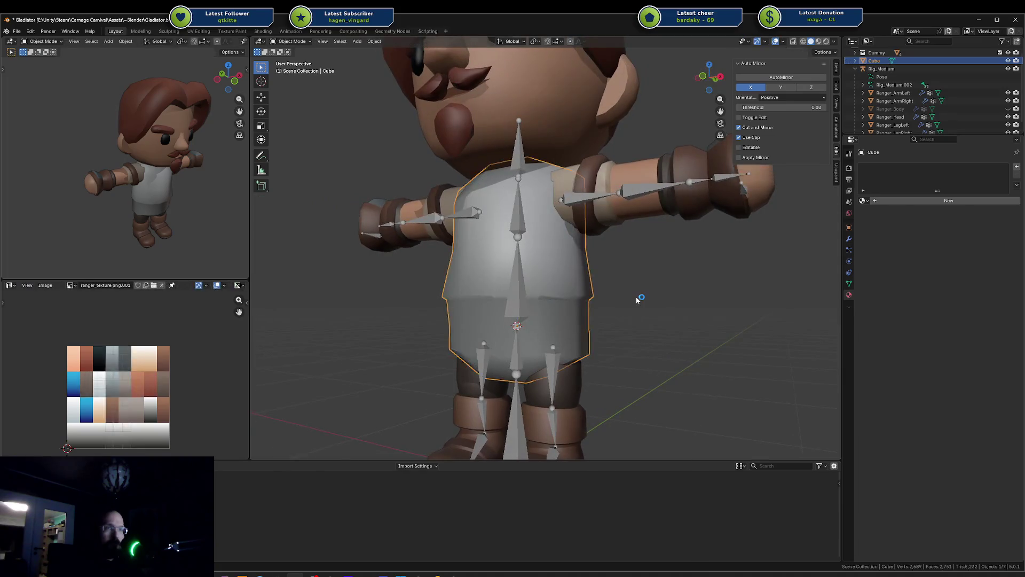
pyautogui.hotkey('ctrl', 'x')
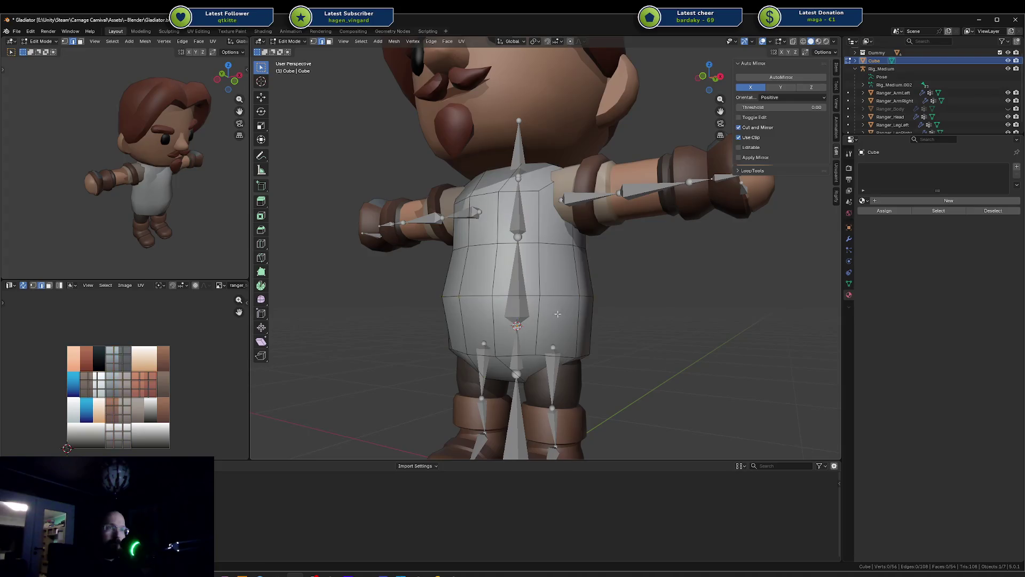
# Cut a new loop at the waist, slide it upward, and scale it inward twice
pyautogui.hotkey('ctrl', 'r')
pyautogui.click(582, 336)
pyautogui.click(586, 338)
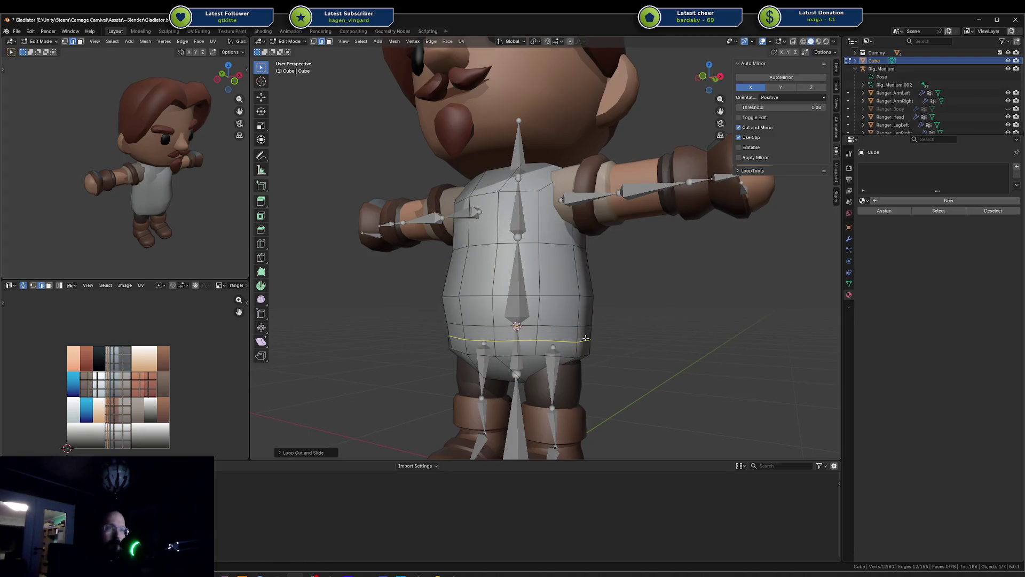
pyautogui.press('g')
pyautogui.press('g')
pyautogui.click(691, 291)
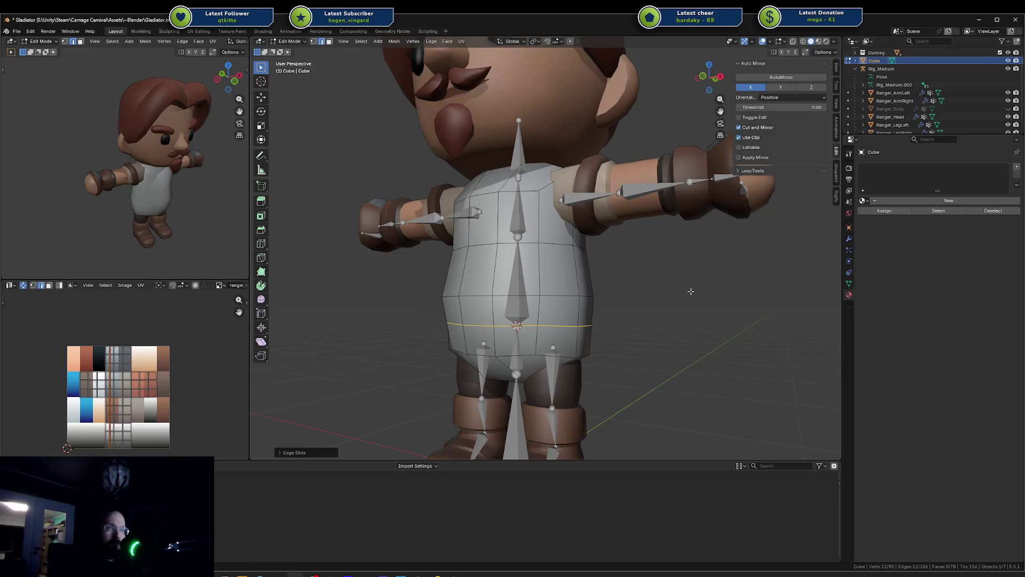
pyautogui.press('s')
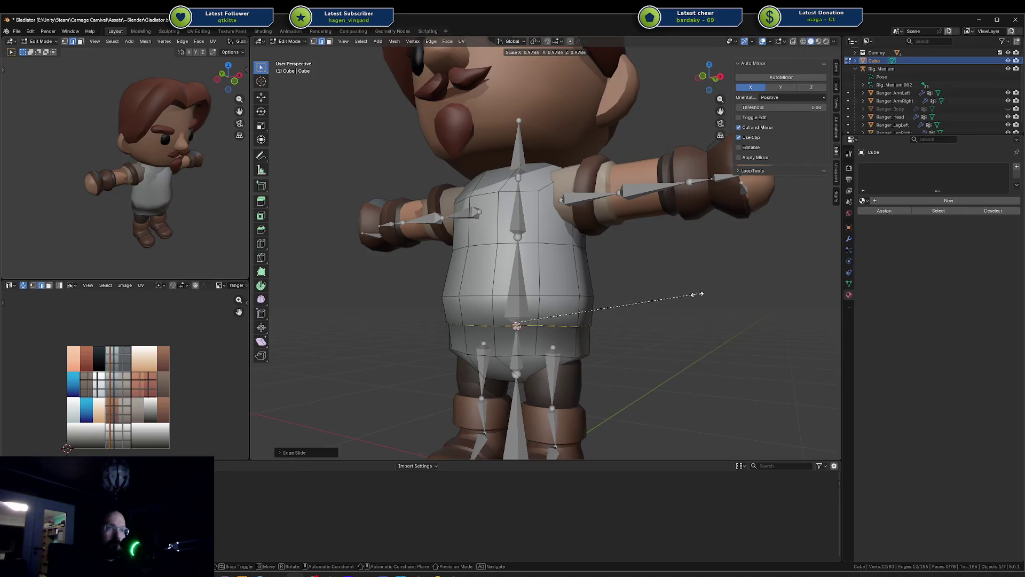
pyautogui.click(697, 294)
pyautogui.moveTo(697, 294); pyautogui.dragTo(714, 277, button='middle')
pyautogui.press('s')
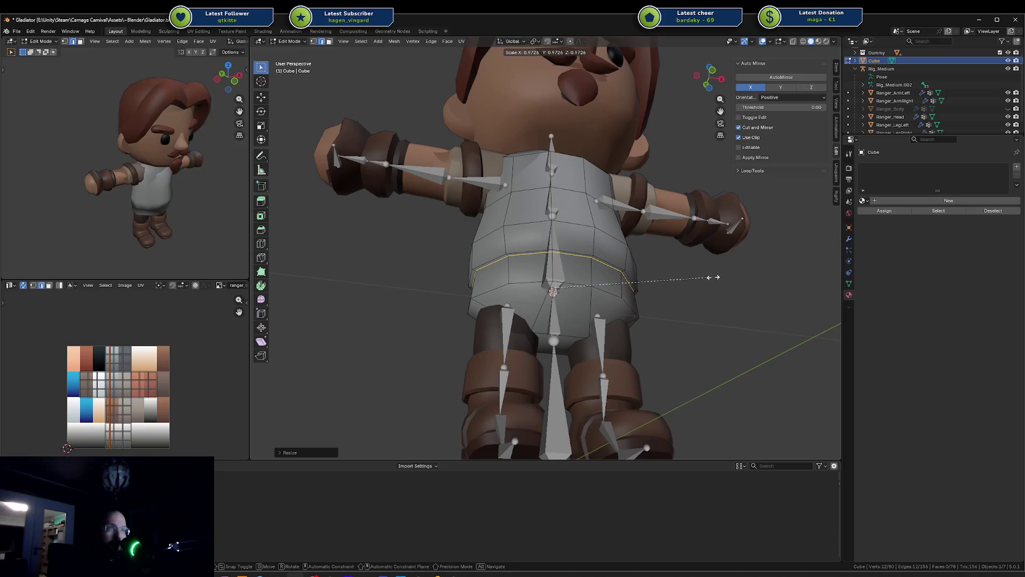
pyautogui.click(714, 277)
pyautogui.hotkey('ctrl', 'e')
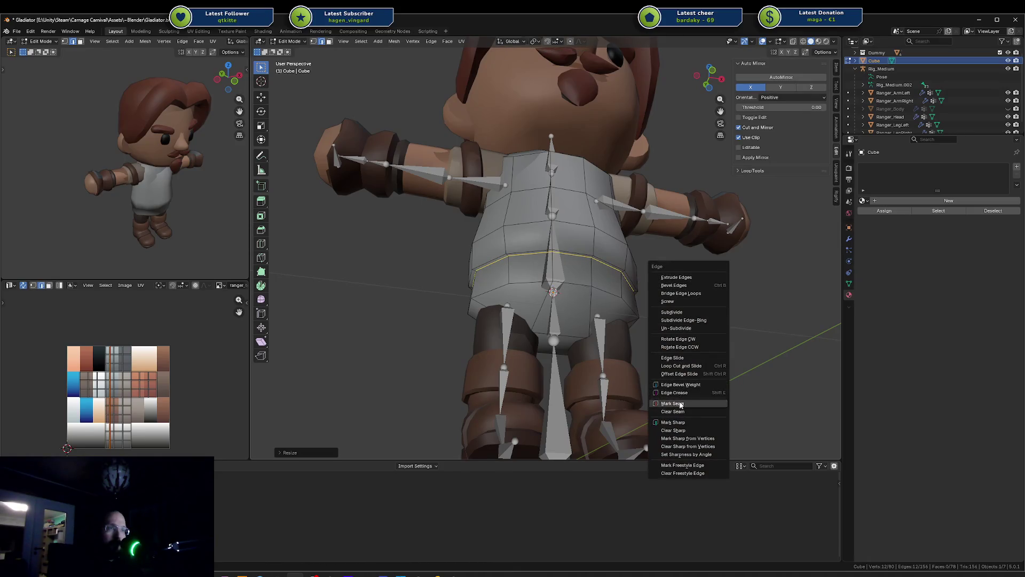
# Mark the waist loop sharp, then return to Edit Mode on the torso mesh
pyautogui.click(685, 423)
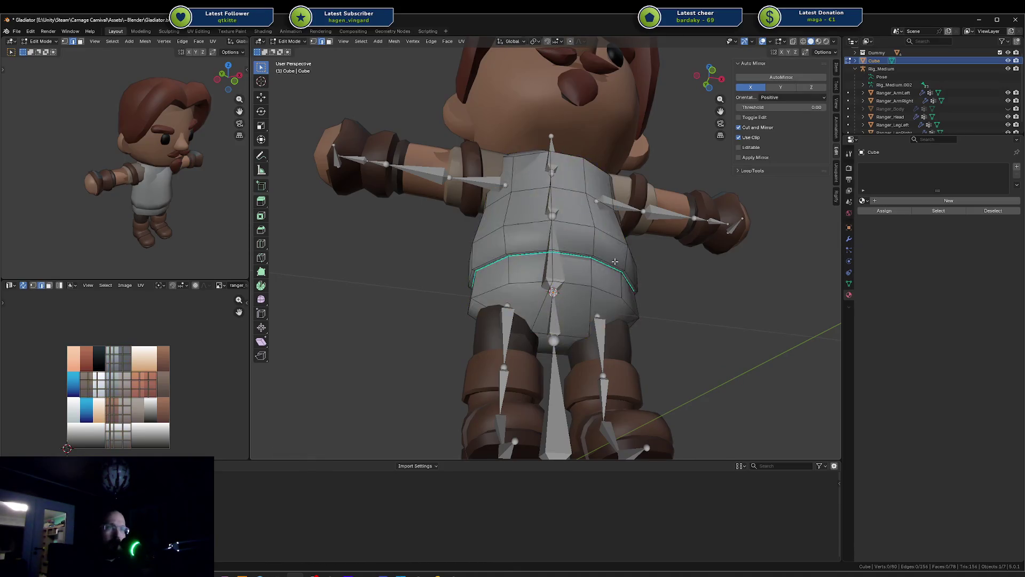
pyautogui.press('Tab')
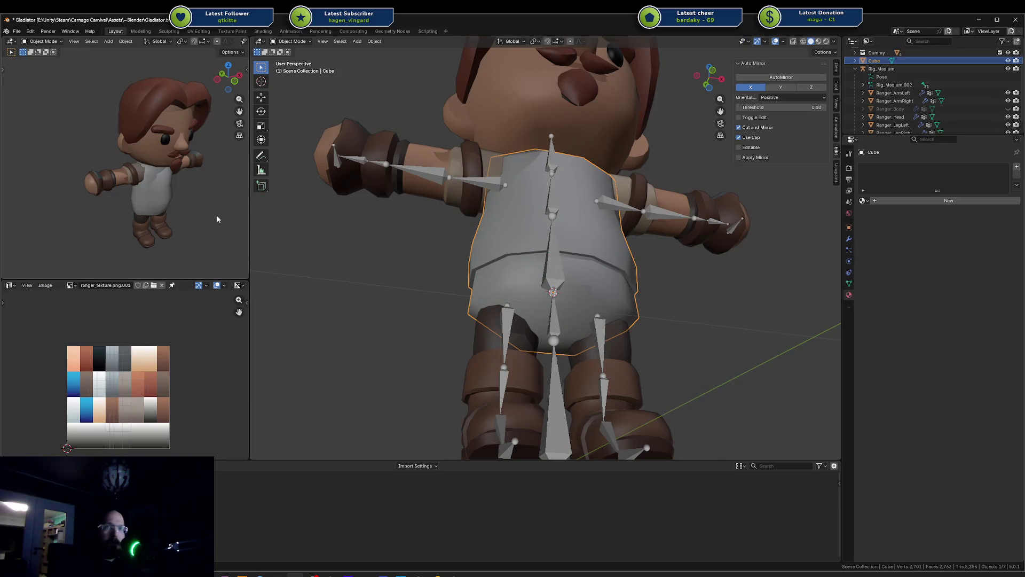
pyautogui.moveTo(216, 219); pyautogui.dragTo(159, 187, button='middle')
pyautogui.moveTo(615, 251); pyautogui.dragTo(537, 247, button='middle')
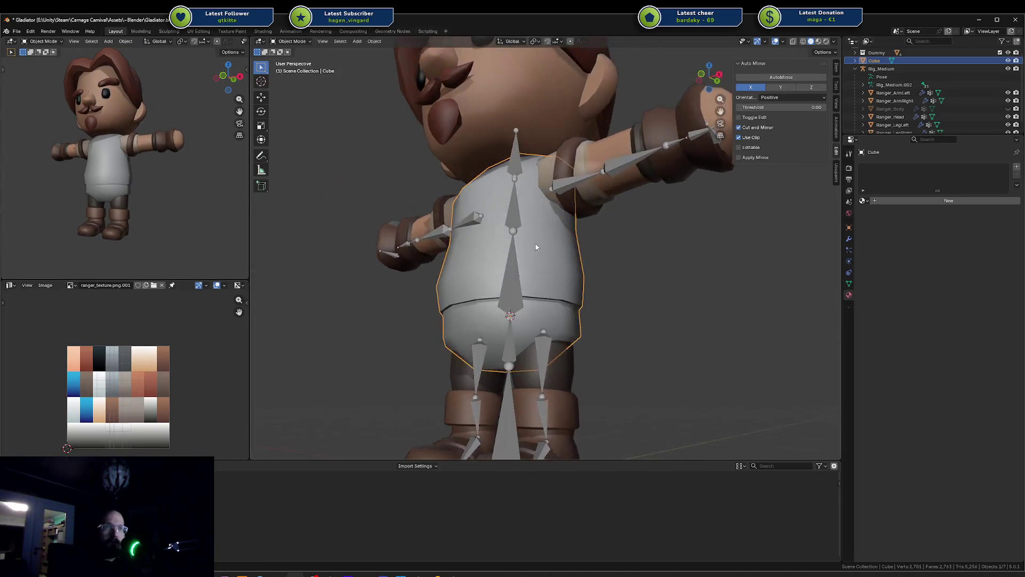
pyautogui.press('Tab')
pyautogui.moveTo(651, 275)
pyautogui.mouseDown(button='middle')
pyautogui.moveTo(631, 252)
pyautogui.moveTo(497, 248)
pyautogui.mouseUp(button='middle')
# Lower the waist loop along Z and scale it slightly wider
pyautogui.hotkey('alt', 'a')
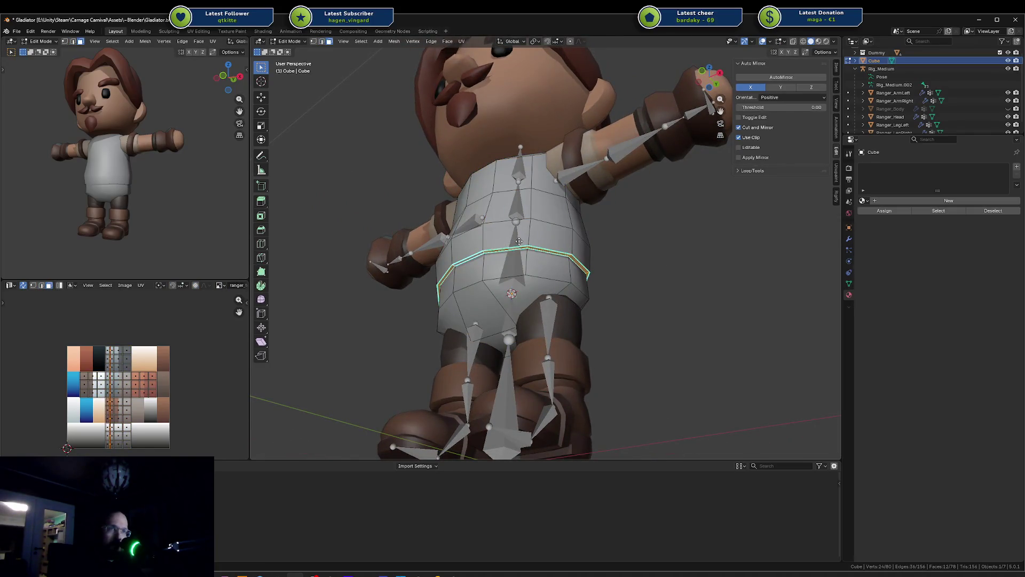
pyautogui.press('g')
pyautogui.press('z')
pyautogui.click(505, 258)
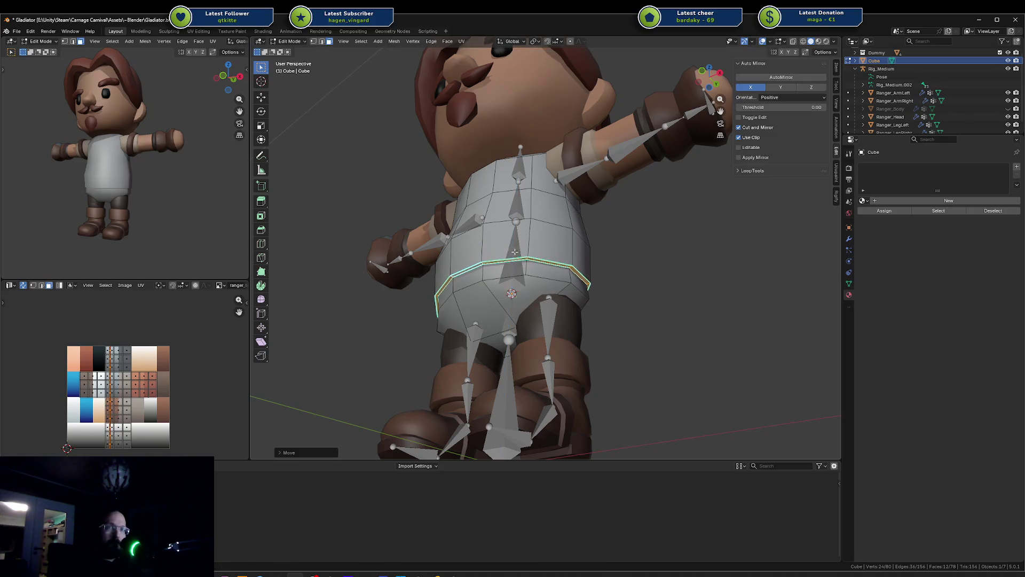
pyautogui.press('a')
pyautogui.hotkey('alt', 'a')
pyautogui.press('s')
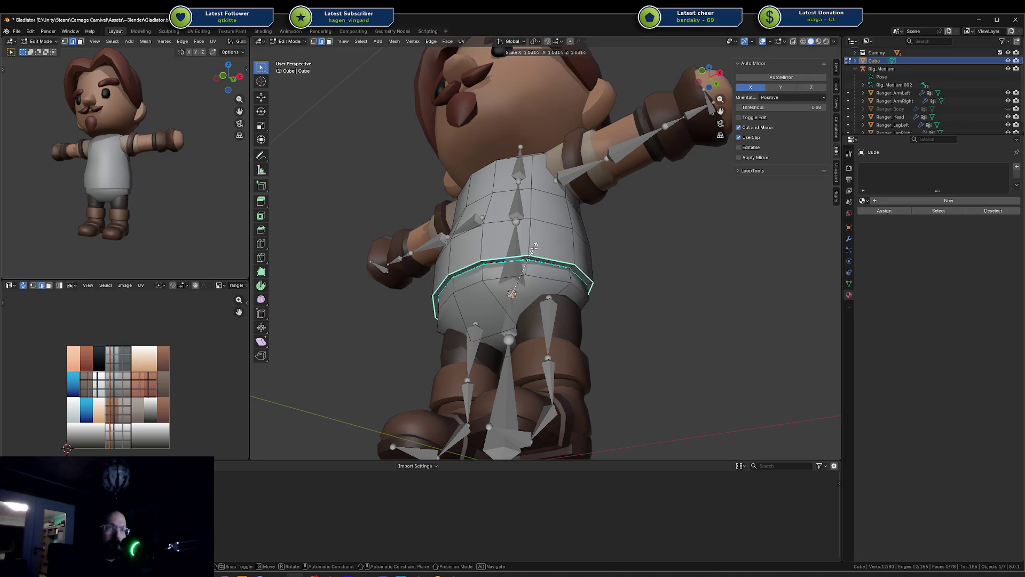
pyautogui.click(534, 248)
# Drop the back section of the waist loop down along Z
pyautogui.moveTo(534, 248); pyautogui.dragTo(519, 303, button='middle')
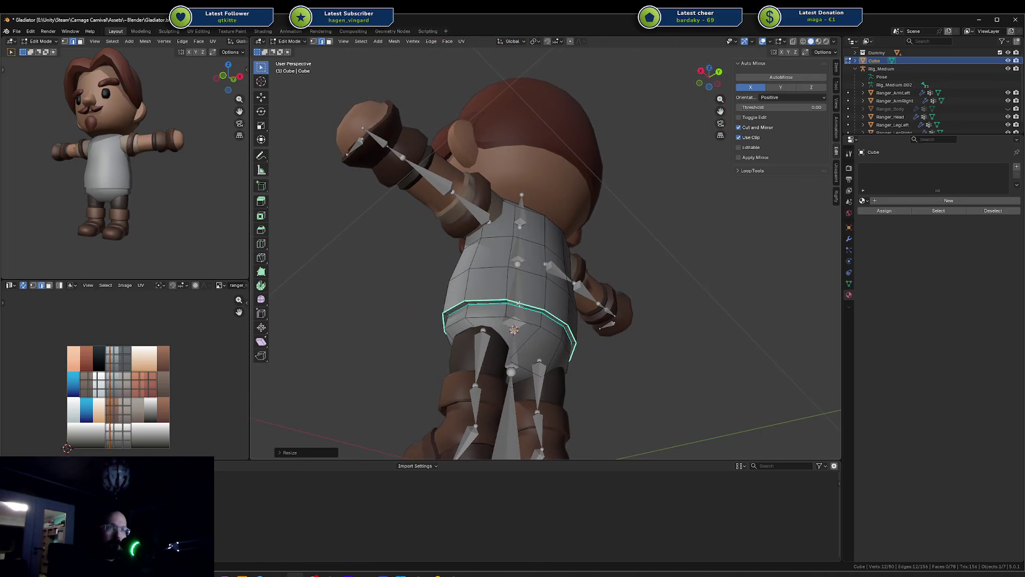
pyautogui.moveTo(587, 321); pyautogui.dragTo(538, 314, button='middle')
pyautogui.keyDown('ctrl'); pyautogui.click(588, 307); pyautogui.keyUp('ctrl')
pyautogui.press('g')
pyautogui.press('z')
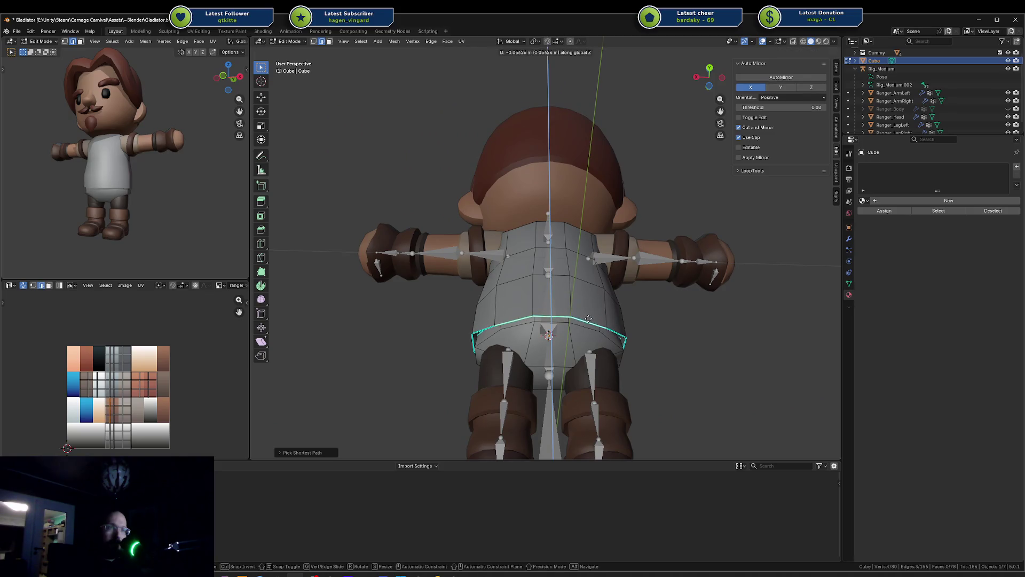
pyautogui.rightClick(545, 309)
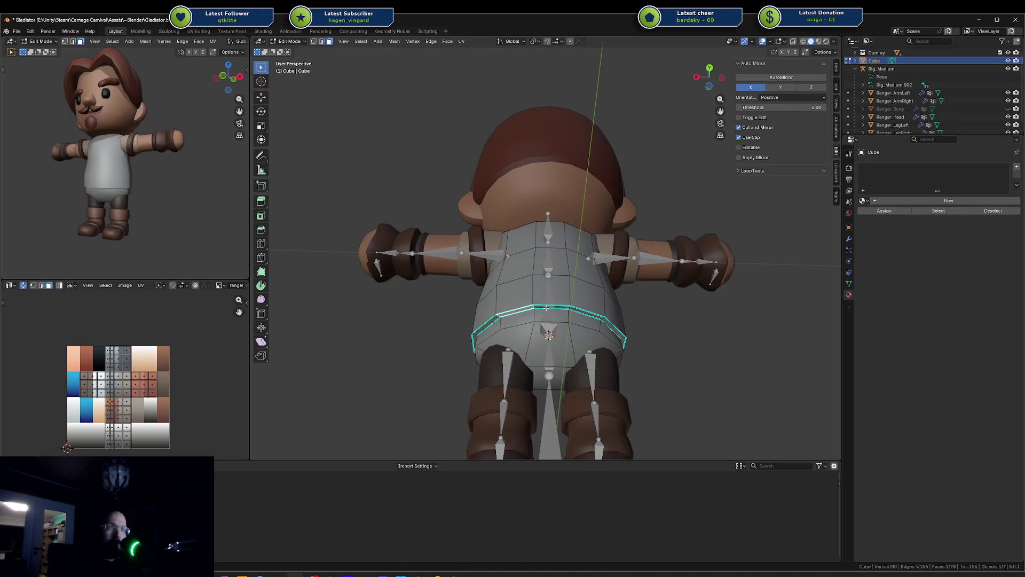
pyautogui.press('g')
pyautogui.press('z')
pyautogui.click(548, 313)
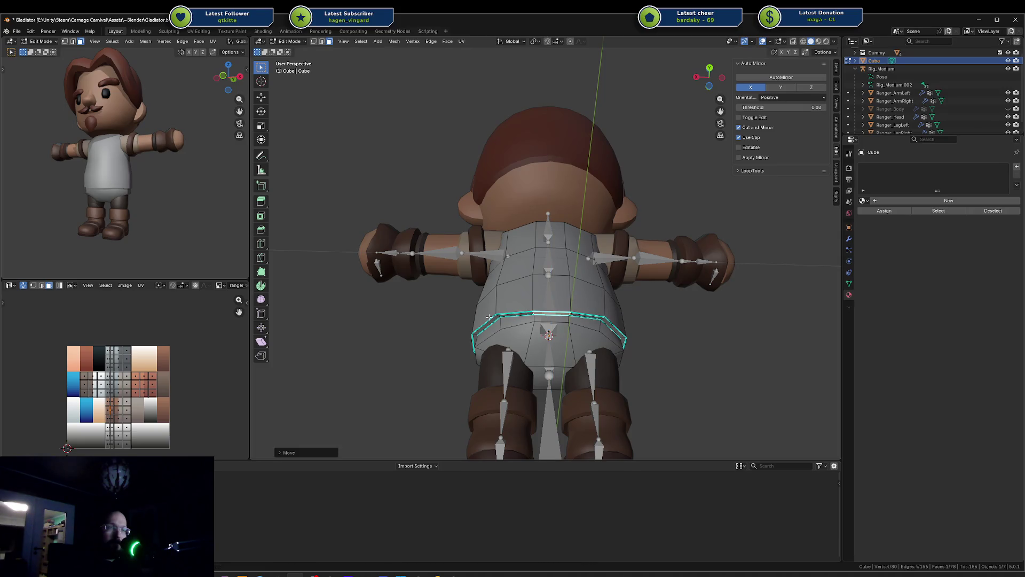
pyautogui.moveTo(548, 313)
pyautogui.mouseDown(button='middle')
pyautogui.moveTo(485, 300)
pyautogui.moveTo(494, 286)
pyautogui.moveTo(666, 308)
pyautogui.moveTo(529, 196)
pyautogui.mouseUp(button='middle')
pyautogui.press('Tab')
pyautogui.press('Tab')
pyautogui.hotkey('ctrl', 'r')
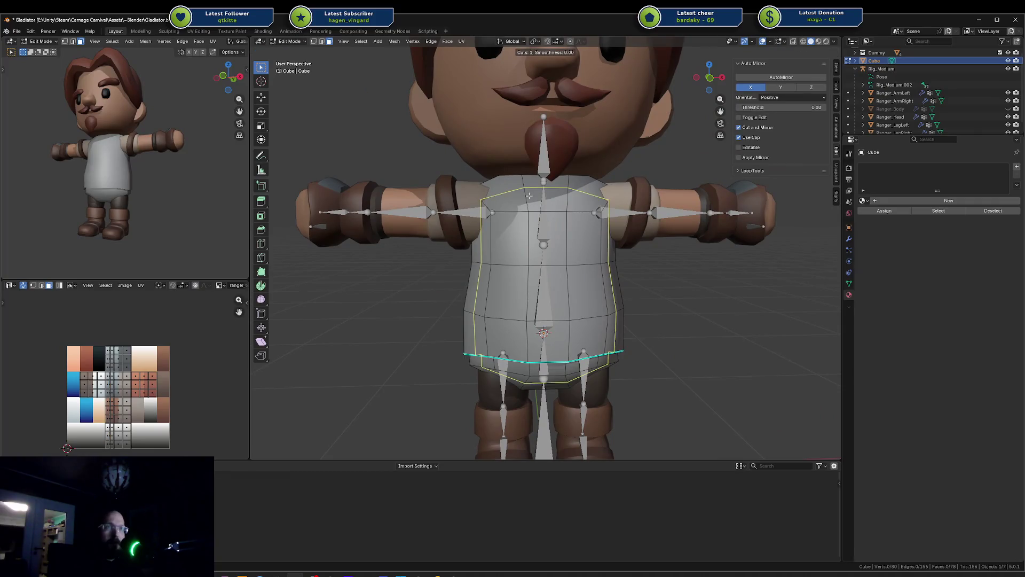
# Add a loop cut at chest height and reposition the new chest loop
pyautogui.click(493, 217)
pyautogui.click(547, 203)
pyautogui.press('a')
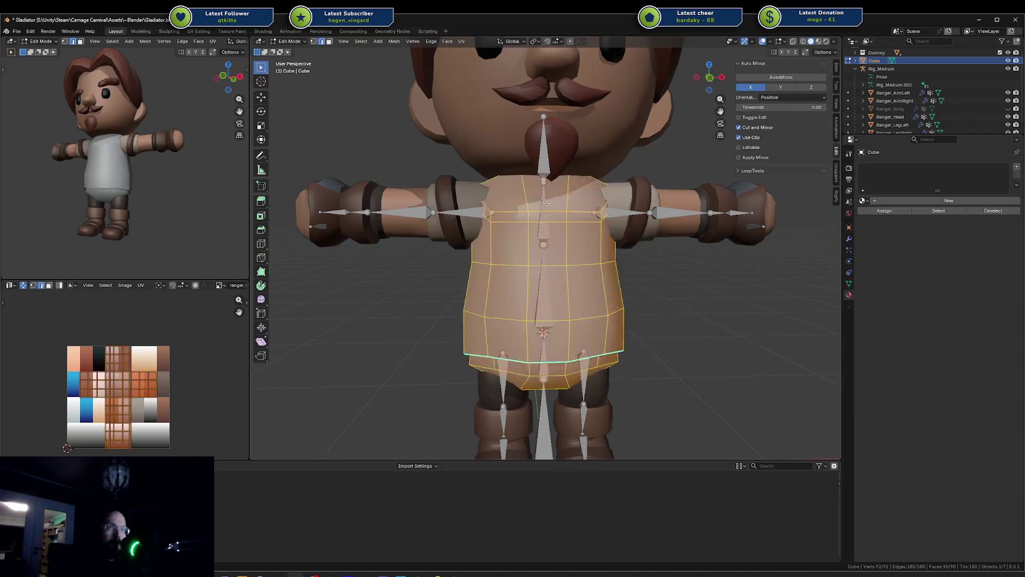
pyautogui.hotkey('alt', 'a')
pyautogui.moveTo(529, 204)
pyautogui.mouseDown(button='middle')
pyautogui.moveTo(608, 232)
pyautogui.moveTo(524, 195)
pyautogui.mouseUp(button='middle')
pyautogui.press('g')
pyautogui.click(593, 213)
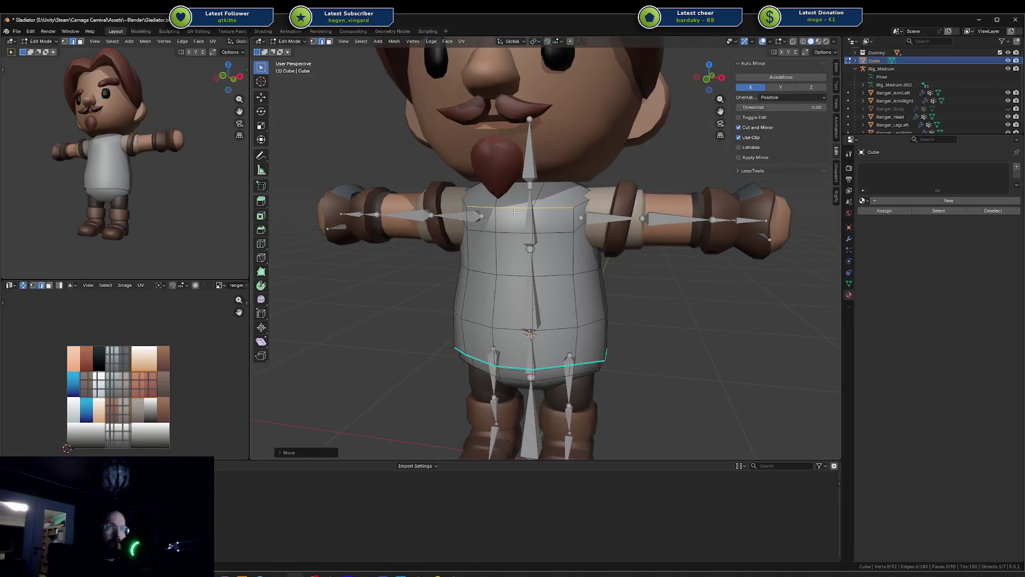
pyautogui.press('Escape')
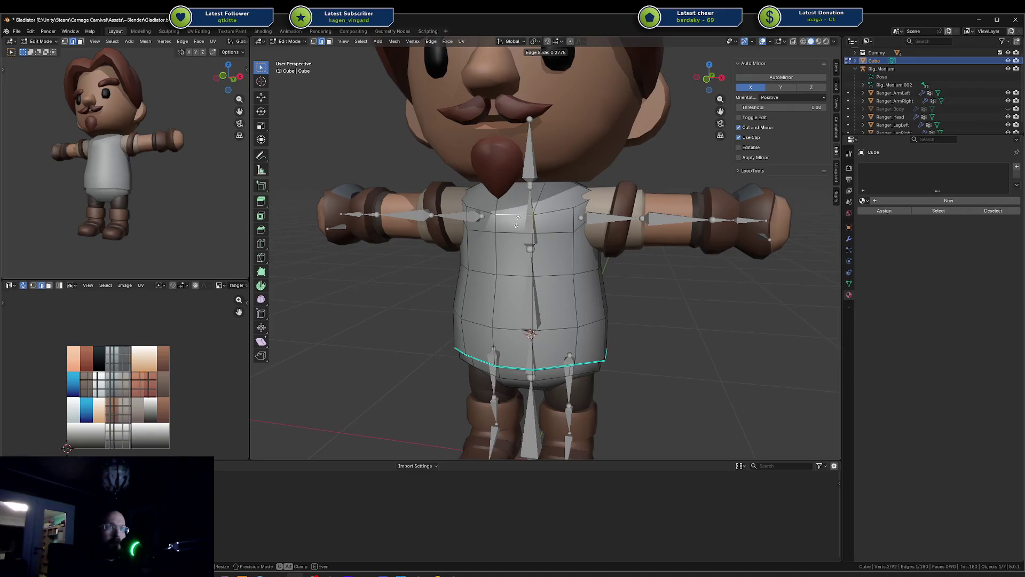
pyautogui.press('a')
pyautogui.hotkey('alt', 'a')
pyautogui.moveTo(516, 207)
pyautogui.mouseDown(button='middle')
pyautogui.moveTo(602, 212)
pyautogui.moveTo(519, 203)
pyautogui.mouseUp(button='middle')
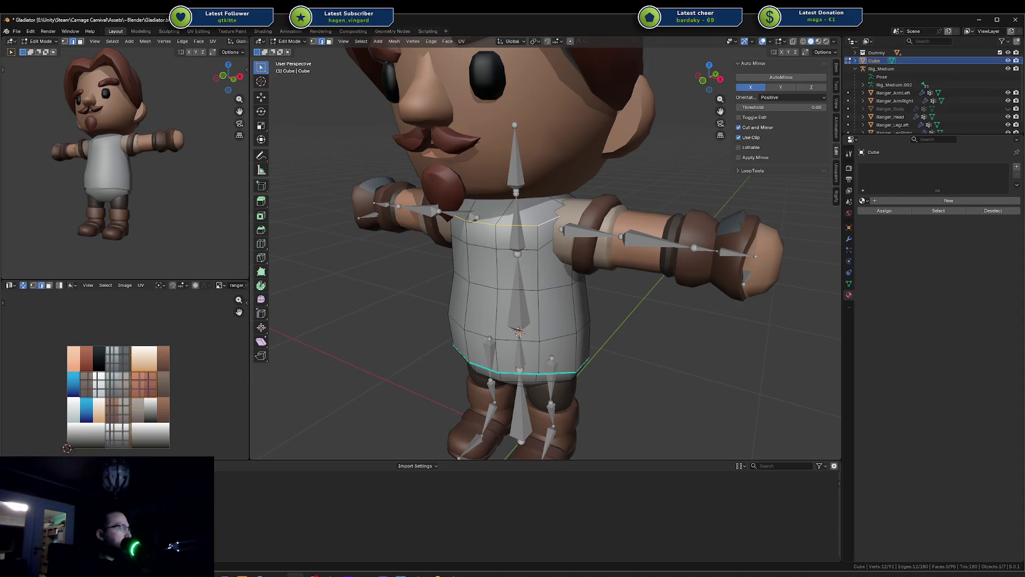
pyautogui.scroll(1, 666, 236)
# Move the neck loop and shrink it narrower
pyautogui.press('g')
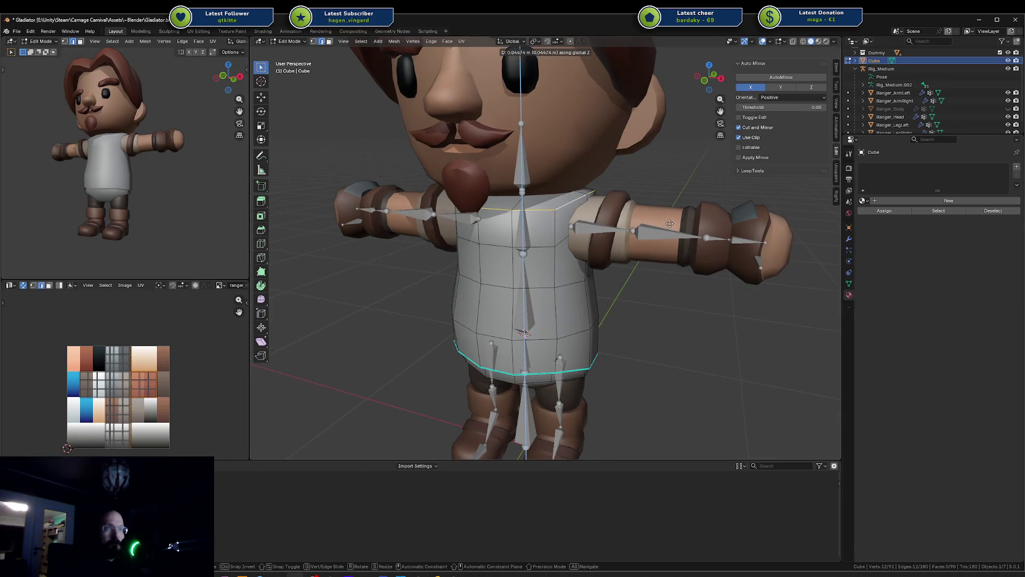
pyautogui.click(668, 224)
pyautogui.press('s')
pyautogui.click(660, 198)
pyautogui.moveTo(660, 198); pyautogui.dragTo(673, 183, button='middle')
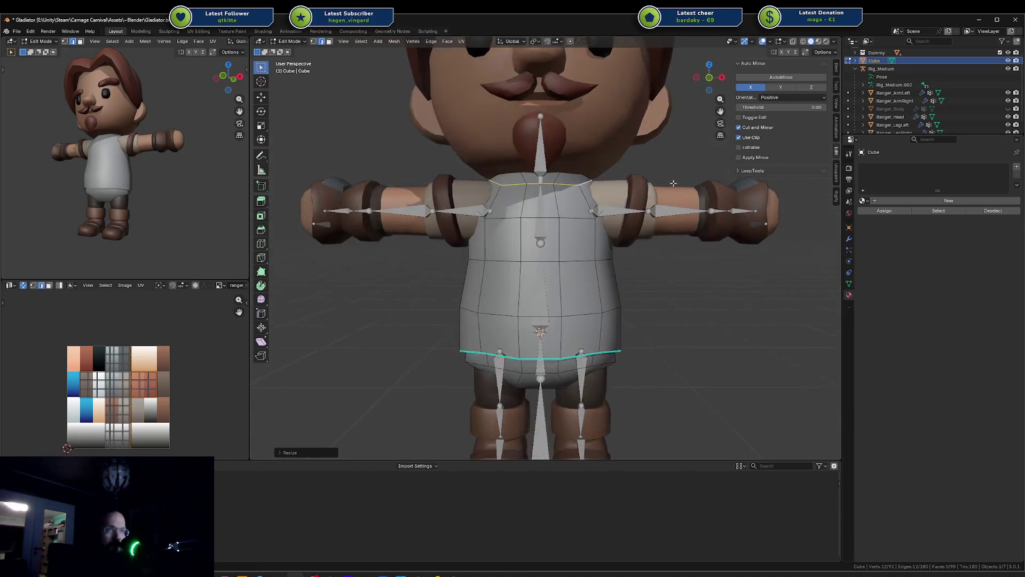
pyautogui.hotkey('alt', 'a')
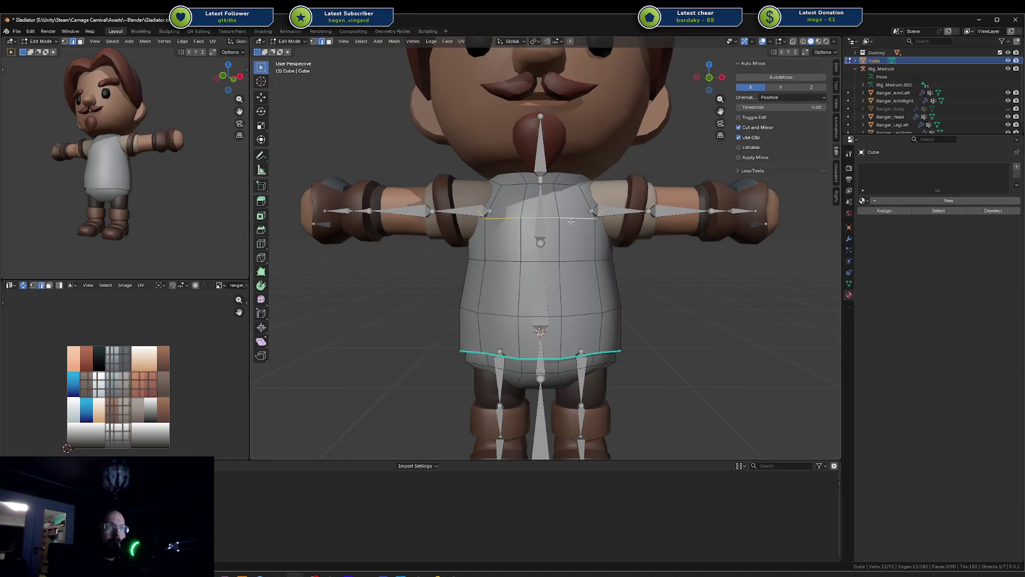
# Raise the shoulder loop along Z and adjust the shoulder edge height
pyautogui.press('g')
pyautogui.press('z')
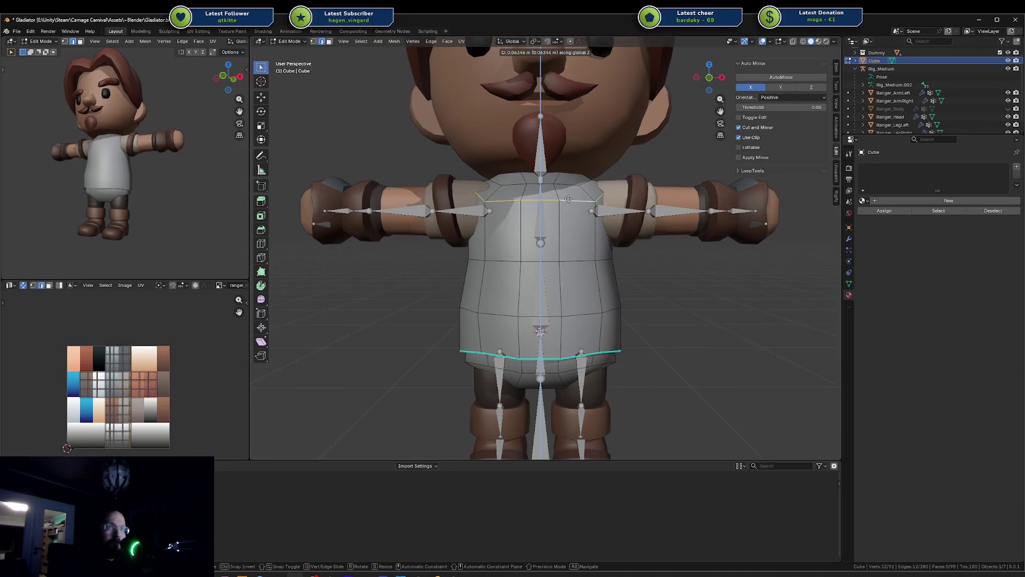
pyautogui.click(563, 197)
pyautogui.press('a')
pyautogui.hotkey('alt', 'a')
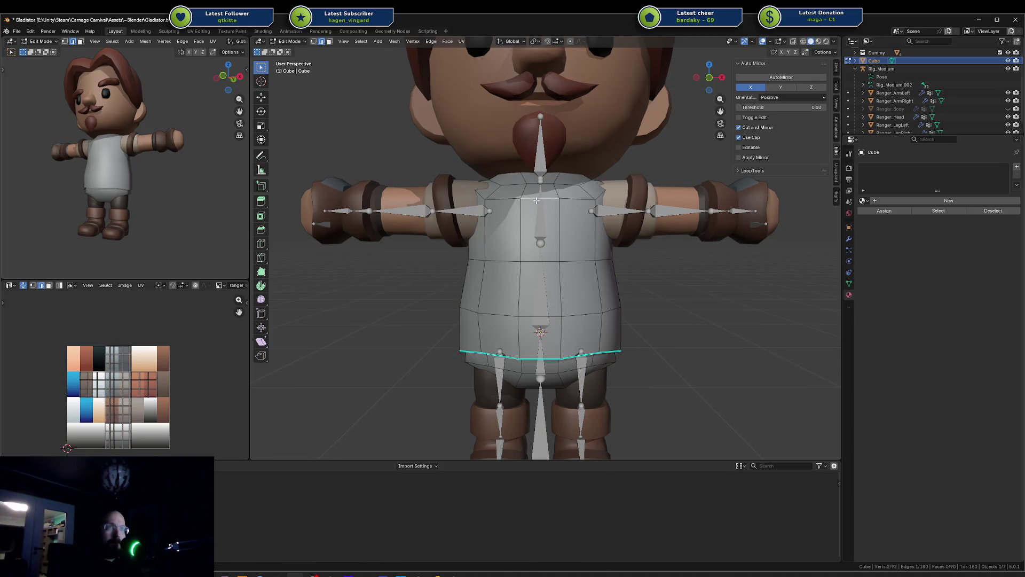
pyautogui.press('g')
pyautogui.press('z')
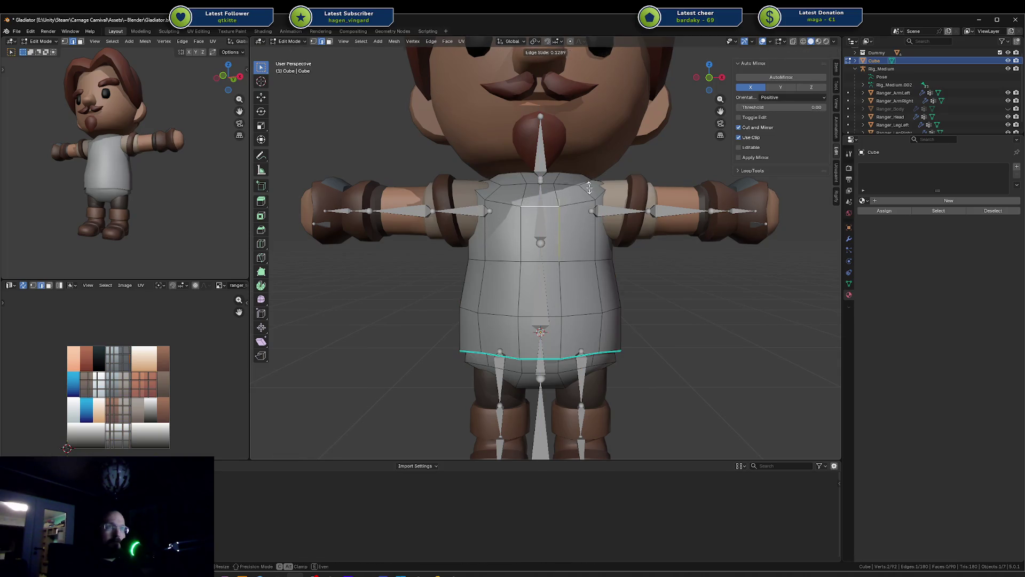
pyautogui.moveTo(581, 183)
pyautogui.mouseDown(button='middle')
pyautogui.moveTo(517, 202)
pyautogui.moveTo(529, 224)
pyautogui.moveTo(549, 222)
pyautogui.moveTo(492, 241)
pyautogui.moveTo(509, 227)
pyautogui.mouseUp(button='middle')
# Select the chest plate faces and lower them along Z
pyautogui.click(549, 222)
pyautogui.keyDown('shift'); pyautogui.click(512, 234); pyautogui.keyUp('shift')
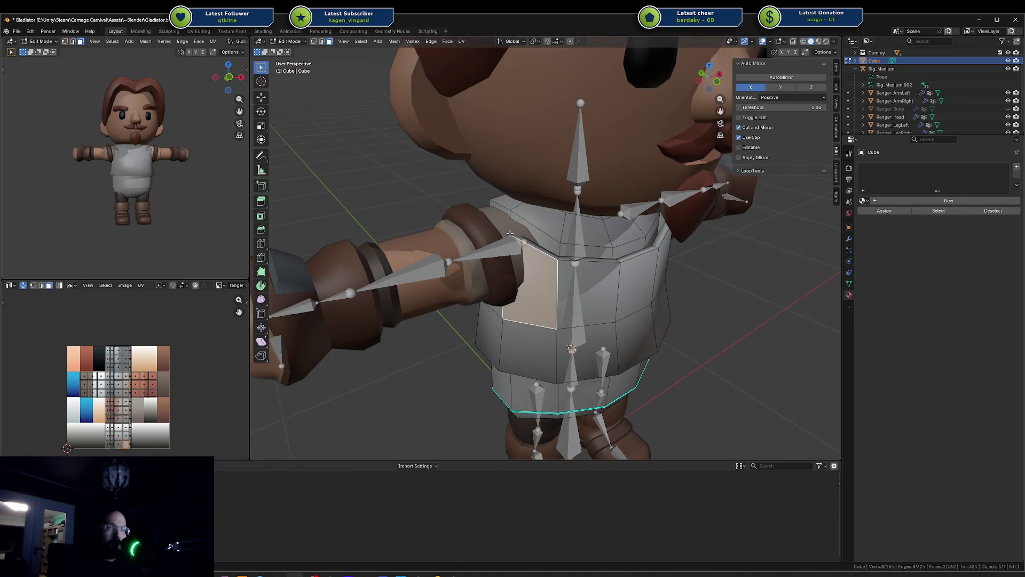
pyautogui.keyDown('shift'); pyautogui.click(510, 233); pyautogui.keyUp('shift')
pyautogui.keyDown('shift'); pyautogui.click(505, 227); pyautogui.keyUp('shift')
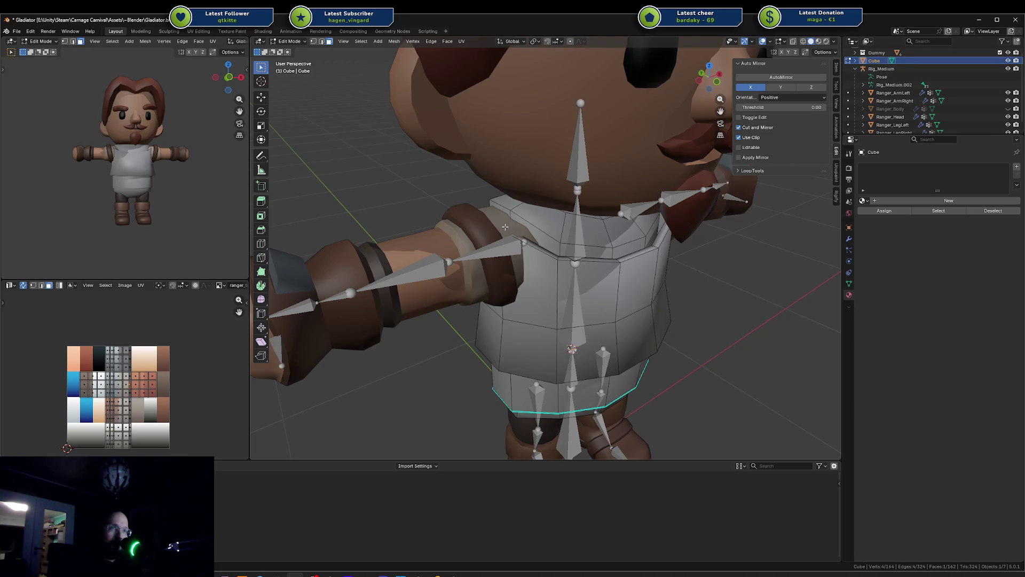
pyautogui.press('g')
pyautogui.press('z')
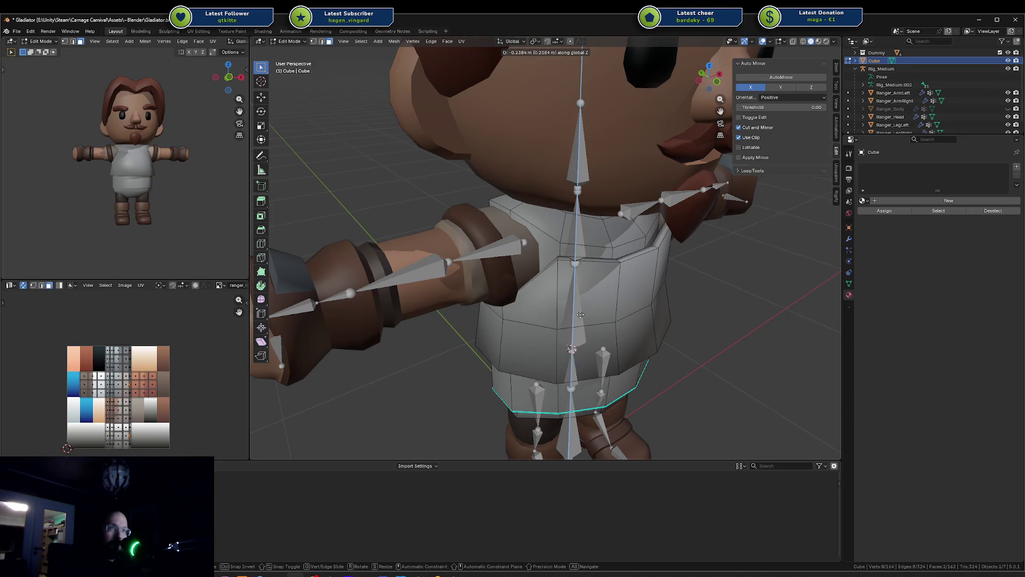
pyautogui.click(578, 321)
pyautogui.moveTo(578, 321)
pyautogui.mouseDown(button='middle')
pyautogui.moveTo(548, 272)
pyautogui.moveTo(520, 276)
pyautogui.moveTo(500, 248)
pyautogui.moveTo(541, 253)
pyautogui.moveTo(600, 232)
pyautogui.moveTo(563, 248)
pyautogui.mouseUp(button='middle')
# Select the plate's lower edges on both sides and lower them along Z
pyautogui.press('a')
pyautogui.hotkey('alt', 'a')
pyautogui.press('a')
pyautogui.hotkey('alt', 'a')
pyautogui.keyDown('shift'); pyautogui.click(547, 249); pyautogui.keyUp('shift')
pyautogui.keyDown('shift'); pyautogui.click(580, 246); pyautogui.keyUp('shift')
pyautogui.keyDown('shift'); pyautogui.click(598, 231); pyautogui.keyUp('shift')
pyautogui.press('g')
pyautogui.press('z')
pyautogui.click(586, 254)
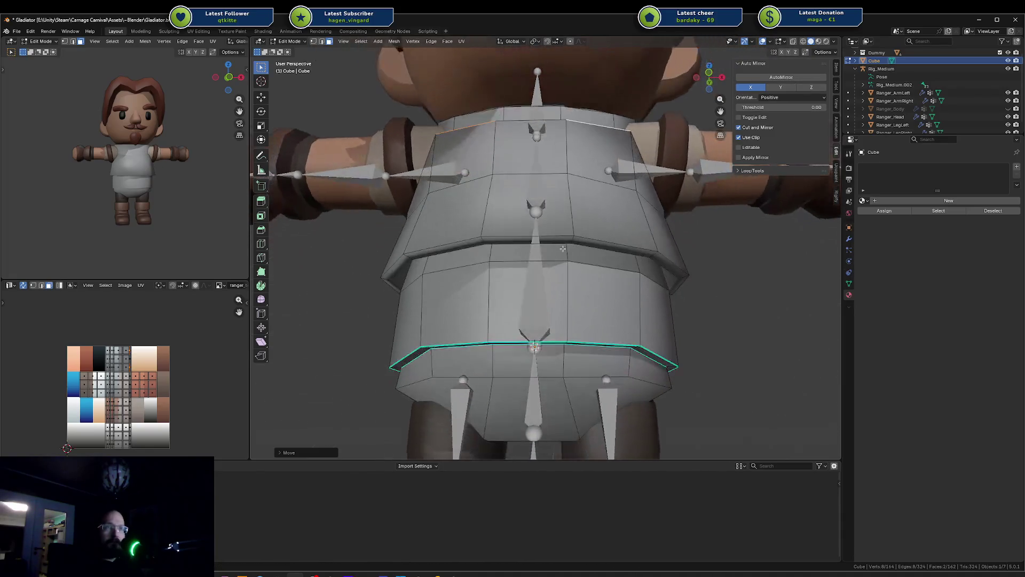
pyautogui.hotkey('alt', 'a')
pyautogui.hotkey('ctrl', 'r')
pyautogui.press('Escape')
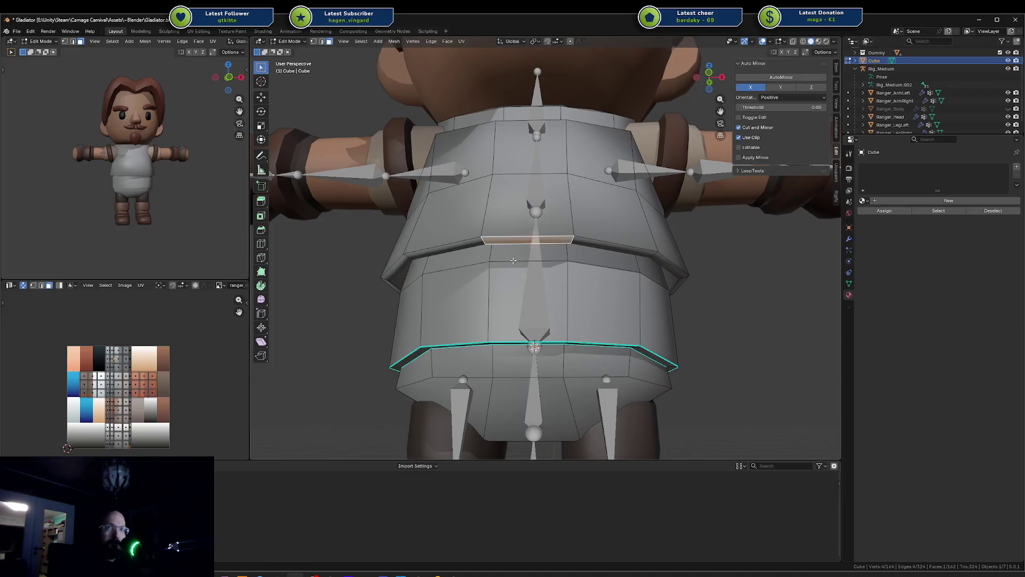
# Mark the plate's bottom edge loop sharp, then leave and re-enter Edit Mode on the torso
pyautogui.keyDown('alt'); pyautogui.keyDown('shift'); pyautogui.click(512, 238); pyautogui.keyUp('shift'); pyautogui.keyUp('alt')
pyautogui.rightClick(511, 245)
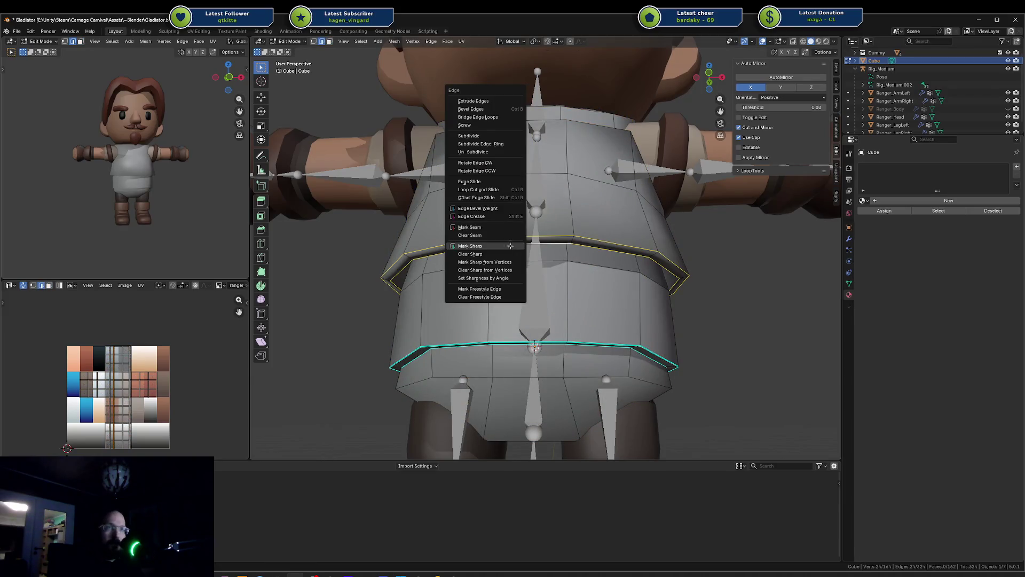
pyautogui.click(511, 245)
pyautogui.moveTo(511, 245)
pyautogui.mouseDown(button='middle')
pyautogui.moveTo(530, 241)
pyautogui.moveTo(520, 257)
pyautogui.mouseUp(button='middle')
pyautogui.hotkey('ctrl', 'r')
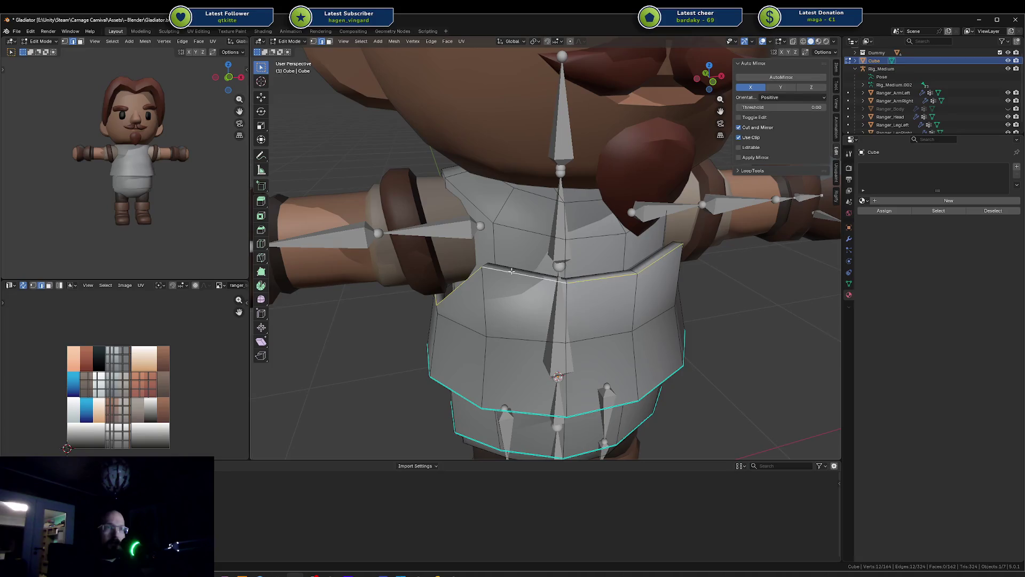
pyautogui.rightClick(516, 264)
pyautogui.press('Escape')
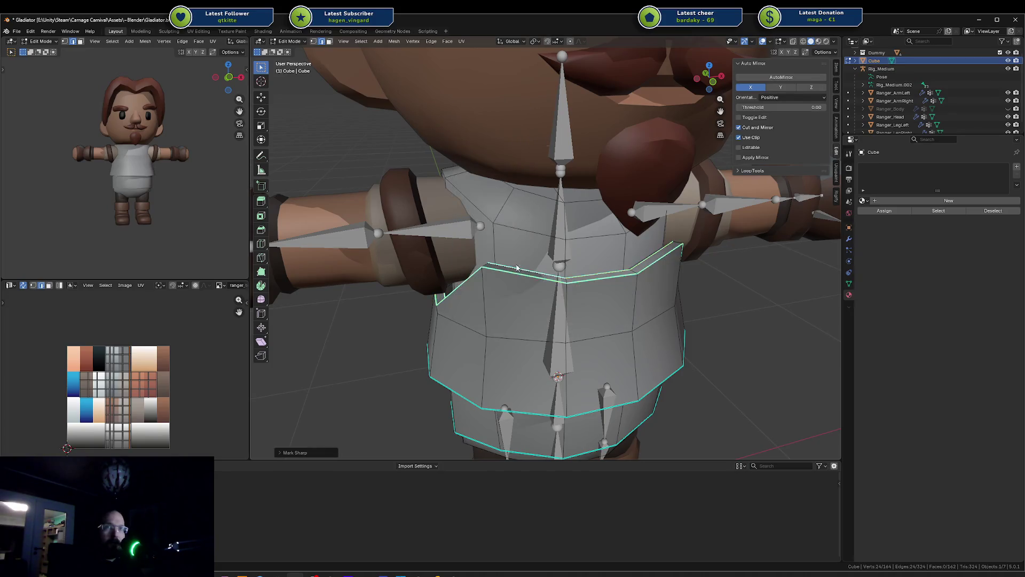
pyautogui.press('Tab')
pyautogui.moveTo(191, 197)
pyautogui.mouseDown(button='middle')
pyautogui.moveTo(54, 195)
pyautogui.moveTo(90, 194)
pyautogui.mouseUp(button='middle')
pyautogui.moveTo(454, 229)
pyautogui.mouseDown(button='middle')
pyautogui.moveTo(498, 232)
pyautogui.moveTo(474, 251)
pyautogui.mouseUp(button='middle')
pyautogui.press('Tab')
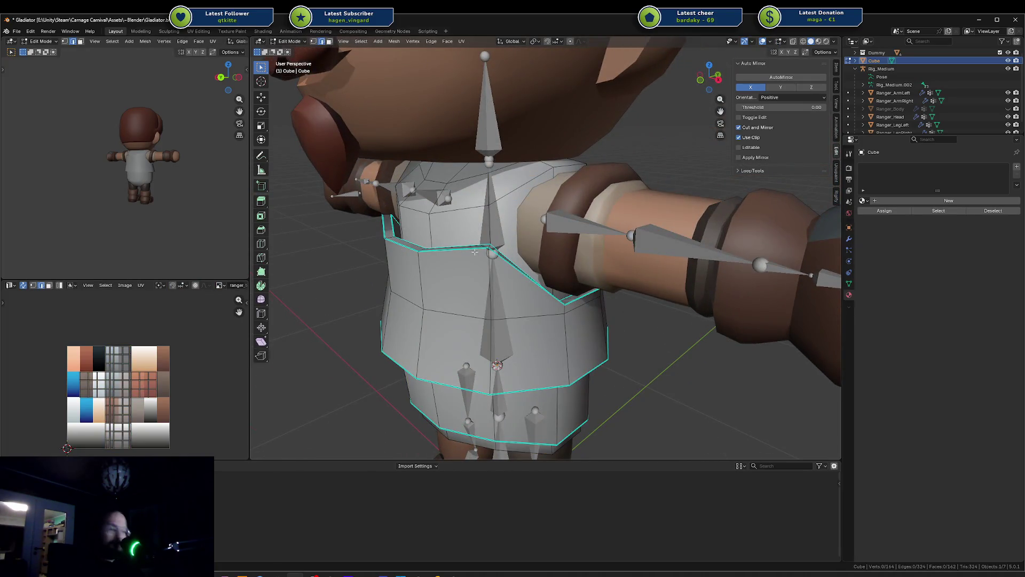
# Select the linked chest plate faces, lower them, narrow them, and reset their height
pyautogui.press('l')
pyautogui.press('g')
pyautogui.press('z')
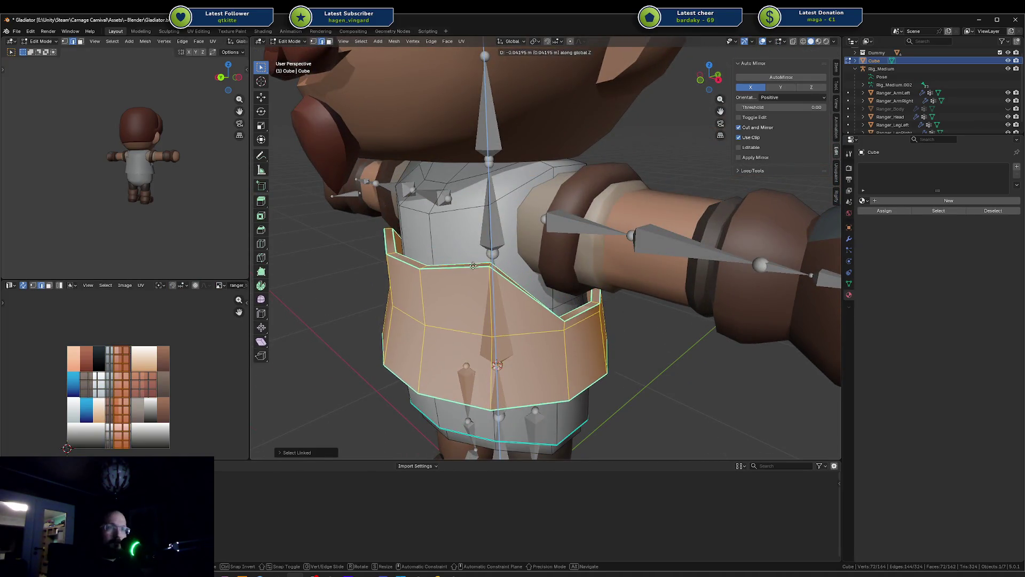
pyautogui.click(439, 266)
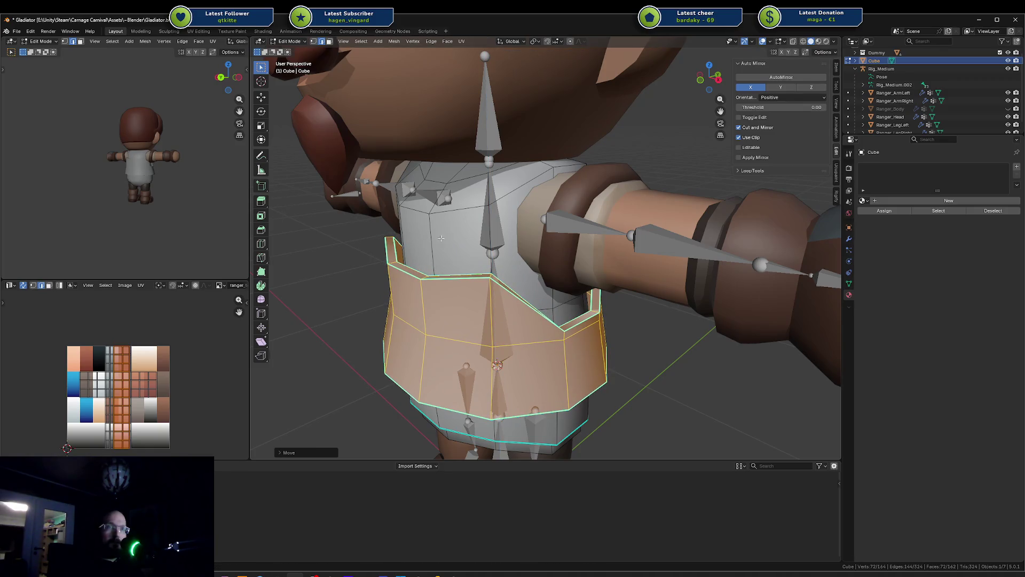
pyautogui.moveTo(441, 238); pyautogui.dragTo(496, 214, button='middle')
pyautogui.press('s')
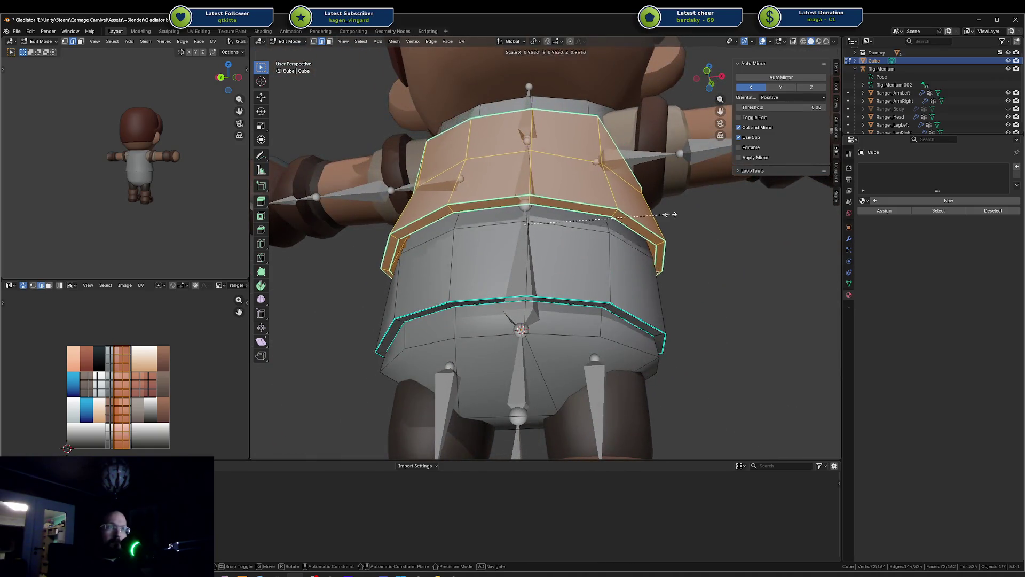
pyautogui.click(662, 216)
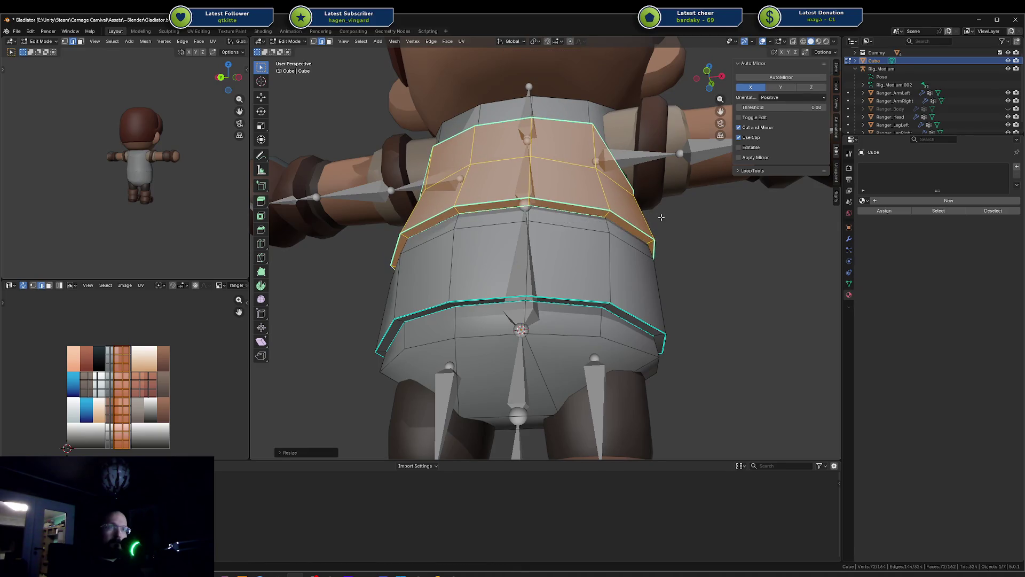
pyautogui.moveTo(663, 217); pyautogui.dragTo(619, 261, button='middle')
pyautogui.press('g')
pyautogui.press('z')
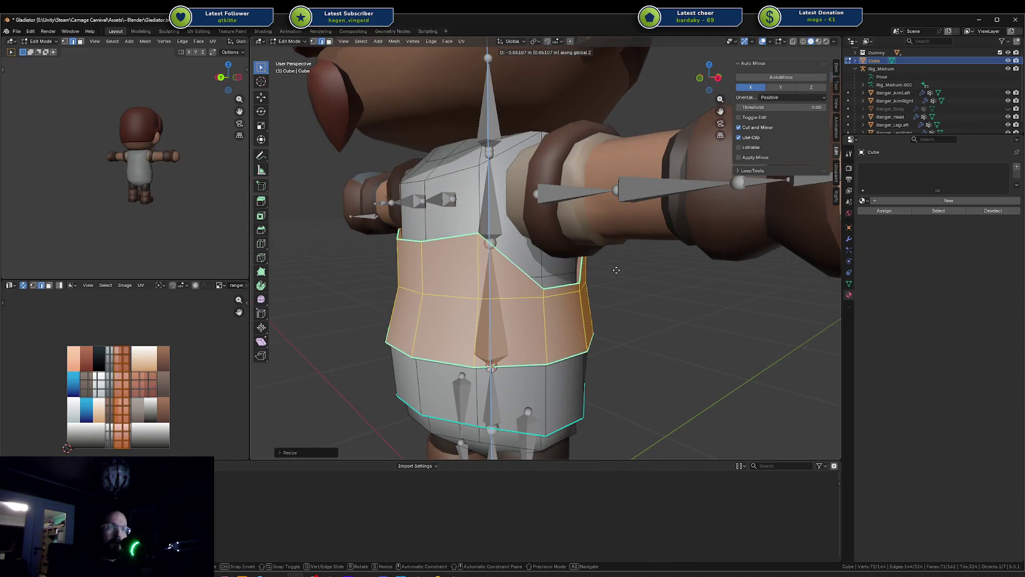
pyautogui.click(617, 264)
# Enlarge the selected chest faces slightly
pyautogui.moveTo(497, 247); pyautogui.dragTo(518, 261, button='middle')
pyautogui.scroll(-2, 453, 258)
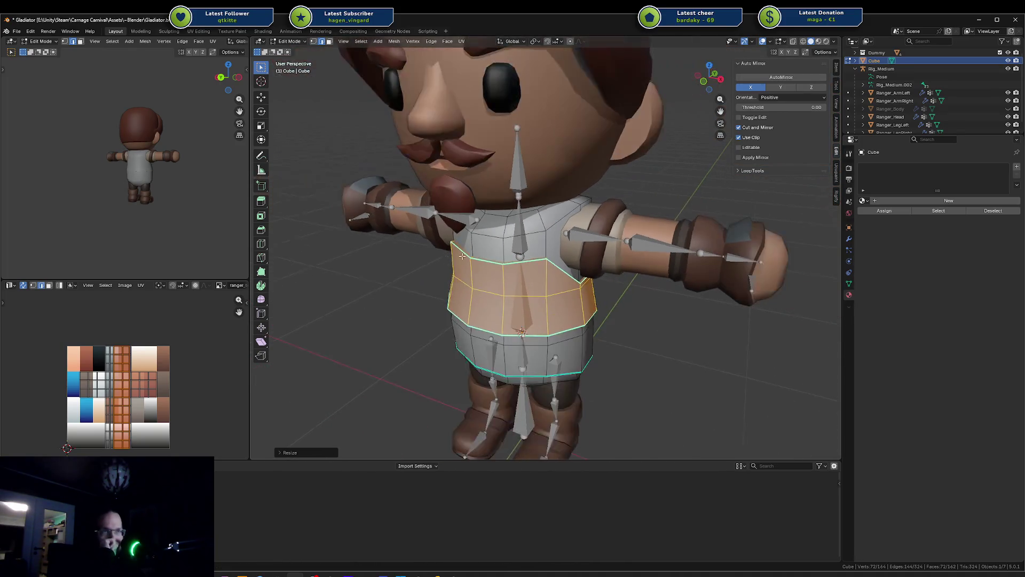
pyautogui.press('s')
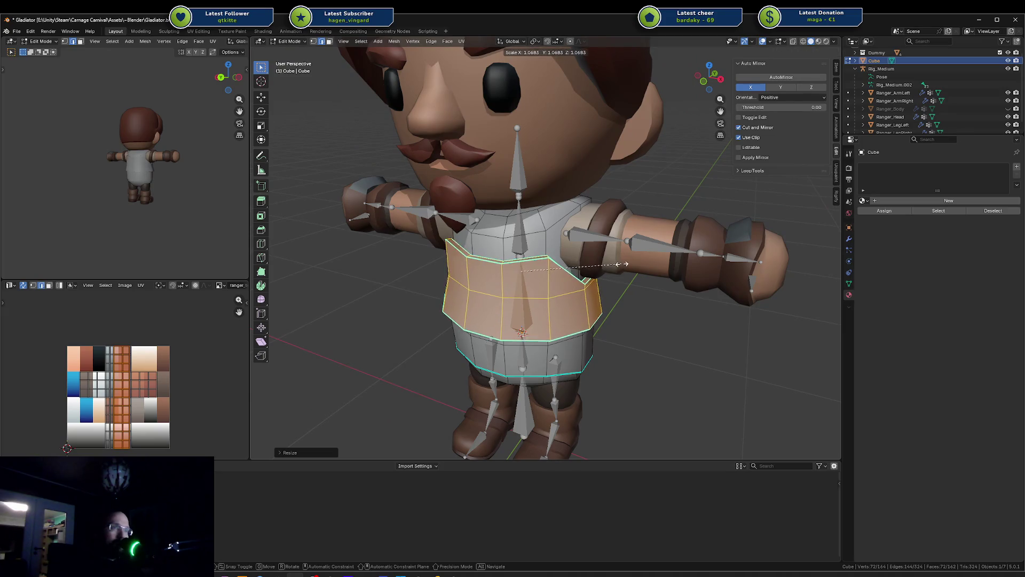
pyautogui.click(614, 265)
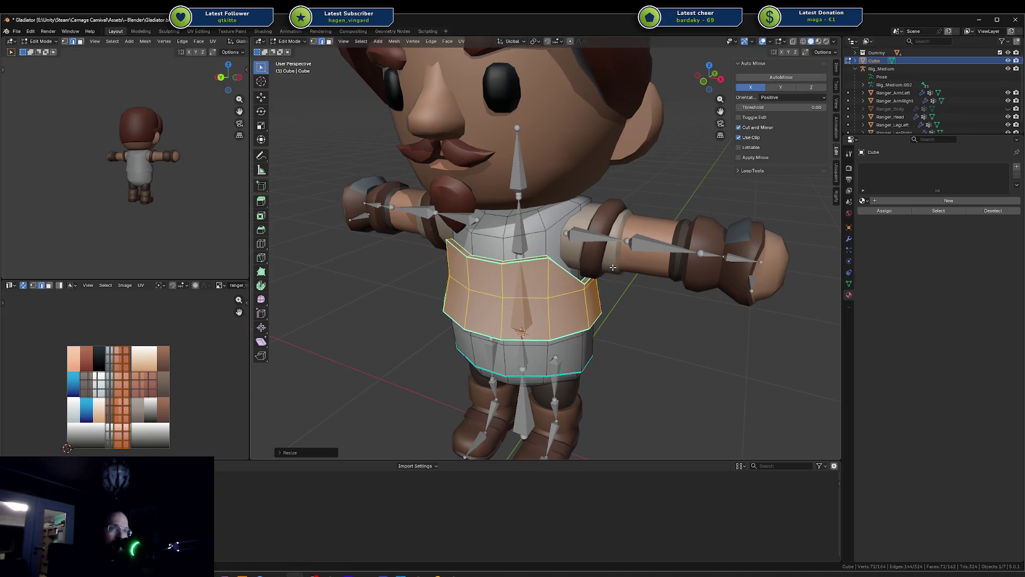
pyautogui.press('g')
pyautogui.press('Escape')
pyautogui.press('a')
# Lower the waist edge loop along Z
pyautogui.moveTo(611, 267); pyautogui.dragTo(489, 219, button='middle')
pyautogui.hotkey('alt', 'a')
pyautogui.keyDown('alt'); pyautogui.click(490, 217); pyautogui.keyUp('alt')
pyautogui.press('g')
pyautogui.press('z')
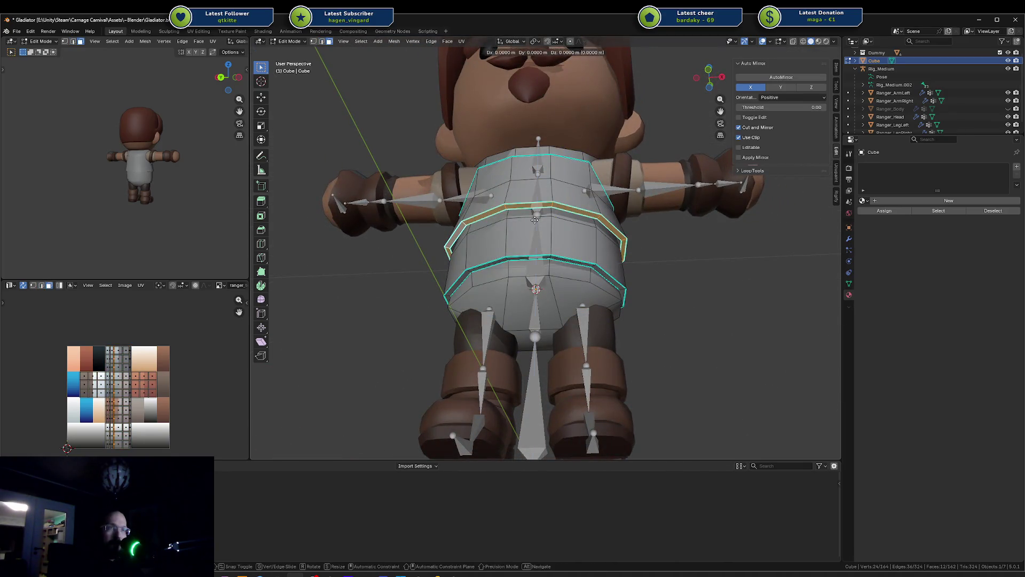
pyautogui.click(530, 238)
# Check the torso from the front, then return to Object Mode
pyautogui.press('KP_1')
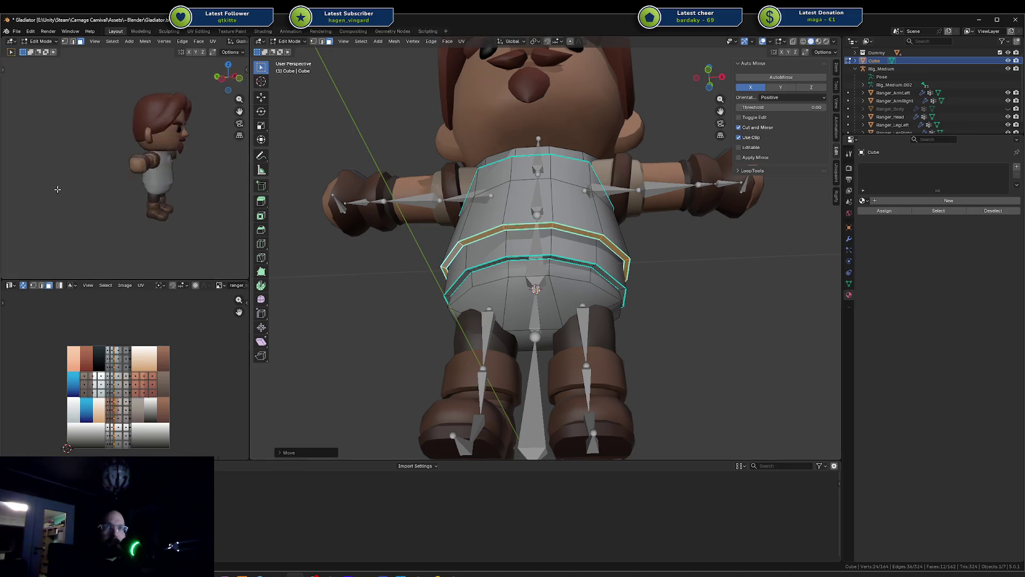
pyautogui.moveTo(614, 288)
pyautogui.mouseDown(button='middle')
pyautogui.moveTo(465, 243)
pyautogui.moveTo(480, 234)
pyautogui.moveTo(614, 273)
pyautogui.mouseUp(button='middle')
pyautogui.hotkey('alt', 'a')
pyautogui.click(485, 261)
pyautogui.hotkey('ctrl', 'l')
pyautogui.hotkey('alt', 'a')
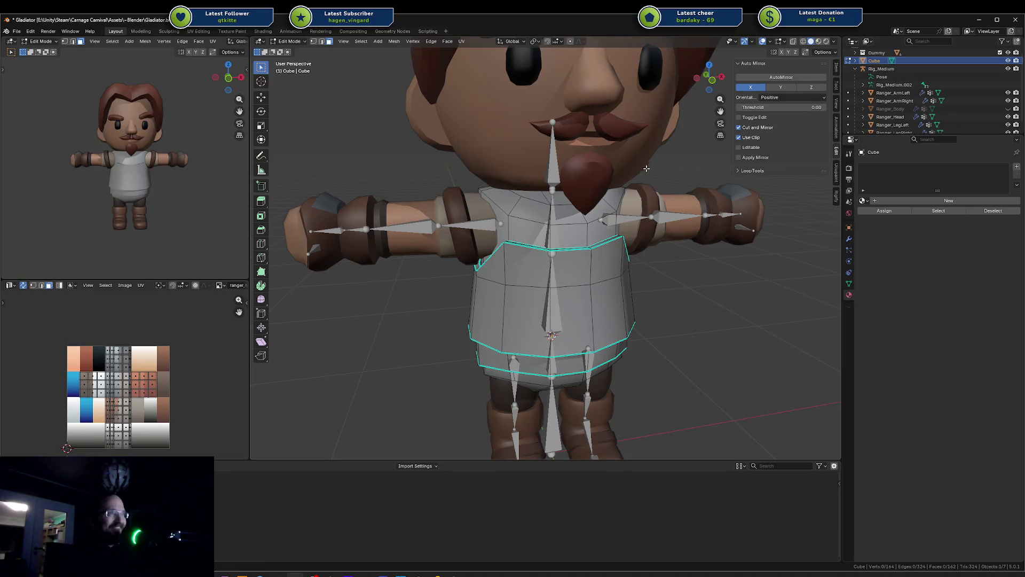
pyautogui.scroll(-6, 641, 164)
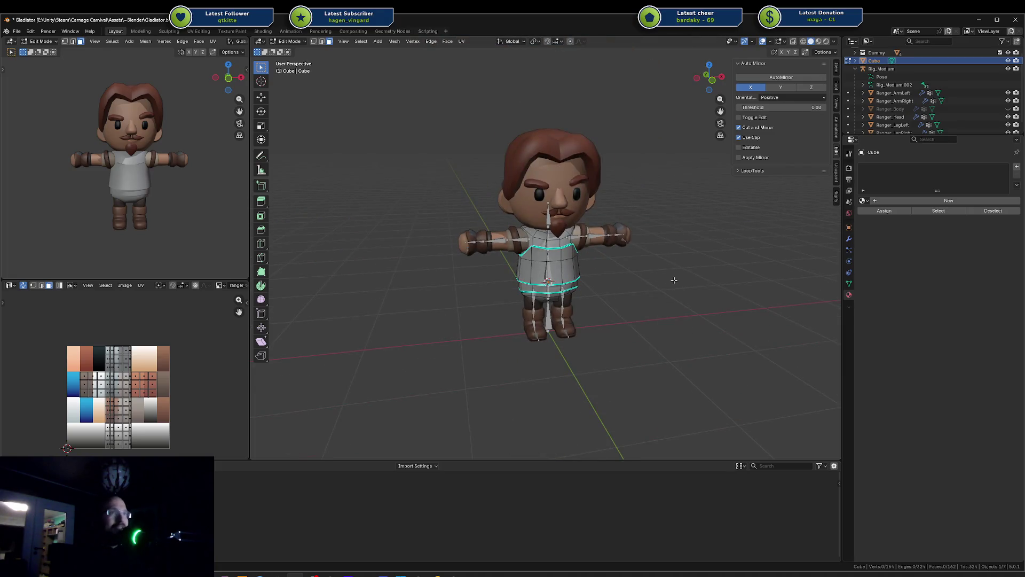
pyautogui.moveTo(674, 280); pyautogui.dragTo(659, 256, button='middle')
pyautogui.press('Tab')
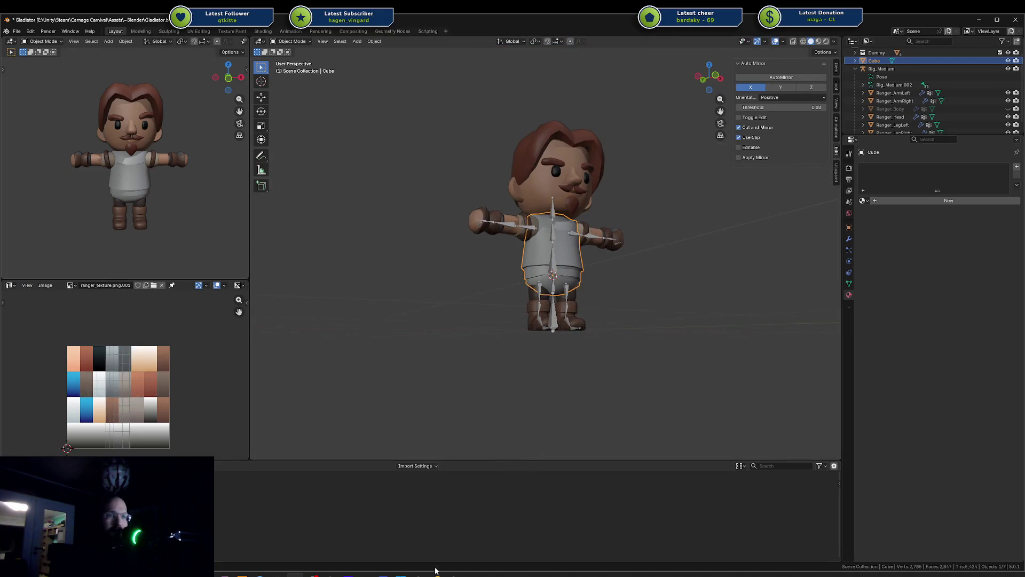
# Switch to the Unity arena scene, maximise it, and view the full character lineup
pyautogui.hotkey('alt', 'Tab')
pyautogui.moveTo(672, 133)
pyautogui.mouseDown()
pyautogui.moveTo(411, 229)
pyautogui.moveTo(374, 3)
pyautogui.mouseUp()
pyautogui.click(280, 282)
pyautogui.moveTo(333, 206); pyautogui.dragTo(242, 374, button='right')
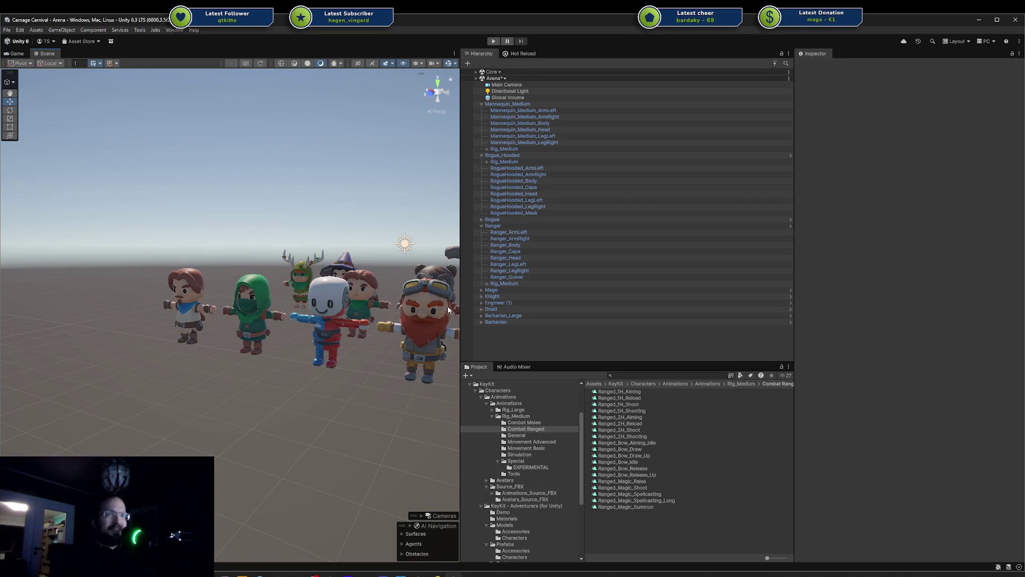
# Widen Unity's Scene view and orbit around the arena character lineup
pyautogui.moveTo(460, 303); pyautogui.dragTo(580, 303)
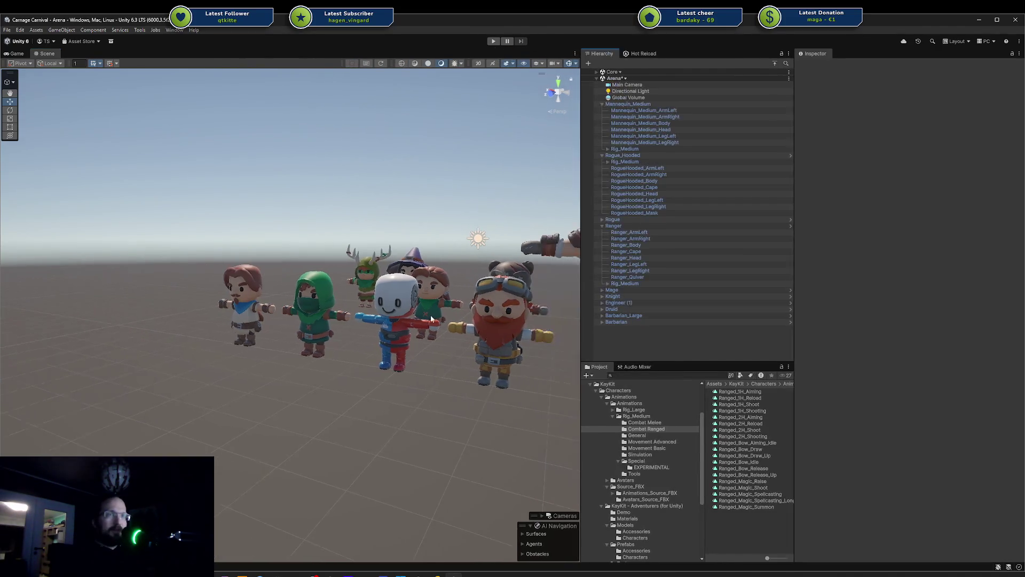
pyautogui.moveTo(392, 325)
pyautogui.keyDown('alt'); pyautogui.mouseDown()
pyautogui.moveTo(303, 354)
pyautogui.moveTo(313, 377)
pyautogui.mouseUp(); pyautogui.keyUp('alt')
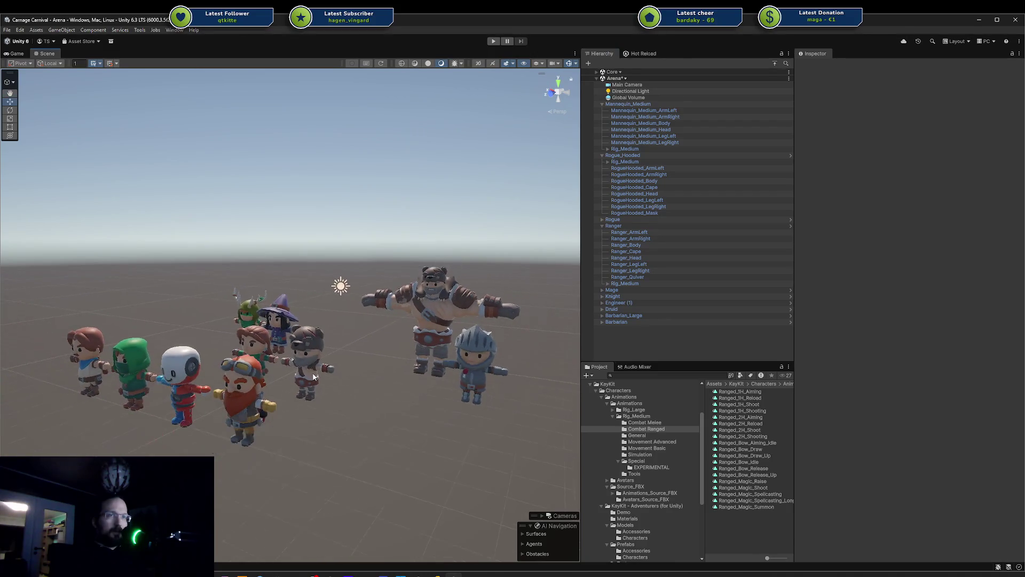
pyautogui.keyDown('alt'); pyautogui.moveTo(330, 317); pyautogui.dragTo(392, 328); pyautogui.keyUp('alt')
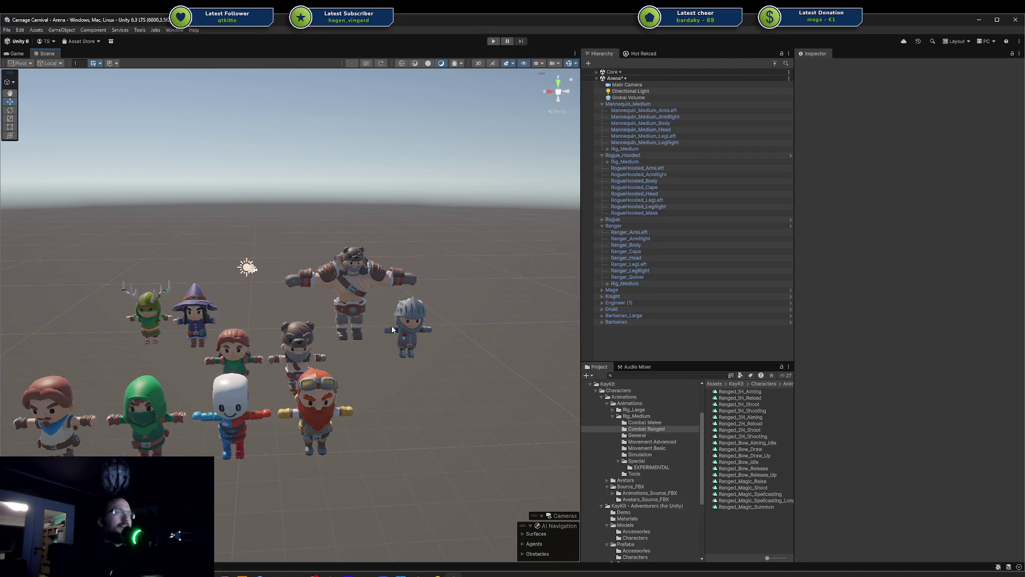
pyautogui.moveTo(311, 353); pyautogui.dragTo(288, 341, button='right')
pyautogui.moveTo(232, 340); pyautogui.dragTo(350, 314, button='middle')
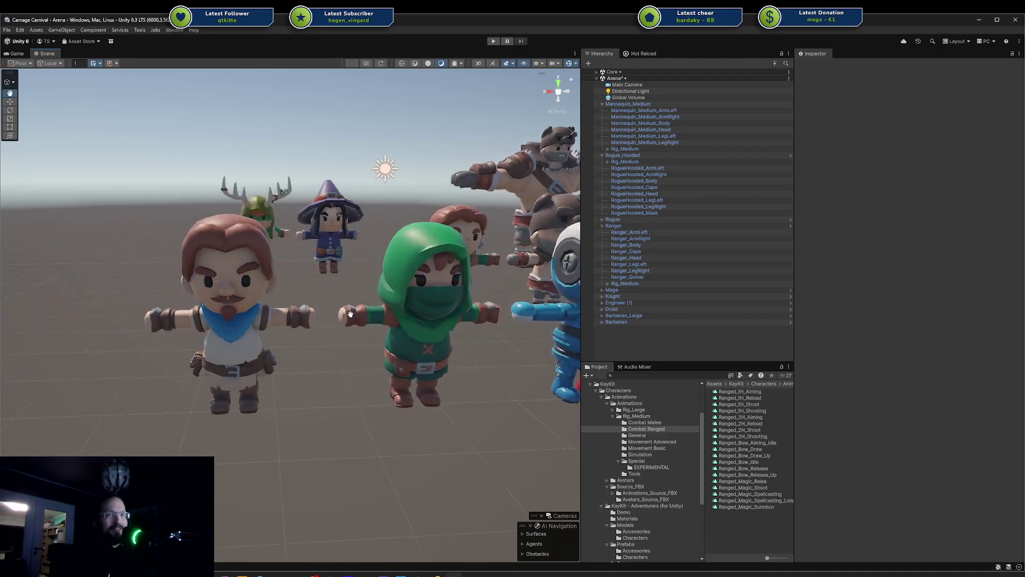
pyautogui.keyDown('alt'); pyautogui.moveTo(299, 324); pyautogui.dragTo(429, 336); pyautogui.keyUp('alt')
pyautogui.scroll(-5, 399, 288)
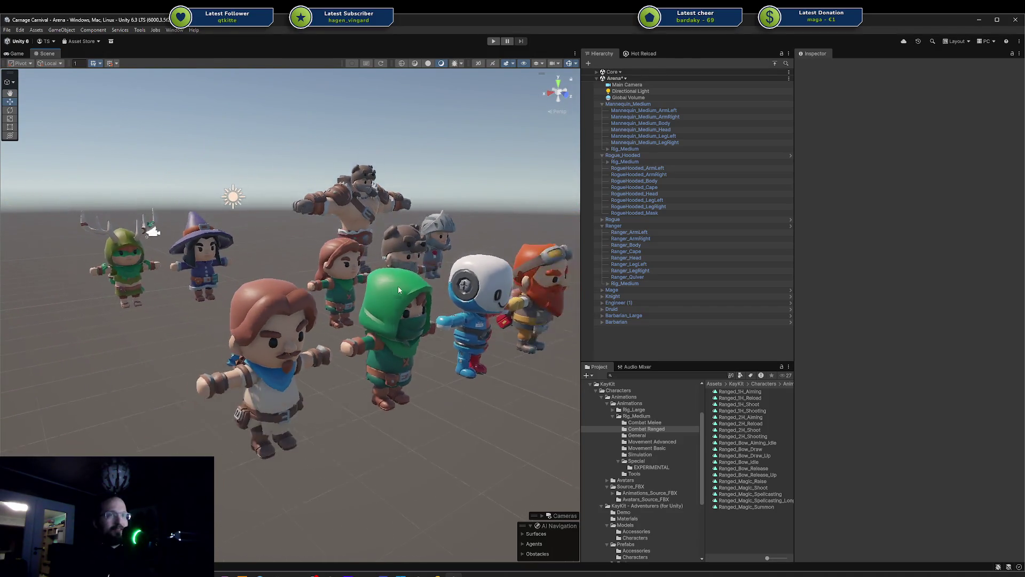
pyautogui.moveTo(398, 286)
pyautogui.keyDown('alt'); pyautogui.mouseDown()
pyautogui.moveTo(367, 330)
pyautogui.moveTo(351, 327)
pyautogui.mouseUp(); pyautogui.keyUp('alt')
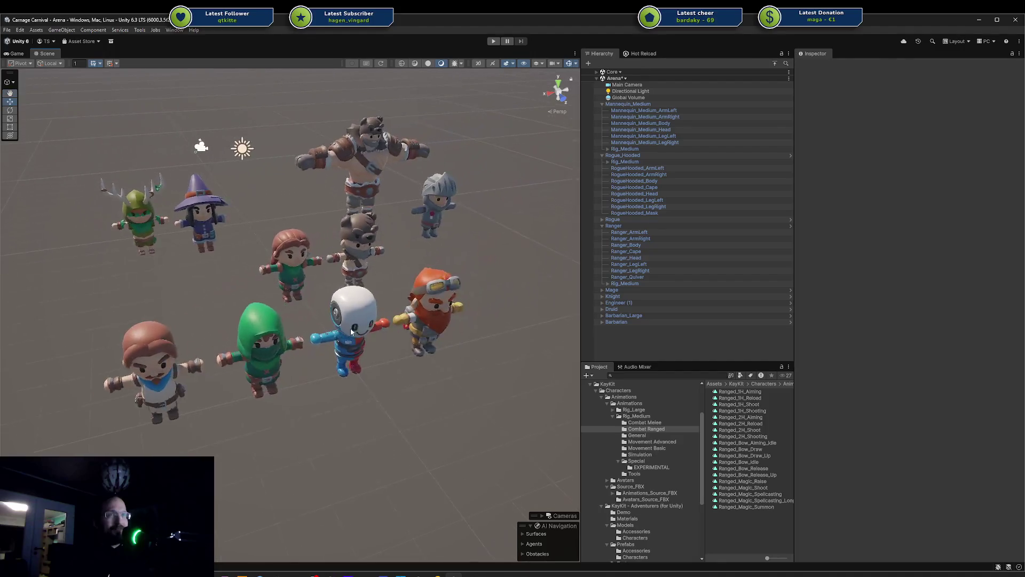
pyautogui.scroll(5, 350, 328)
pyautogui.scroll(-2, 343, 340)
pyautogui.moveTo(343, 341); pyautogui.dragTo(393, 306, button='middle')
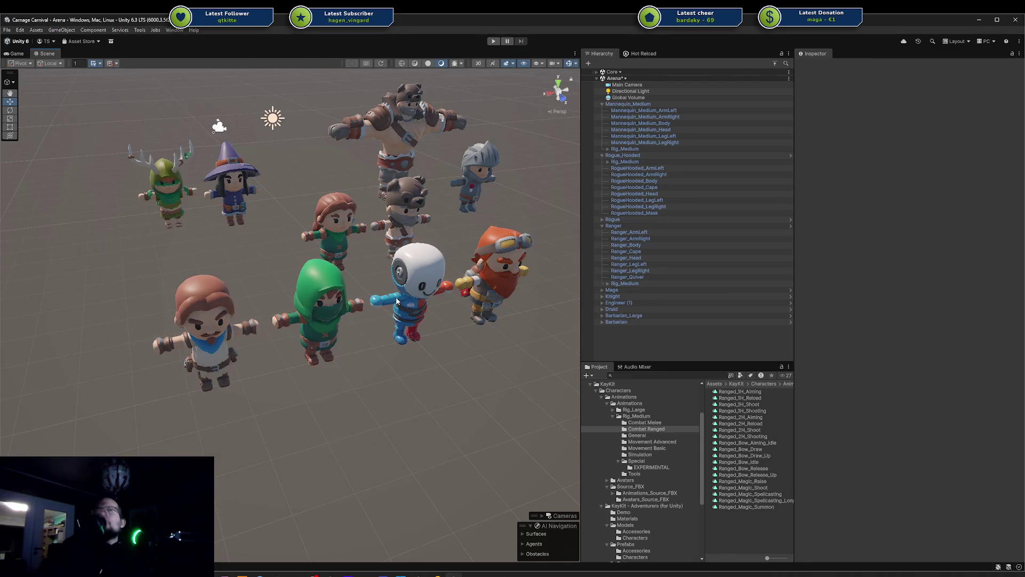
# Zoom in on the ranger and rogue, view the lineup low from the side, then return to Blender
pyautogui.scroll(4, 355, 374)
pyautogui.scroll(2, 366, 341)
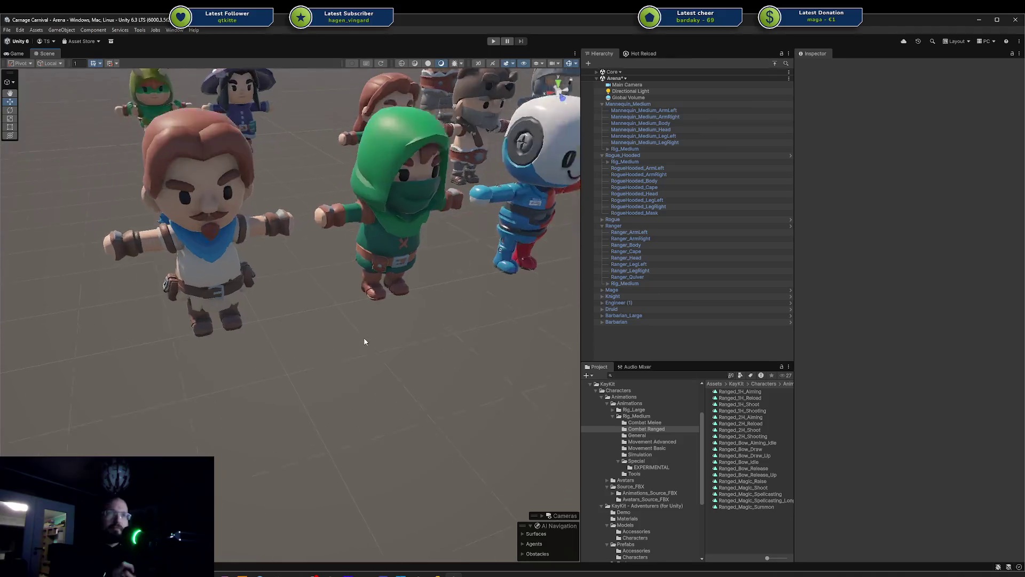
pyautogui.moveTo(365, 339); pyautogui.dragTo(392, 295, button='right')
pyautogui.scroll(-3, 392, 292)
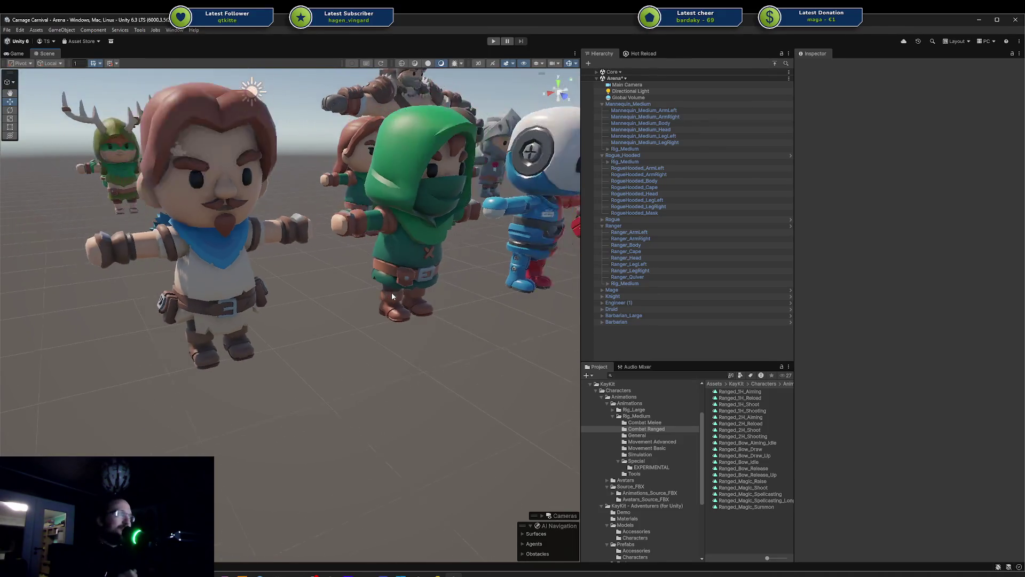
pyautogui.moveTo(326, 270); pyautogui.dragTo(321, 295, button='middle')
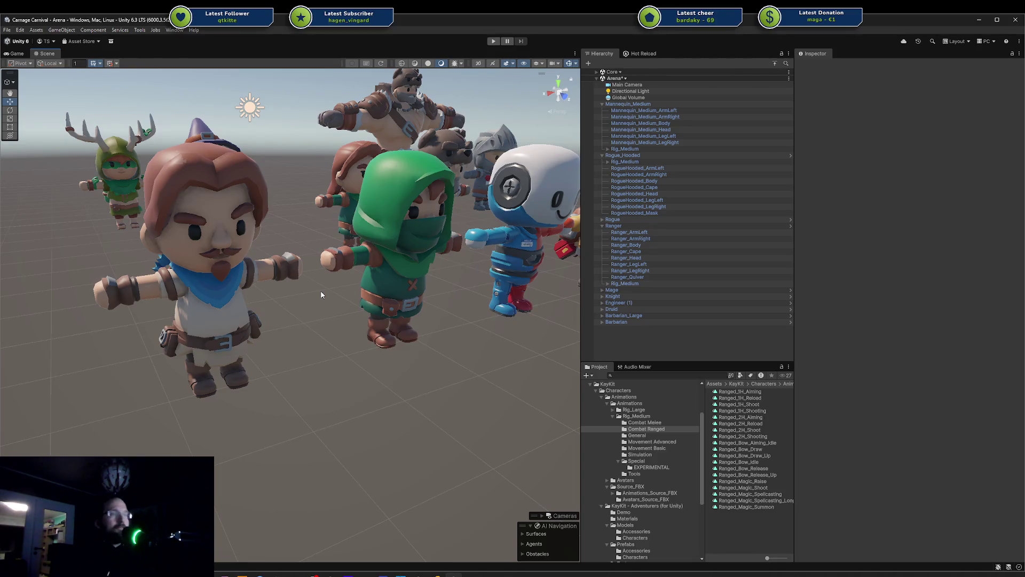
pyautogui.scroll(-5, 327, 299)
pyautogui.moveTo(374, 293)
pyautogui.keyDown('alt'); pyautogui.mouseDown()
pyautogui.moveTo(317, 315)
pyautogui.moveTo(464, 315)
pyautogui.mouseUp(); pyautogui.keyUp('alt')
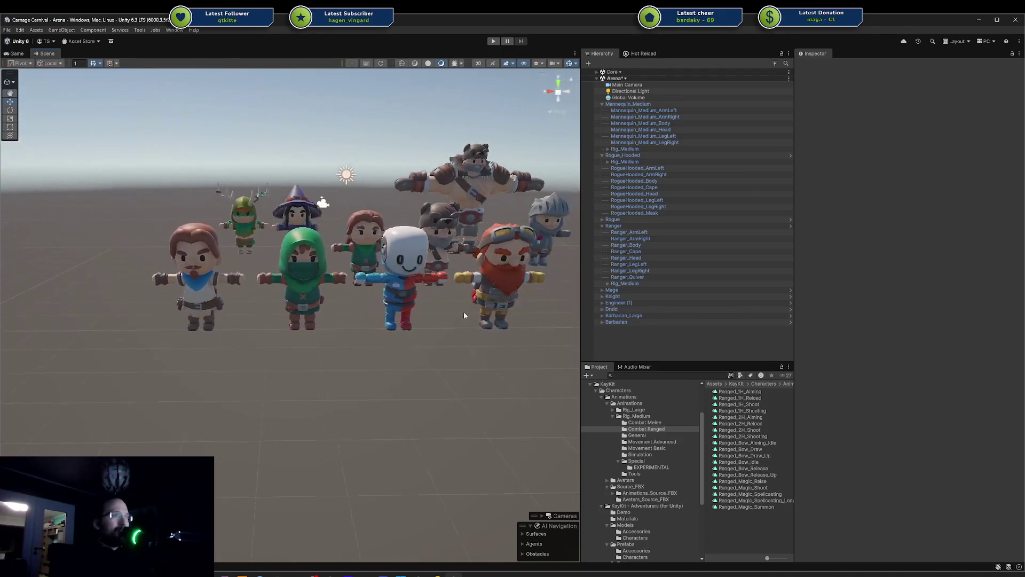
pyautogui.scroll(3, 263, 298)
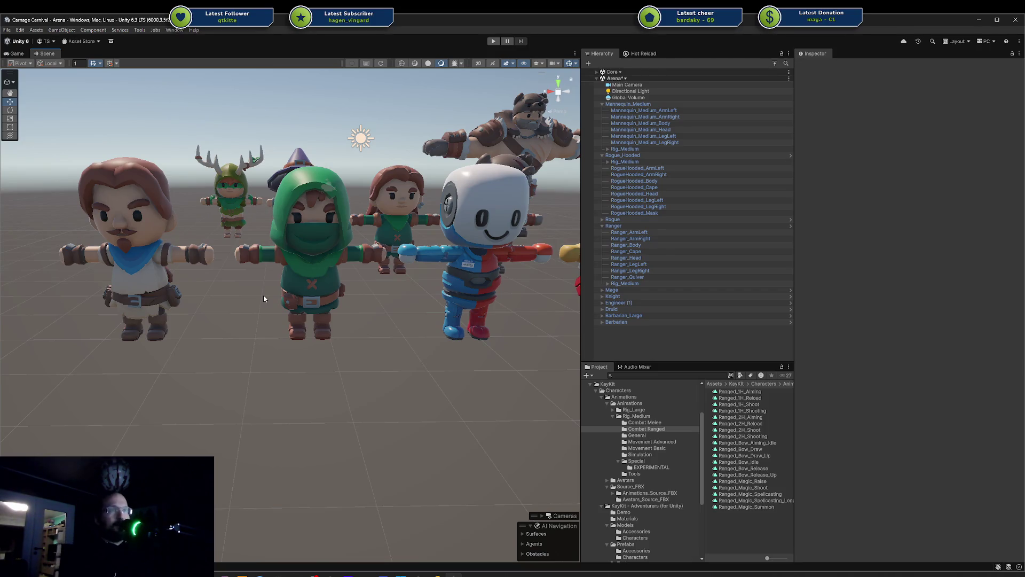
pyautogui.scroll(-2, 419, 355)
pyautogui.scroll(-2, 411, 354)
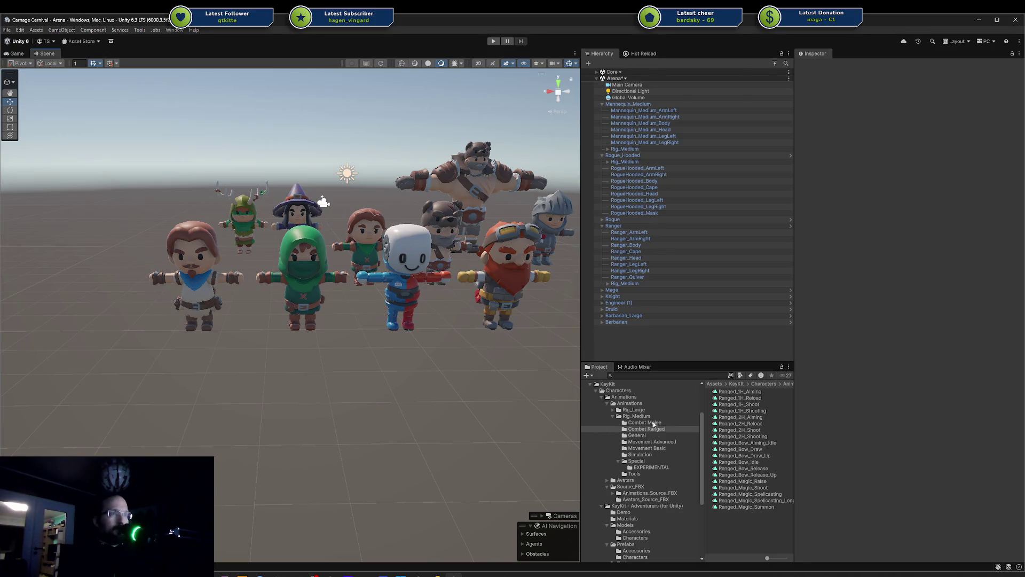
pyautogui.moveTo(361, 392)
pyautogui.mouseDown(button='right')
pyautogui.moveTo(360, 366)
pyautogui.moveTo(456, 494)
pyautogui.mouseUp(button='right')
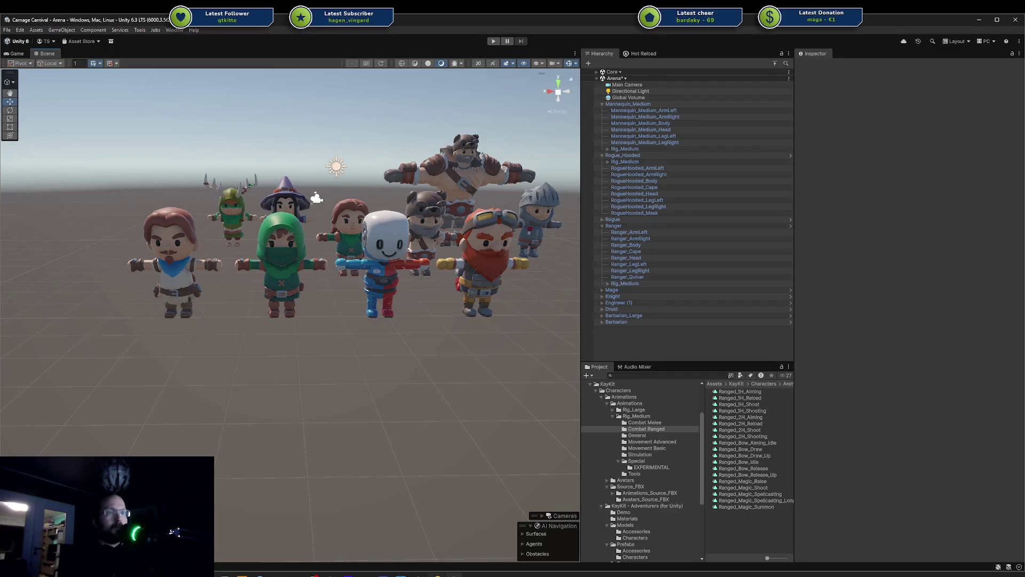
pyautogui.hotkey('alt', 'Tab')
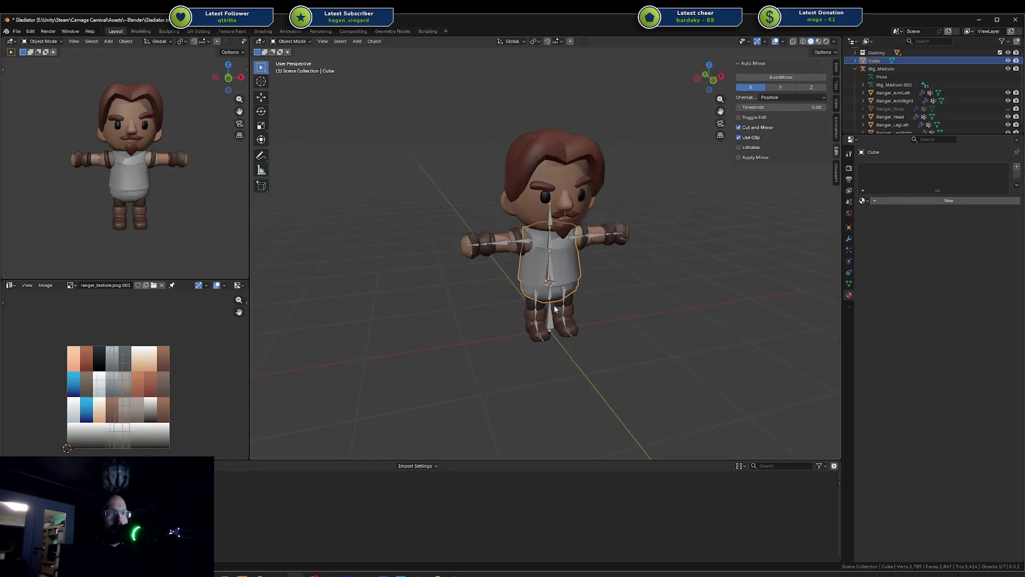
# Look over the Ranger model in Blender from the side, front and below
pyautogui.scroll(6, 606, 291)
pyautogui.moveTo(607, 291)
pyautogui.mouseDown(button='middle')
pyautogui.moveTo(501, 264)
pyautogui.moveTo(546, 261)
pyautogui.moveTo(704, 289)
pyautogui.mouseUp(button='middle')
pyautogui.click(340, 248)
pyautogui.moveTo(340, 249)
pyautogui.mouseDown(button='middle')
pyautogui.moveTo(454, 246)
pyautogui.moveTo(450, 261)
pyautogui.mouseUp(button='middle')
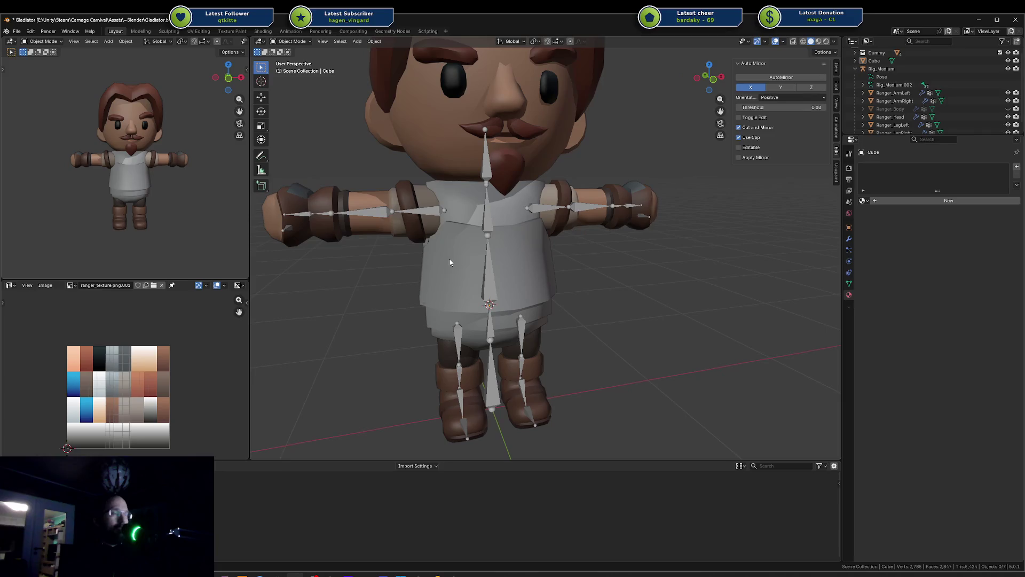
pyautogui.scroll(4, 111, 358)
pyautogui.scroll(-2, 129, 366)
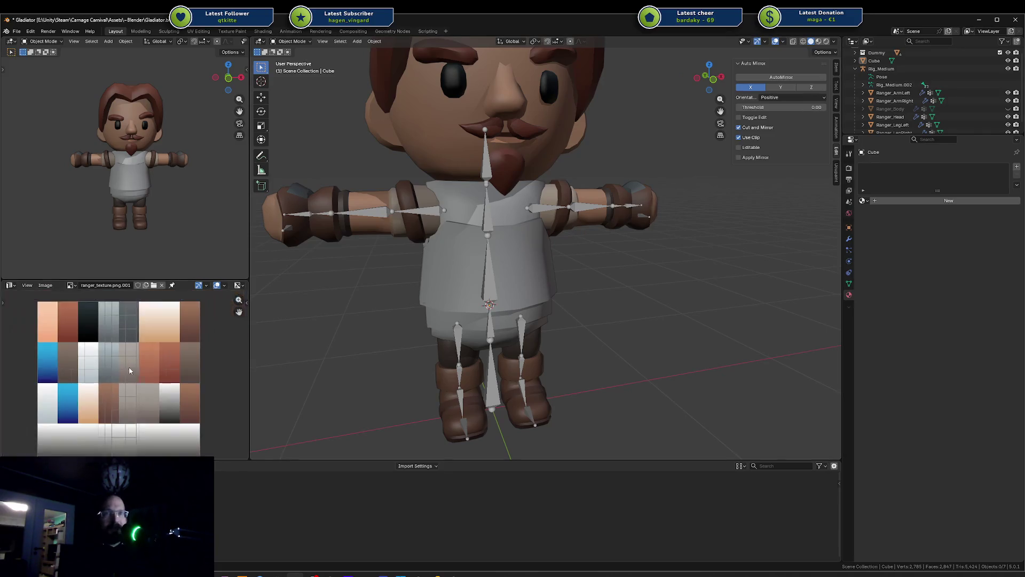
pyautogui.scroll(-2, 70, 353)
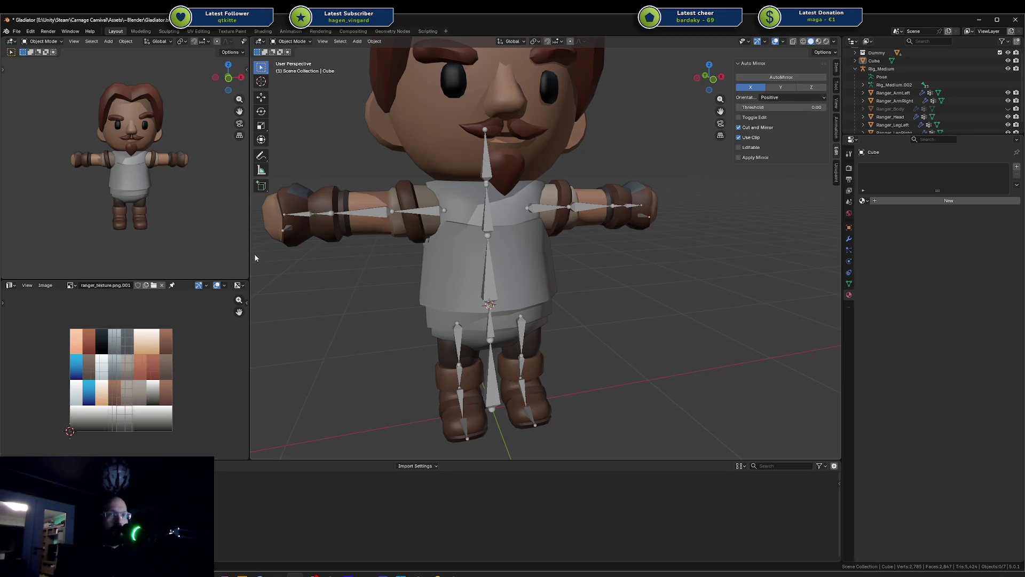
pyautogui.moveTo(558, 284)
pyautogui.mouseDown(button='middle')
pyautogui.moveTo(532, 270)
pyautogui.moveTo(458, 270)
pyautogui.moveTo(489, 234)
pyautogui.moveTo(524, 227)
pyautogui.moveTo(575, 295)
pyautogui.moveTo(545, 313)
pyautogui.moveTo(526, 303)
pyautogui.mouseUp(button='middle')
pyautogui.scroll(1, 509, 293)
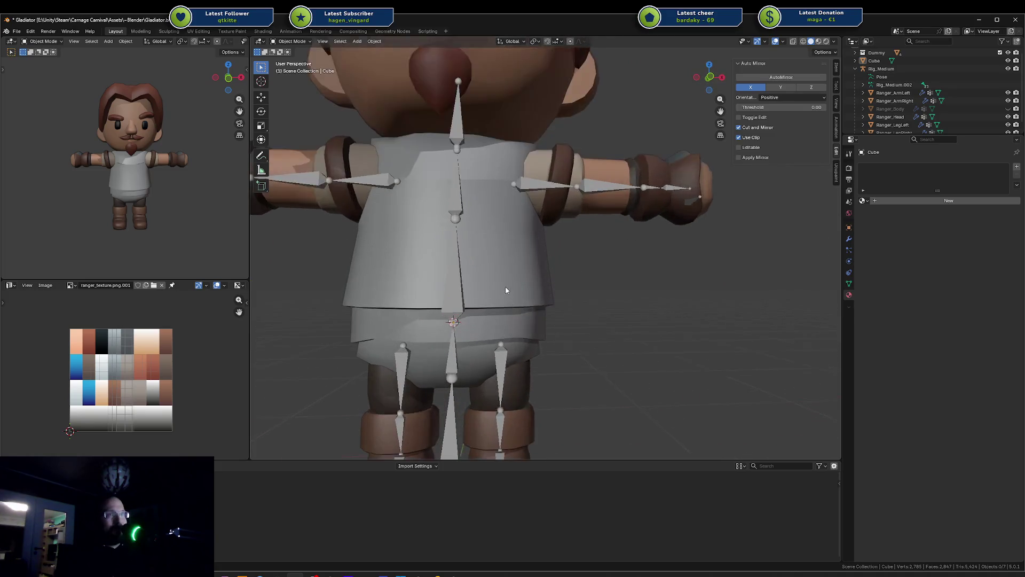
pyautogui.scroll(-2, 506, 290)
# Select the Cube torso, check its edge loops in Edit Mode, and open its material list
pyautogui.click(510, 273)
pyautogui.press('Tab')
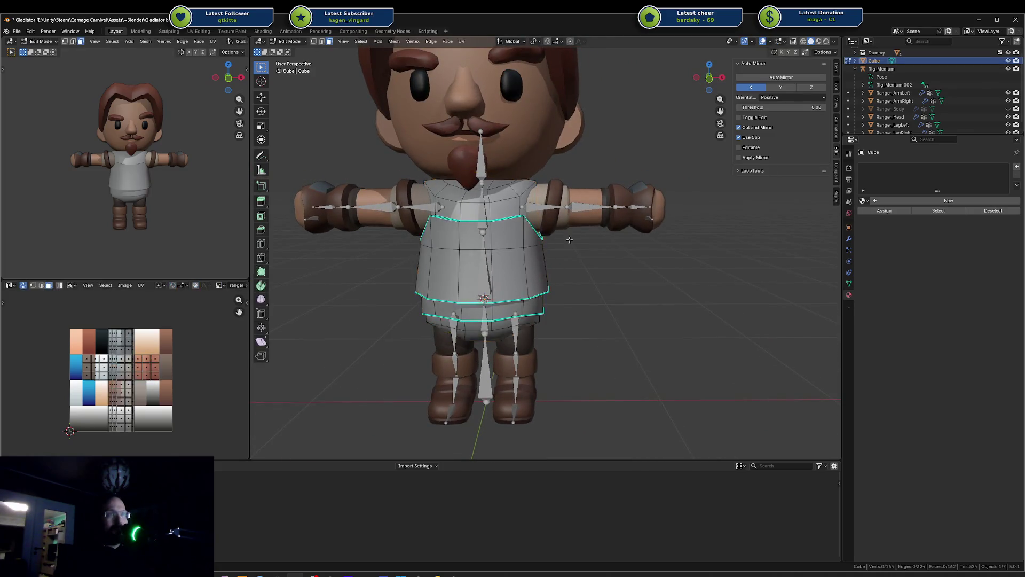
pyautogui.moveTo(570, 240); pyautogui.dragTo(518, 242, button='middle')
pyautogui.press('Tab')
pyautogui.scroll(2, 517, 250)
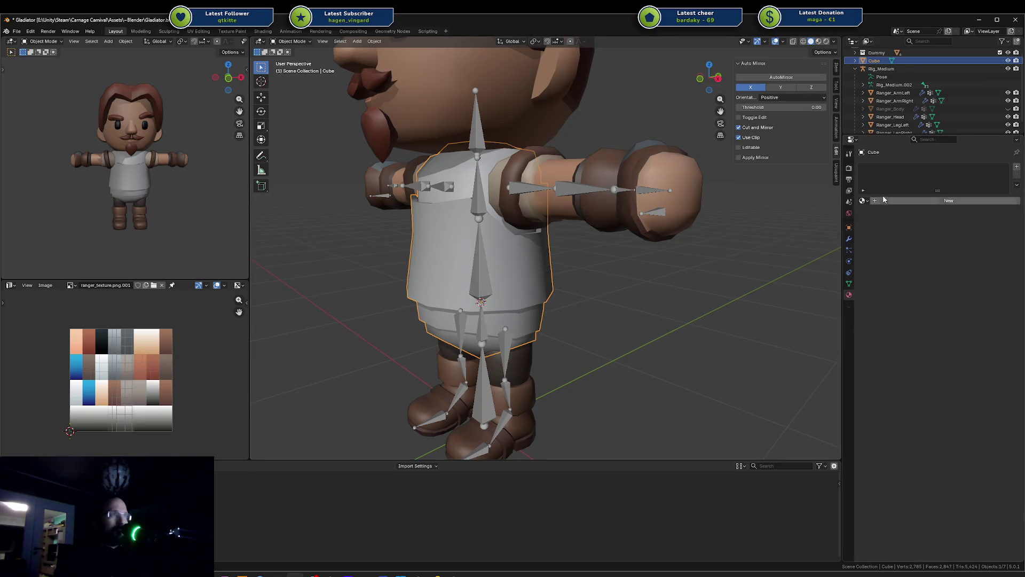
pyautogui.click(863, 200)
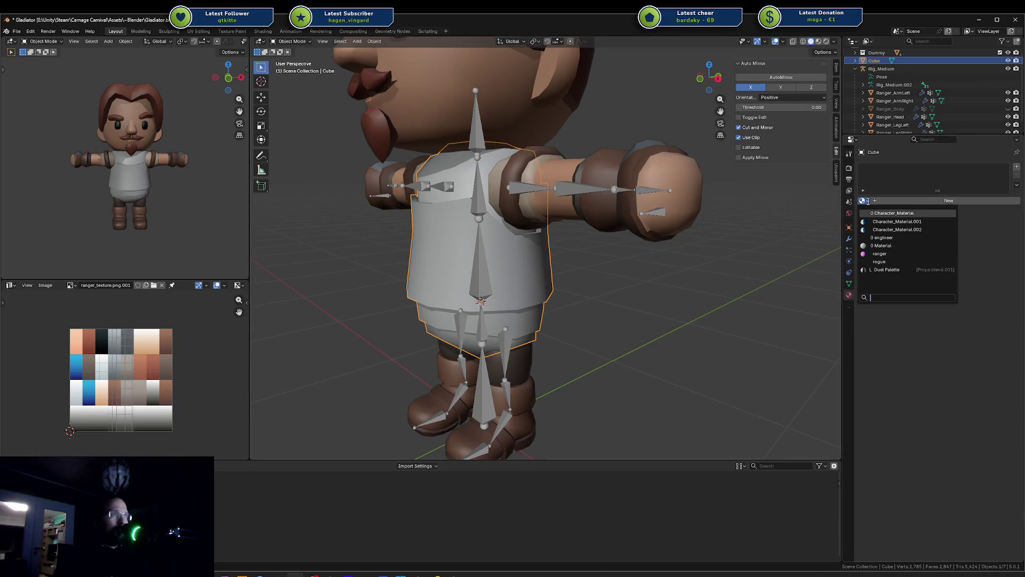
# Assign the Duel Palette material to the Cube torso and select all its faces
pyautogui.click(887, 269)
pyautogui.scroll(2, 555, 256)
pyautogui.press('Tab')
pyautogui.scroll(-1, 555, 256)
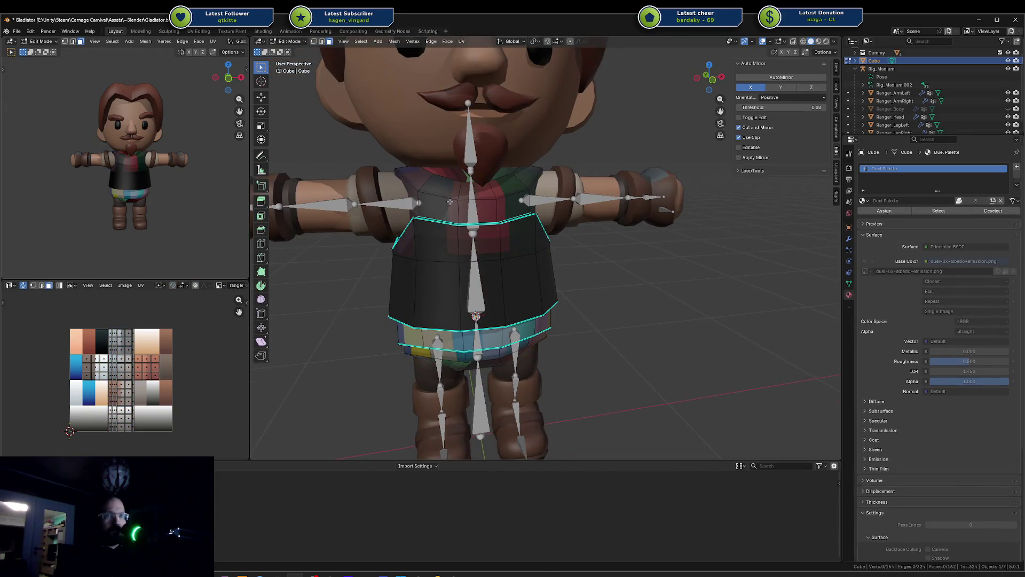
pyautogui.click(430, 286)
pyautogui.hotkey('ctrl', 'l')
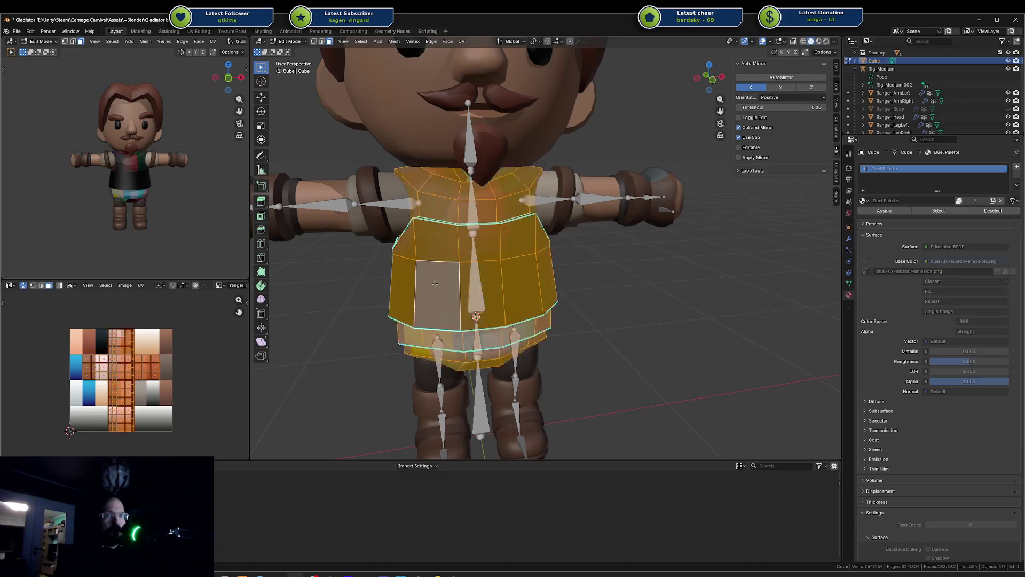
# Switch the UV Editor area to Image Editor and preview the textured torso
pyautogui.click(11, 286)
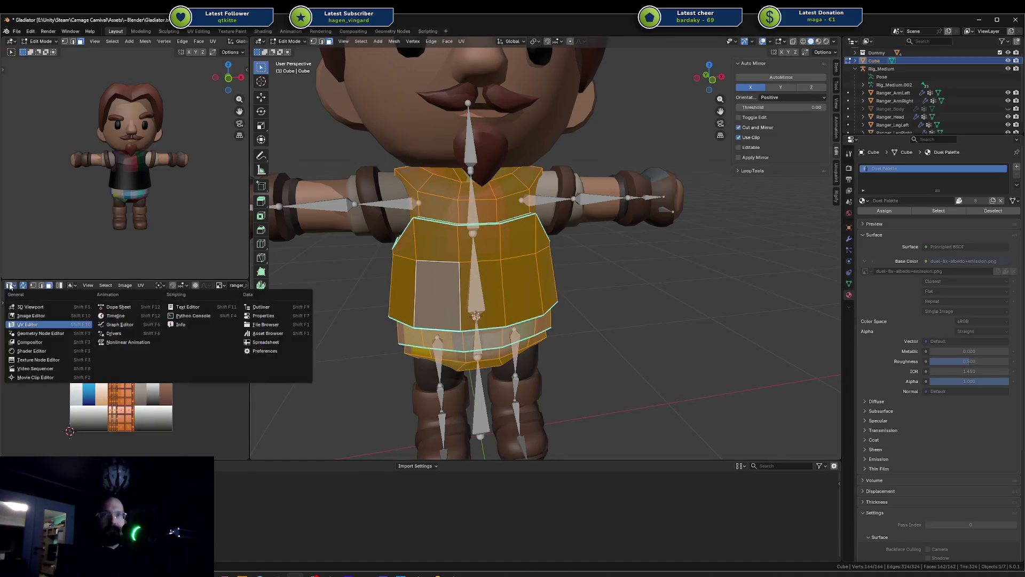
pyautogui.click(30, 318)
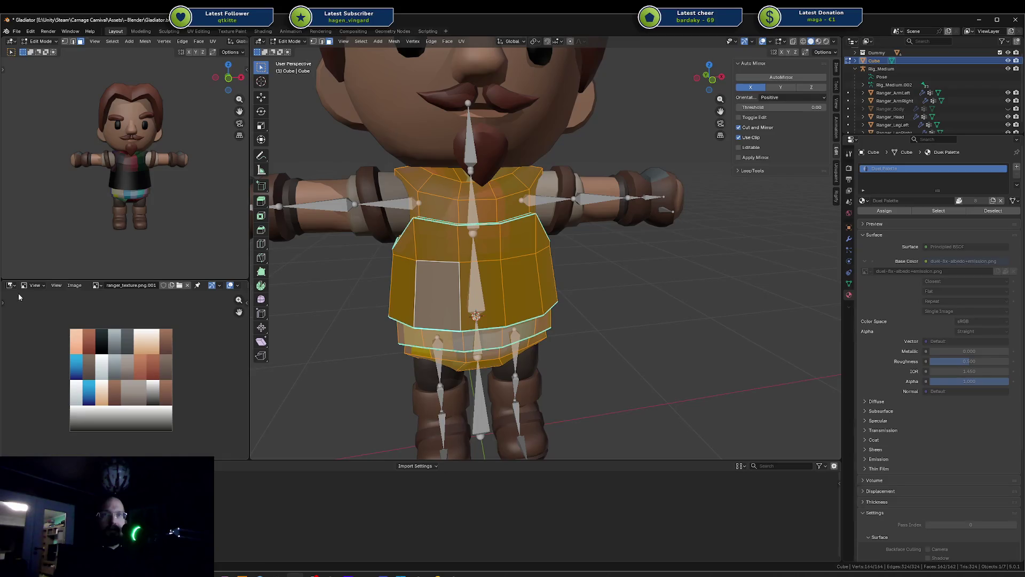
pyautogui.press('Tab')
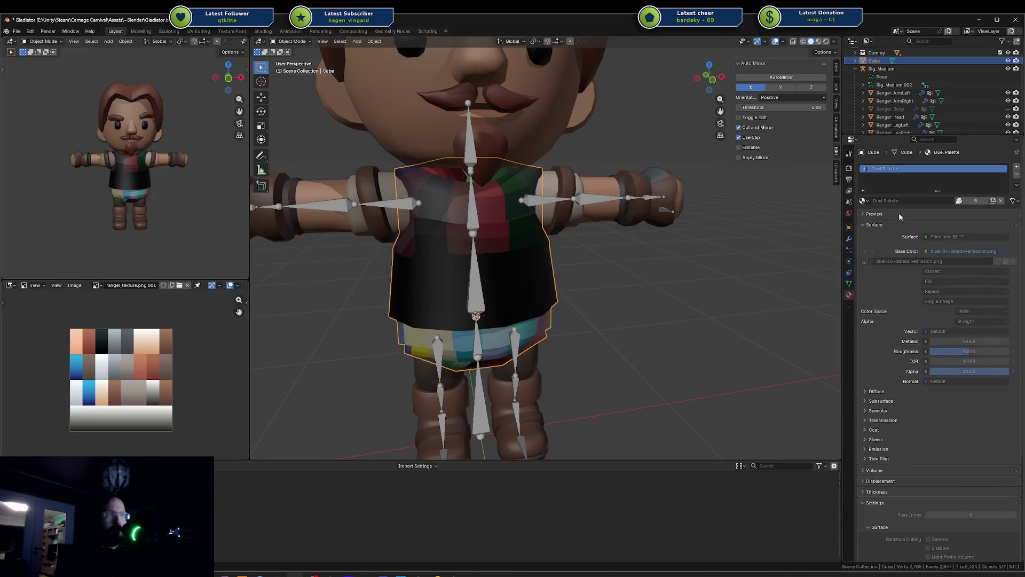
pyautogui.press('Tab')
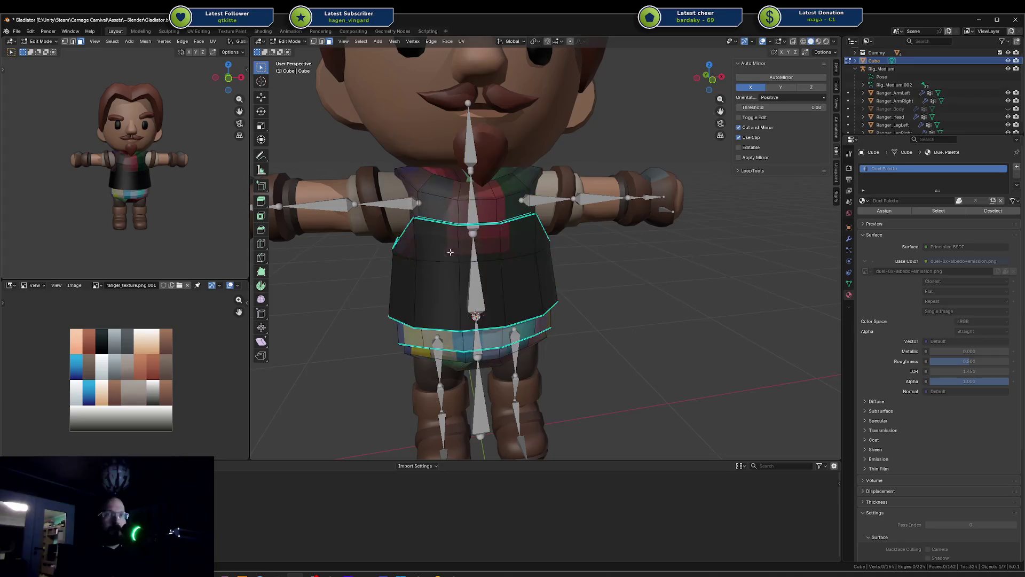
pyautogui.press('Tab')
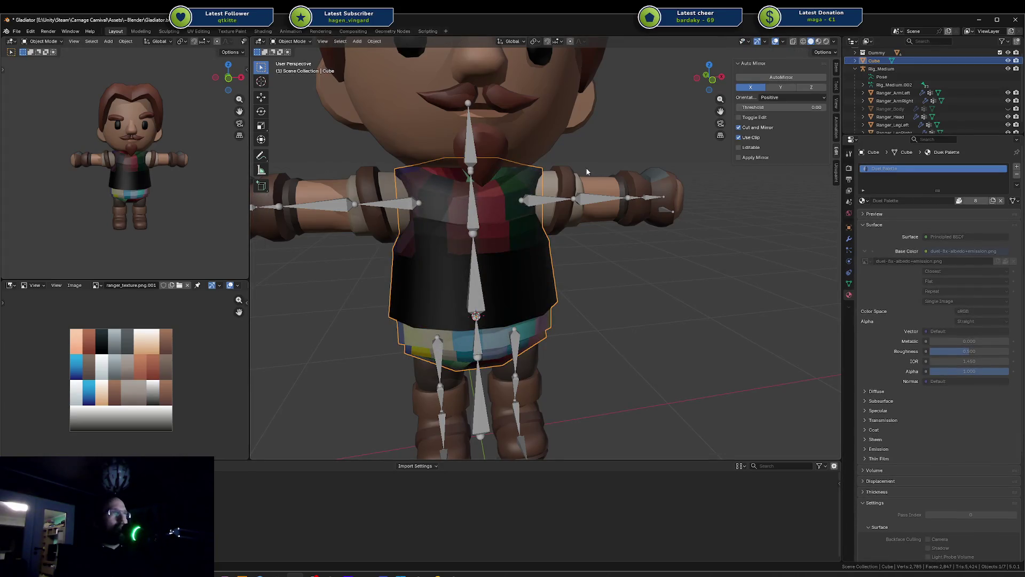
# Reselect the torso in Edit Mode, recheck its material list, and open the image browse list
pyautogui.click(565, 193)
pyautogui.click(482, 195)
pyautogui.press('Tab')
pyautogui.press('Tab')
pyautogui.click(551, 195)
pyautogui.press('Tab')
pyautogui.press('Tab')
pyautogui.click(482, 216)
pyautogui.press('Tab')
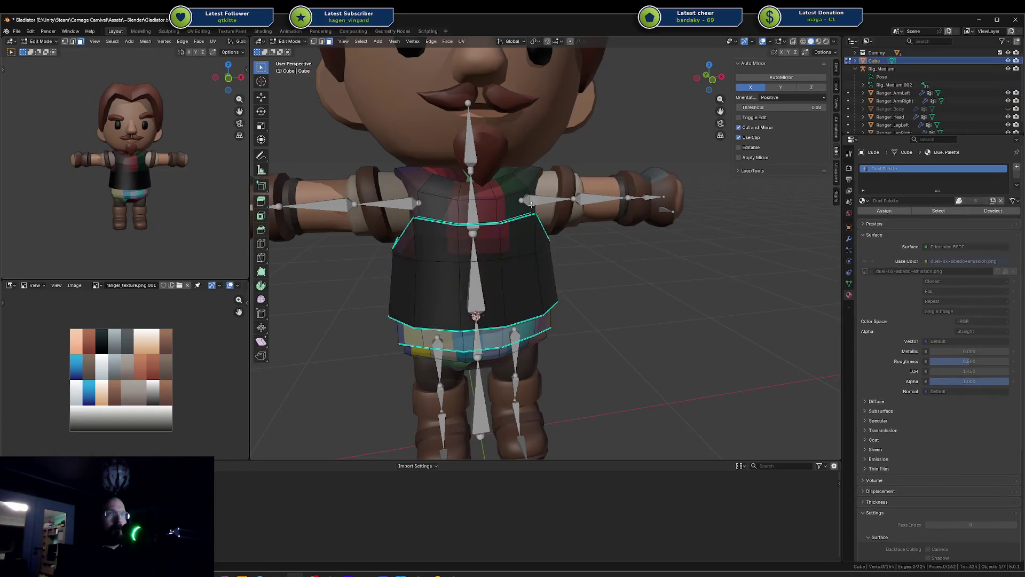
pyautogui.click(865, 200)
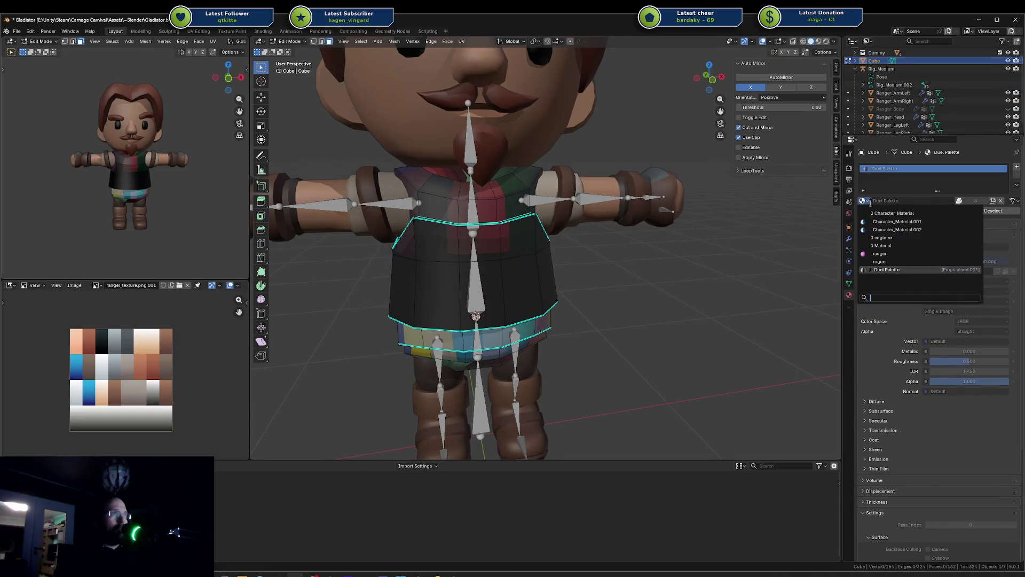
pyautogui.click(893, 271)
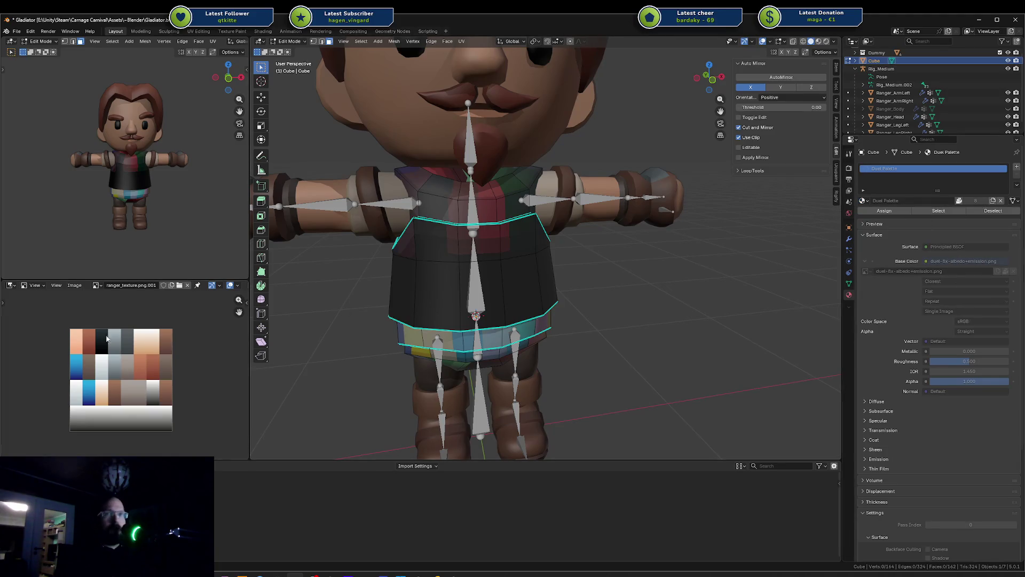
pyautogui.click(96, 286)
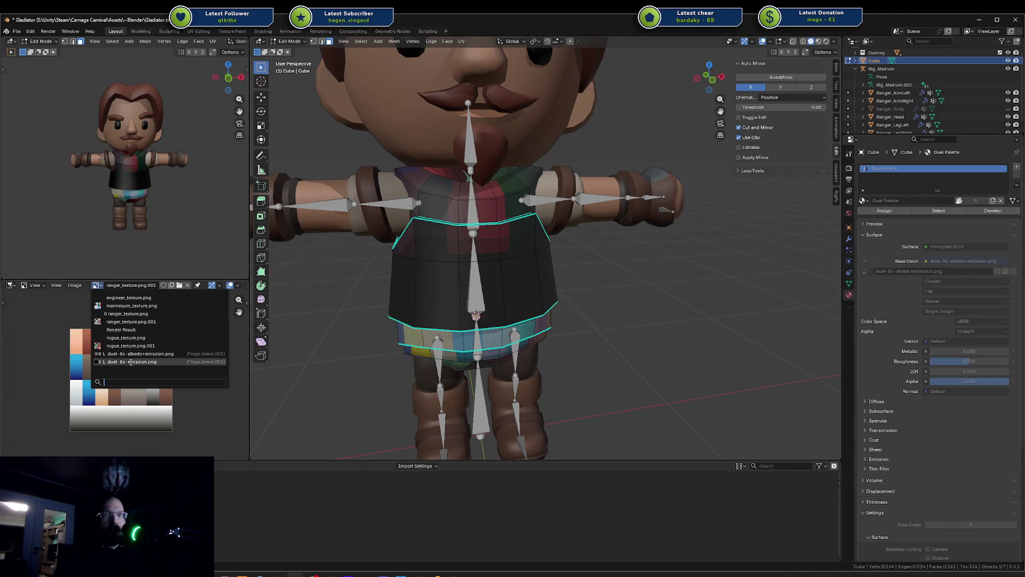
# Display the duel-8x-albedo+emission.png palette image in the image editor
pyautogui.click(149, 361)
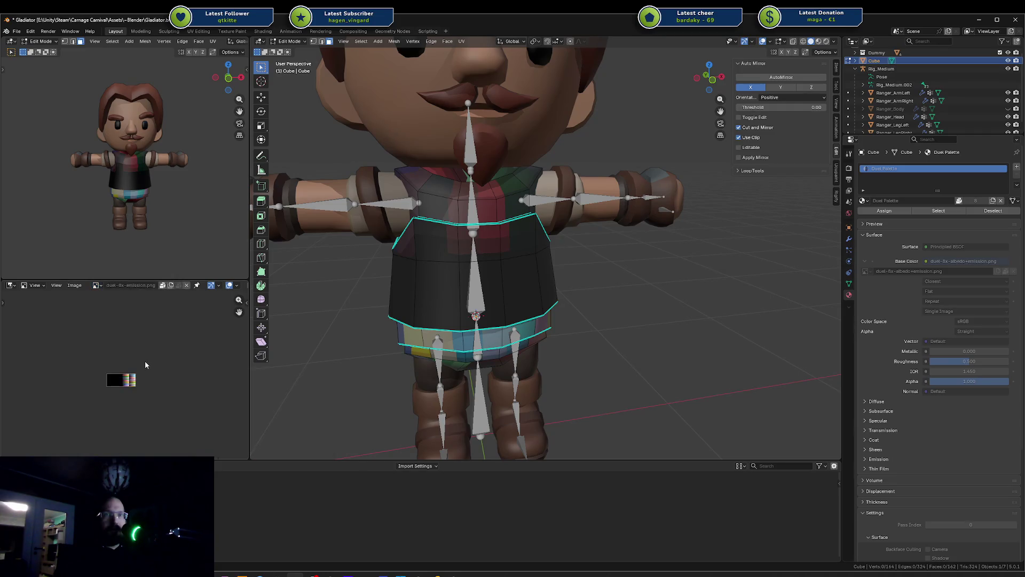
pyautogui.click(98, 286)
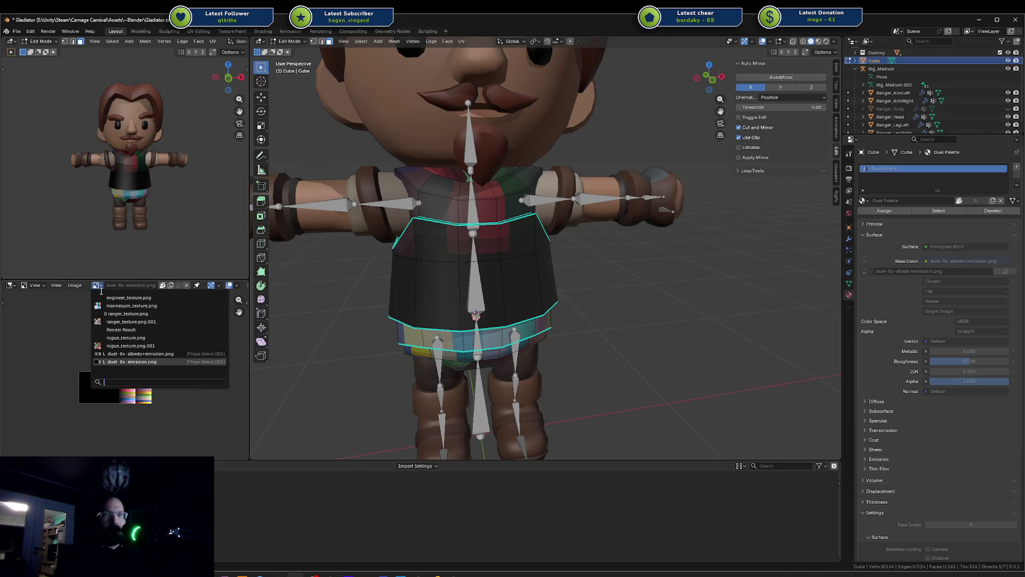
pyautogui.click(121, 354)
pyautogui.moveTo(152, 413); pyautogui.dragTo(171, 355, button='middle')
pyautogui.scroll(4, 171, 354)
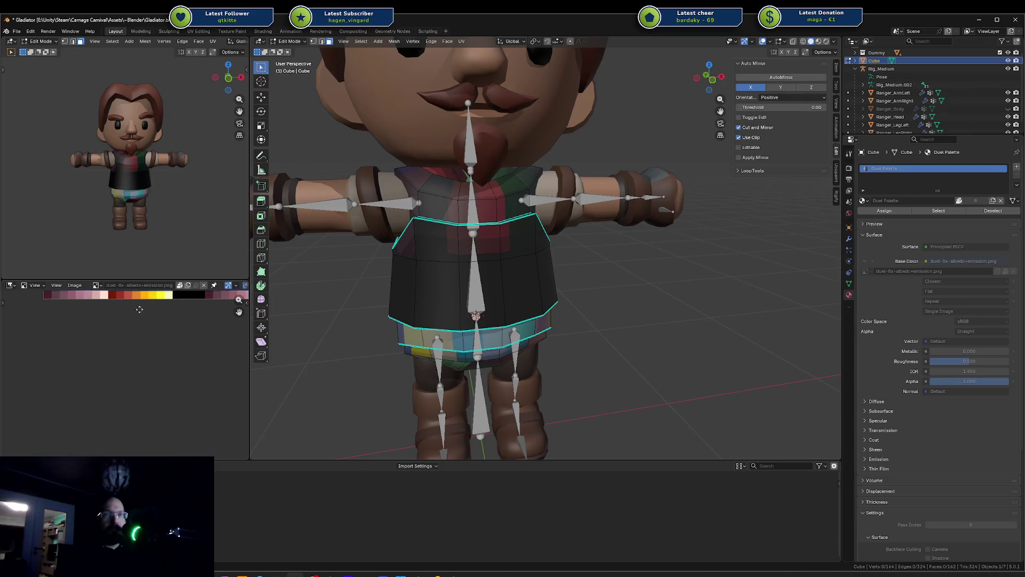
# Select the linked tunic faces and switch the area back to UV Editor
pyautogui.press('a')
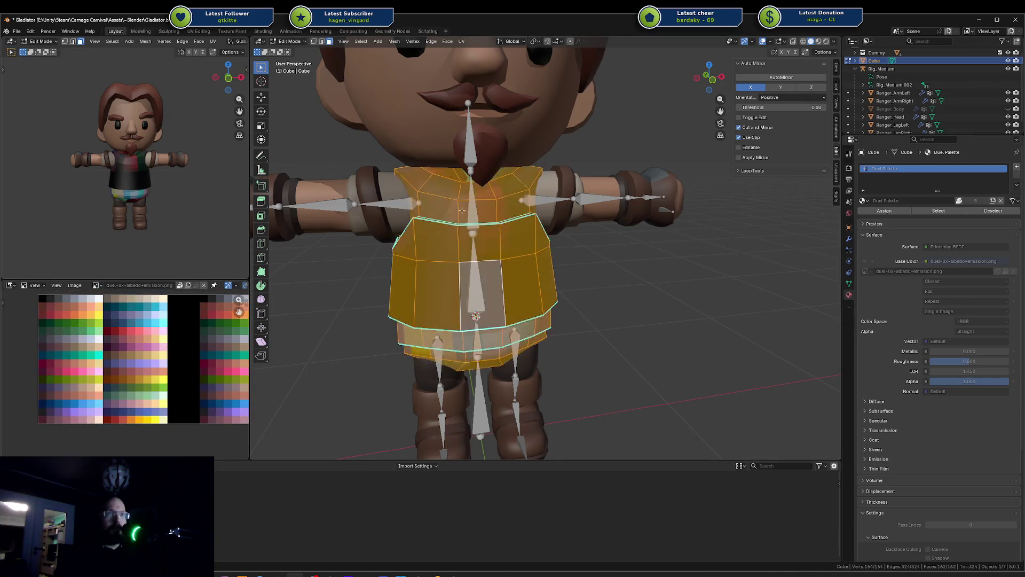
pyautogui.hotkey('alt', 'a')
pyautogui.press('l')
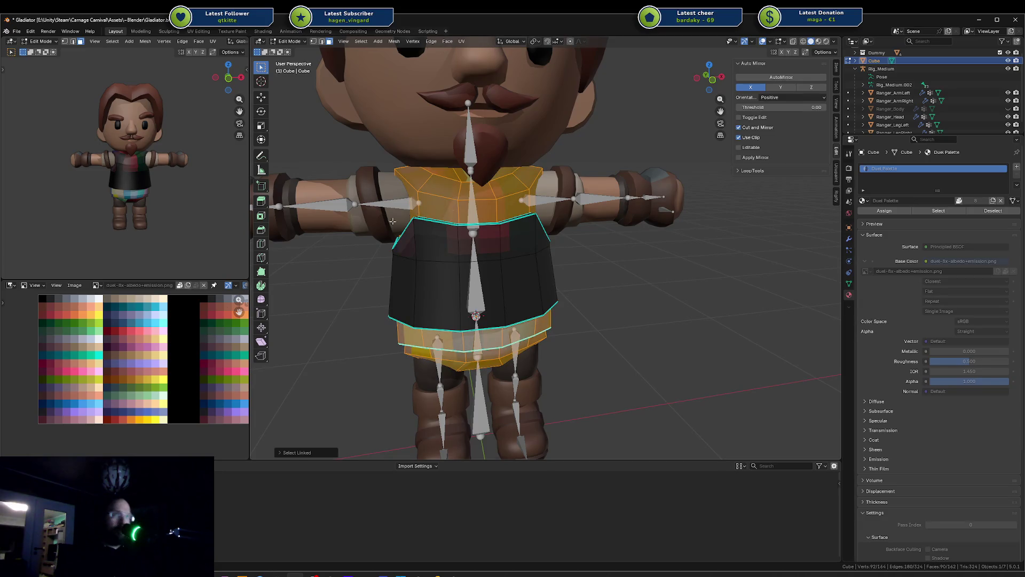
pyautogui.scroll(-2, 146, 337)
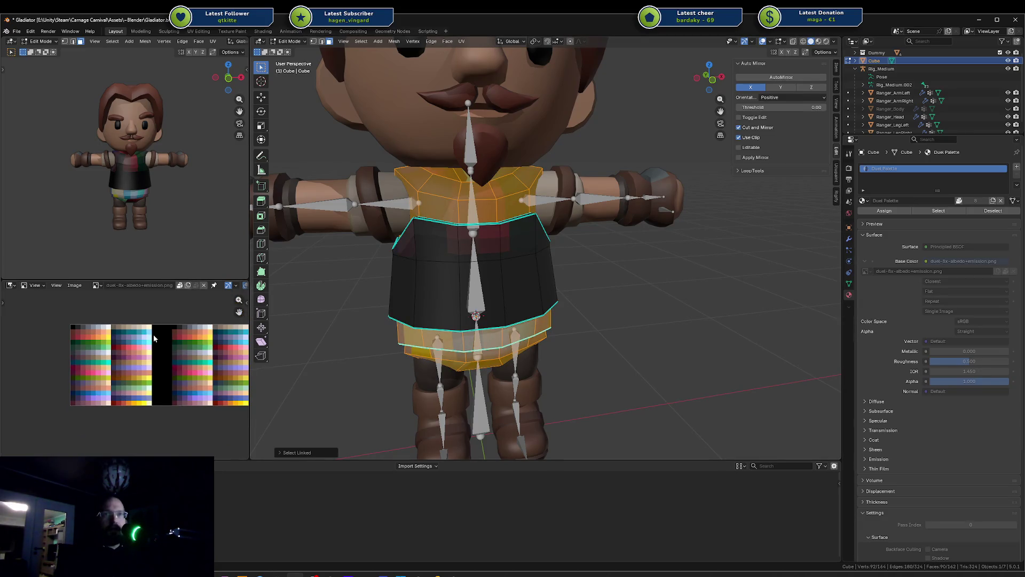
pyautogui.scroll(-1, 173, 330)
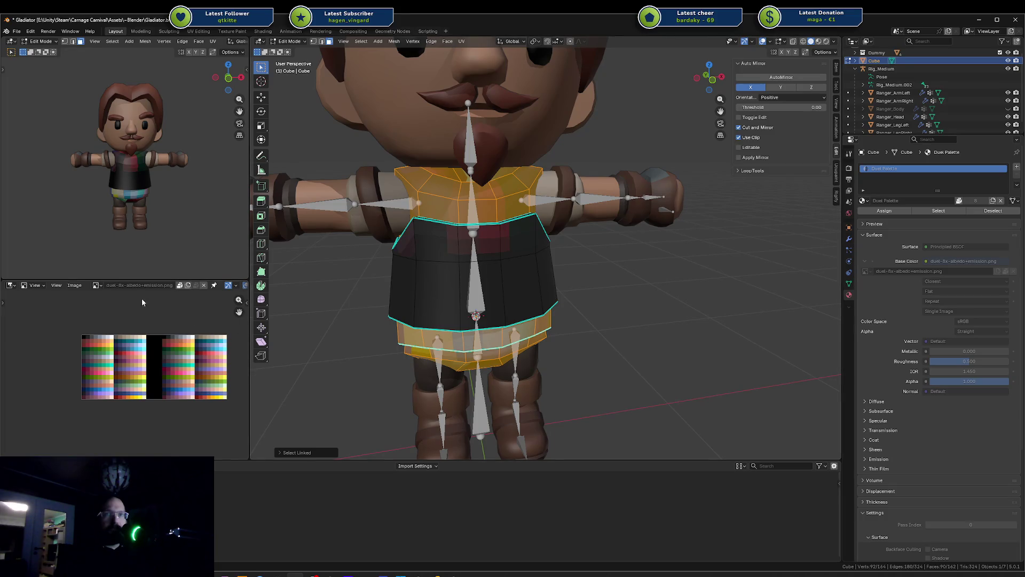
pyautogui.click(12, 286)
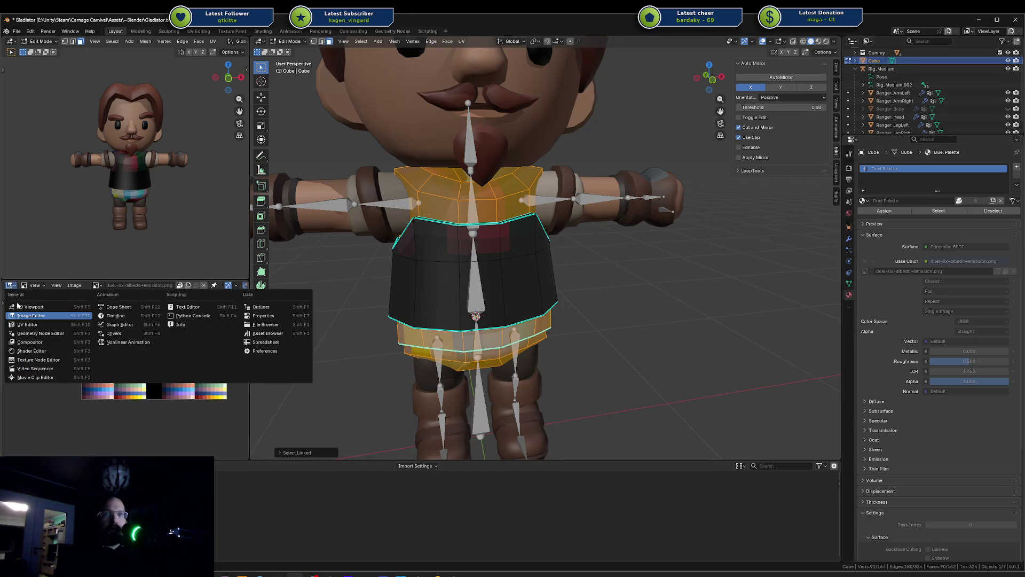
pyautogui.click(21, 324)
pyautogui.scroll(2, 152, 344)
# Move the whole shirt's UVs onto a palette colour, then grab the chest faces for another colour
pyautogui.press('a')
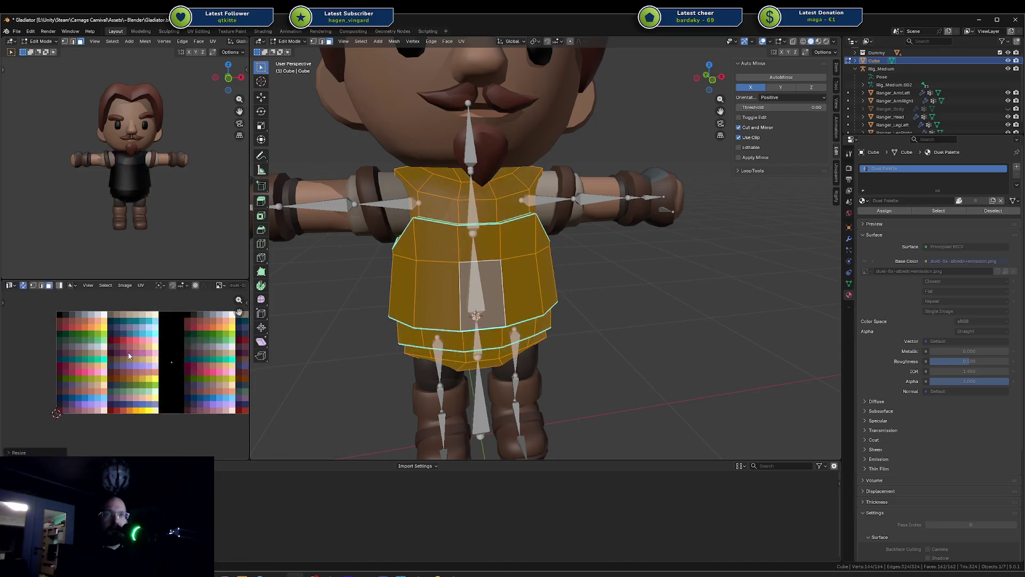
pyautogui.press('g')
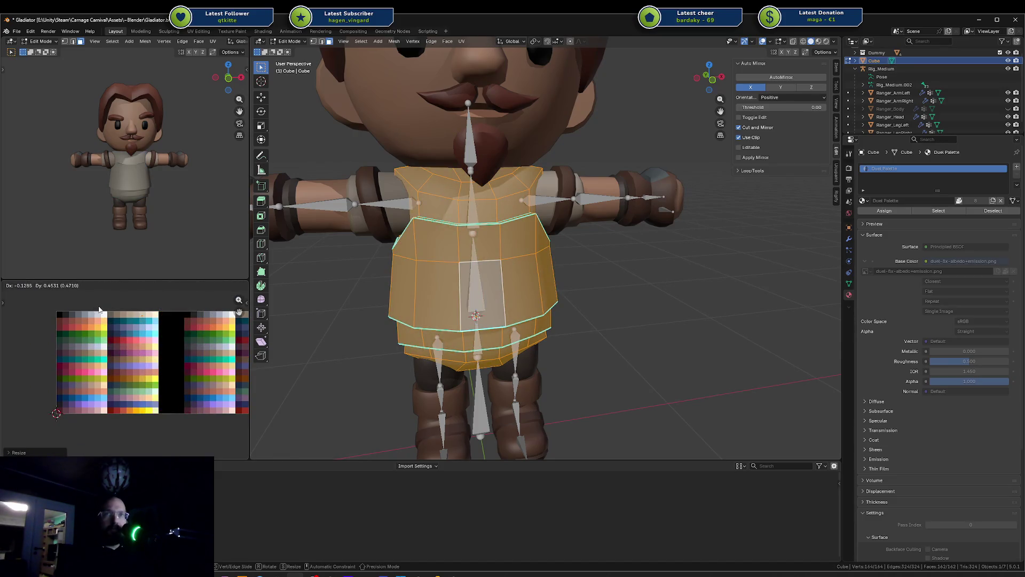
pyautogui.click(99, 308)
pyautogui.scroll(1, 159, 331)
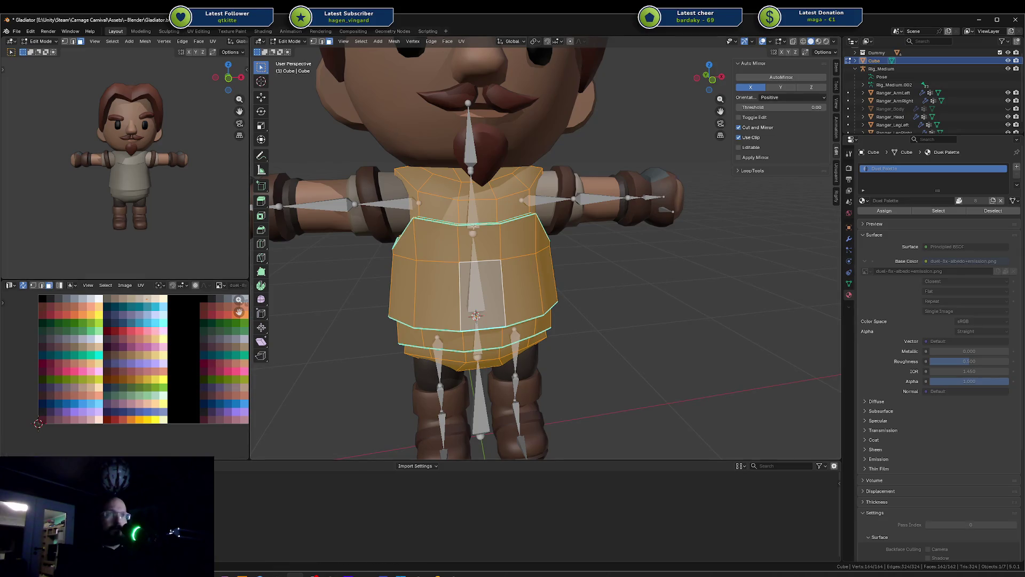
pyautogui.hotkey('alt', 'a')
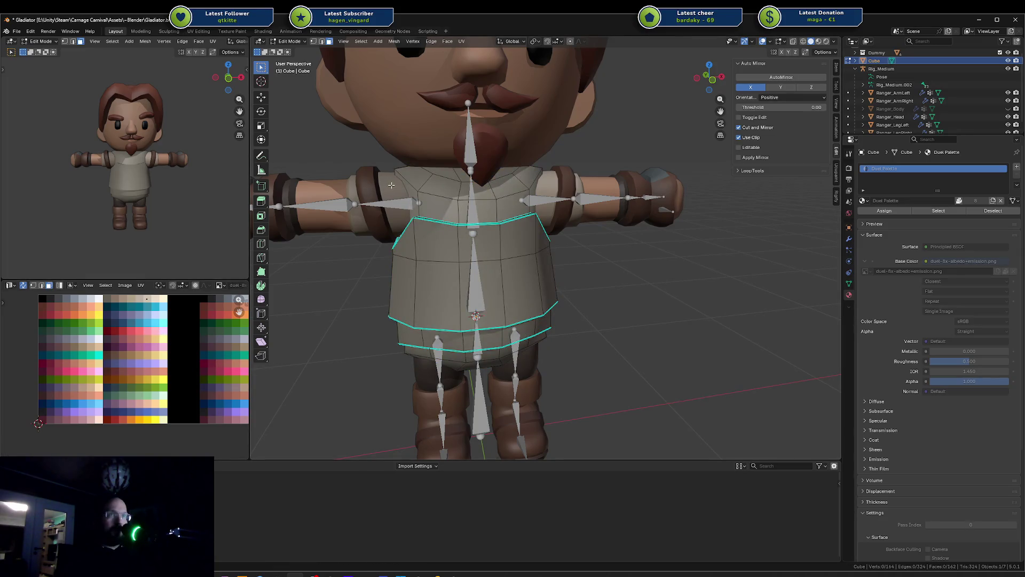
pyautogui.press('l')
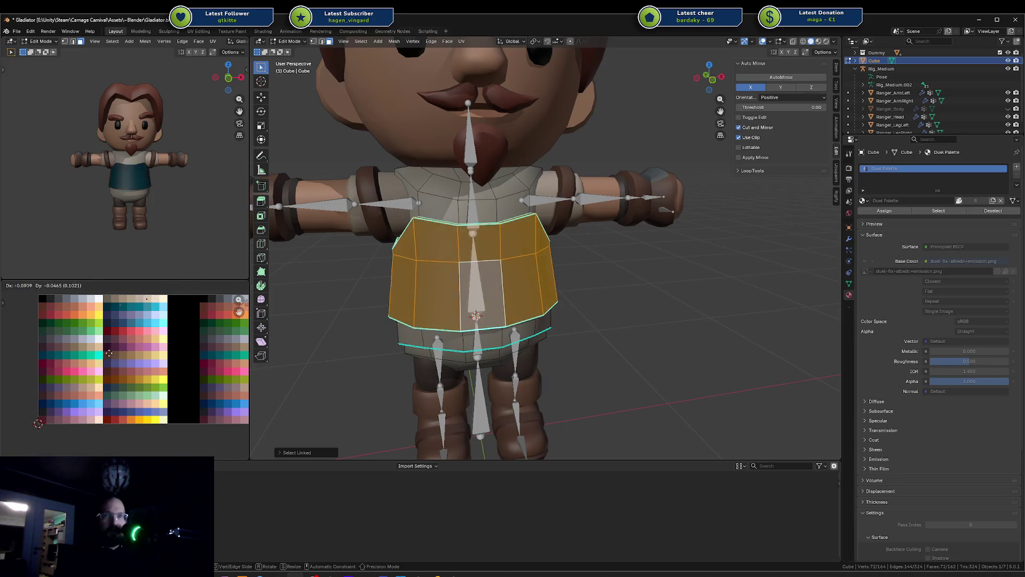
pyautogui.press('g')
# Drop the chest band's UVs on its new palette colour and clear the face selection
pyautogui.click(57, 399)
pyautogui.scroll(2, 467, 231)
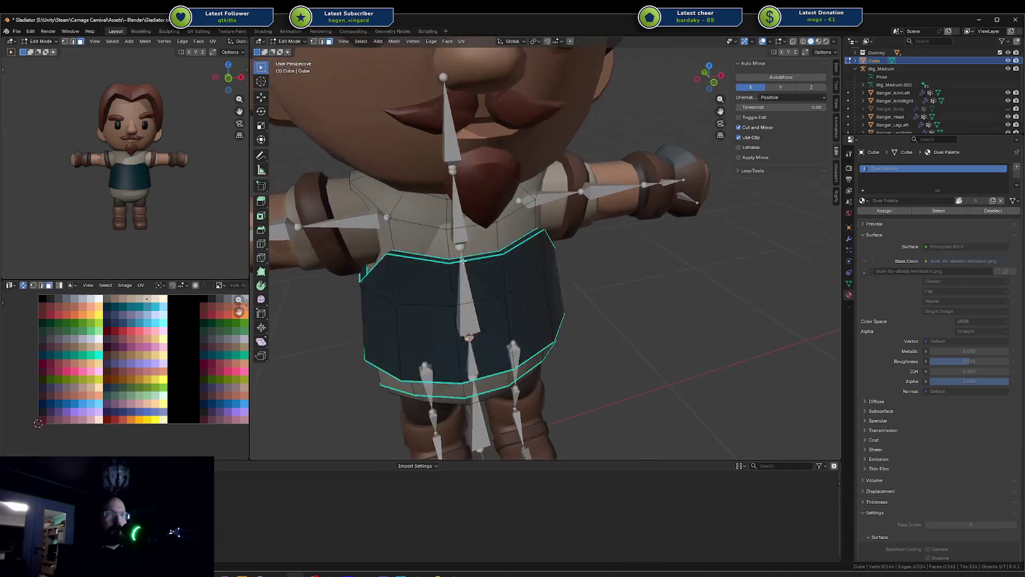
pyautogui.hotkey('ctrl', 'l')
pyautogui.scroll(2, 468, 230)
pyautogui.moveTo(467, 231); pyautogui.dragTo(480, 325, button='middle')
pyautogui.hotkey('alt', 'a')
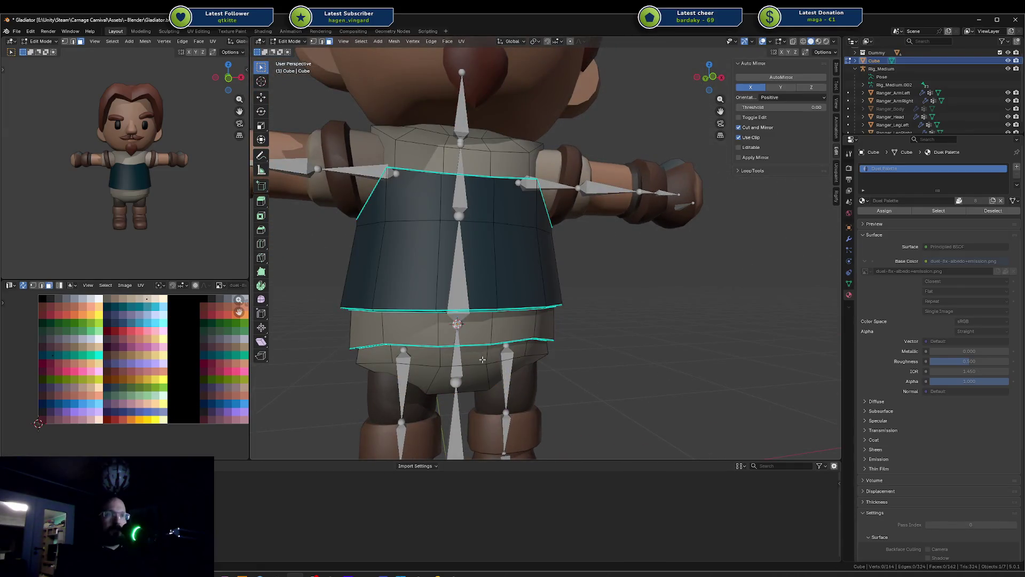
pyautogui.keyDown('alt'); pyautogui.click(483, 360); pyautogui.keyUp('alt')
pyautogui.hotkey('ctrl', 'l')
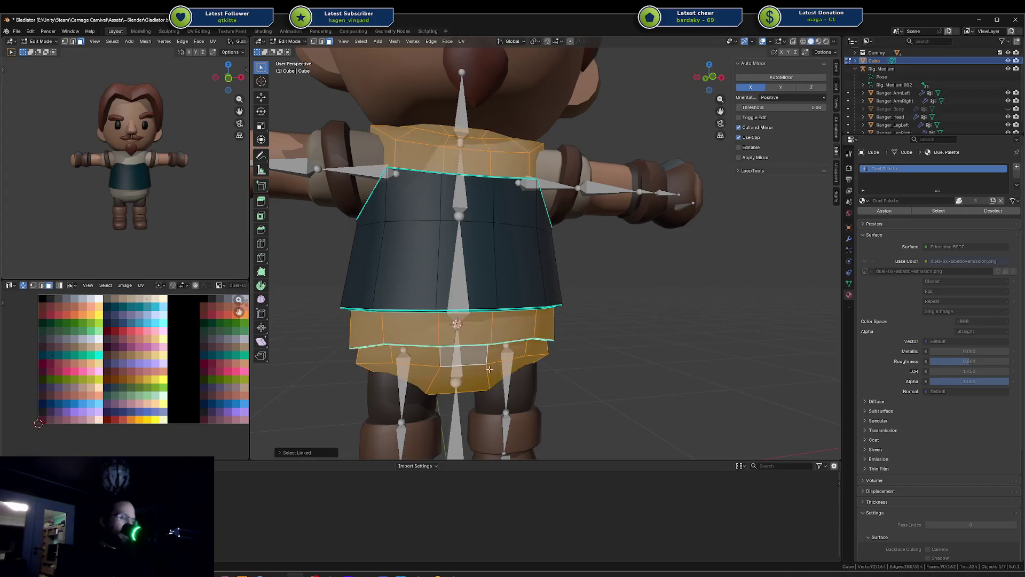
pyautogui.hotkey('alt', 'a')
# Select the shirt's bottom ring of faces, undoing an accidental whole-shirt UV scale
pyautogui.moveTo(450, 373); pyautogui.dragTo(457, 369, button='middle')
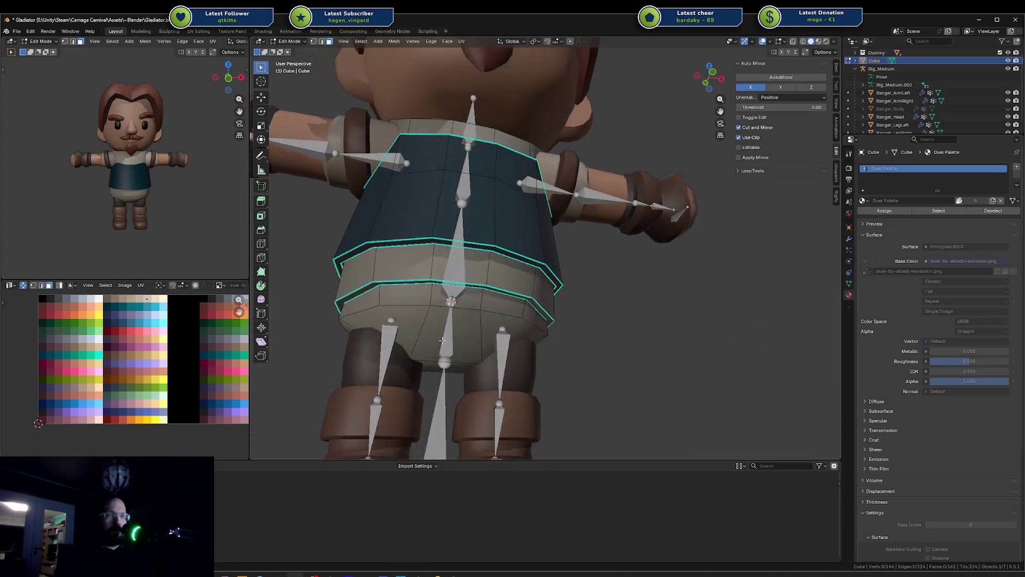
pyautogui.click(447, 370)
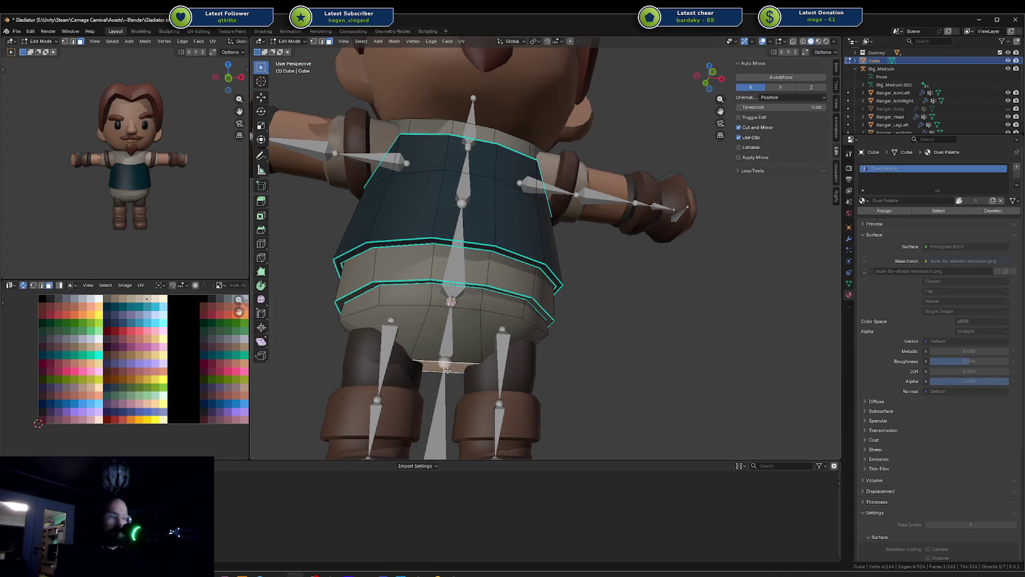
pyautogui.press('ctrl+KP_Add')
pyautogui.press('a')
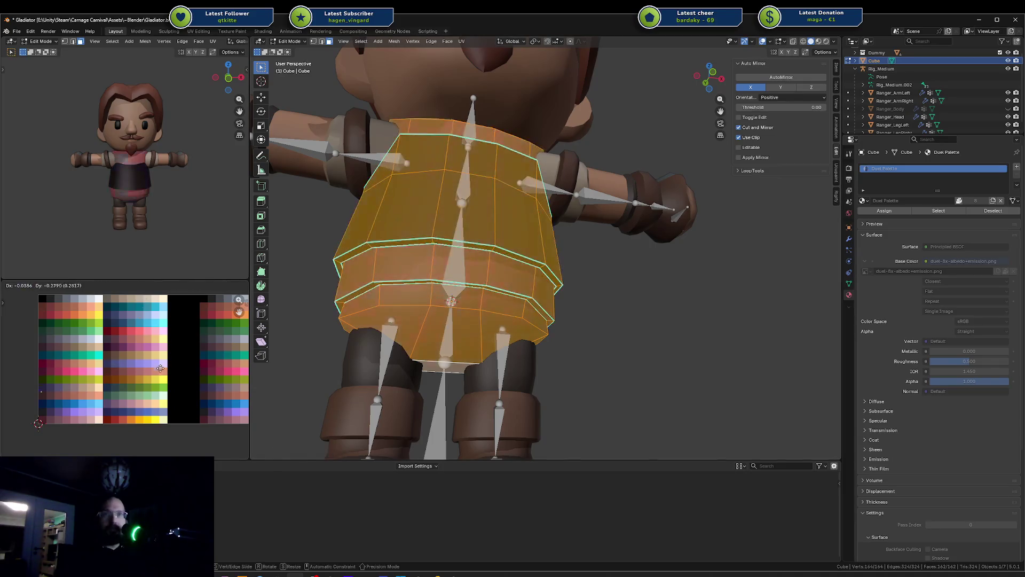
pyautogui.press('s')
pyautogui.press('0')
pyautogui.press('Return')
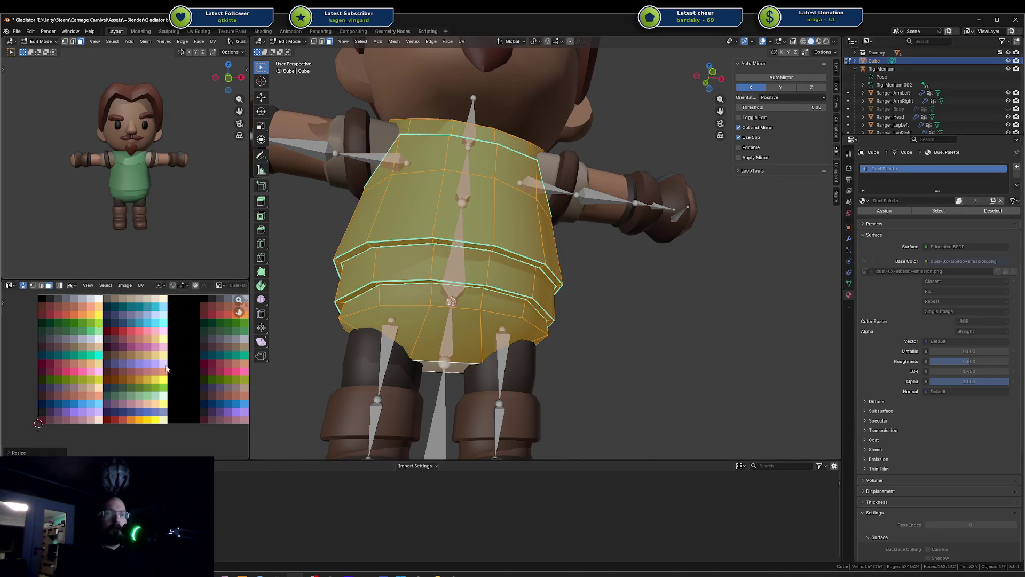
pyautogui.hotkey('ctrl', 'z')
pyautogui.hotkey('ctrl', 'z')
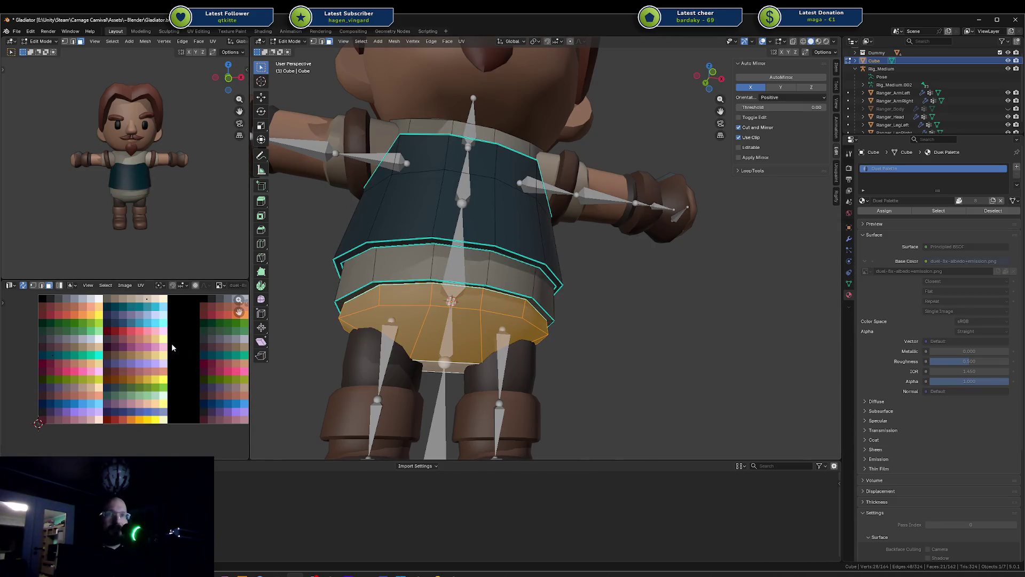
pyautogui.press('a')
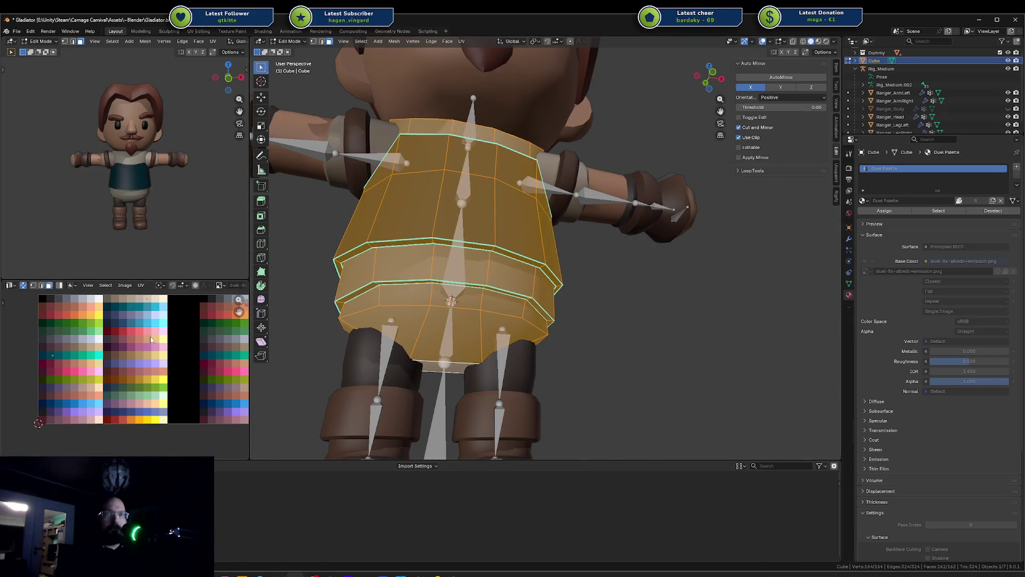
pyautogui.hotkey('ctrl', 'z')
pyautogui.press('s')
pyautogui.press('0')
pyautogui.press('Return')
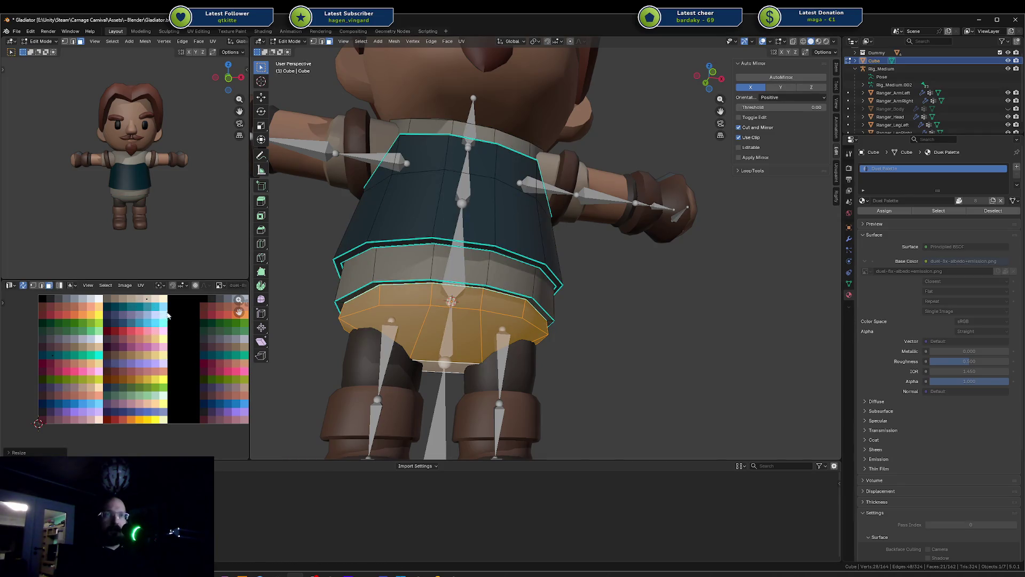
# Turn off UV Sync Selection, scale the lower ring's UVs to 0, and slide them across the palette
pyautogui.click(23, 285)
pyautogui.press('s')
pyautogui.press('0')
pyautogui.press('Return')
pyautogui.press('g')
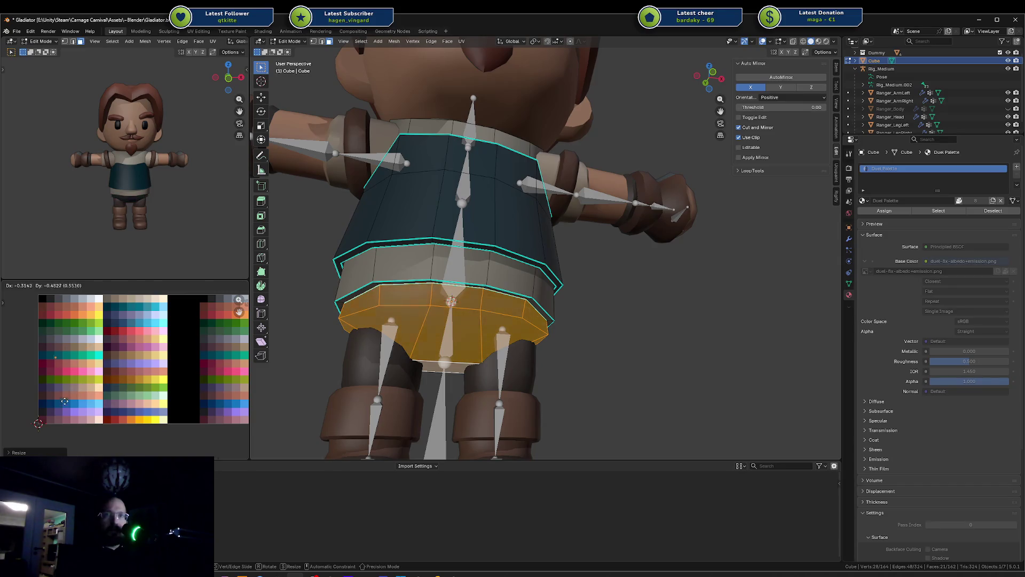
pyautogui.click(62, 436)
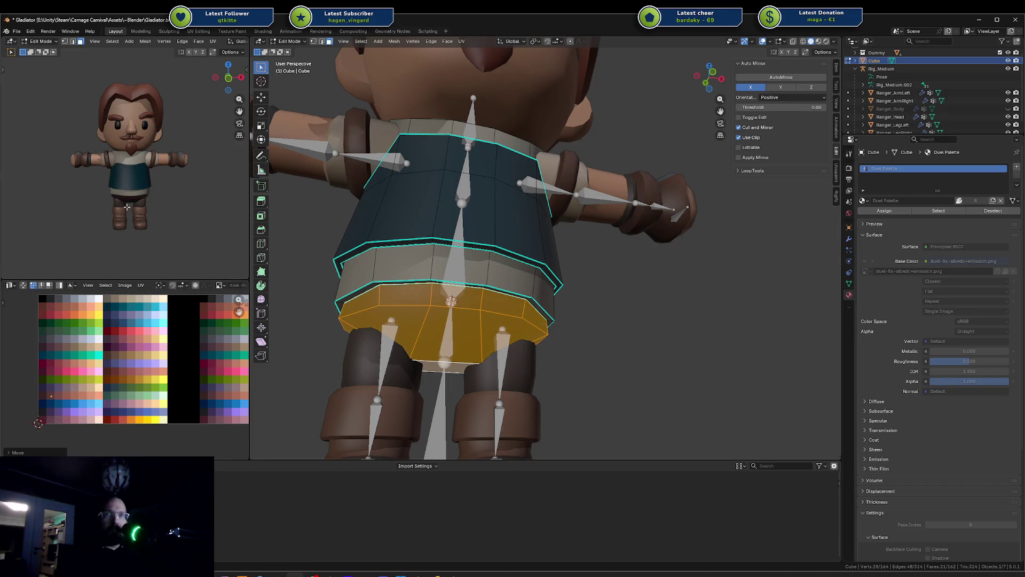
pyautogui.scroll(6, 145, 212)
pyautogui.press('g')
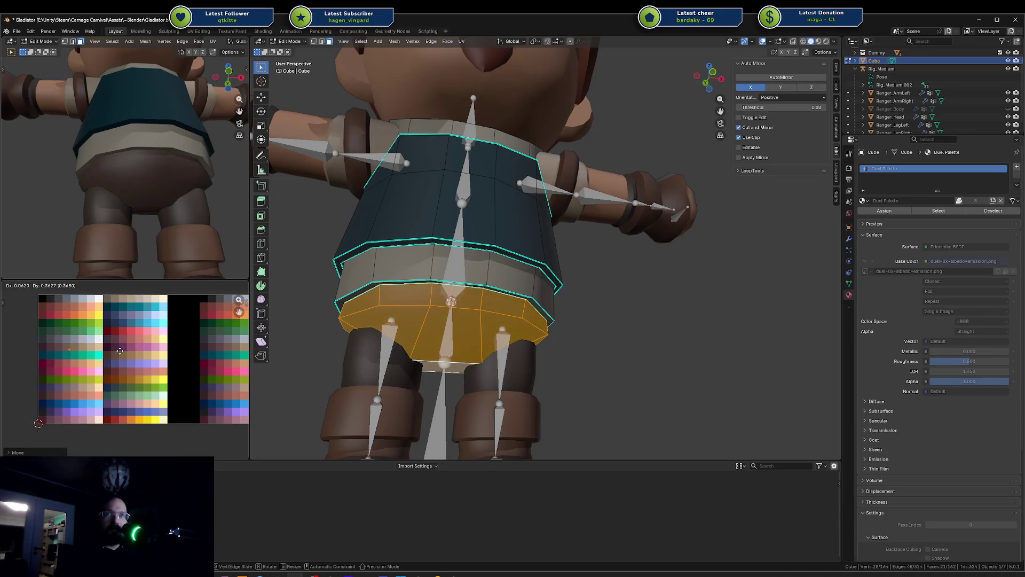
# Place the lower ring's UVs on the brown swatch and frame the whole character
pyautogui.click(125, 349)
pyautogui.press('Tab')
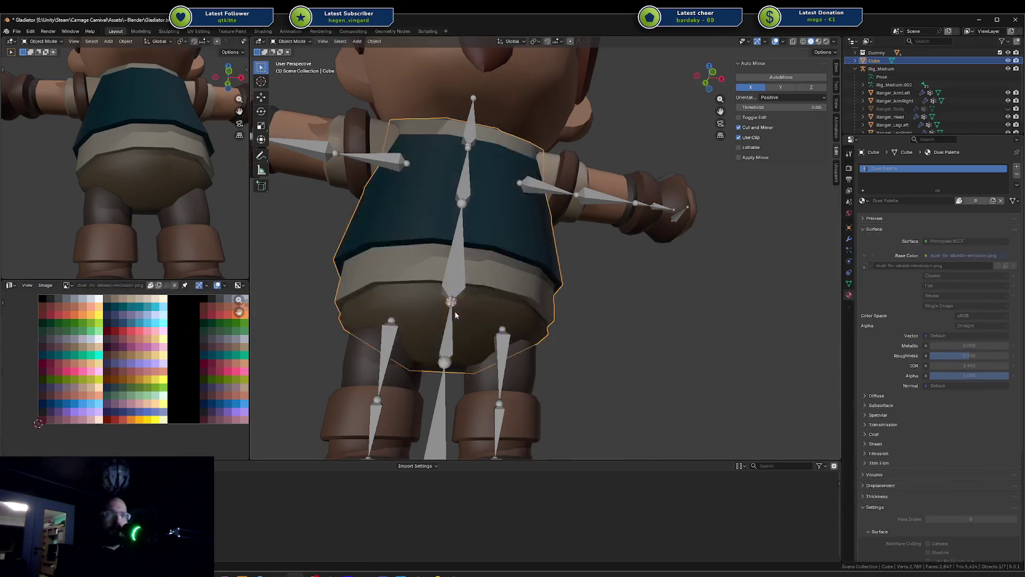
pyautogui.press('Home')
pyautogui.press('Home')
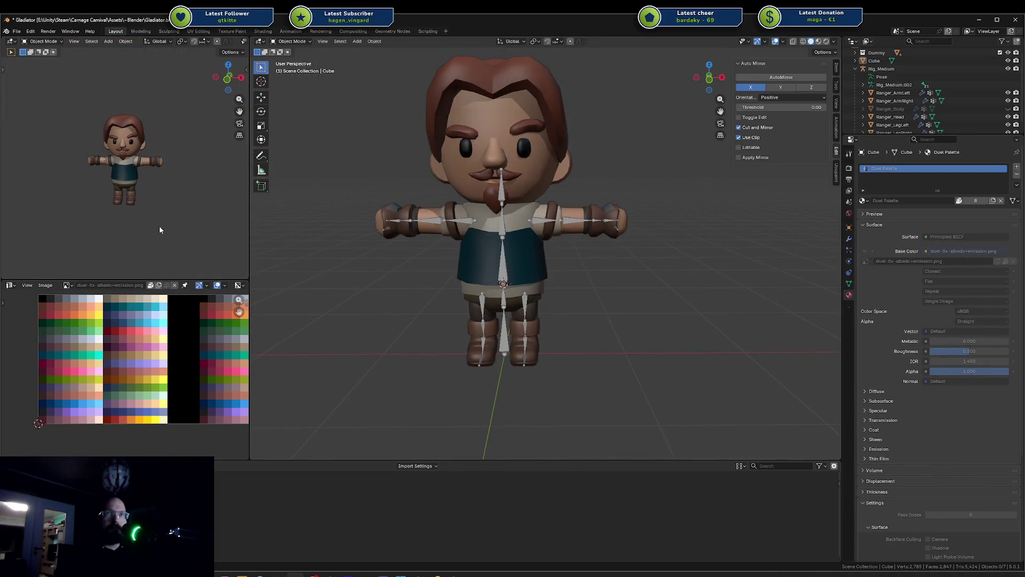
pyautogui.scroll(4, 156, 201)
pyautogui.scroll(-1, 152, 200)
pyautogui.moveTo(155, 208); pyautogui.dragTo(184, 197, button='middle')
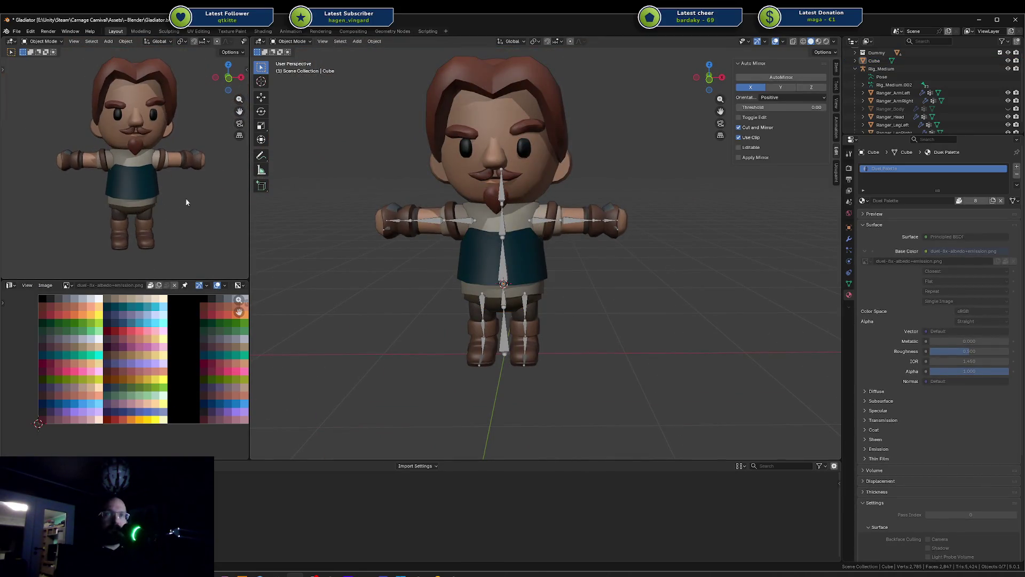
# Move all of the vest's UVs onto a dark blue palette swatch
pyautogui.click(474, 252)
pyautogui.press('Tab')
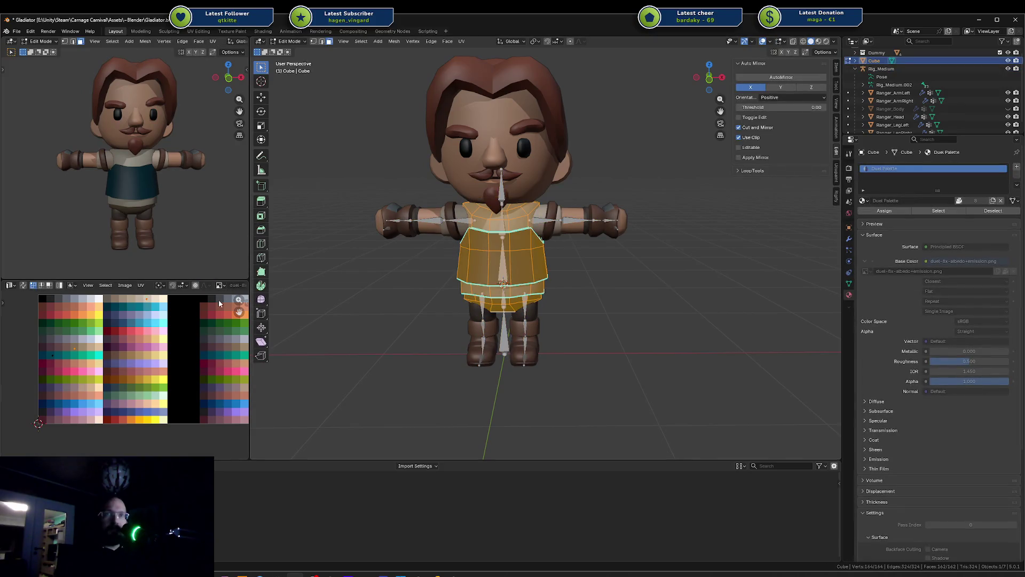
pyautogui.click(53, 355)
pyautogui.press('g')
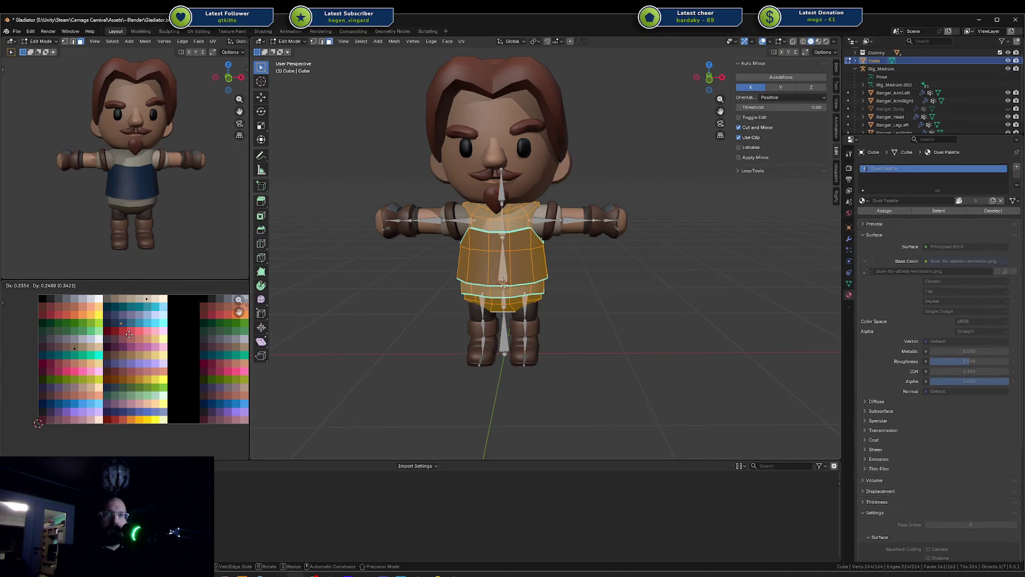
pyautogui.click(121, 334)
pyautogui.press('Tab')
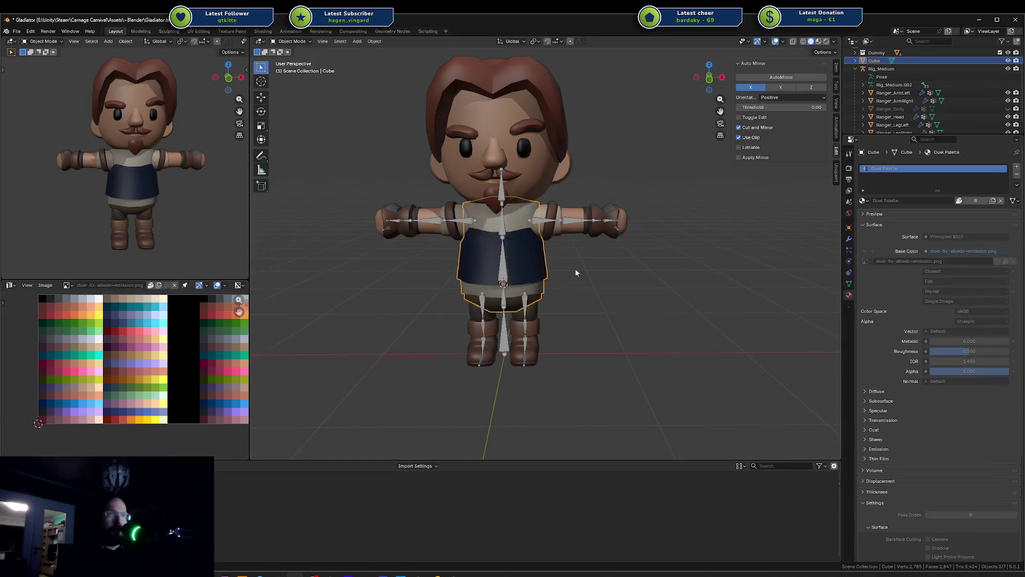
# Switch to a straight front view and reopen the vest in Edit Mode
pyautogui.scroll(5, 575, 268)
pyautogui.moveTo(610, 262)
pyautogui.mouseDown(button='middle')
pyautogui.moveTo(642, 264)
pyautogui.moveTo(604, 294)
pyautogui.mouseUp(button='middle')
pyautogui.moveTo(194, 189)
pyautogui.mouseDown(button='middle')
pyautogui.moveTo(172, 178)
pyautogui.moveTo(97, 178)
pyautogui.moveTo(170, 178)
pyautogui.mouseUp(button='middle')
pyautogui.press('KP_1')
pyautogui.click(545, 305)
pyautogui.moveTo(543, 301); pyautogui.dragTo(515, 286, button='middle')
pyautogui.press('Tab')
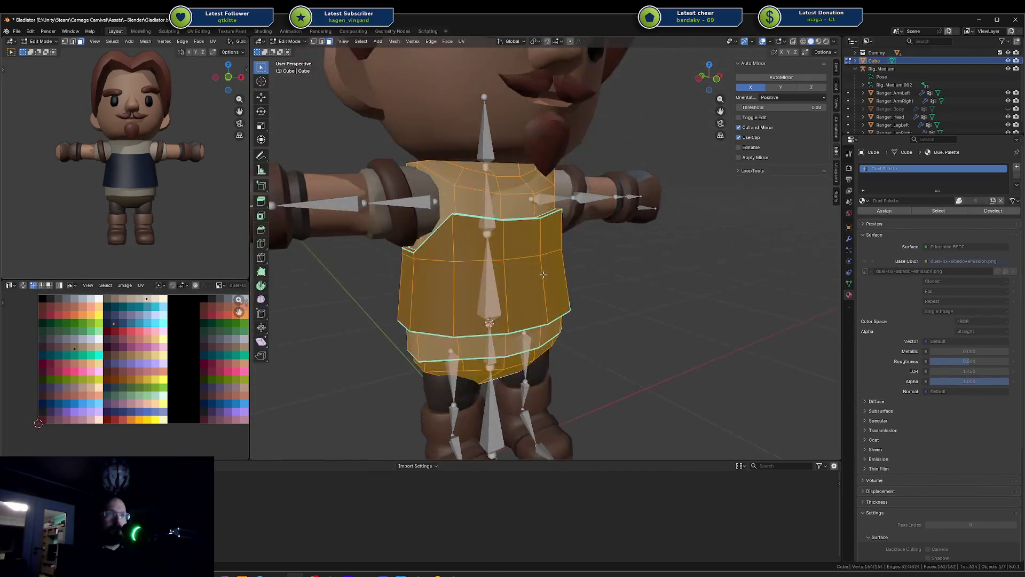
# Give a horizontal ring of chest faces a lighter blue swatch and leave Edit Mode
pyautogui.hotkey('alt', 'a')
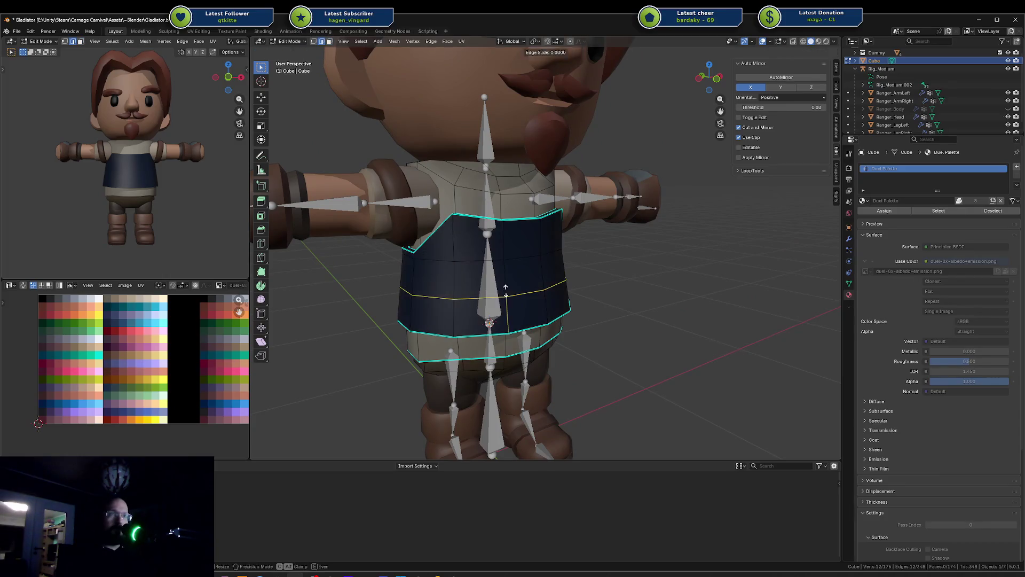
pyautogui.keyDown('alt'); pyautogui.click(507, 273); pyautogui.keyUp('alt')
pyautogui.press('g')
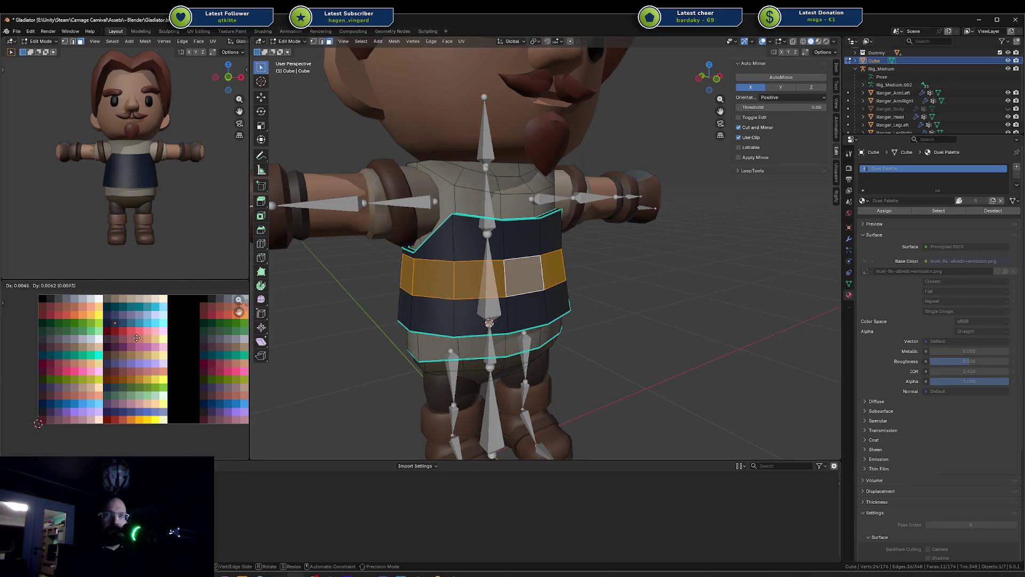
pyautogui.click(154, 339)
pyautogui.press('Tab')
pyautogui.hotkey('alt', 'a')
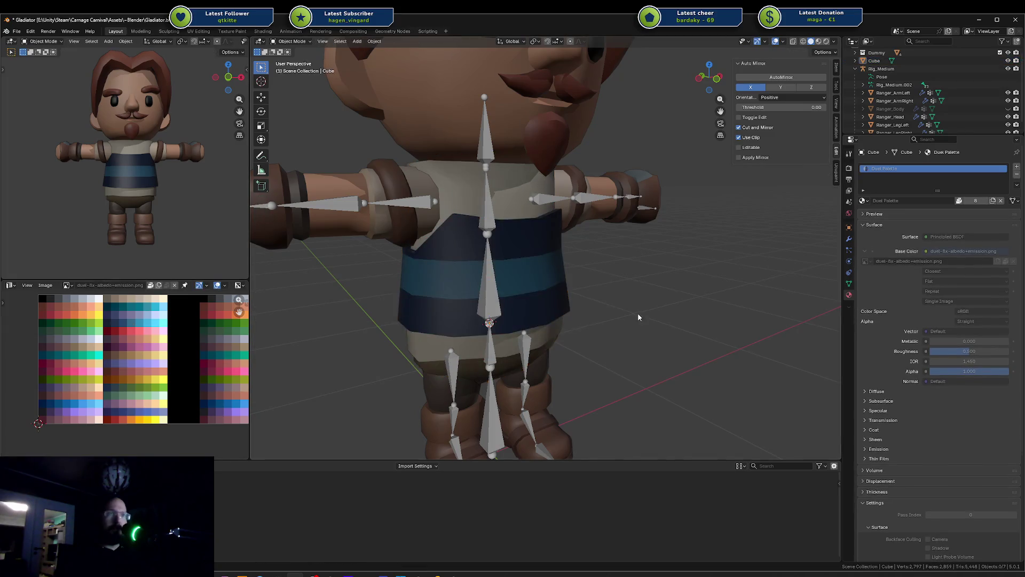
pyautogui.moveTo(638, 313)
pyautogui.mouseDown(button='middle')
pyautogui.moveTo(595, 322)
pyautogui.moveTo(567, 313)
pyautogui.moveTo(564, 300)
pyautogui.mouseUp(button='middle')
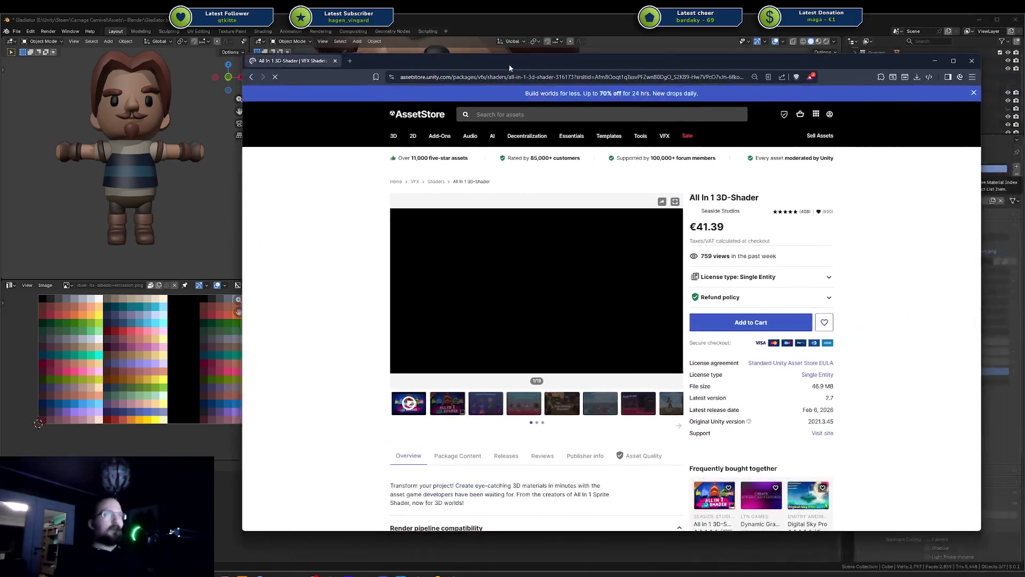
# Page forward through the All In 1 3D-Shader preview images up to the Palette swap image
pyautogui.click(523, 403)
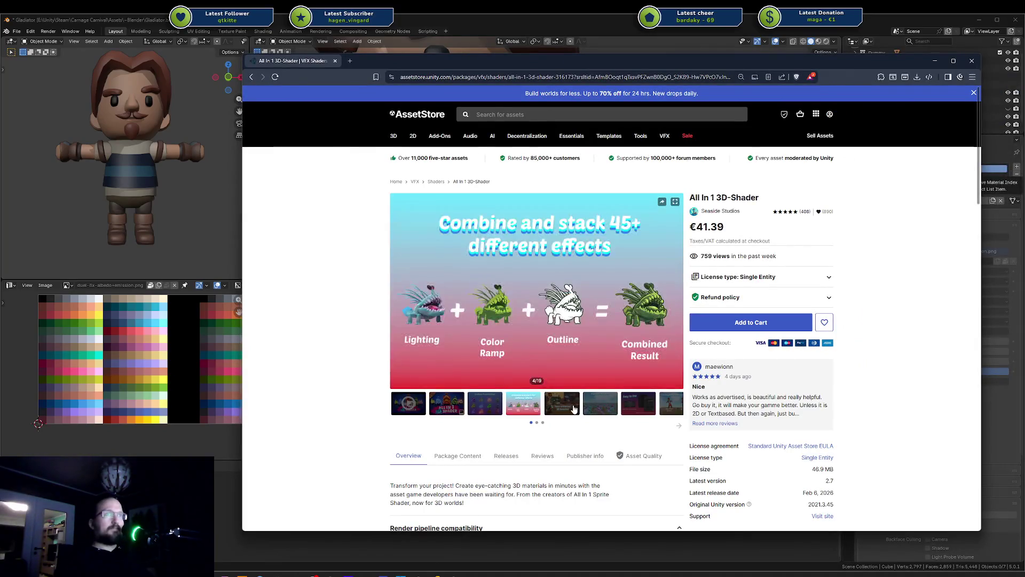
pyautogui.click(572, 407)
pyautogui.click(612, 408)
pyautogui.click(638, 405)
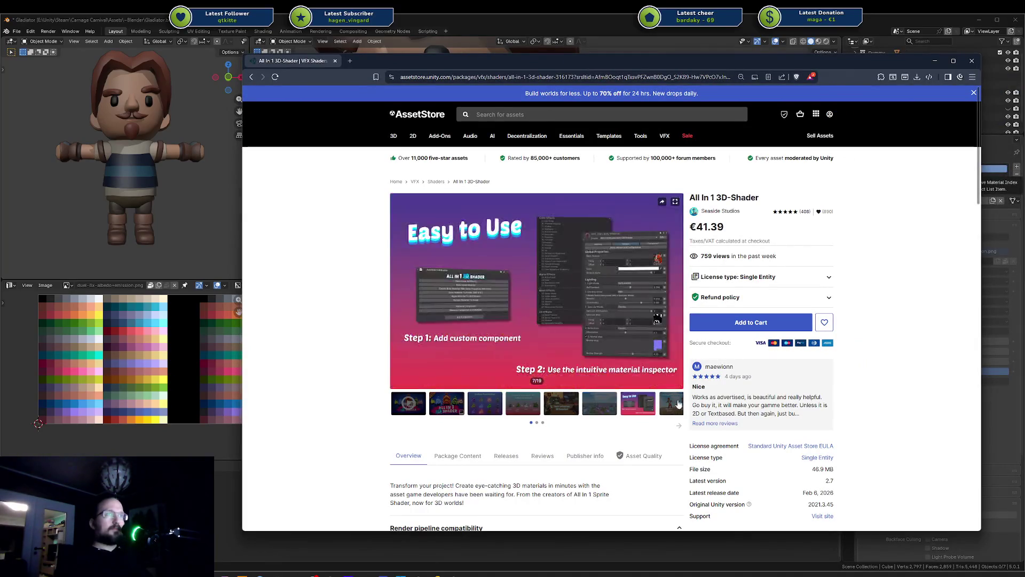
pyautogui.click(672, 405)
pyautogui.click(679, 427)
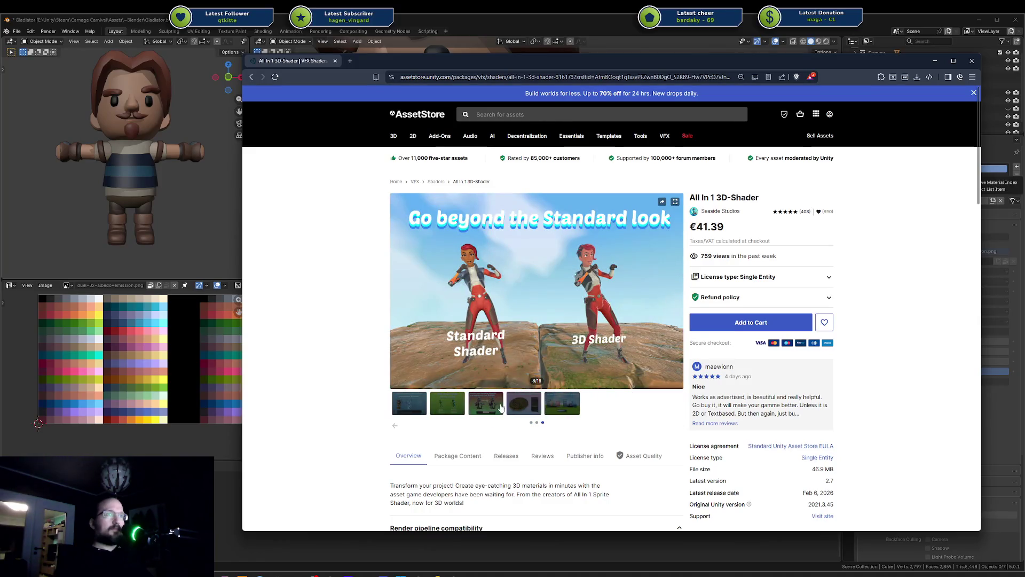
pyautogui.click(486, 404)
pyautogui.click(520, 408)
pyautogui.click(568, 407)
# Step back through the previews to the character look image, then return to the Unity editor
pyautogui.click(491, 404)
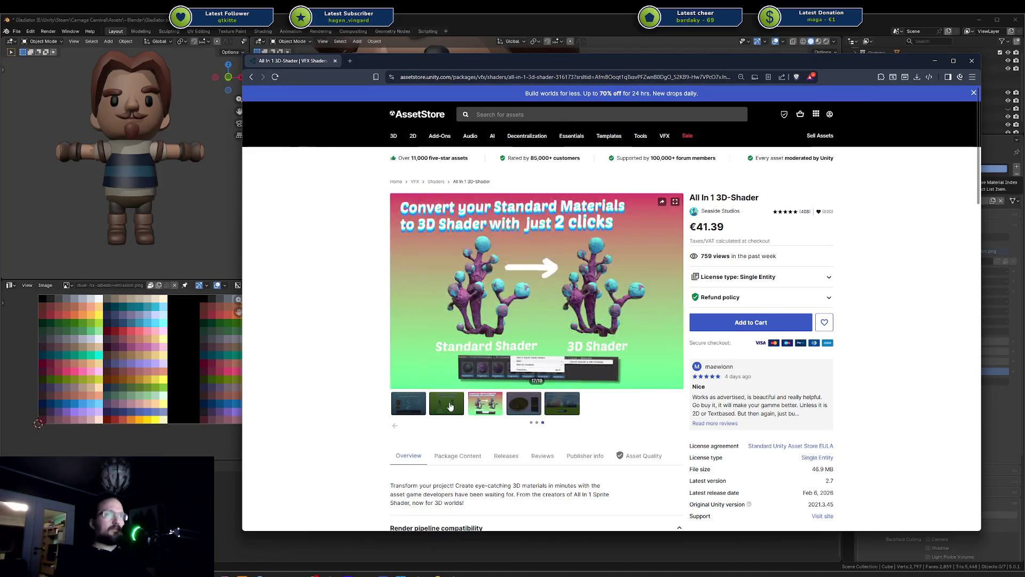
pyautogui.click(448, 404)
pyautogui.click(409, 405)
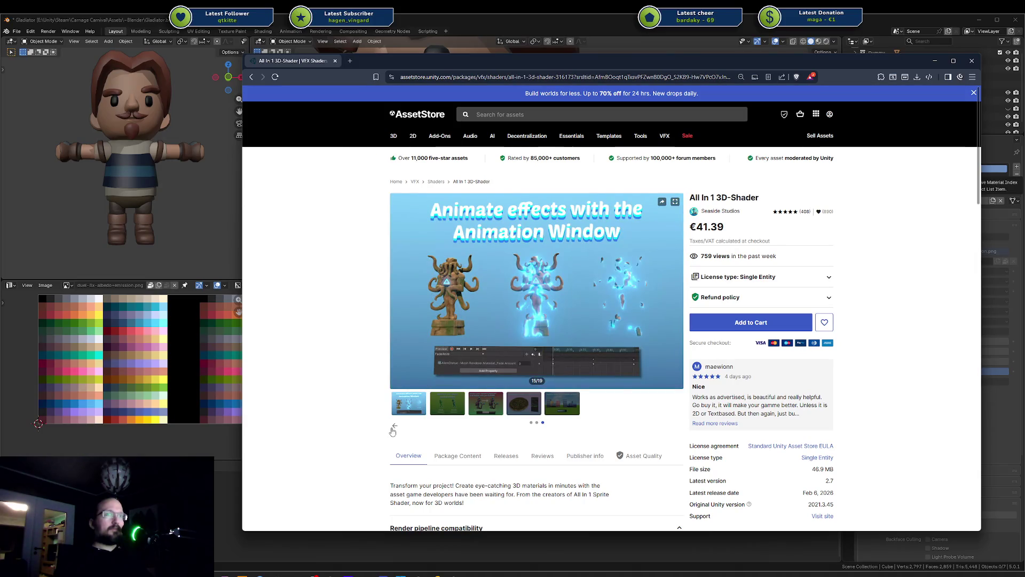
pyautogui.click(395, 426)
pyautogui.click(628, 410)
pyautogui.click(602, 409)
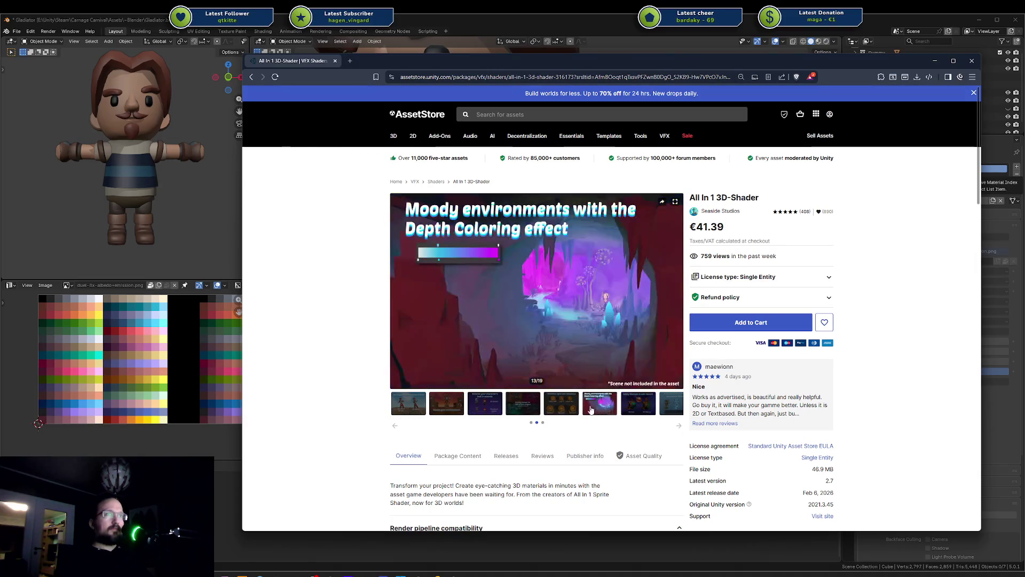
pyautogui.click(562, 409)
pyautogui.click(525, 409)
pyautogui.click(487, 408)
pyautogui.click(455, 408)
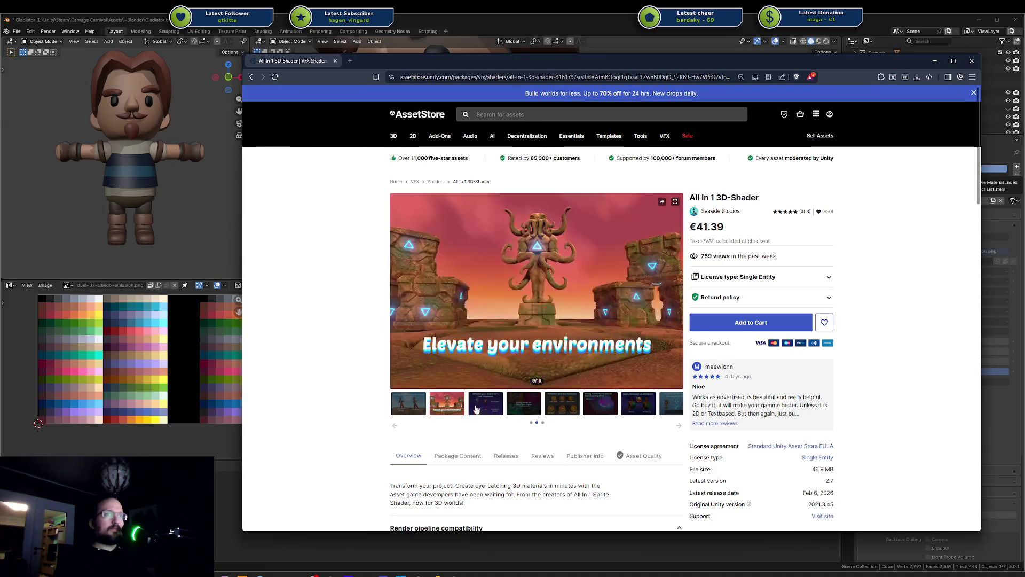
pyautogui.click(485, 404)
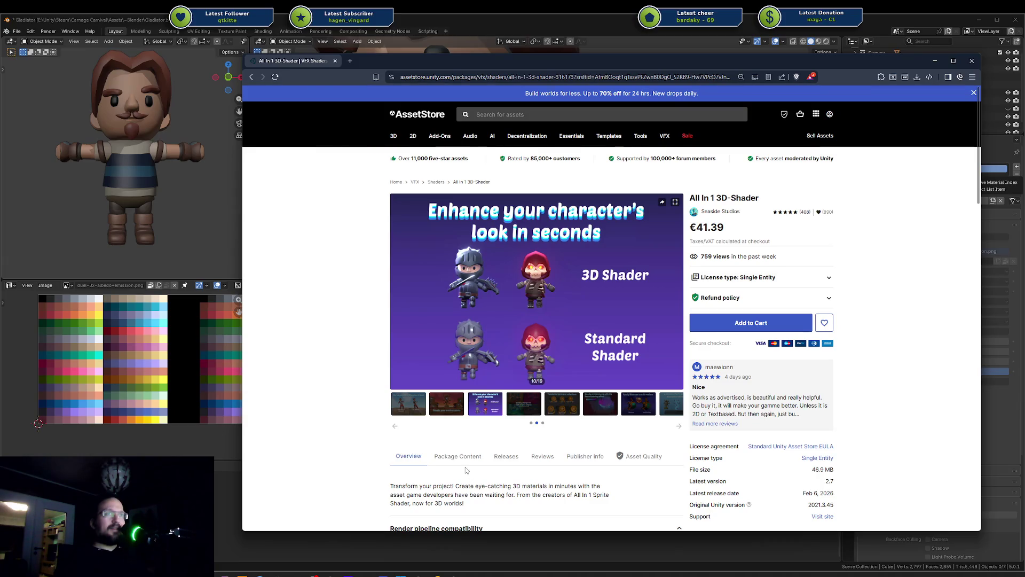
pyautogui.click(454, 574)
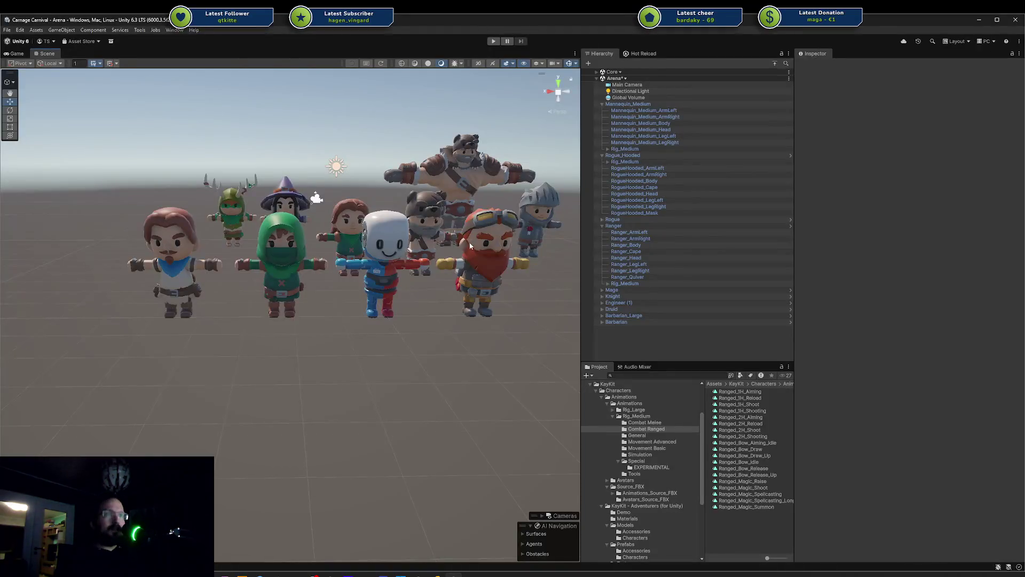
# Frame the Knight and zoom in on its chest and red badge, then return to the shader store page
pyautogui.scroll(2, 510, 227)
pyautogui.click(510, 227)
pyautogui.press('f')
pyautogui.scroll(5, 299, 332)
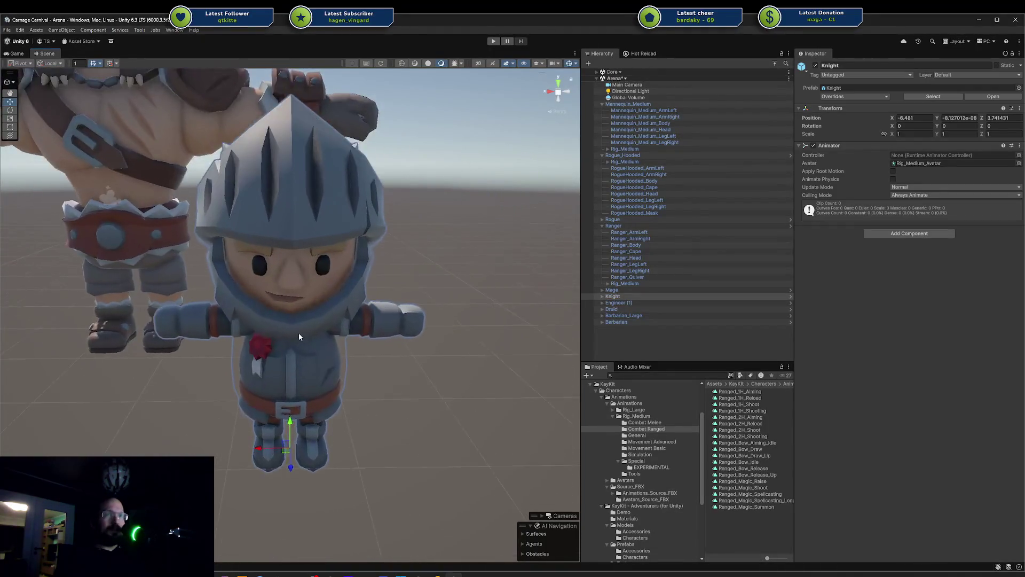
pyautogui.scroll(6, 378, 308)
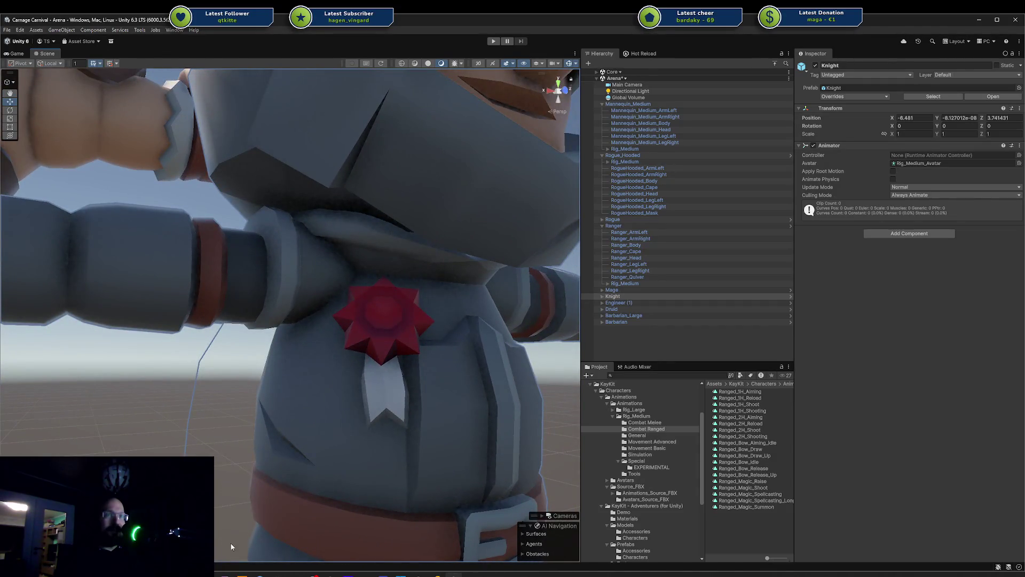
pyautogui.hotkey('alt', 'Tab')
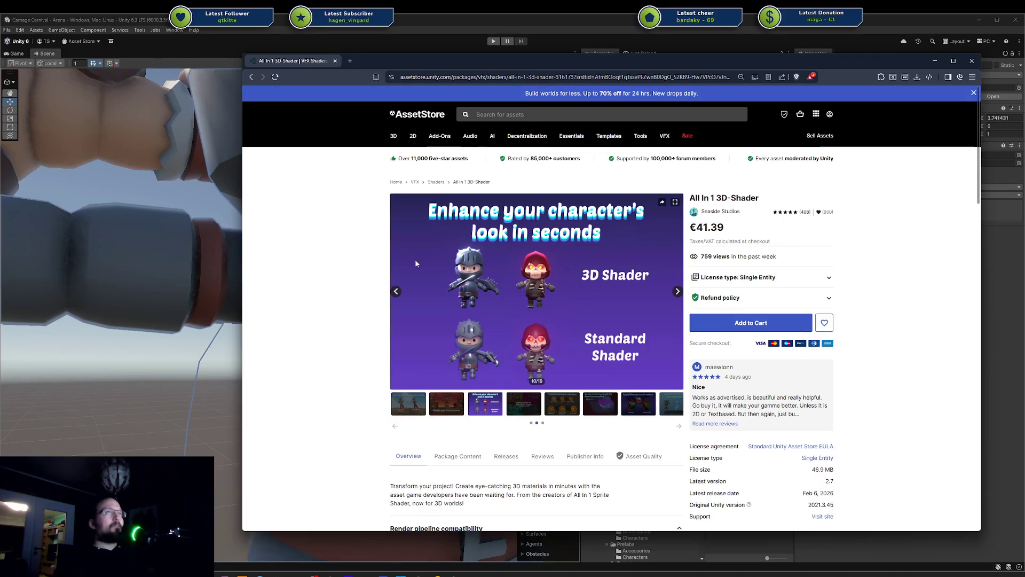
# Enlarge the 3D Shader versus Standard Shader comparison image, then go back to the Unity editor
pyautogui.click(497, 281)
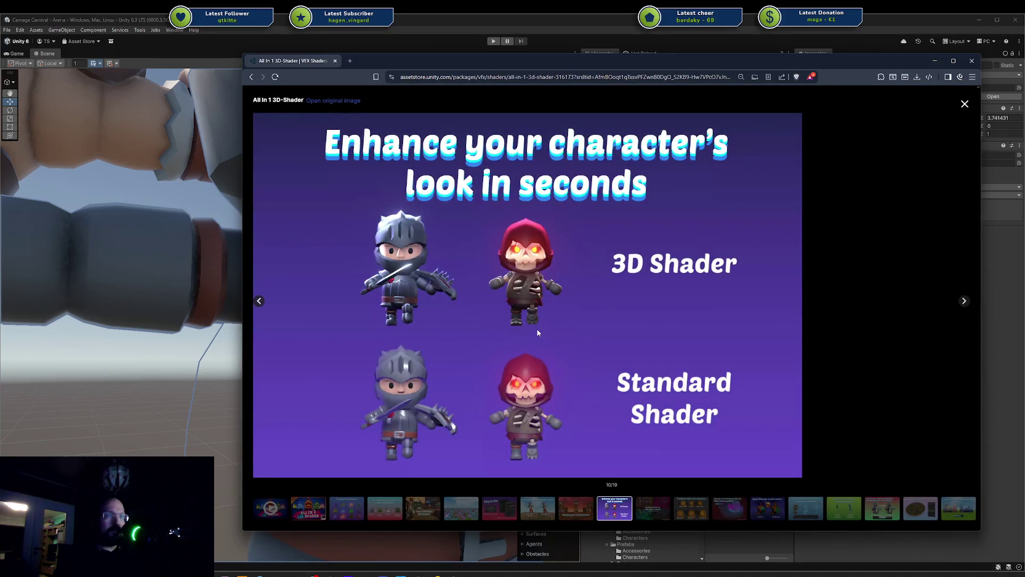
pyautogui.click(172, 389)
# Zoom out and orbit to see the whole character lineup, then bring up the kaykit search results
pyautogui.scroll(-5, 243, 339)
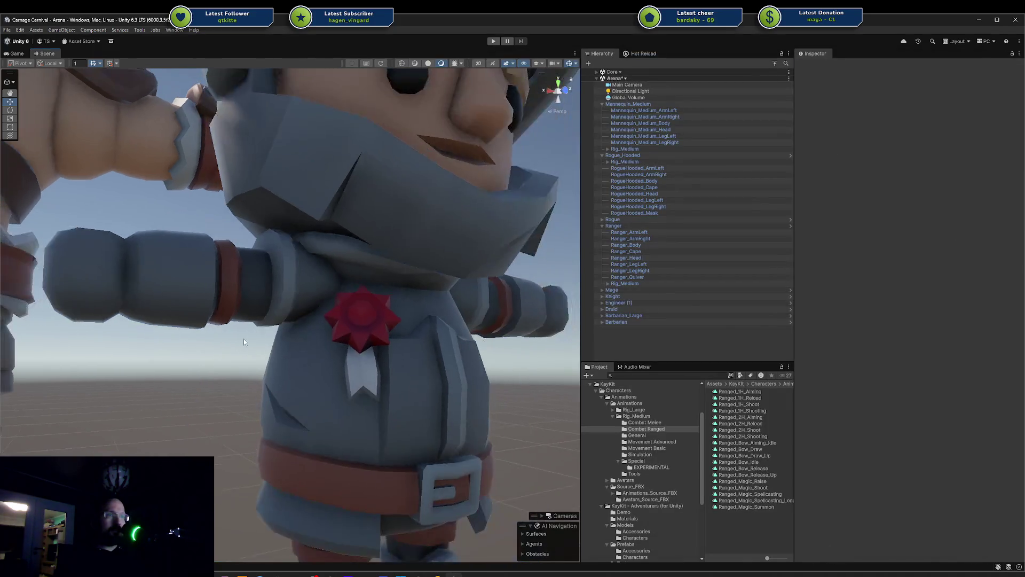
pyautogui.scroll(-6, 252, 338)
pyautogui.moveTo(260, 341)
pyautogui.mouseDown(button='right')
pyautogui.moveTo(237, 380)
pyautogui.moveTo(274, 343)
pyautogui.moveTo(347, 312)
pyautogui.moveTo(332, 281)
pyautogui.mouseUp(button='right')
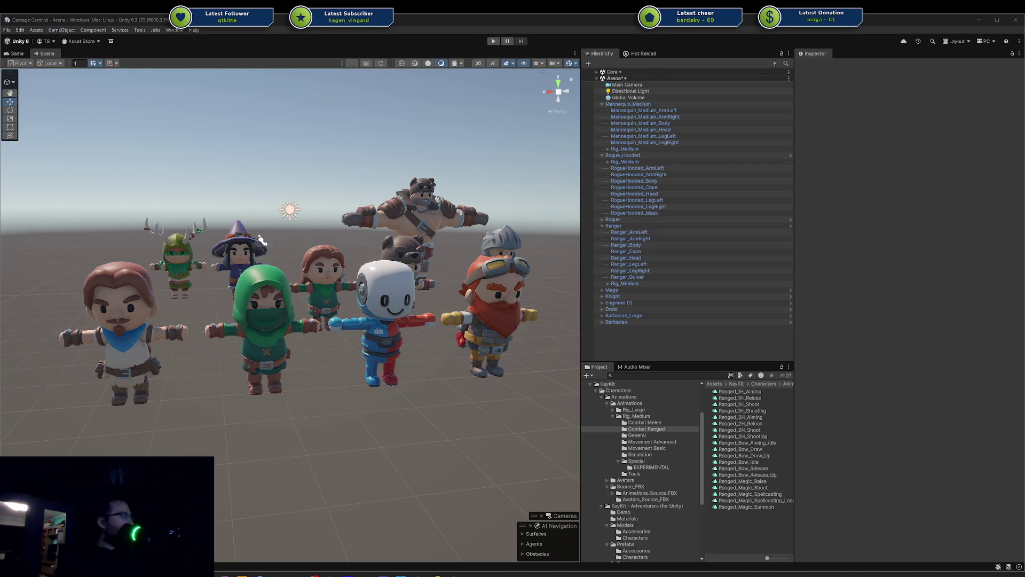
pyautogui.press('super+shift+Left')
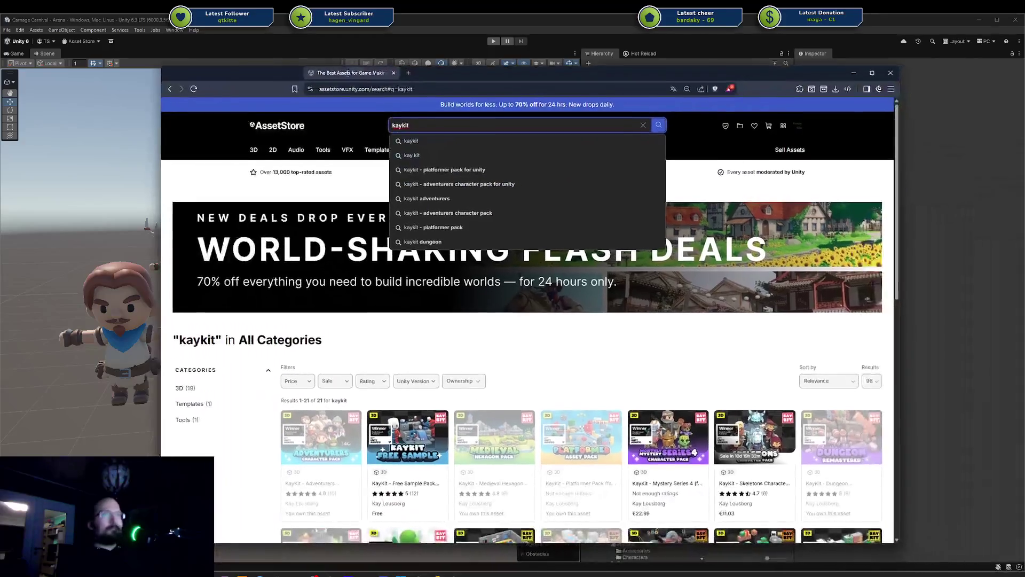
# Open the KayKit Adventurers Character Pack in a new tab, view it, then return to the kaykit results
pyautogui.click(336, 451)
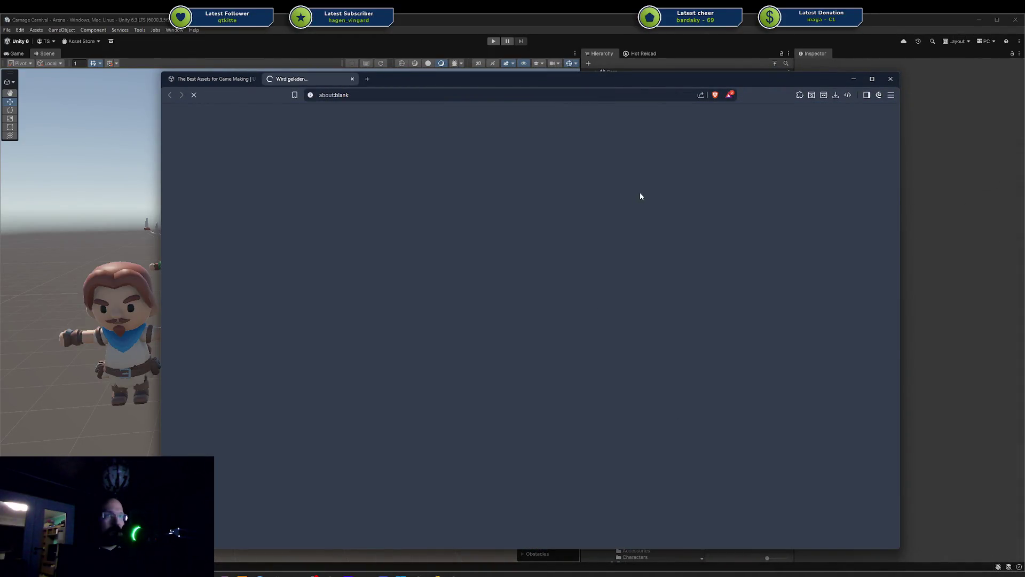
pyautogui.click(223, 83)
pyautogui.scroll(-3, 612, 303)
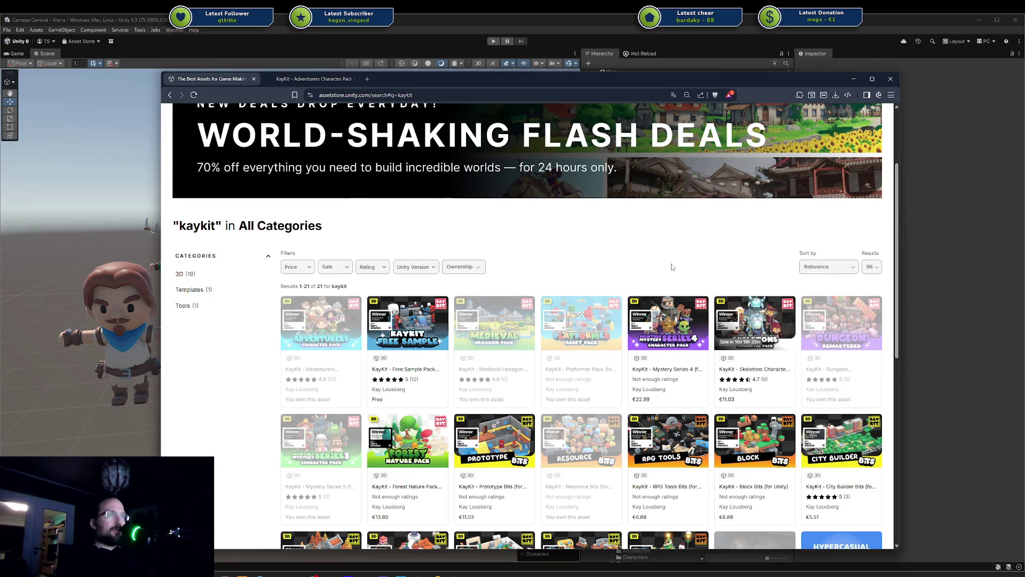
pyautogui.hotkey('ctrl', 'Tab')
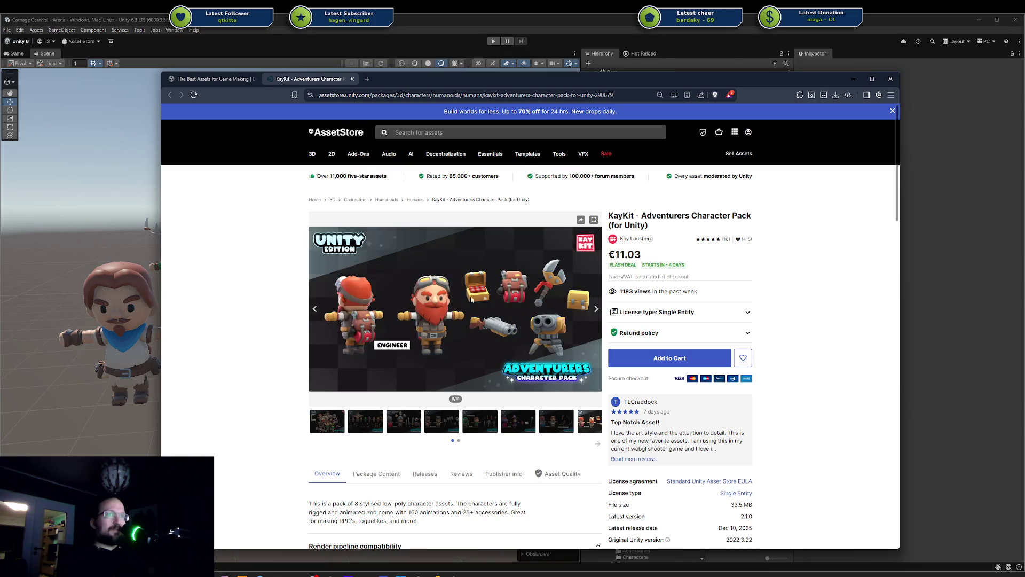
pyautogui.click(211, 79)
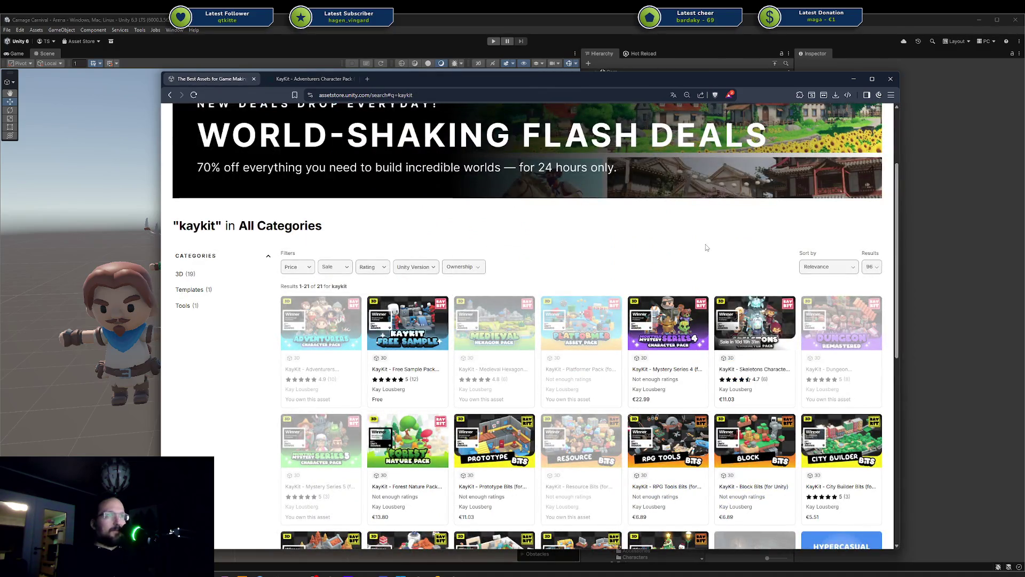
# Open the Dungeon Remastered and Free Sample packs in background tabs, landing on Dungeon Remastered
pyautogui.middleClick(837, 324)
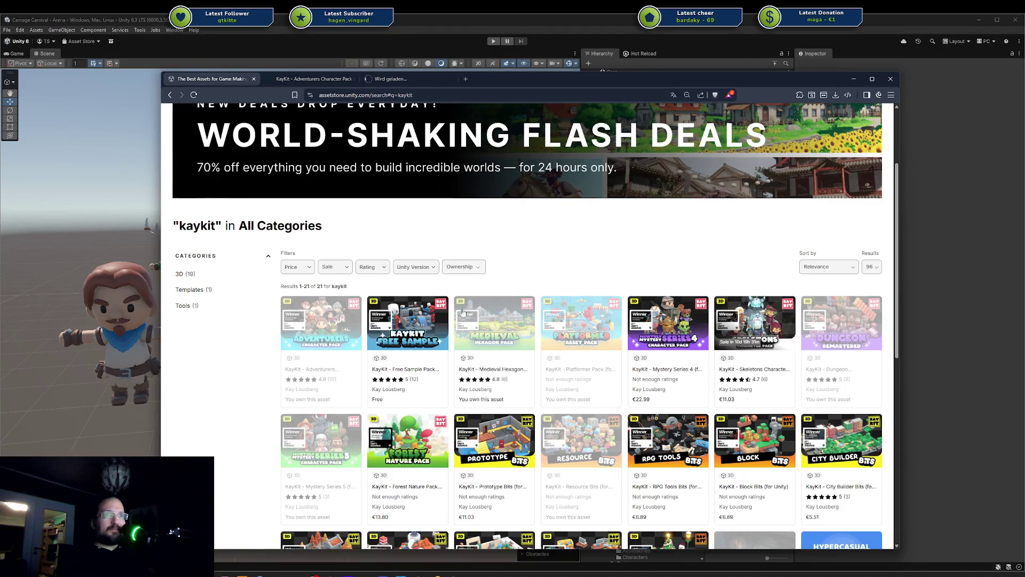
pyautogui.middleClick(416, 324)
pyautogui.hotkey('ctrl', 'Tab')
pyautogui.hotkey('ctrl', 'Tab')
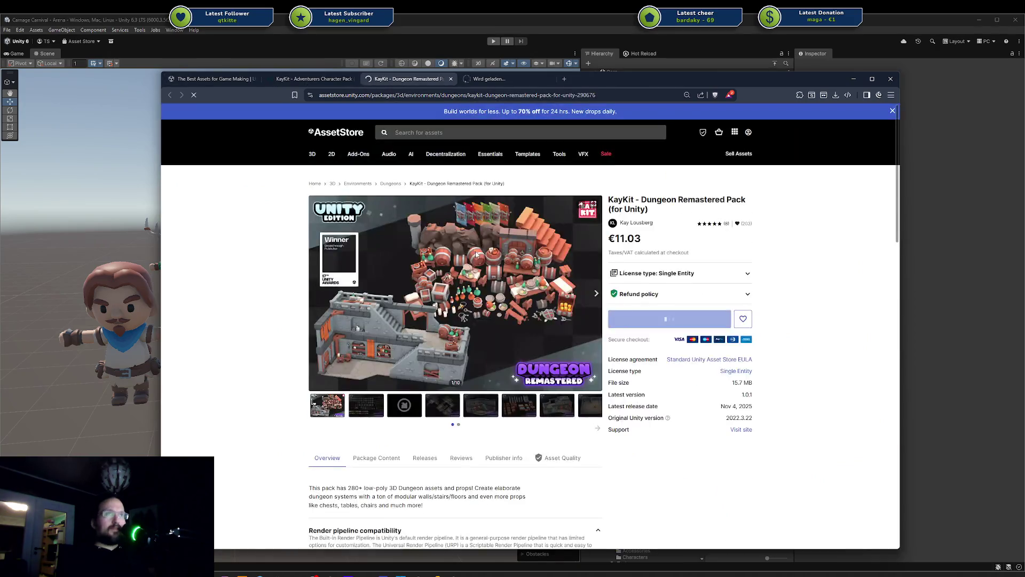
pyautogui.hotkey('ctrl', 'Tab')
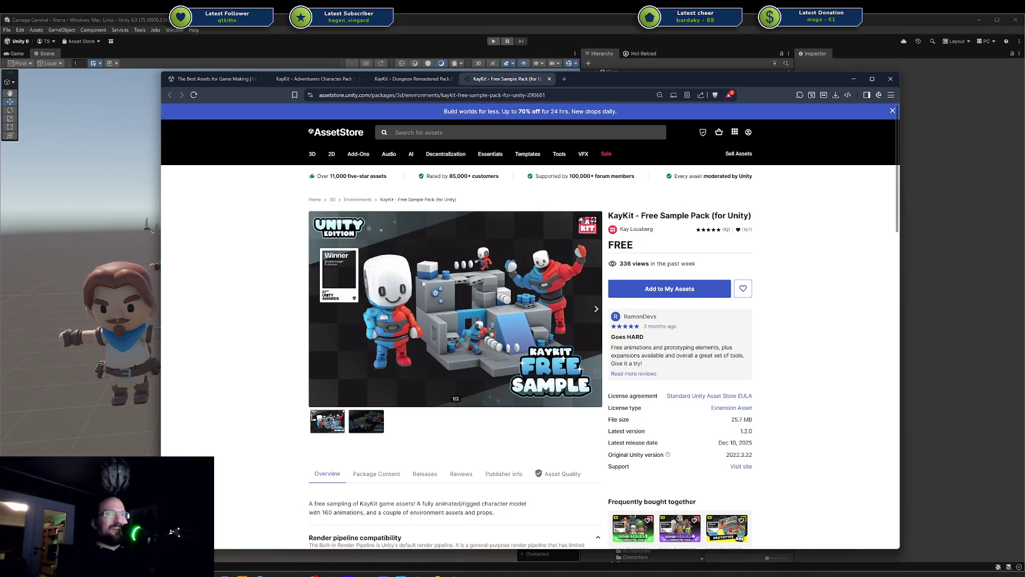
pyautogui.hotkey('ctrl', 'shift', 'Tab')
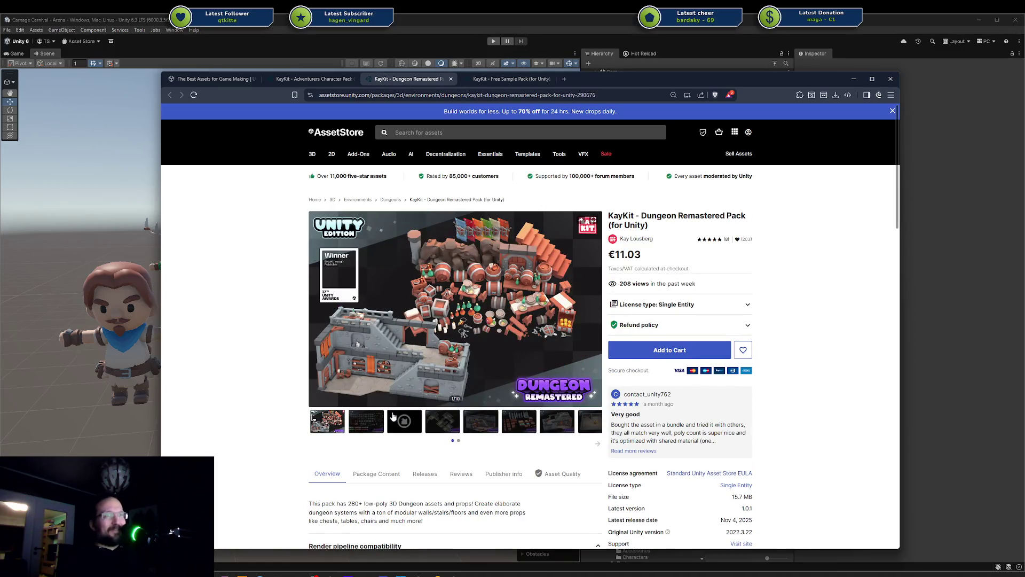
# Open the Dungeon Remastered previews full size and advance to image 9/10, the tavern interior
pyautogui.click(591, 223)
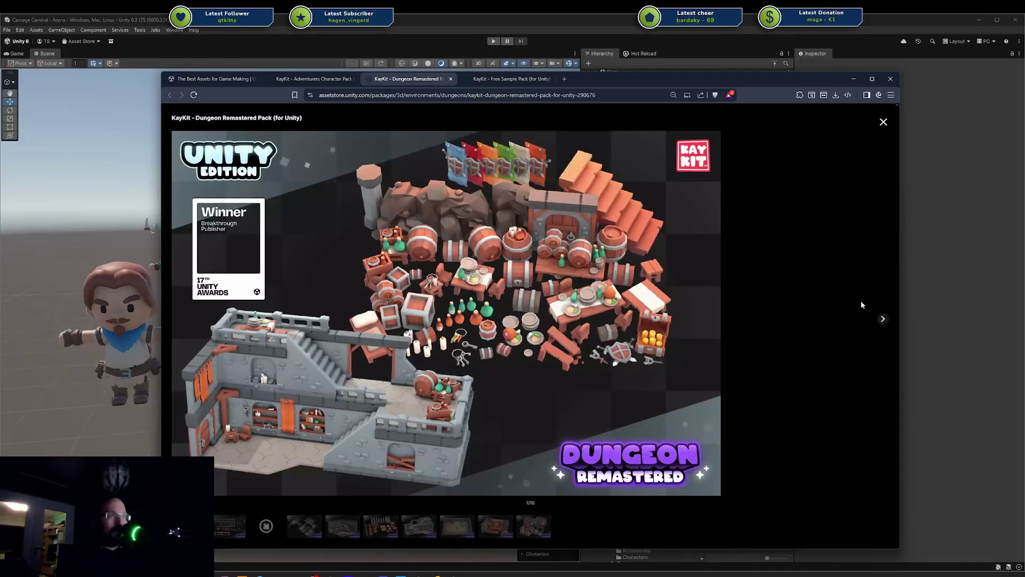
pyautogui.click(884, 319)
pyautogui.click(883, 319)
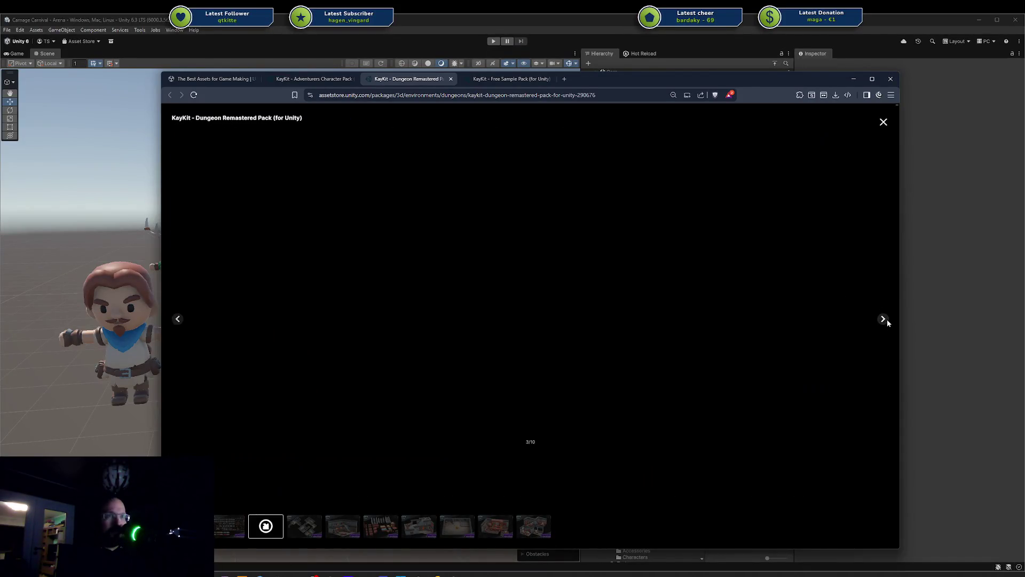
pyautogui.click(884, 319)
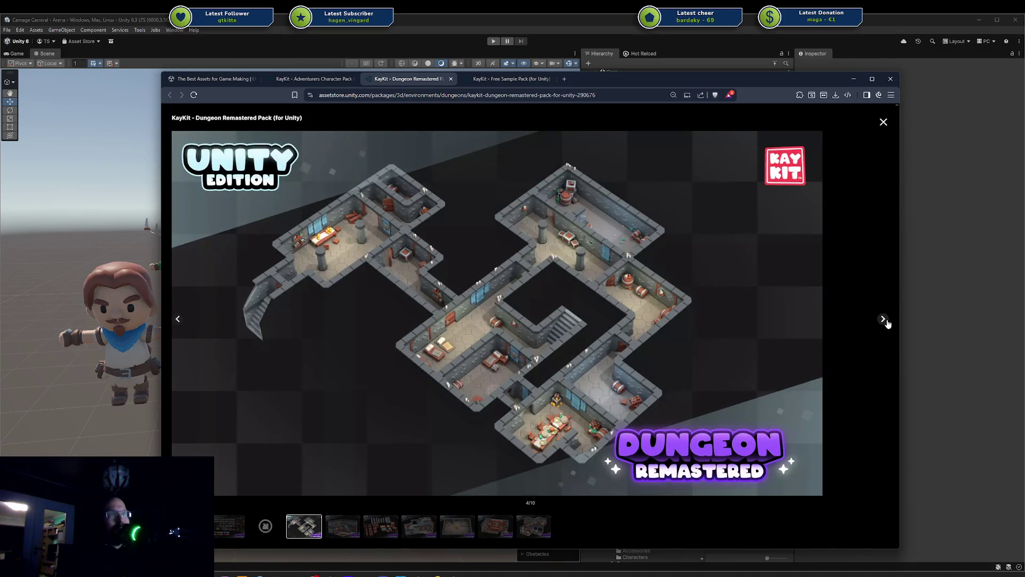
pyautogui.click(883, 319)
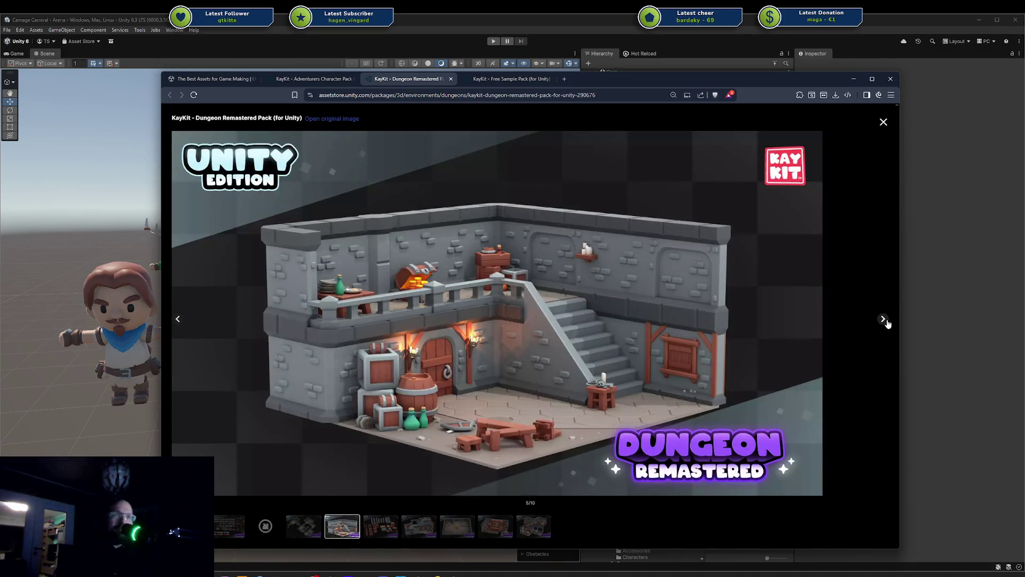
pyautogui.click(884, 319)
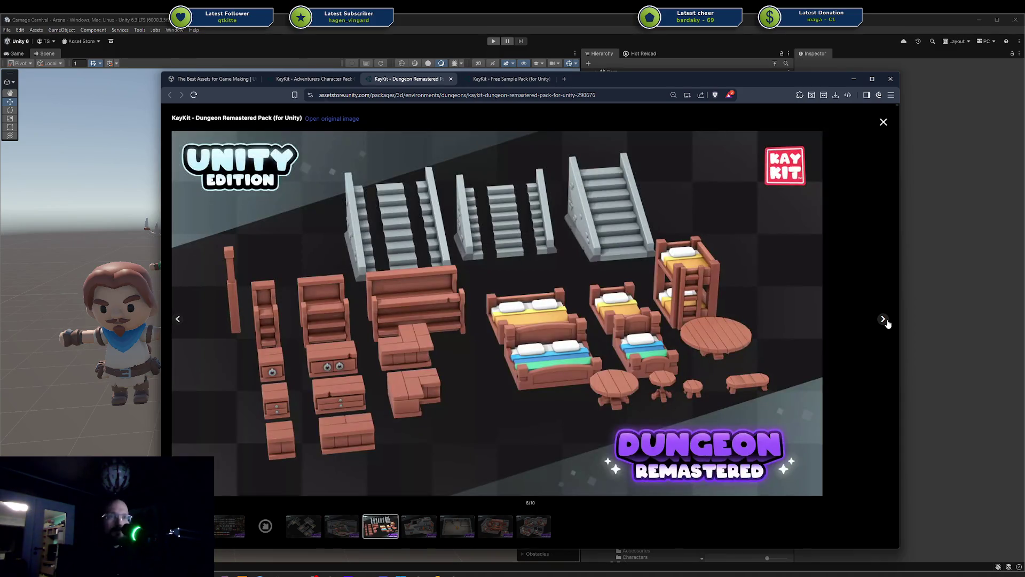
pyautogui.click(884, 319)
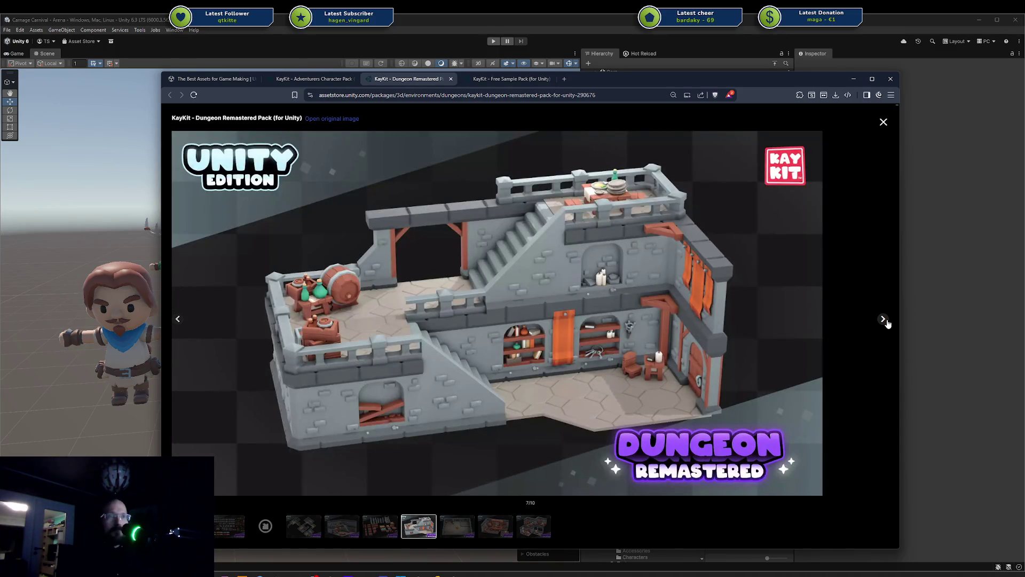
pyautogui.click(884, 320)
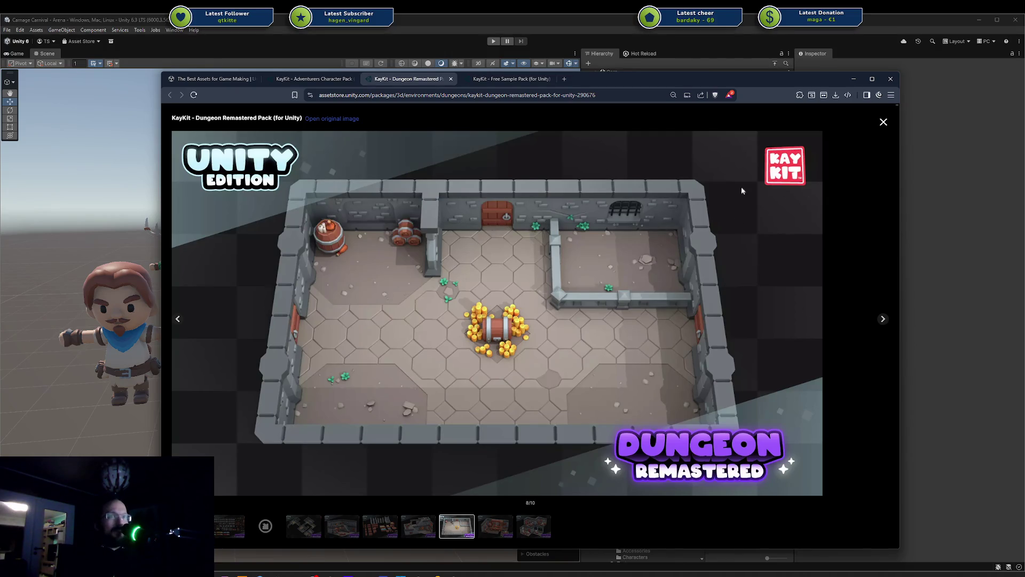
pyautogui.click(881, 321)
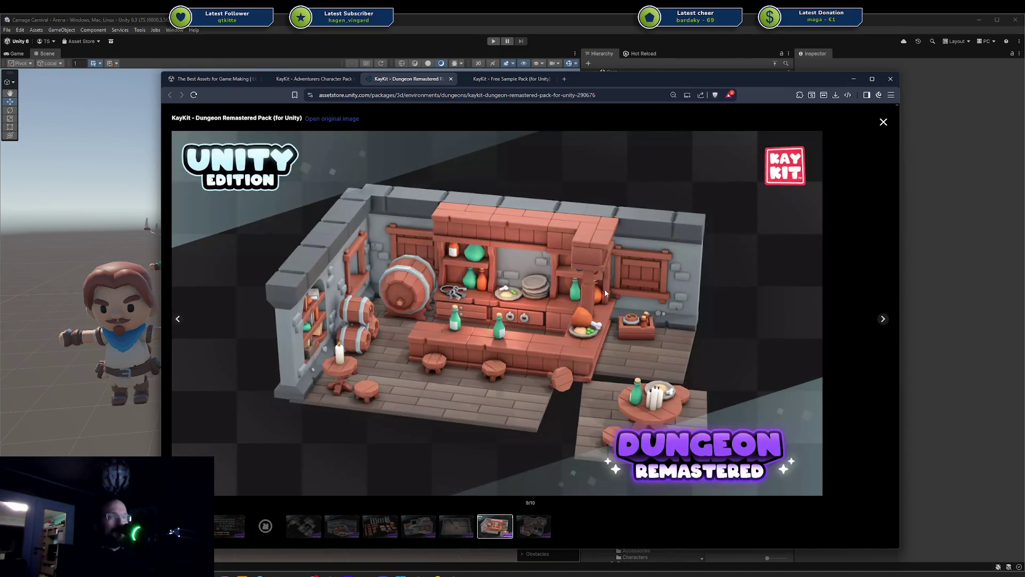
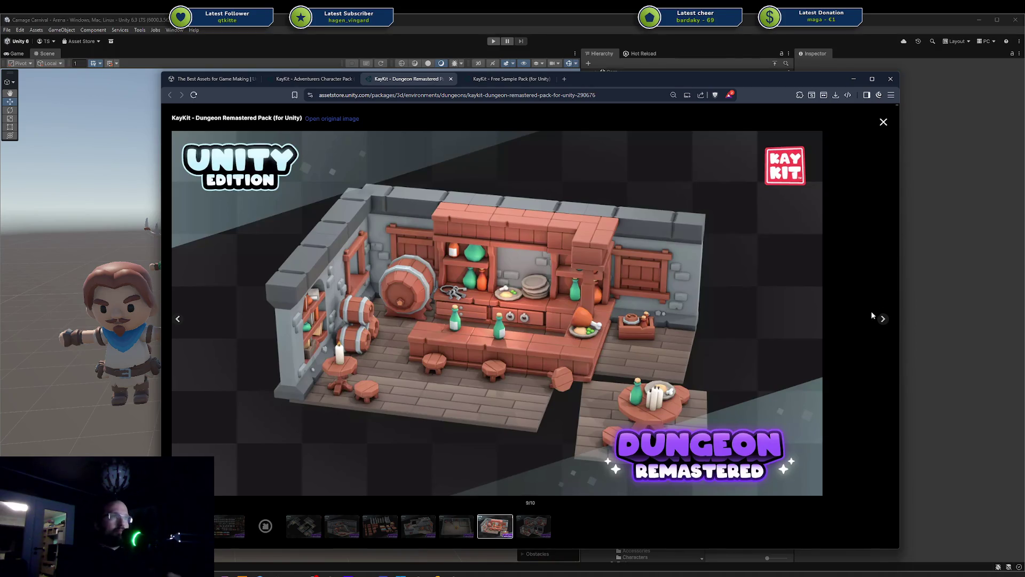
# Close the full-size Dungeon Remastered image lightbox in the Unity Asset Store
pyautogui.click(883, 122)
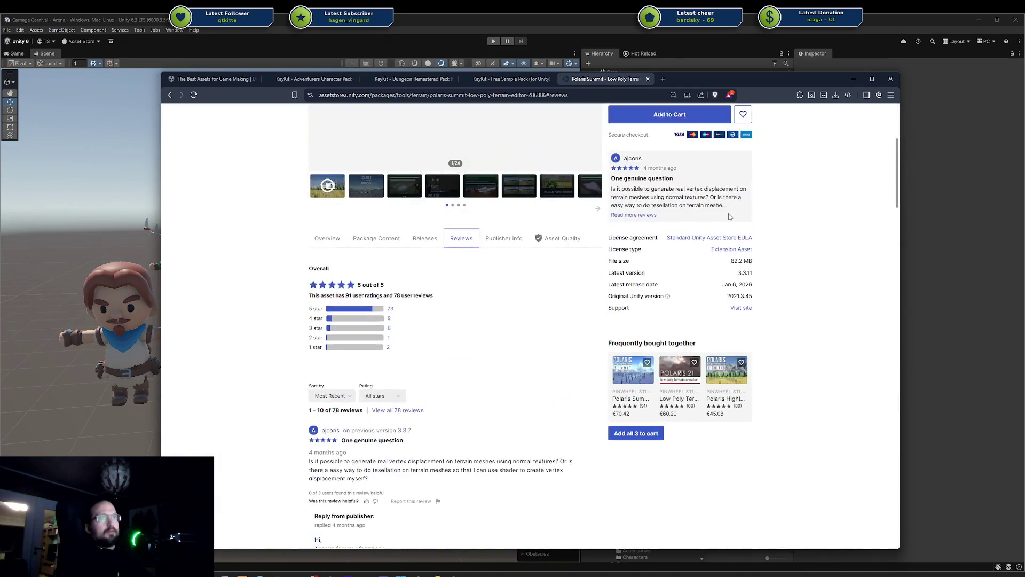
# Browse the Polaris Summit gallery through the Adaptive Geometry, Shading Styles and Instanced Foliage slides
pyautogui.scroll(-1, 729, 216)
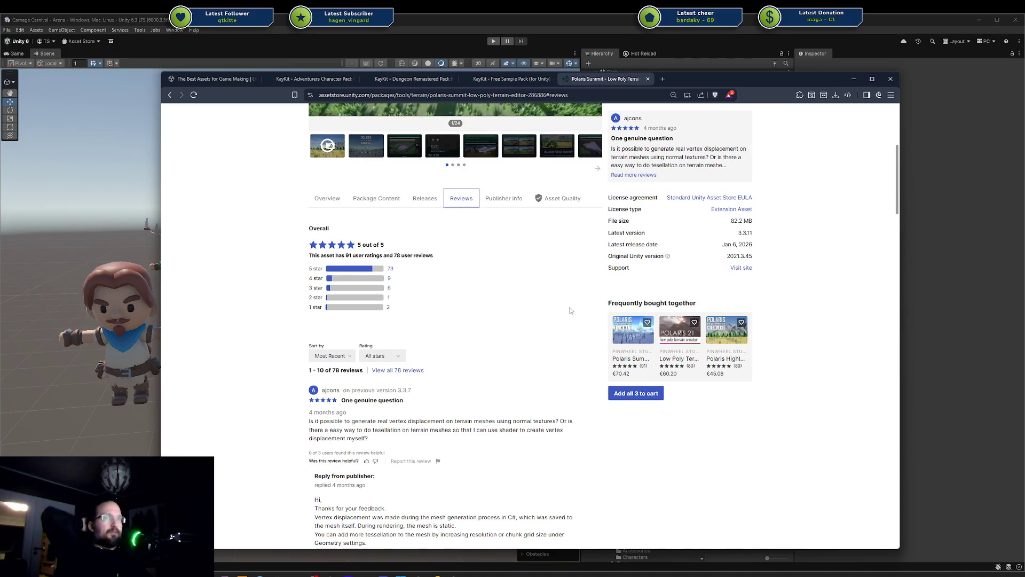
pyautogui.scroll(5, 540, 301)
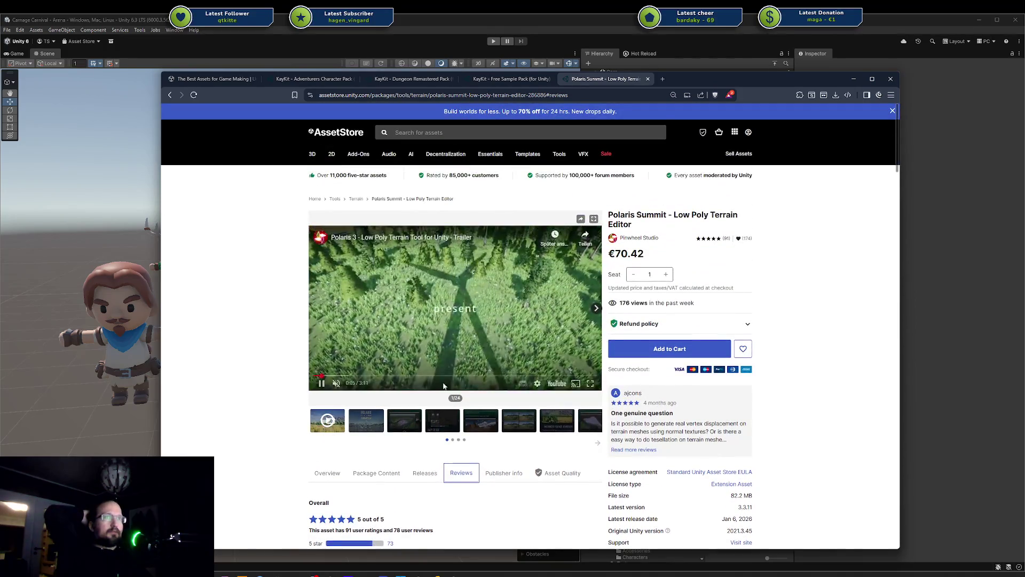
pyautogui.click(380, 420)
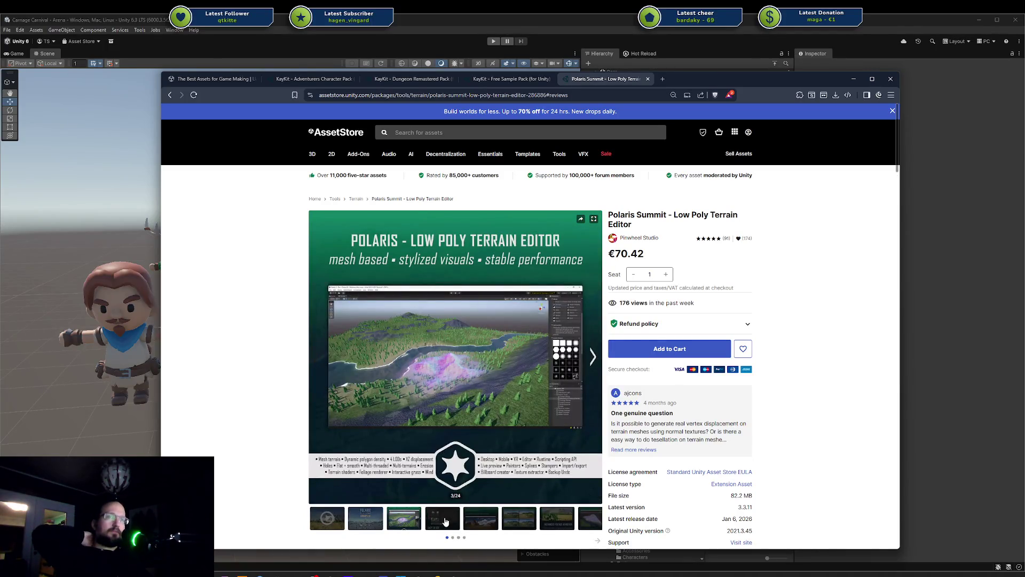
pyautogui.click(446, 520)
pyautogui.click(491, 520)
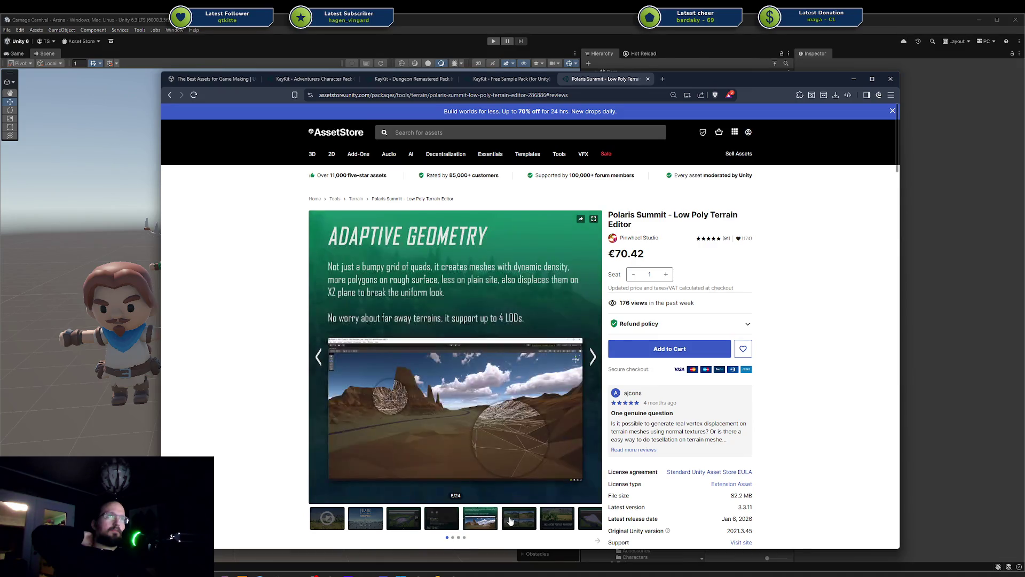
pyautogui.click(510, 521)
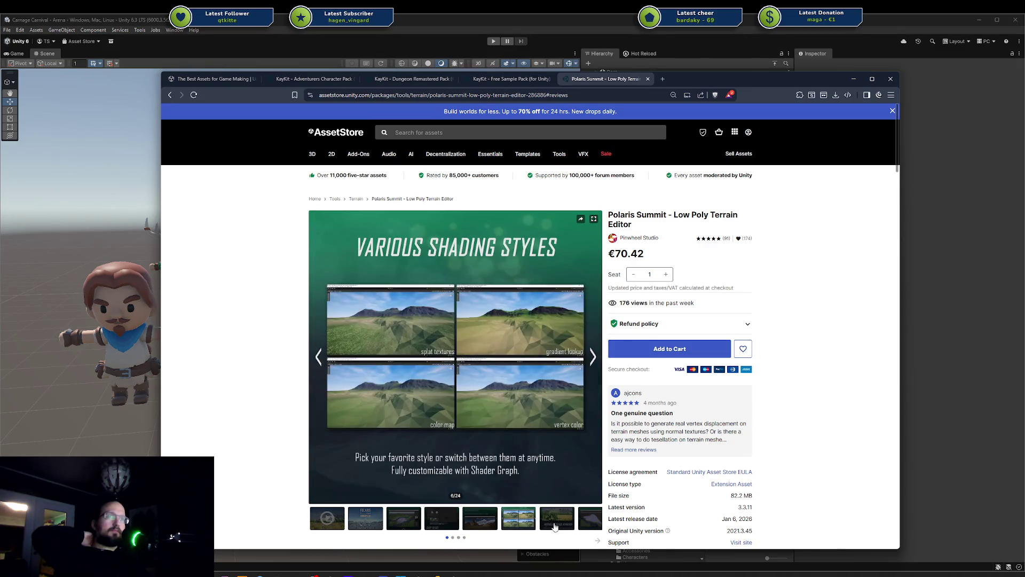
pyautogui.click(554, 526)
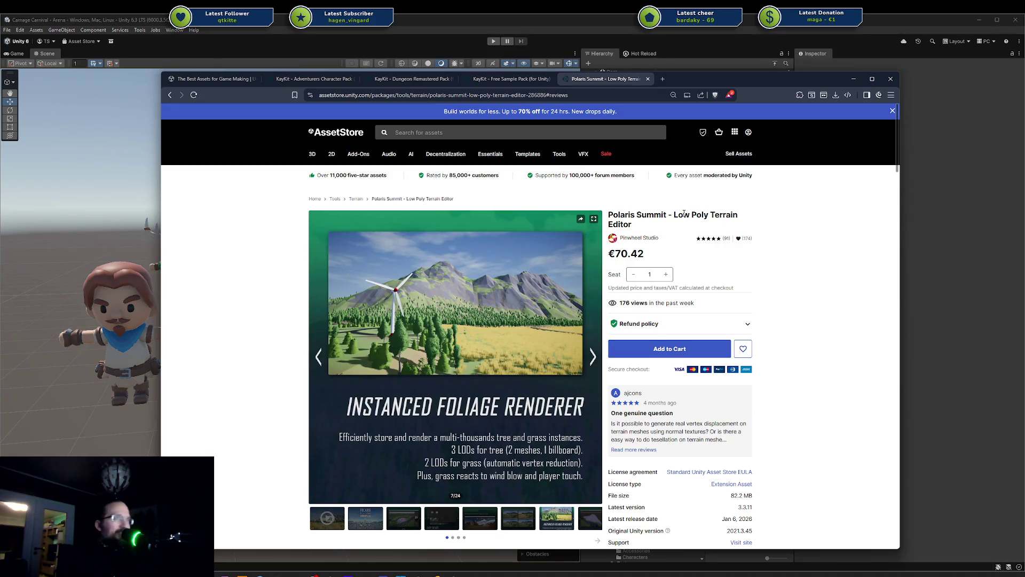
pyautogui.scroll(-6, 685, 213)
pyautogui.scroll(5, 507, 194)
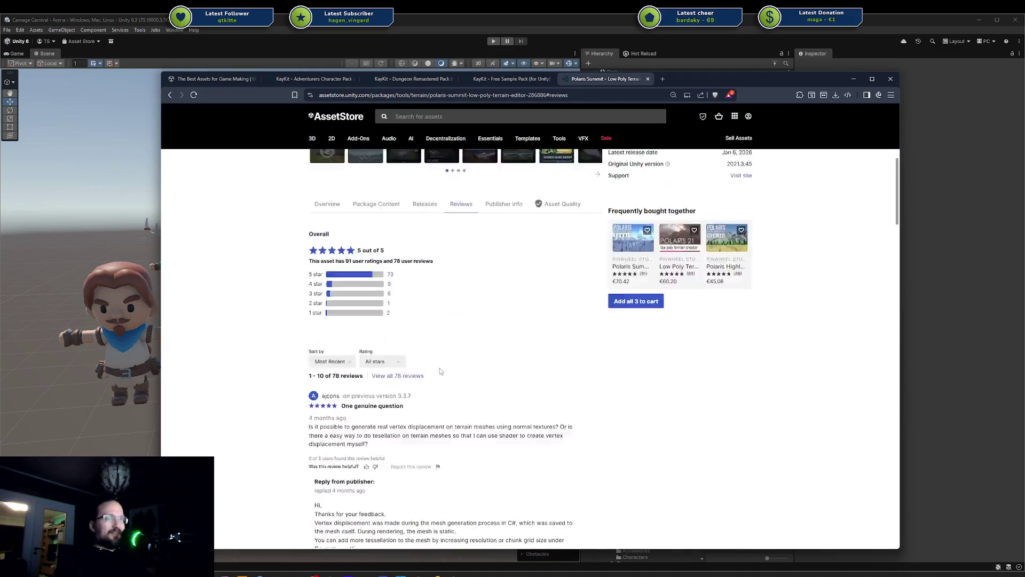
# View the Live Preview and Paint Tools slides, then close the browser with all tabs
pyautogui.moveTo(545, 95); pyautogui.dragTo(603, 98)
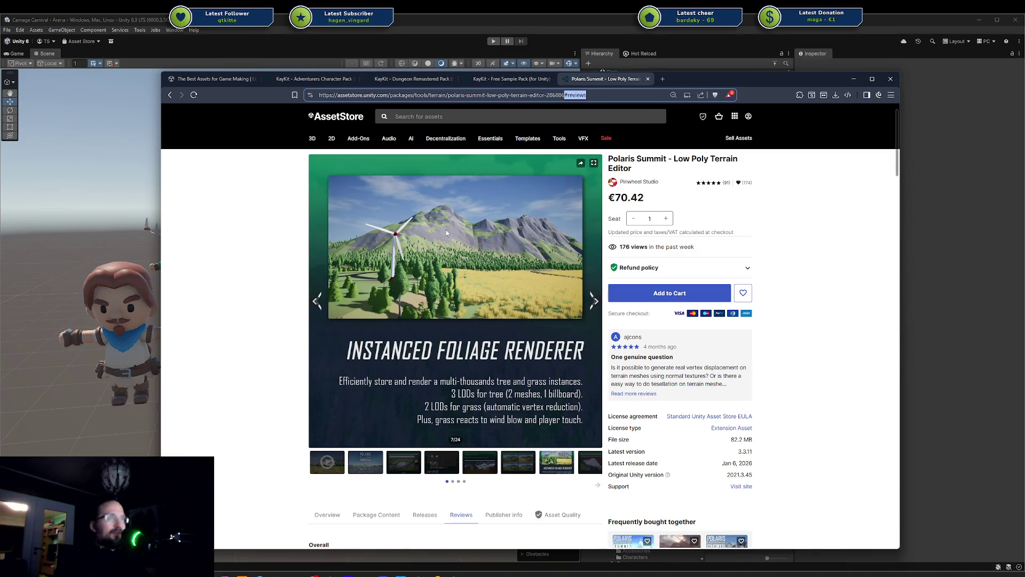
pyautogui.click(594, 302)
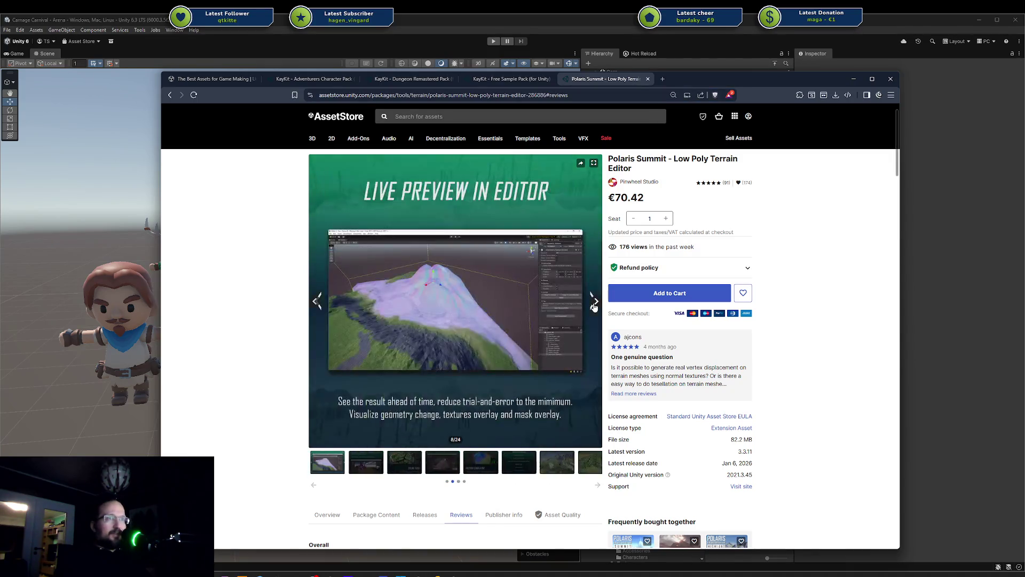
pyautogui.click(594, 302)
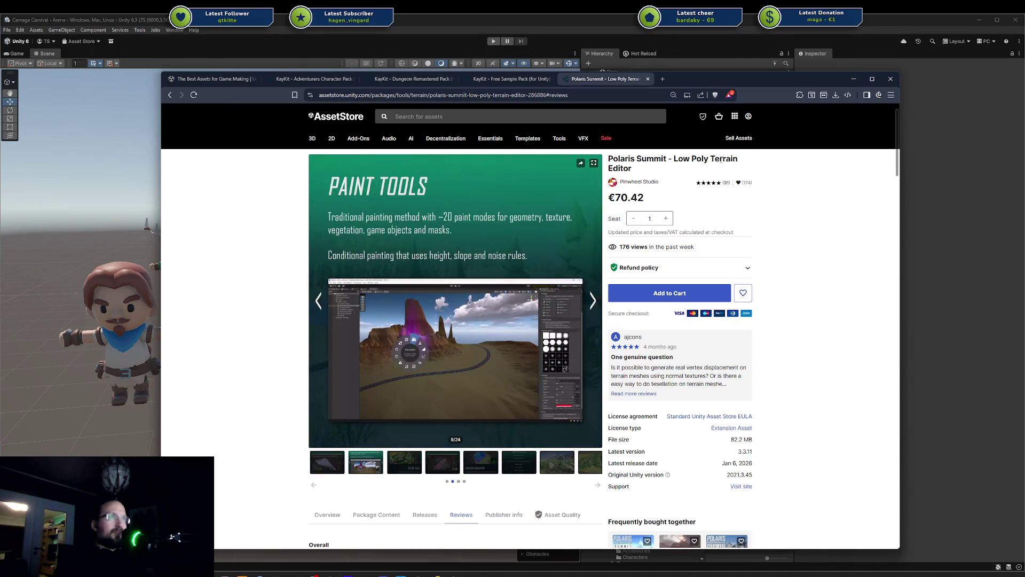
pyautogui.moveTo(721, 159)
pyautogui.mouseDown()
pyautogui.moveTo(603, 160)
pyautogui.moveTo(640, 158)
pyautogui.mouseUp()
pyautogui.click(644, 157)
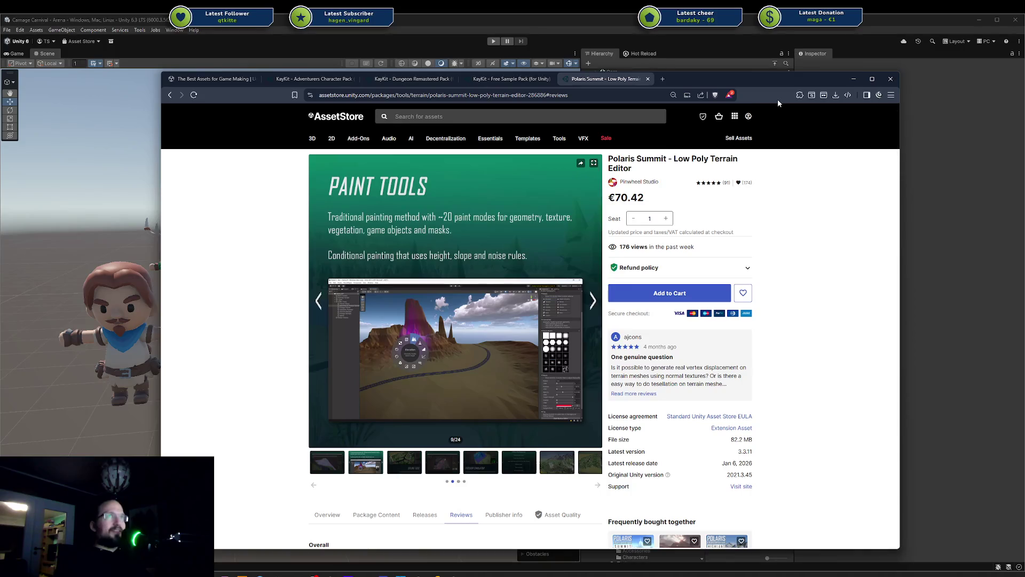
pyautogui.click(892, 80)
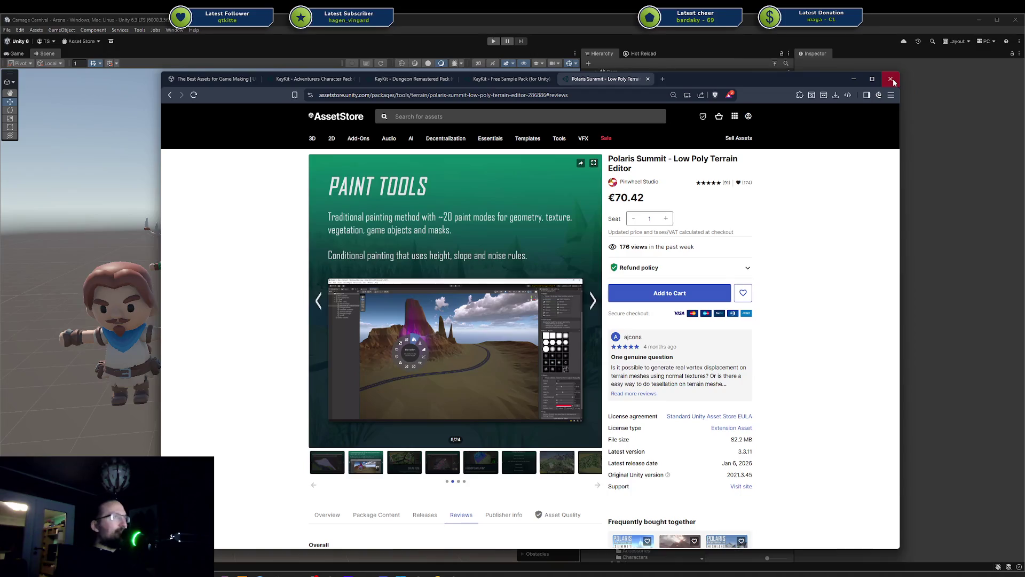
pyautogui.click(538, 179)
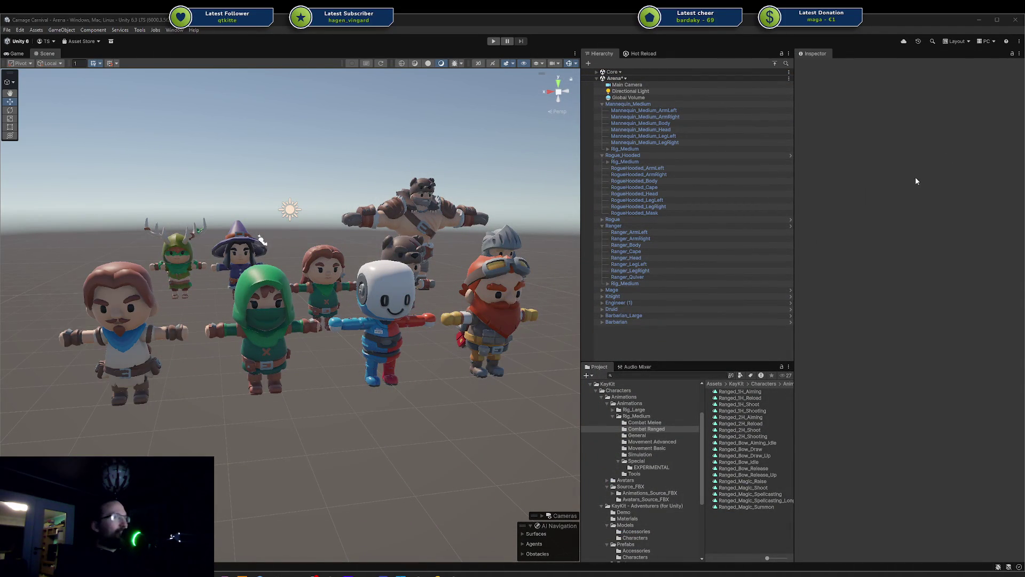
# In the Gladiator file, enter Edit Mode on the vest and select the middle stripe face loop
pyautogui.hotkey('alt', 'Tab')
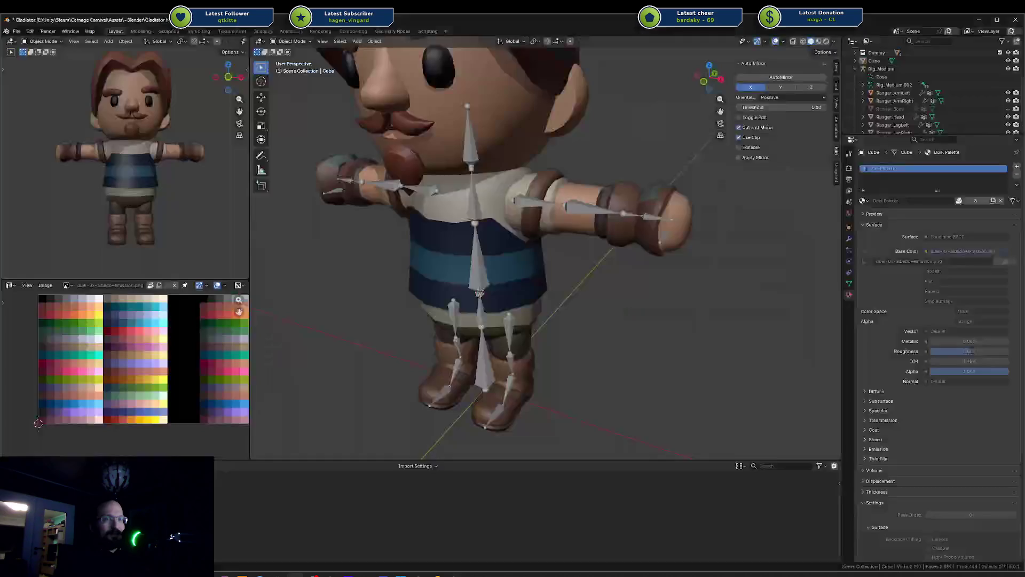
pyautogui.moveTo(511, 294); pyautogui.dragTo(593, 278, button='middle')
pyautogui.click(546, 270)
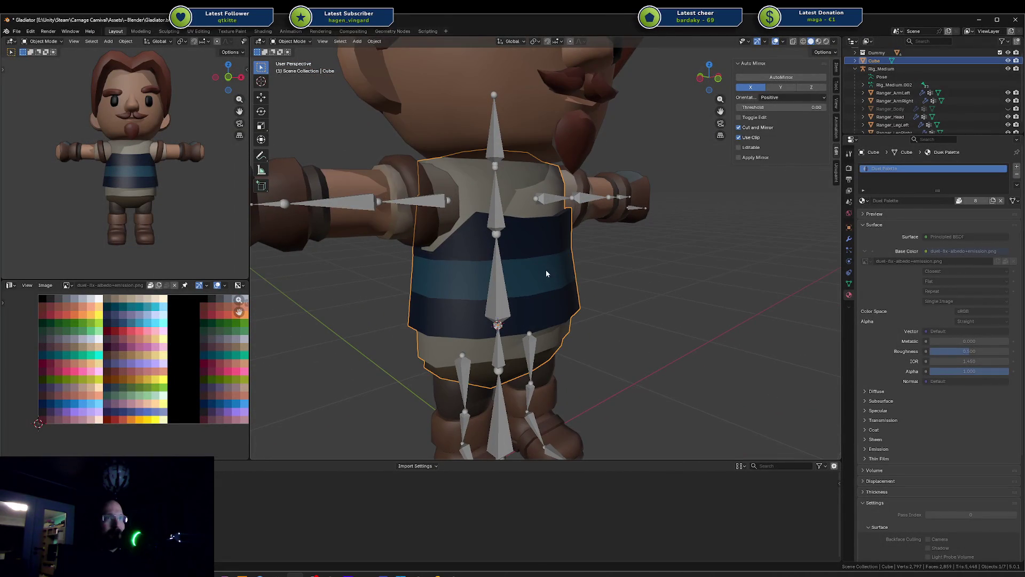
pyautogui.press('Tab')
pyautogui.scroll(3, 510, 275)
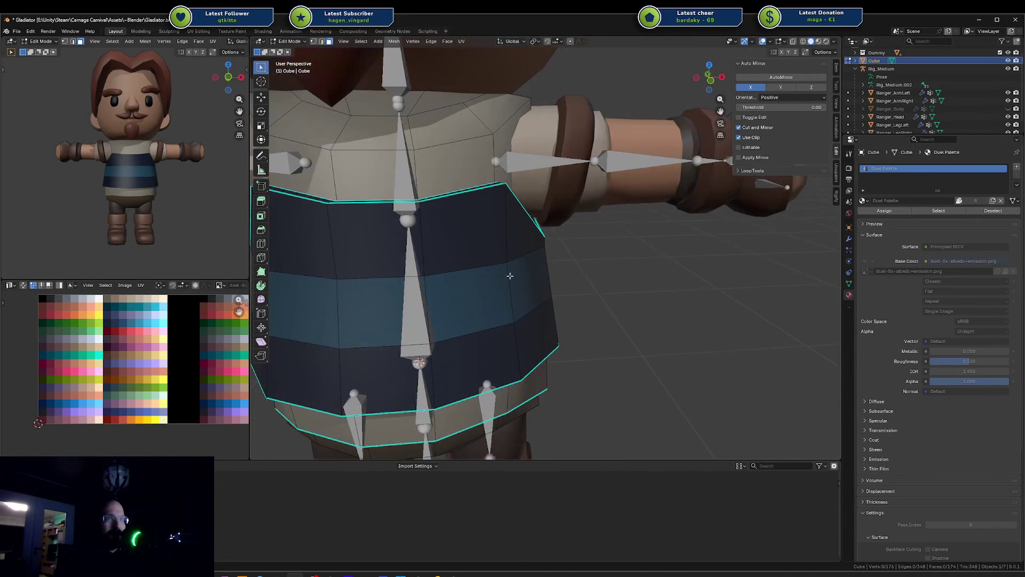
pyautogui.keyDown('alt'); pyautogui.click(529, 282); pyautogui.keyUp('alt')
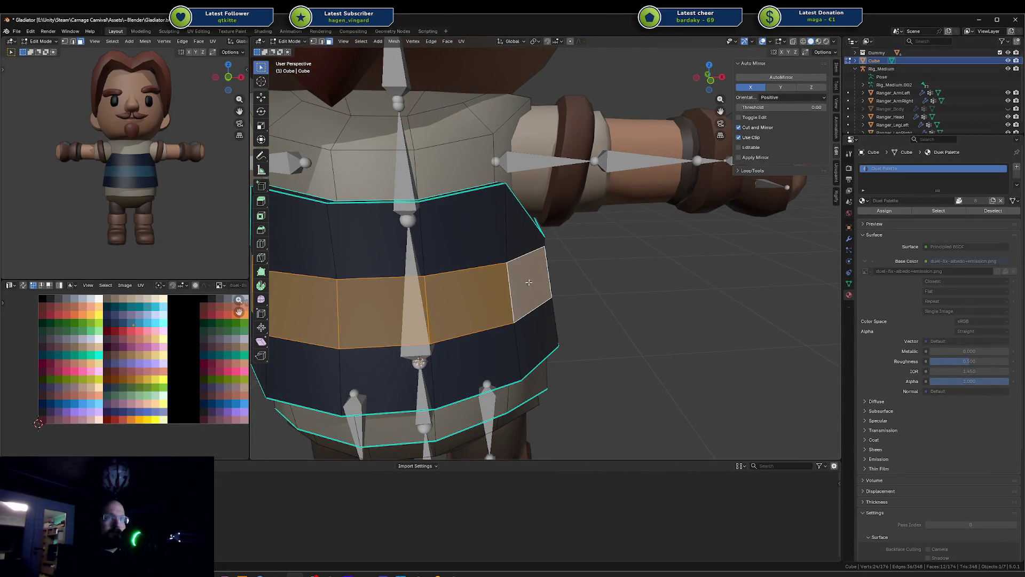
# Extrude the stripe band outward along its normals, replacing an undone manifold extrusion
pyautogui.moveTo(545, 265)
pyautogui.mouseDown(button='middle')
pyautogui.moveTo(601, 281)
pyautogui.moveTo(641, 270)
pyautogui.mouseUp(button='middle')
pyautogui.hotkey('alt', 'e')
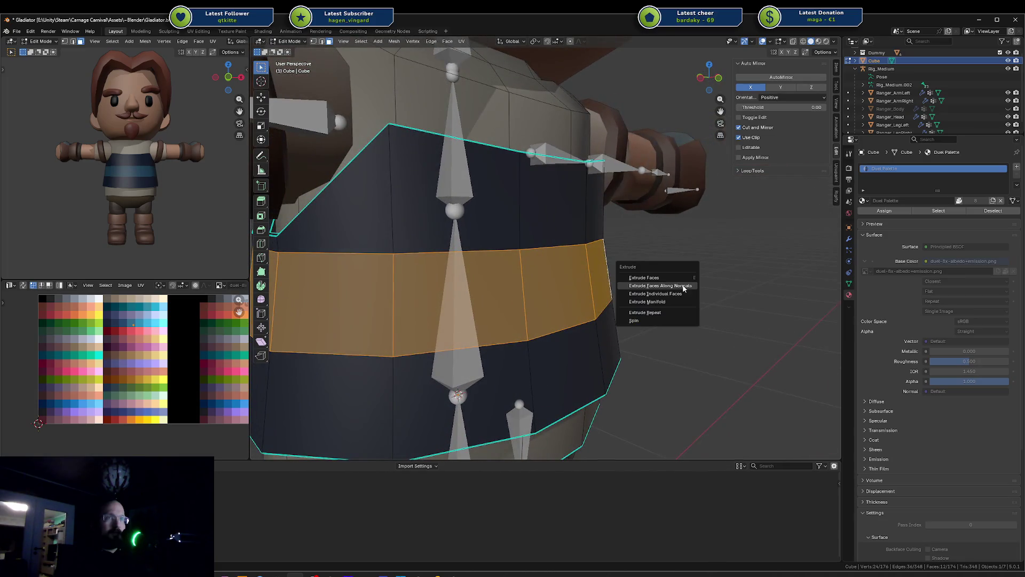
pyautogui.click(667, 302)
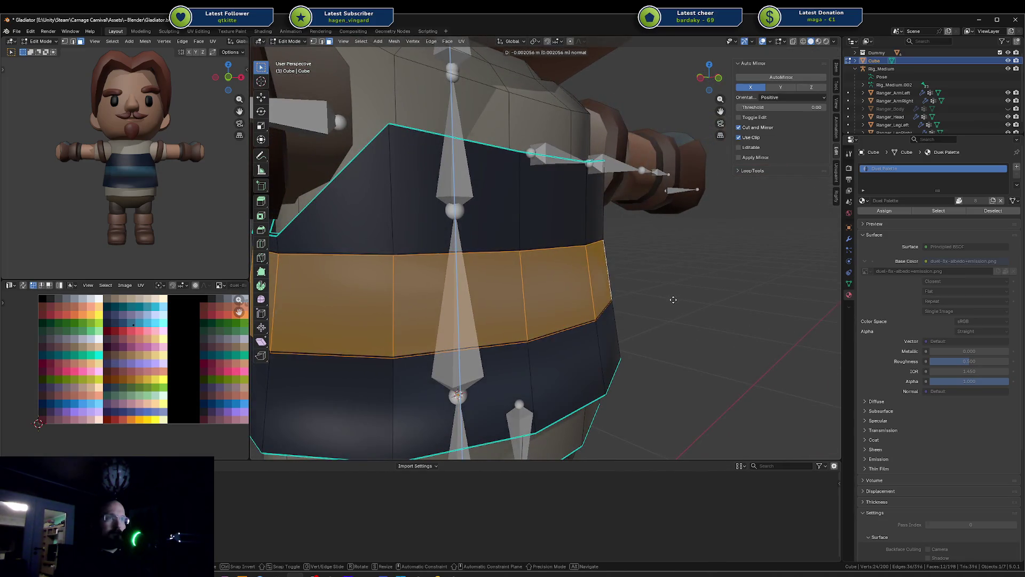
pyautogui.click(659, 316)
pyautogui.hotkey('ctrl', 'z')
pyautogui.hotkey('alt', 'e')
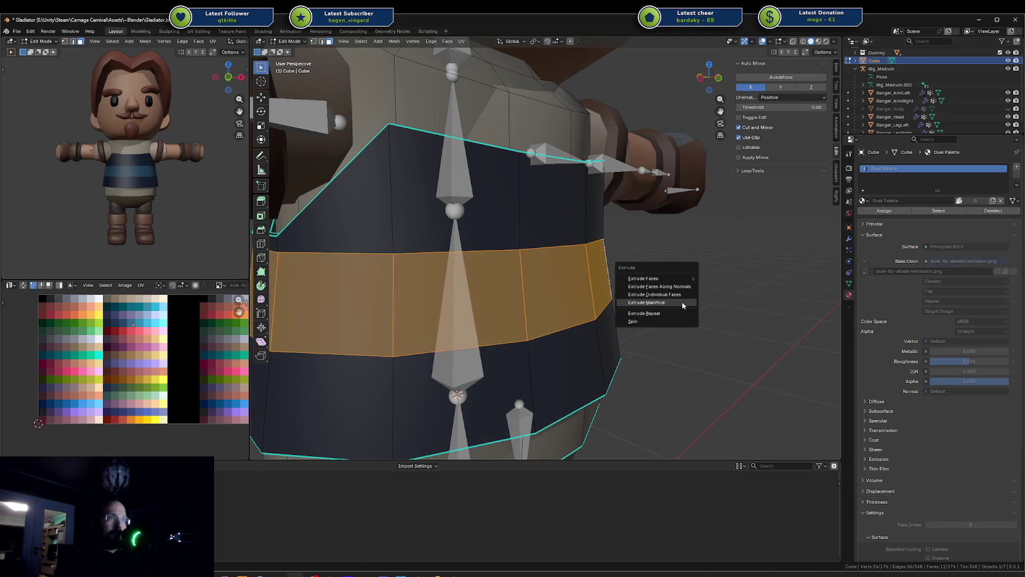
pyautogui.click(687, 294)
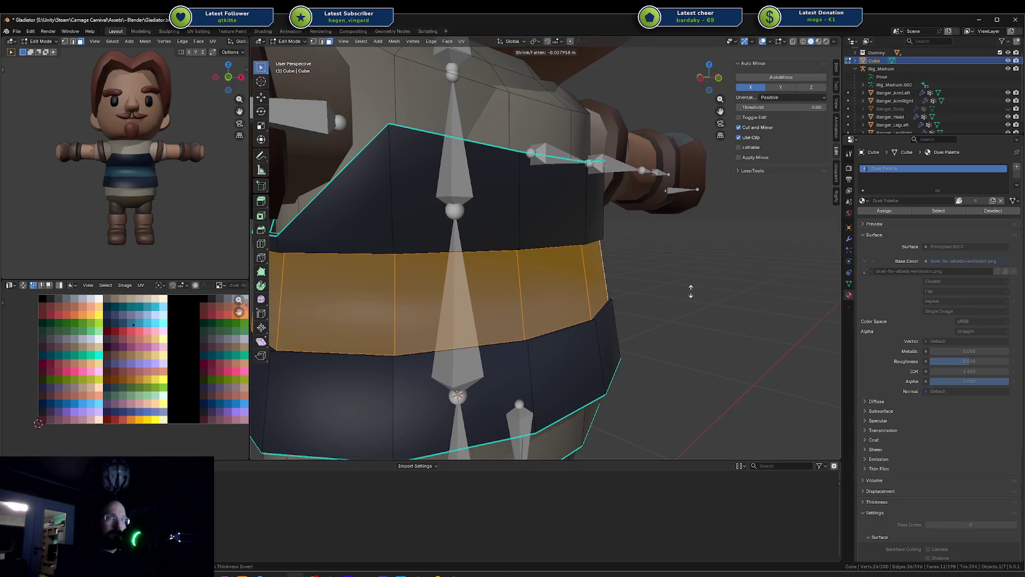
pyautogui.click(691, 291)
pyautogui.scroll(3, 651, 281)
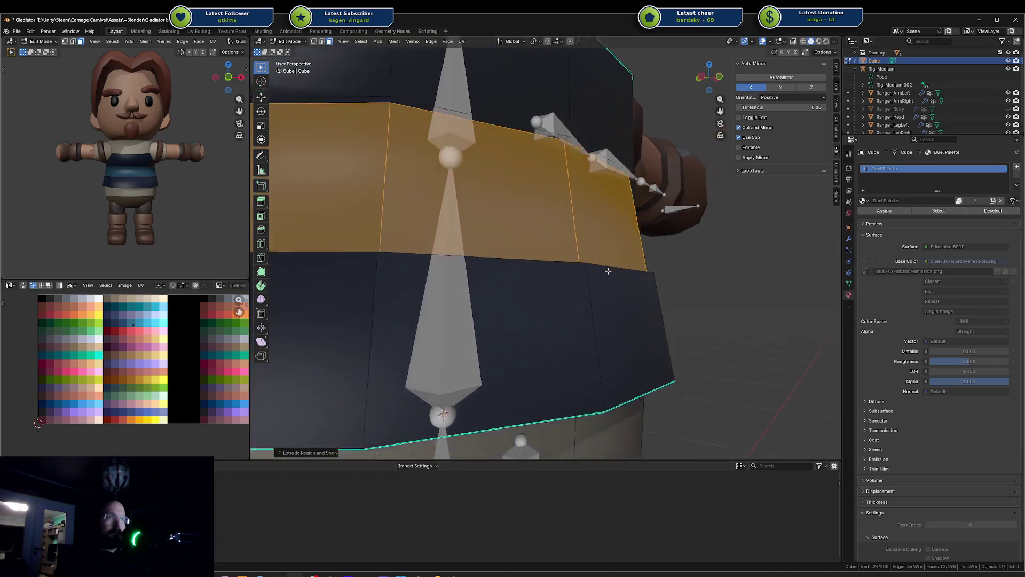
# Mark the band's edge loops sharp in edge mode and return to Object Mode
pyautogui.press('2')
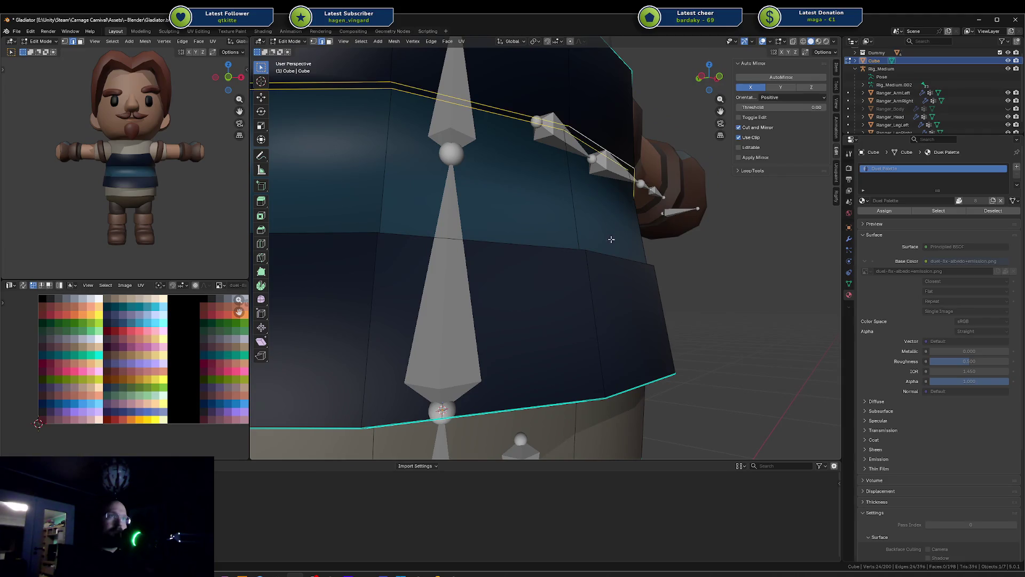
pyautogui.moveTo(618, 256); pyautogui.dragTo(620, 289, button='middle')
pyautogui.keyDown('alt'); pyautogui.keyDown('shift'); pyautogui.click(631, 422); pyautogui.keyUp('shift'); pyautogui.keyUp('alt')
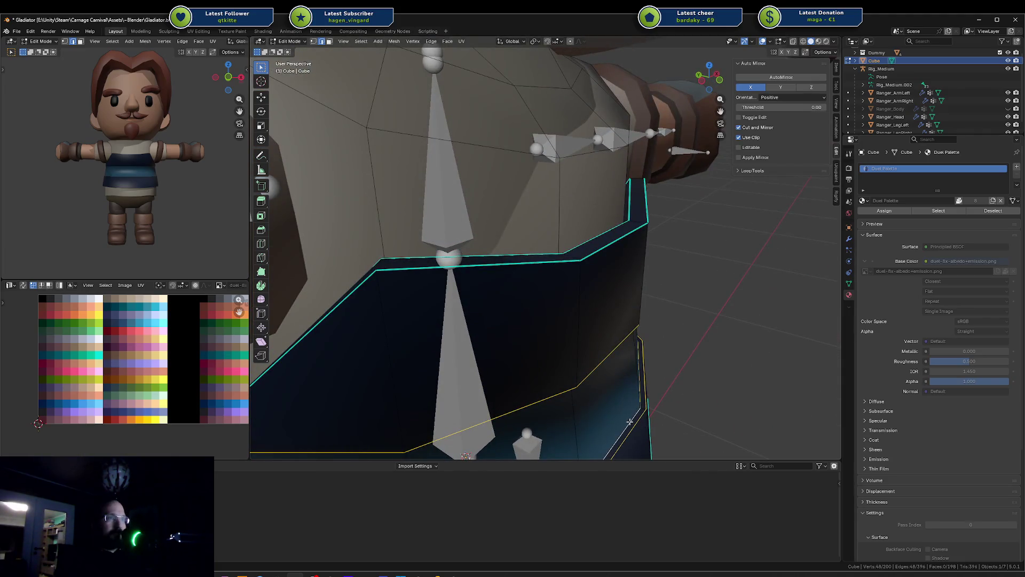
pyautogui.rightClick(630, 422)
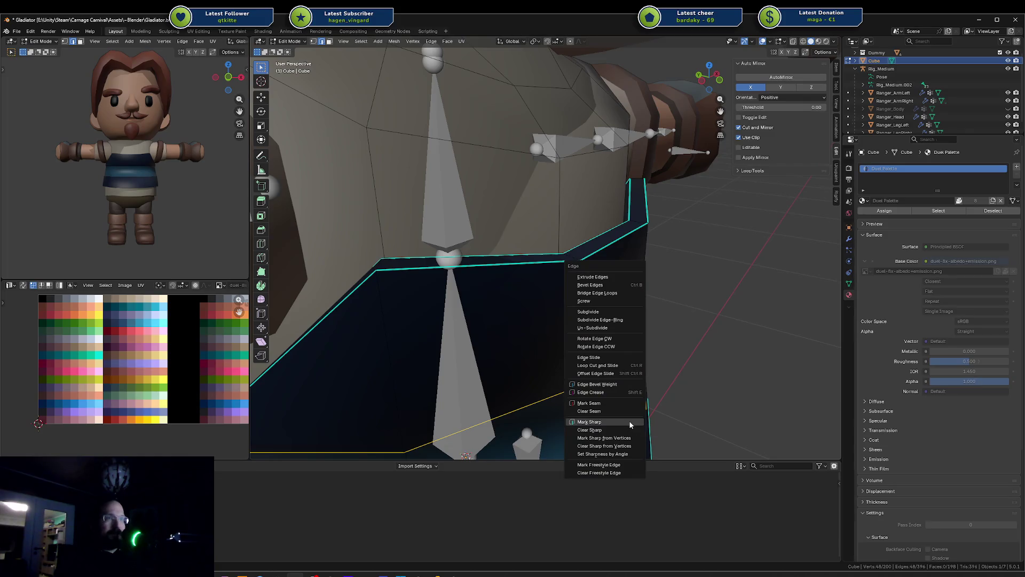
pyautogui.click(629, 420)
pyautogui.press('Tab')
pyautogui.moveTo(673, 379); pyautogui.dragTo(642, 380, button='middle')
# Re-enter Edit Mode on the vest and start selecting upper-chest and back faces
pyautogui.scroll(-3, 165, 190)
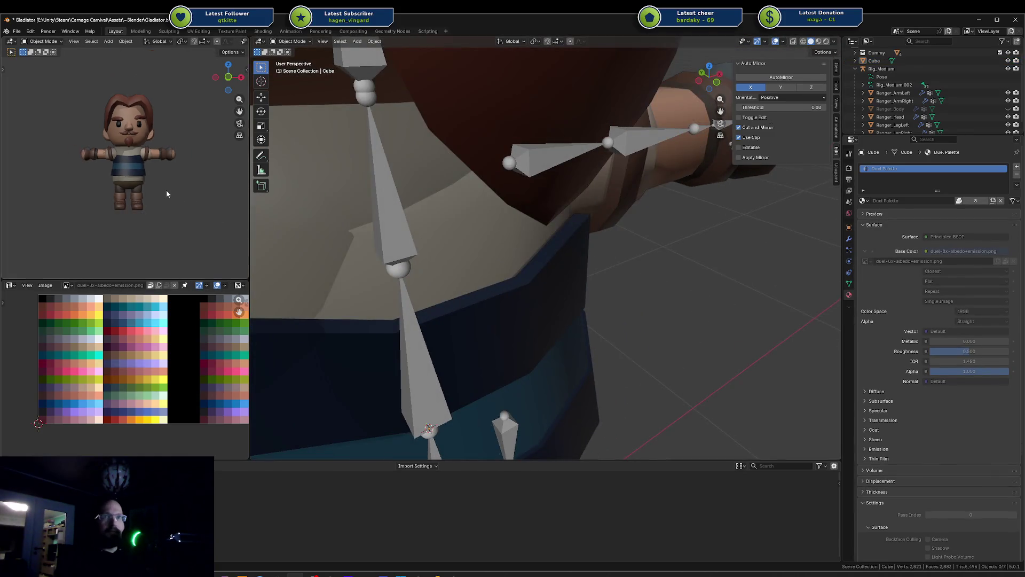
pyautogui.moveTo(165, 190); pyautogui.dragTo(134, 202, button='middle')
pyautogui.press('Tab')
pyautogui.moveTo(497, 259); pyautogui.dragTo(472, 266, button='middle')
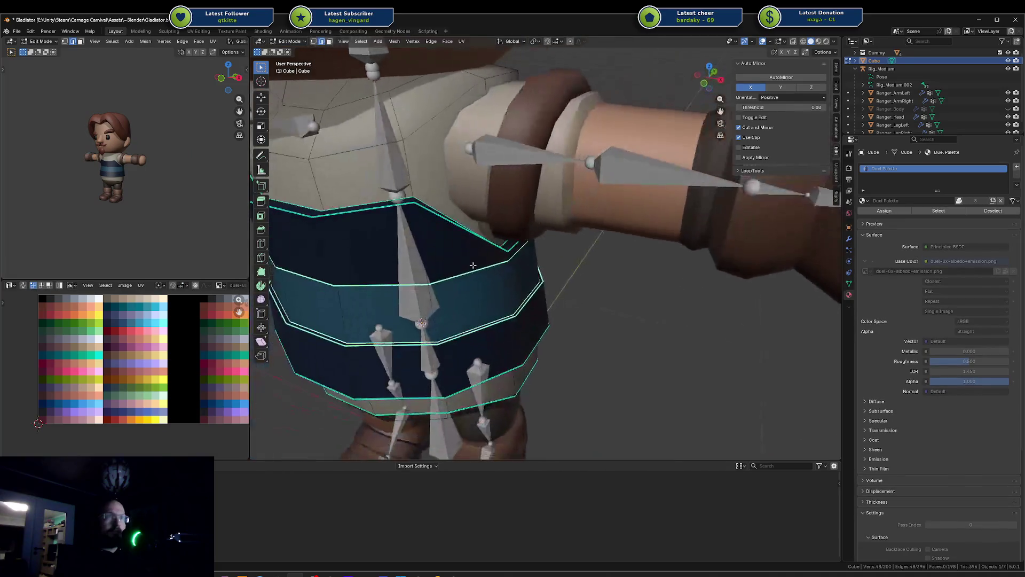
pyautogui.moveTo(428, 196)
pyautogui.mouseDown(button='middle')
pyautogui.moveTo(406, 179)
pyautogui.moveTo(405, 147)
pyautogui.mouseUp(button='middle')
pyautogui.press('3')
pyautogui.click(397, 217)
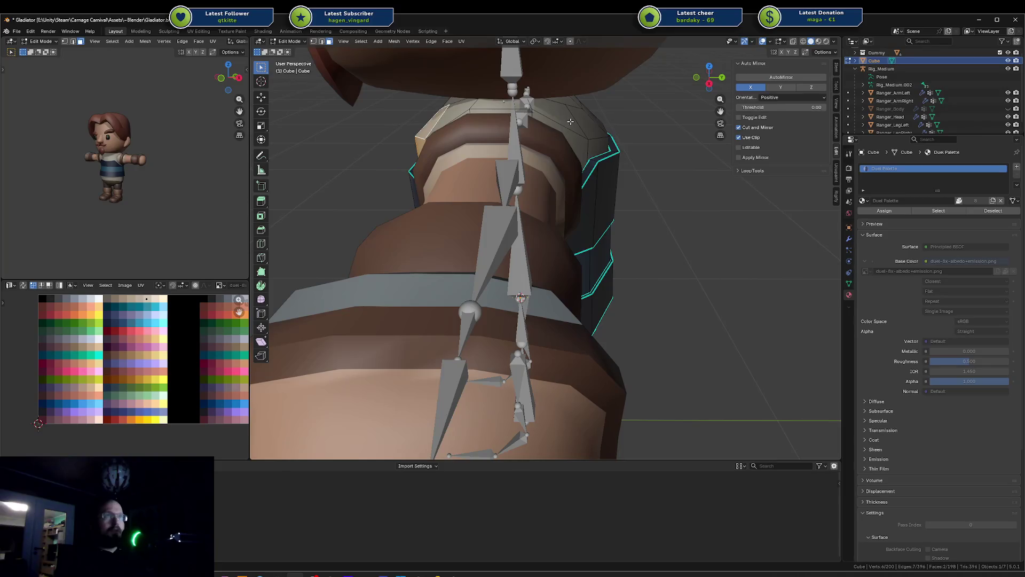
pyautogui.keyDown('ctrl'); pyautogui.click(580, 131); pyautogui.keyUp('ctrl')
# Extend the face selection across the front of the upper chest
pyautogui.moveTo(580, 131)
pyautogui.mouseDown(button='middle')
pyautogui.moveTo(636, 145)
pyautogui.moveTo(554, 140)
pyautogui.moveTo(656, 211)
pyautogui.mouseUp(button='middle')
pyautogui.keyDown('ctrl'); pyautogui.click(636, 144); pyautogui.keyUp('ctrl')
pyautogui.keyDown('ctrl'); pyautogui.click(659, 184); pyautogui.keyUp('ctrl')
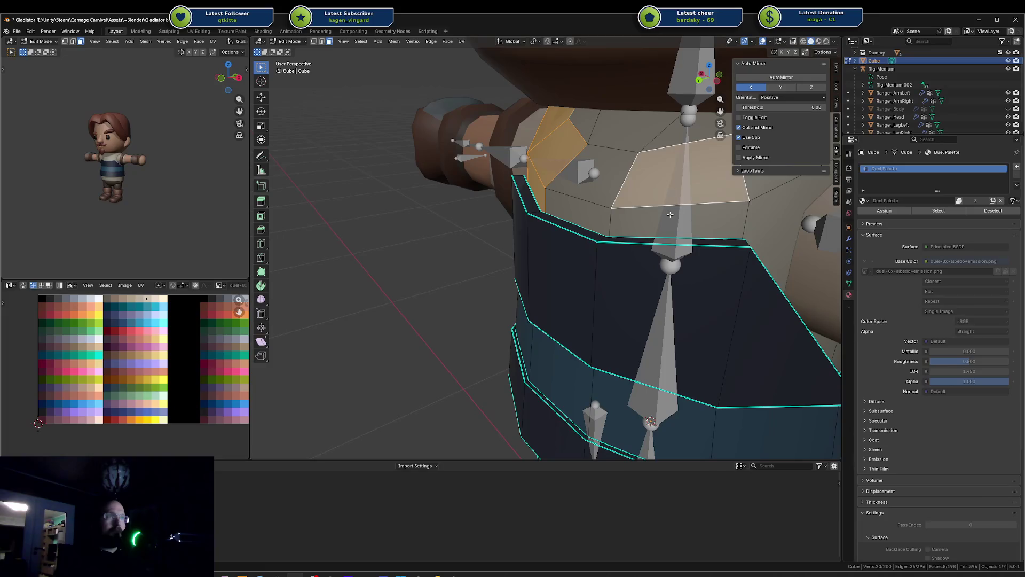
pyautogui.scroll(5, 587, 214)
pyautogui.moveTo(587, 214)
pyautogui.mouseDown(button='middle')
pyautogui.moveTo(479, 233)
pyautogui.moveTo(586, 264)
pyautogui.mouseUp(button='middle')
pyautogui.keyDown('ctrl'); pyautogui.click(479, 233); pyautogui.keyUp('ctrl')
# Duplicate the selected chest faces in place with Shift+D
pyautogui.hotkey('shift', 'd')
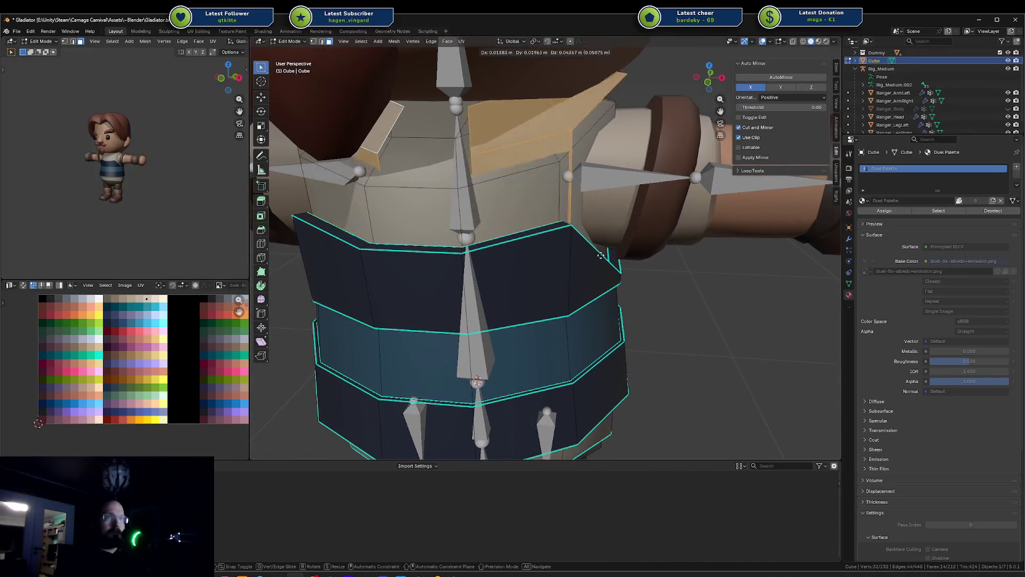
pyautogui.rightClick(619, 256)
pyautogui.press('s')
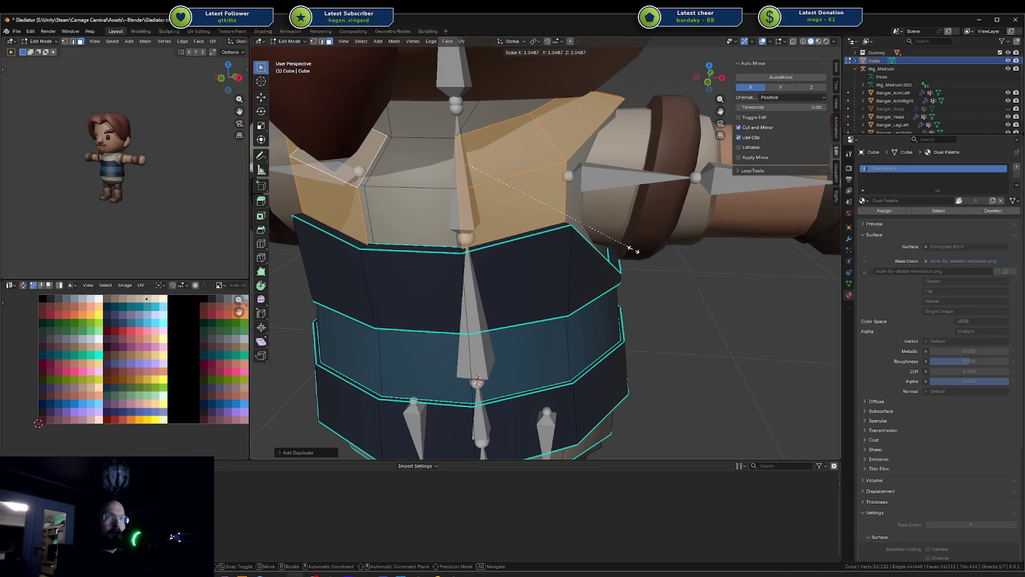
pyautogui.rightClick(633, 250)
# Extrude the duplicated faces outward along their normals into thick shoulder plates
pyautogui.hotkey('alt', 'e')
pyautogui.click(634, 250)
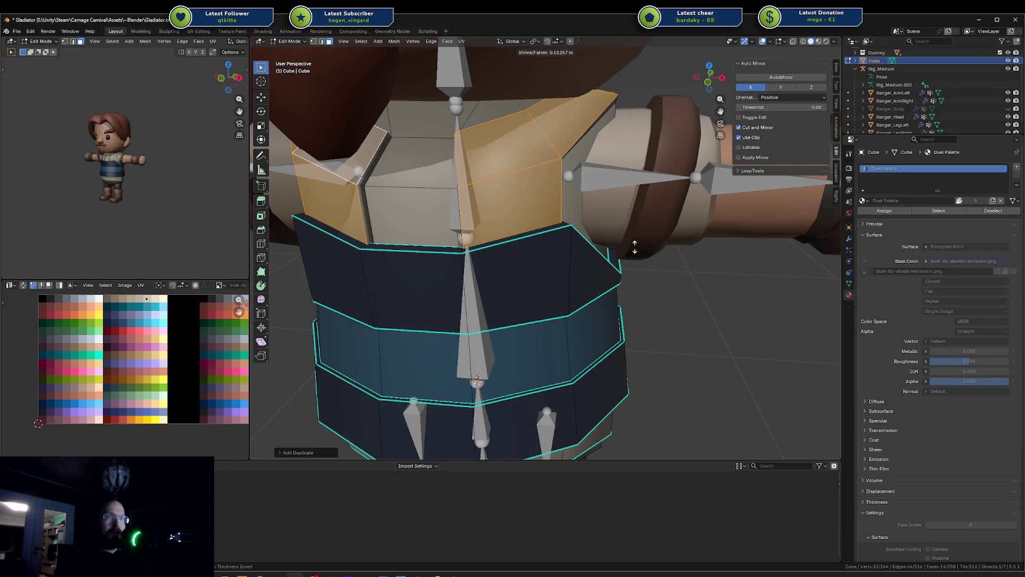
pyautogui.click(636, 244)
pyautogui.moveTo(636, 244); pyautogui.dragTo(636, 238, button='middle')
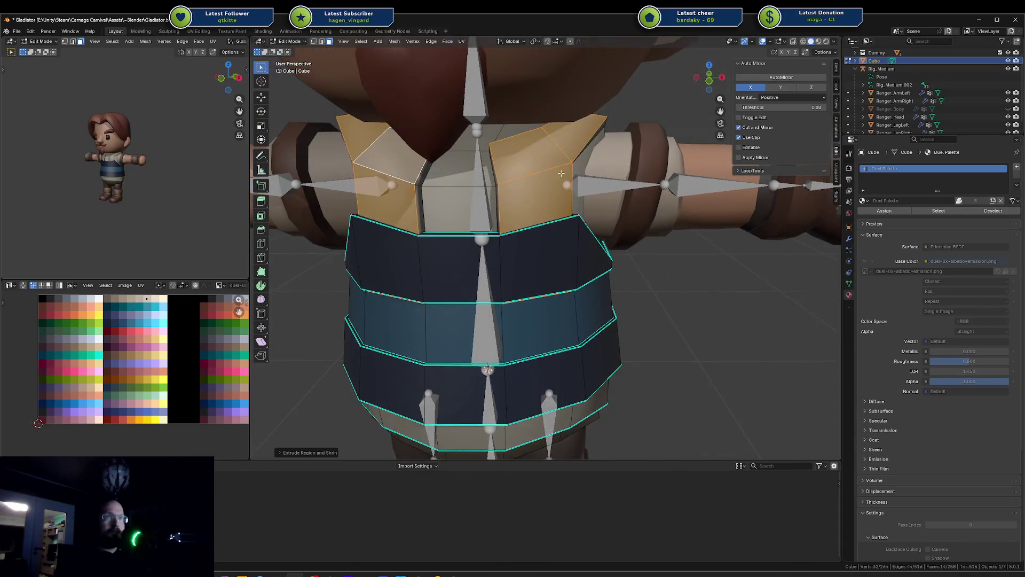
pyautogui.hotkey('ctrl', 'l')
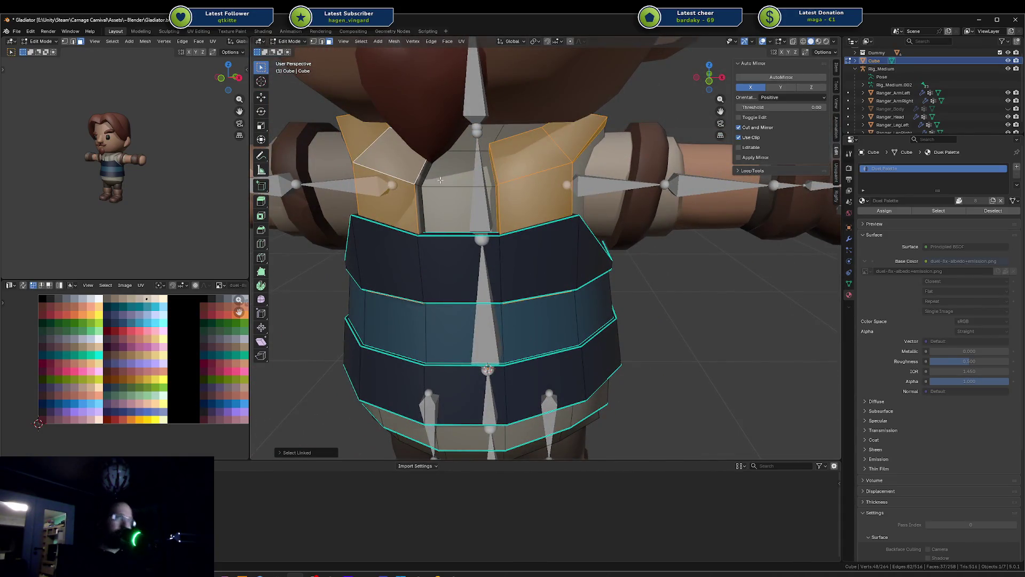
# Move the shoulder pieces' UVs onto the black palette swatch, then clear the selection
pyautogui.press('g')
pyautogui.click(46, 311)
pyautogui.press('a')
pyautogui.hotkey('alt', 'a')
# Select edges along the shoulder pieces, black chest panel and beige panel side
pyautogui.moveTo(525, 166)
pyautogui.mouseDown(button='middle')
pyautogui.moveTo(544, 181)
pyautogui.moveTo(546, 162)
pyautogui.mouseUp(button='middle')
pyautogui.press('2')
pyautogui.click(544, 182)
pyautogui.keyDown('shift'); pyautogui.click(539, 169); pyautogui.keyUp('shift')
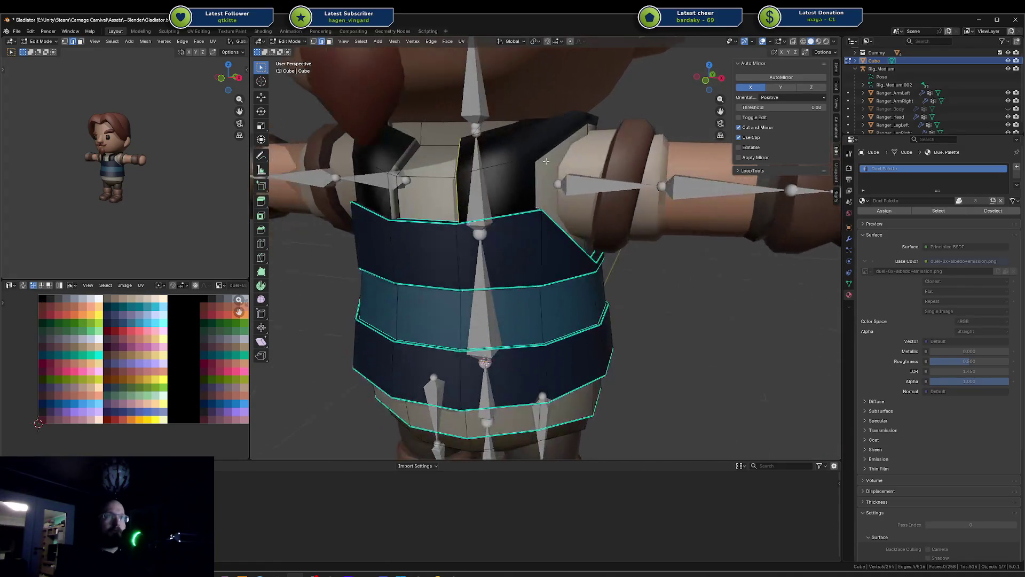
pyautogui.keyDown('shift'); pyautogui.click(547, 155); pyautogui.keyUp('shift')
pyautogui.keyDown('alt'); pyautogui.keyDown('shift'); pyautogui.click(533, 150); pyautogui.keyUp('shift'); pyautogui.keyUp('alt')
pyautogui.keyDown('alt'); pyautogui.keyDown('shift'); pyautogui.click(493, 135); pyautogui.keyUp('shift'); pyautogui.keyUp('alt')
pyautogui.keyDown('alt'); pyautogui.keyDown('shift'); pyautogui.click(397, 160); pyautogui.keyUp('shift'); pyautogui.keyUp('alt')
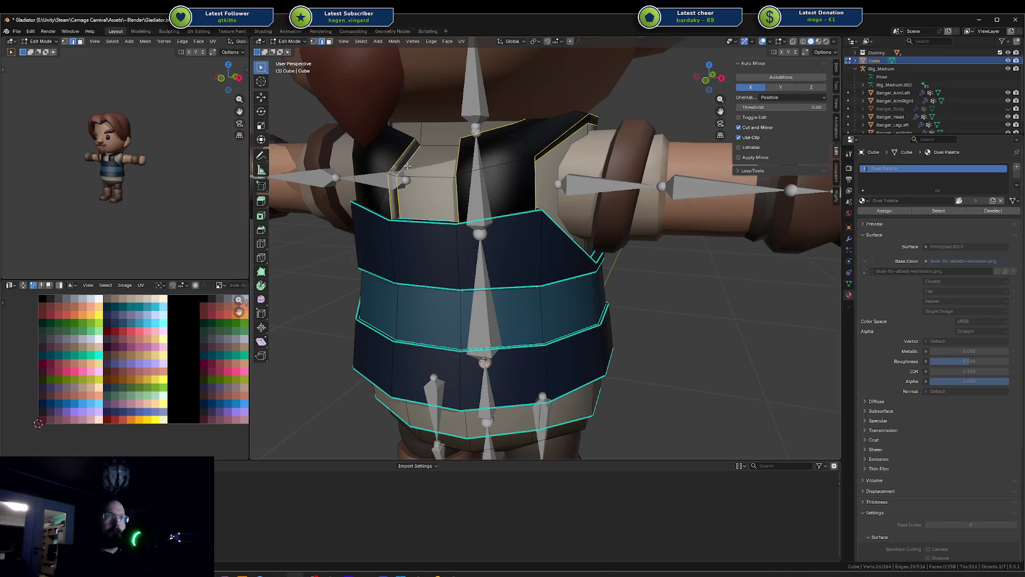
pyautogui.moveTo(413, 149)
pyautogui.mouseDown(button='middle')
pyautogui.moveTo(342, 158)
pyautogui.moveTo(525, 172)
pyautogui.mouseUp(button='middle')
pyautogui.moveTo(599, 167)
pyautogui.mouseDown(button='middle')
pyautogui.moveTo(572, 167)
pyautogui.moveTo(584, 166)
pyautogui.mouseUp(button='middle')
pyautogui.keyDown('alt'); pyautogui.keyDown('shift'); pyautogui.click(584, 165); pyautogui.keyUp('shift'); pyautogui.keyUp('alt')
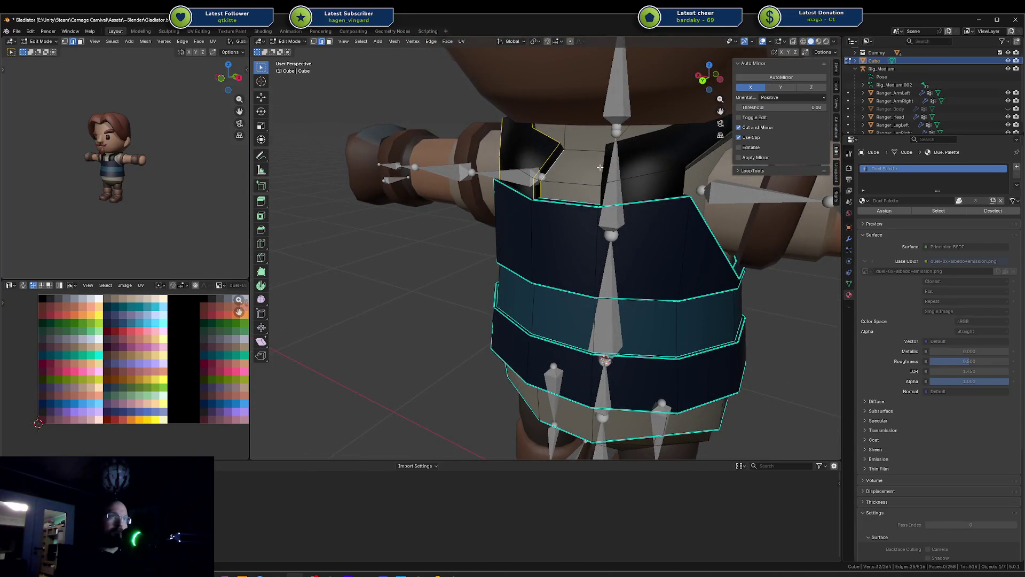
pyautogui.keyDown('alt'); pyautogui.keyDown('shift'); pyautogui.click(588, 164); pyautogui.keyUp('shift'); pyautogui.keyUp('alt')
# Select both shoulder pieces as linked geometry and deselect stray top and front faces
pyautogui.hotkey('ctrl', 'l')
pyautogui.moveTo(618, 169)
pyautogui.mouseDown(button='middle')
pyautogui.moveTo(555, 171)
pyautogui.moveTo(529, 135)
pyautogui.mouseUp(button='middle')
pyautogui.press('l')
pyautogui.keyDown('shift'); pyautogui.click(515, 66); pyautogui.keyUp('shift')
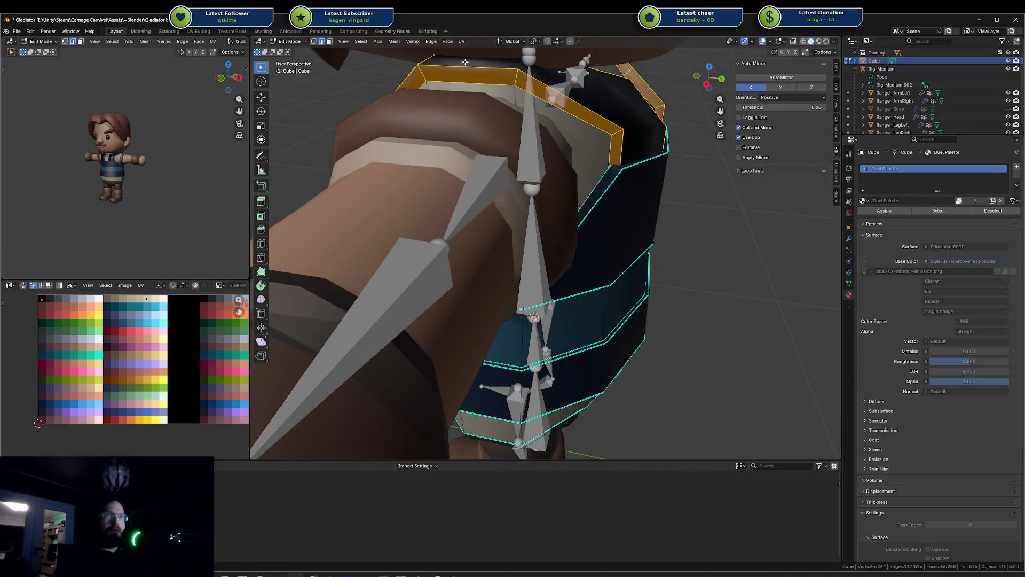
pyautogui.keyDown('shift'); pyautogui.click(435, 60); pyautogui.keyUp('shift')
pyautogui.moveTo(434, 59); pyautogui.dragTo(530, 71, button='middle')
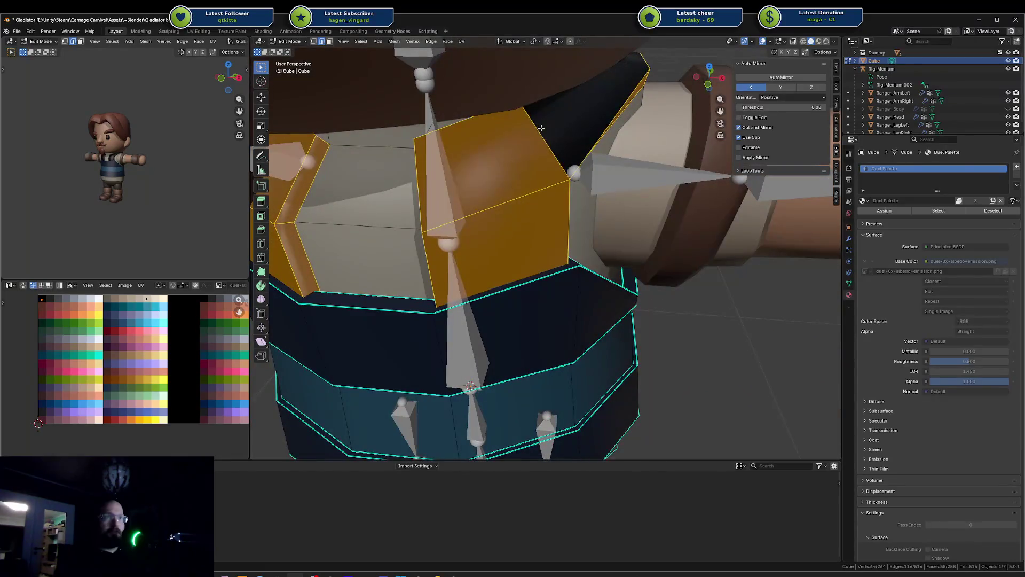
pyautogui.keyDown('shift'); pyautogui.click(513, 188); pyautogui.keyUp('shift')
pyautogui.keyDown('shift'); pyautogui.click(497, 235); pyautogui.keyUp('shift')
# Deselect the remaining top strip and shoulder block faces from other angles
pyautogui.moveTo(475, 195)
pyautogui.mouseDown(button='middle')
pyautogui.moveTo(553, 189)
pyautogui.moveTo(543, 190)
pyautogui.mouseUp(button='middle')
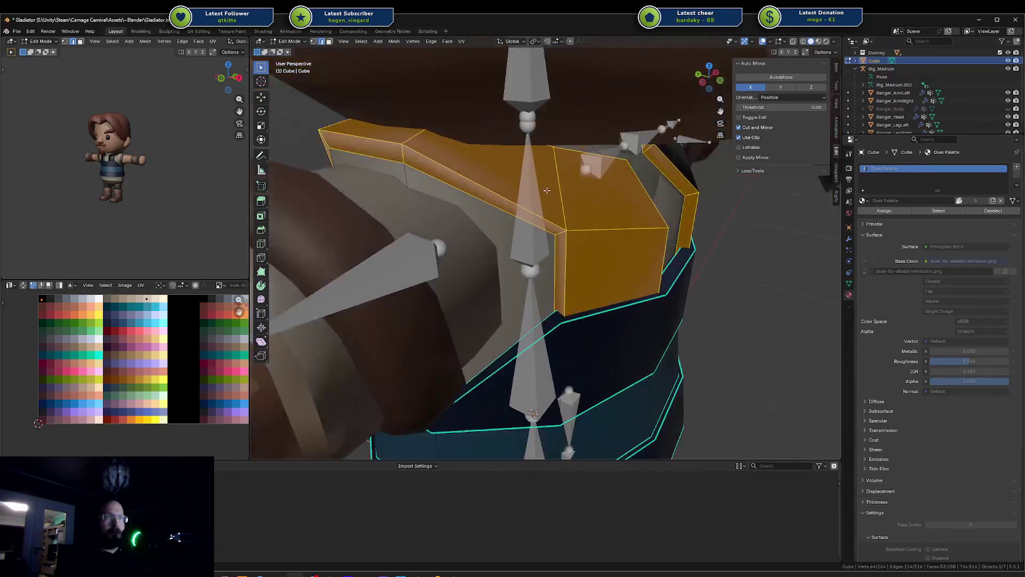
pyautogui.keyDown('shift'); pyautogui.click(566, 192); pyautogui.keyUp('shift')
pyautogui.keyDown('shift'); pyautogui.click(614, 267); pyautogui.keyUp('shift')
pyautogui.keyDown('shift'); pyautogui.click(412, 135); pyautogui.keyUp('shift')
pyautogui.moveTo(413, 135)
pyautogui.mouseDown(button='middle')
pyautogui.moveTo(599, 165)
pyautogui.moveTo(598, 193)
pyautogui.moveTo(623, 211)
pyautogui.moveTo(632, 189)
pyautogui.moveTo(620, 196)
pyautogui.mouseUp(button='middle')
pyautogui.keyDown('shift'); pyautogui.click(617, 165); pyautogui.keyUp('shift')
pyautogui.keyDown('shift'); pyautogui.click(567, 184); pyautogui.keyUp('shift')
pyautogui.keyDown('shift'); pyautogui.click(622, 211); pyautogui.keyUp('shift')
# Dismiss the context menu and return the vest to Object Mode
pyautogui.rightClick(632, 188)
pyautogui.press('Escape')
pyautogui.press('Tab')
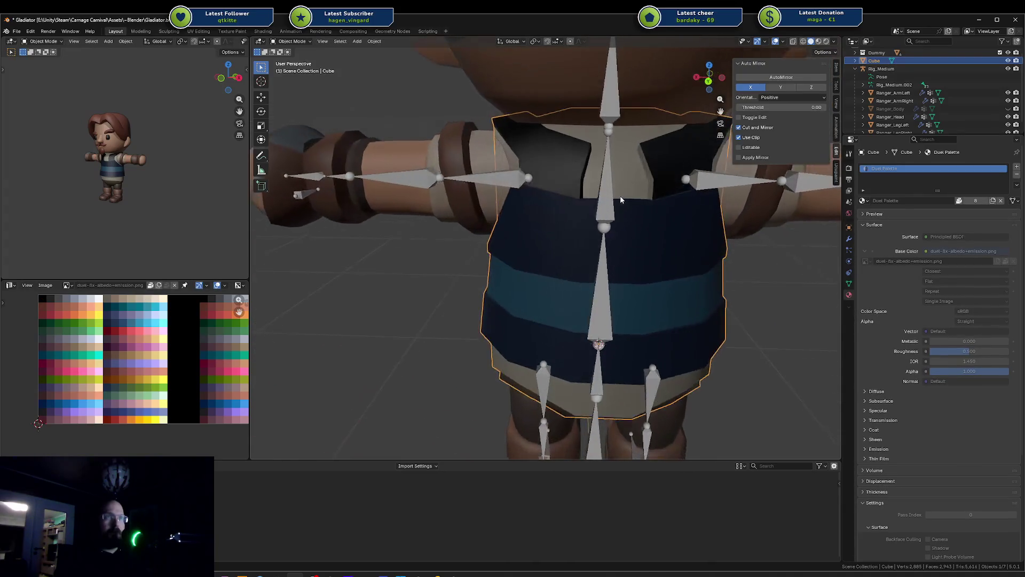
# Edge-slide the collar loop twice to reshape the vest's neck opening
pyautogui.press('Tab')
pyautogui.keyDown('shift'); pyautogui.moveTo(615, 148); pyautogui.dragTo(564, 155, button='middle'); pyautogui.keyUp('shift')
pyautogui.press('g')
pyautogui.press('g')
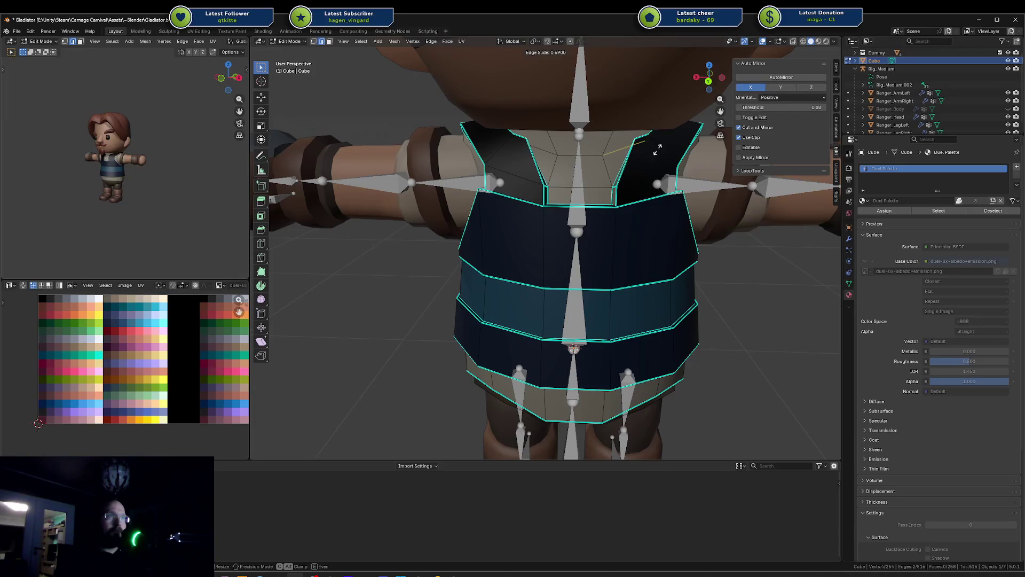
pyautogui.click(654, 152)
pyautogui.press('g')
pyautogui.press('g')
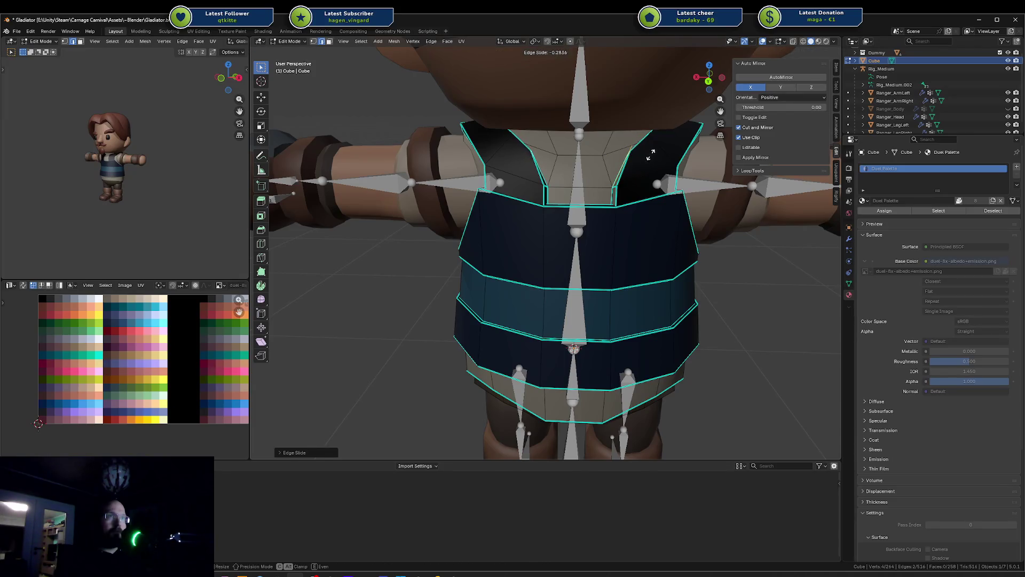
pyautogui.click(647, 155)
# Edge-slide the shoulder strap edges along the vest mesh
pyautogui.moveTo(647, 155)
pyautogui.mouseDown(button='middle')
pyautogui.moveTo(499, 157)
pyautogui.moveTo(463, 139)
pyautogui.moveTo(553, 135)
pyautogui.moveTo(464, 135)
pyautogui.mouseUp(button='middle')
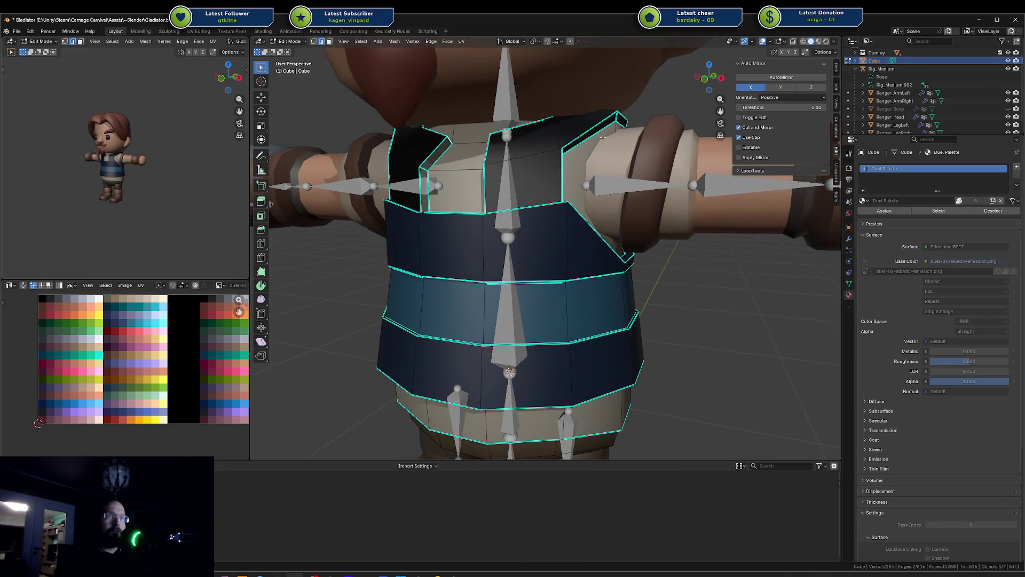
pyautogui.press('s')
pyautogui.press('x')
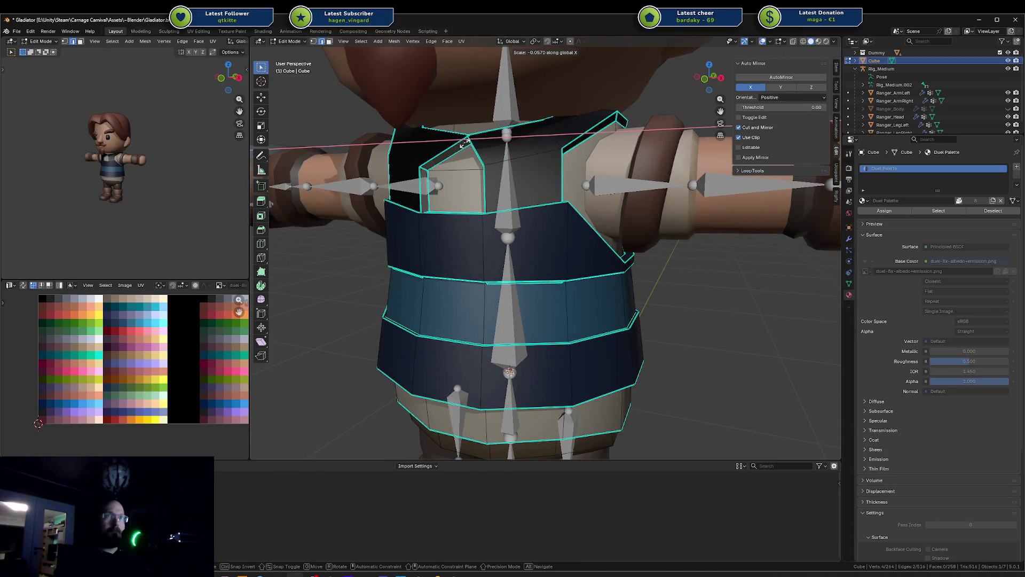
pyautogui.rightClick(476, 143)
pyautogui.moveTo(519, 137); pyautogui.dragTo(542, 158, button='middle')
pyautogui.press('g')
pyautogui.press('g')
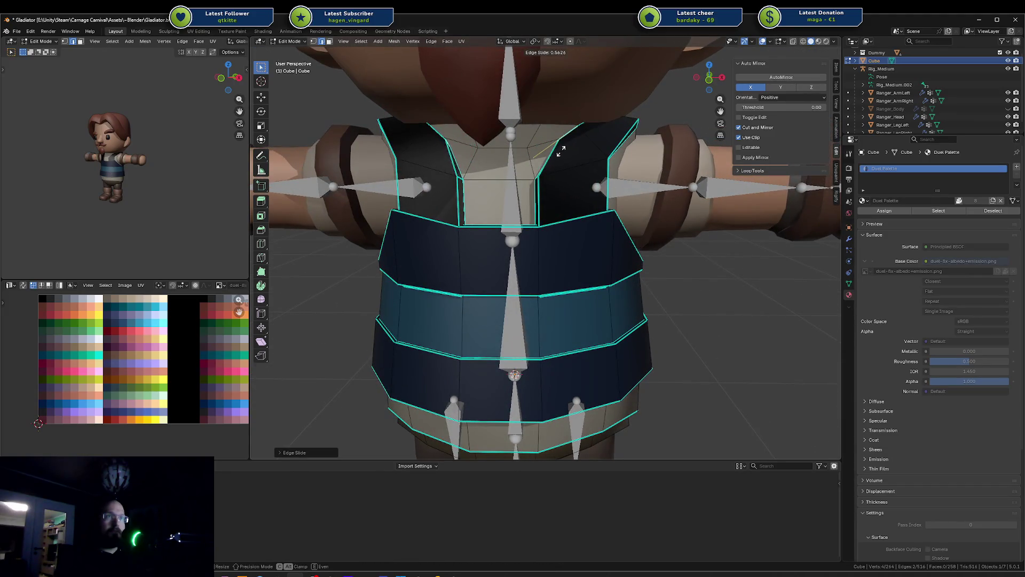
pyautogui.click(555, 143)
# Return to Object Mode and save Gladiator.blend
pyautogui.press('Tab')
pyautogui.scroll(-4, 560, 149)
pyautogui.scroll(3, 100, 160)
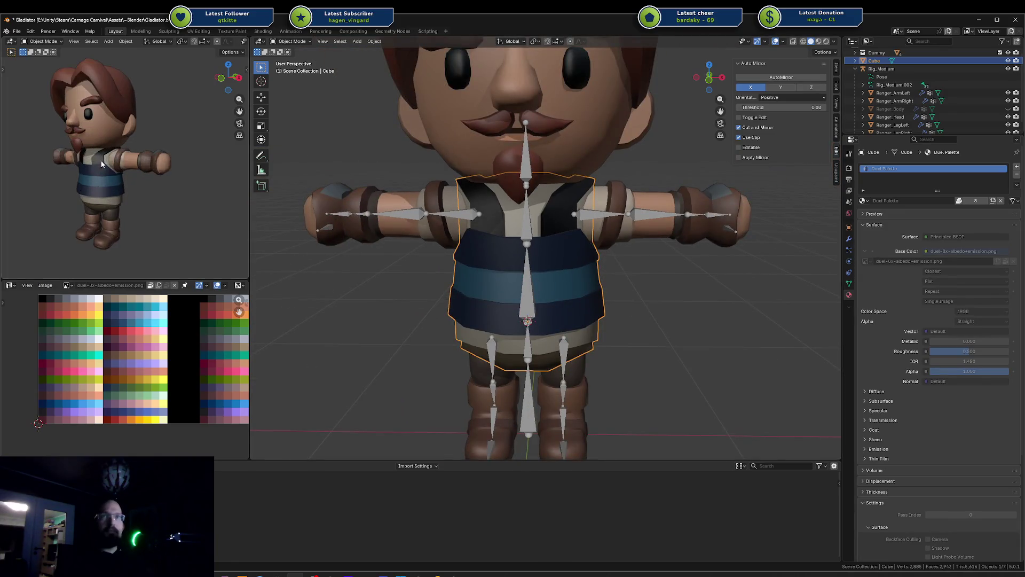
pyautogui.hotkey('ctrl', 's')
pyautogui.scroll(6, 140, 165)
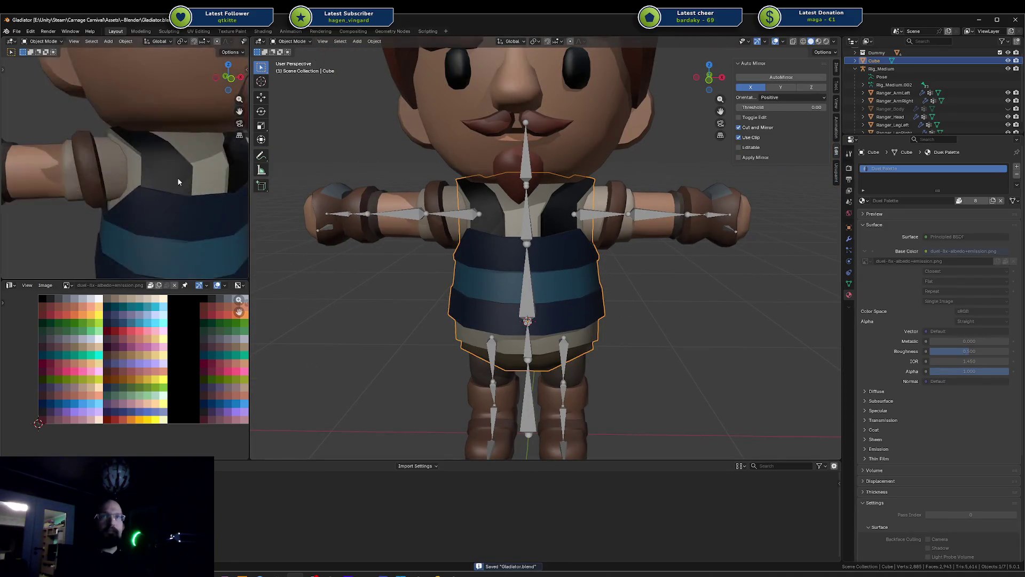
pyautogui.scroll(4, 566, 204)
# Select the vest's vertical edge loop and widen it along X
pyautogui.press('Tab')
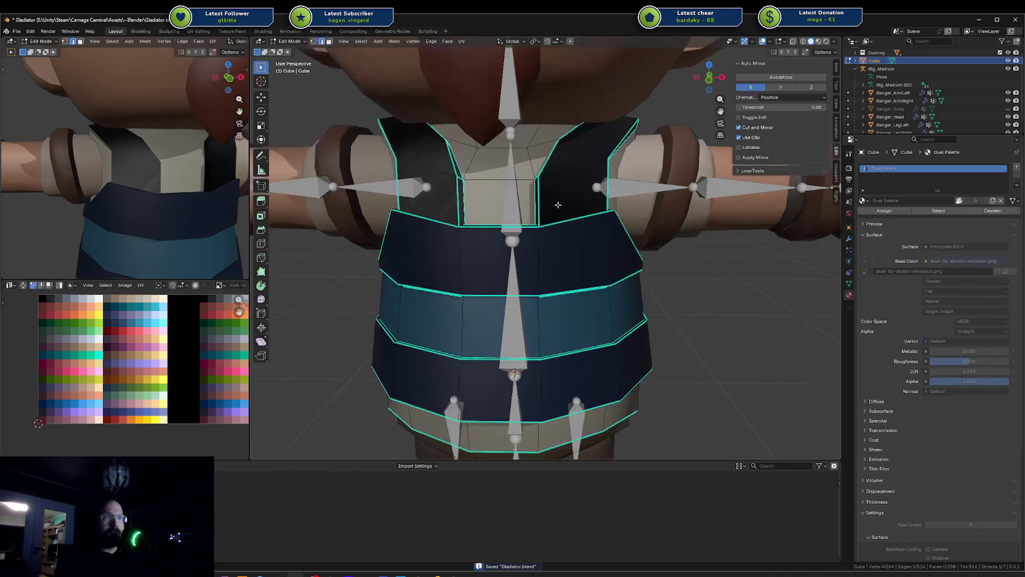
pyautogui.press('a')
pyautogui.hotkey('alt', 'a')
pyautogui.moveTo(571, 194)
pyautogui.mouseDown(button='middle')
pyautogui.moveTo(421, 203)
pyautogui.moveTo(521, 195)
pyautogui.mouseUp(button='middle')
pyautogui.click(422, 203)
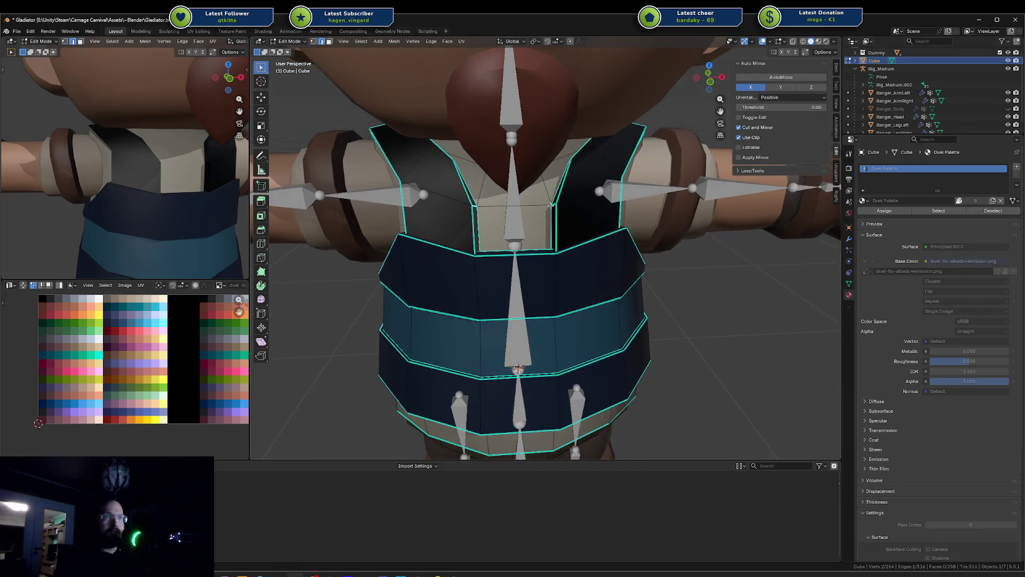
pyautogui.moveTo(586, 216); pyautogui.dragTo(596, 217, button='middle')
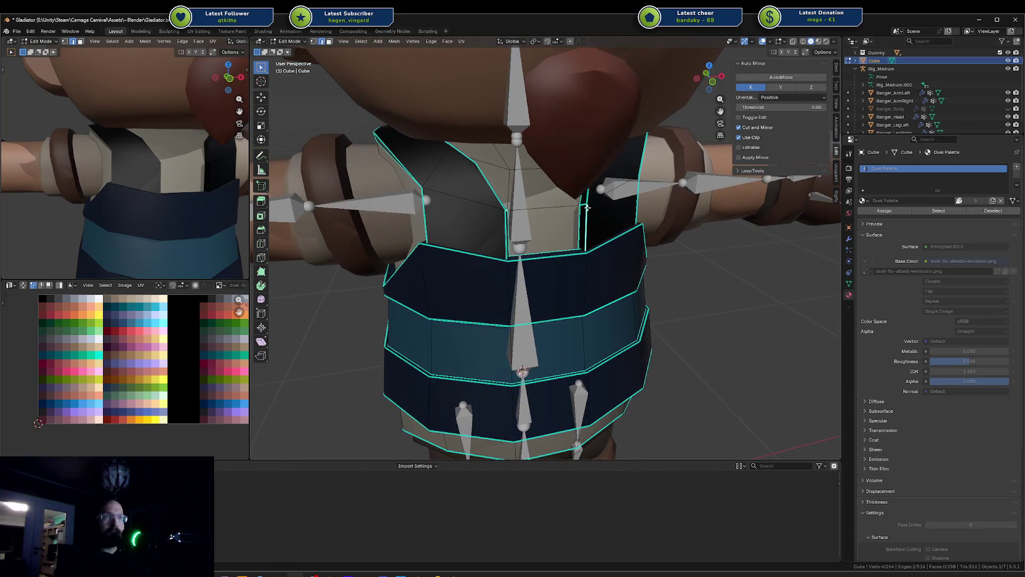
pyautogui.click(583, 204)
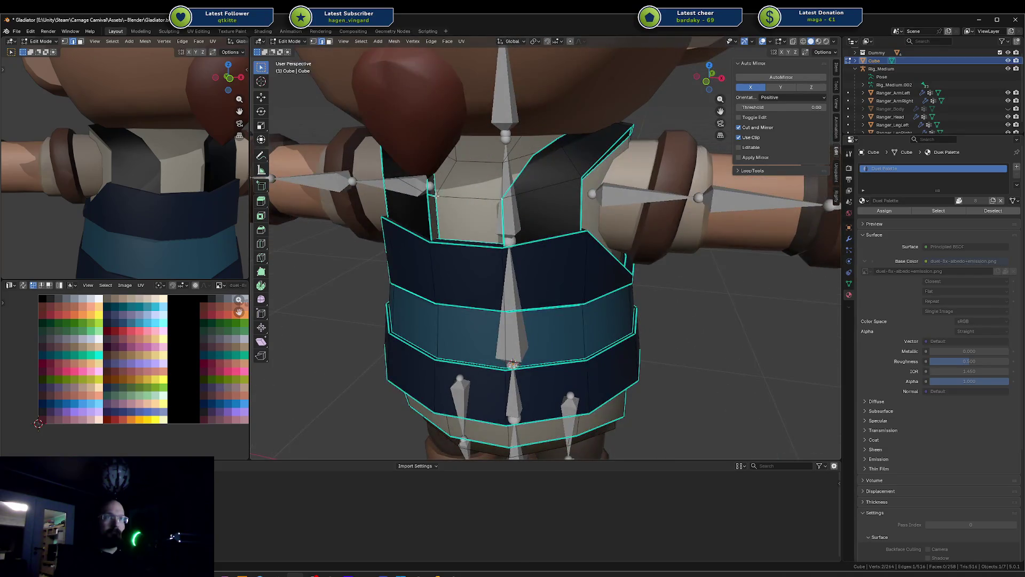
pyautogui.moveTo(439, 196); pyautogui.dragTo(646, 187, button='middle')
pyautogui.press('s')
pyautogui.press('x')
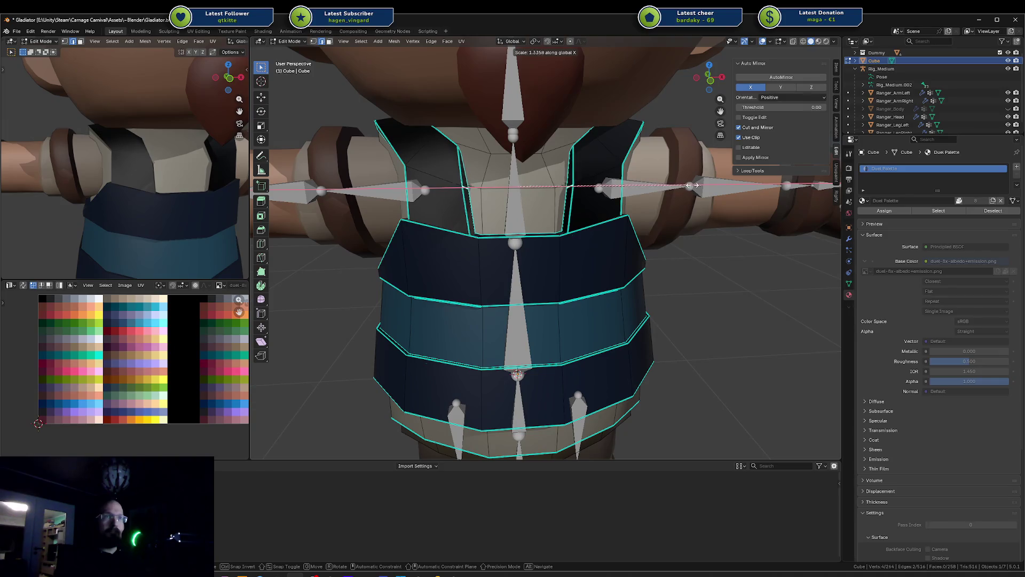
pyautogui.click(688, 186)
# Select a strap edge loop and pull it inward to 0.8436 along X
pyautogui.moveTo(689, 186)
pyautogui.mouseDown(button='middle')
pyautogui.moveTo(497, 167)
pyautogui.moveTo(632, 167)
pyautogui.mouseUp(button='middle')
pyautogui.click(556, 176)
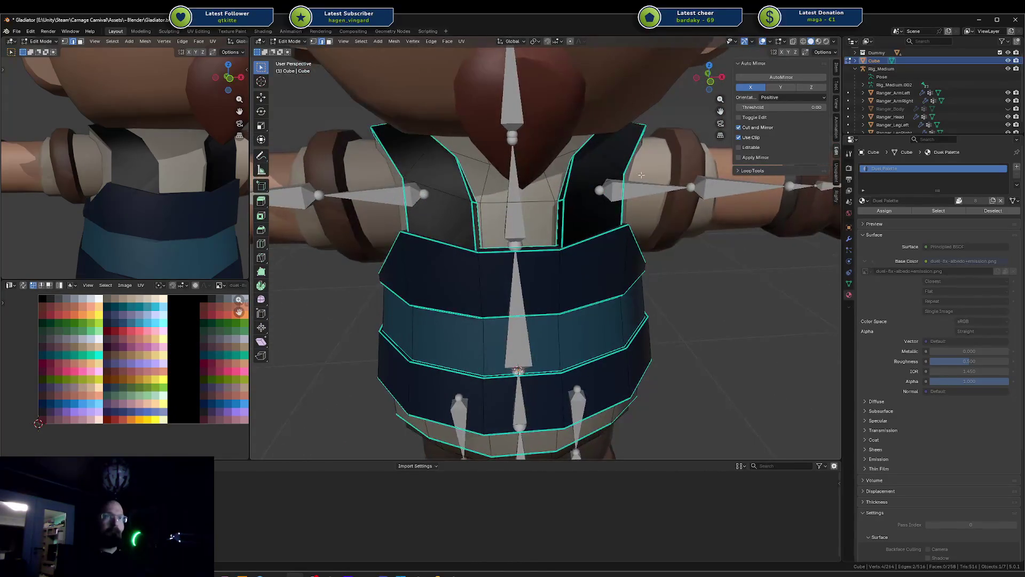
pyautogui.press('g')
pyautogui.press('g')
pyautogui.rightClick(632, 172)
pyautogui.press('s')
pyautogui.press('x')
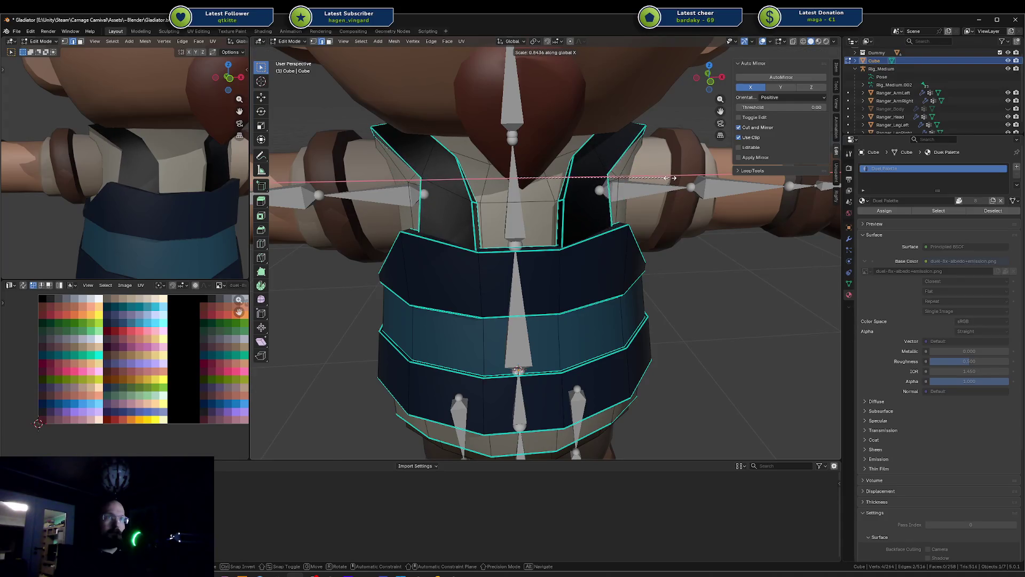
pyautogui.click(654, 186)
pyautogui.press('g')
pyautogui.press('g')
pyautogui.rightClick(643, 199)
# Back in Object Mode, view the whole character from the side in the preview
pyautogui.moveTo(643, 198)
pyautogui.mouseDown(button='middle')
pyautogui.moveTo(689, 176)
pyautogui.moveTo(243, 167)
pyautogui.mouseUp(button='middle')
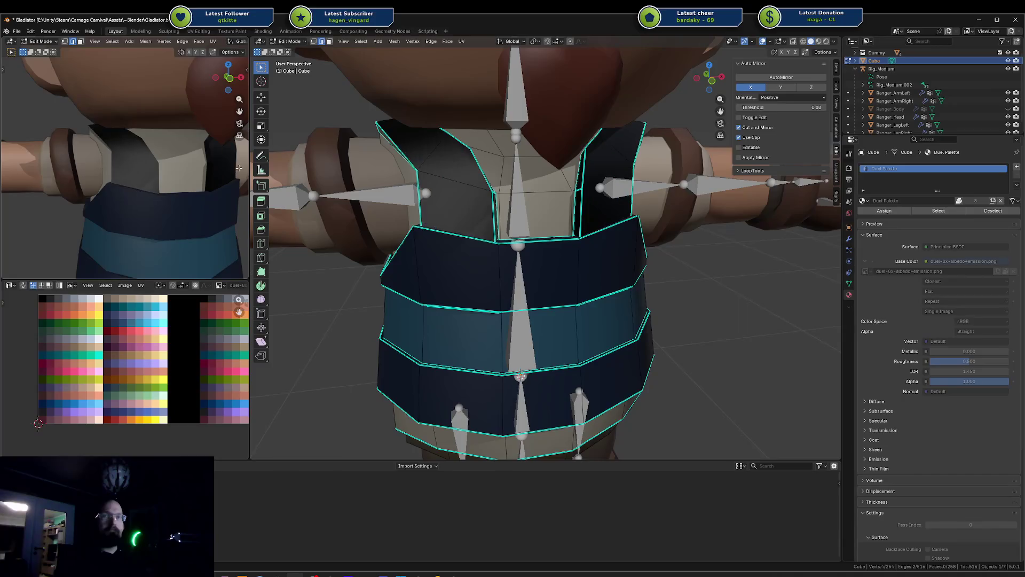
pyautogui.press('Home')
pyautogui.press('Tab')
pyautogui.click(149, 198)
pyautogui.moveTo(149, 195)
pyautogui.mouseDown(button='middle')
pyautogui.moveTo(63, 177)
pyautogui.moveTo(190, 153)
pyautogui.mouseUp(button='middle')
pyautogui.scroll(5, 88, 167)
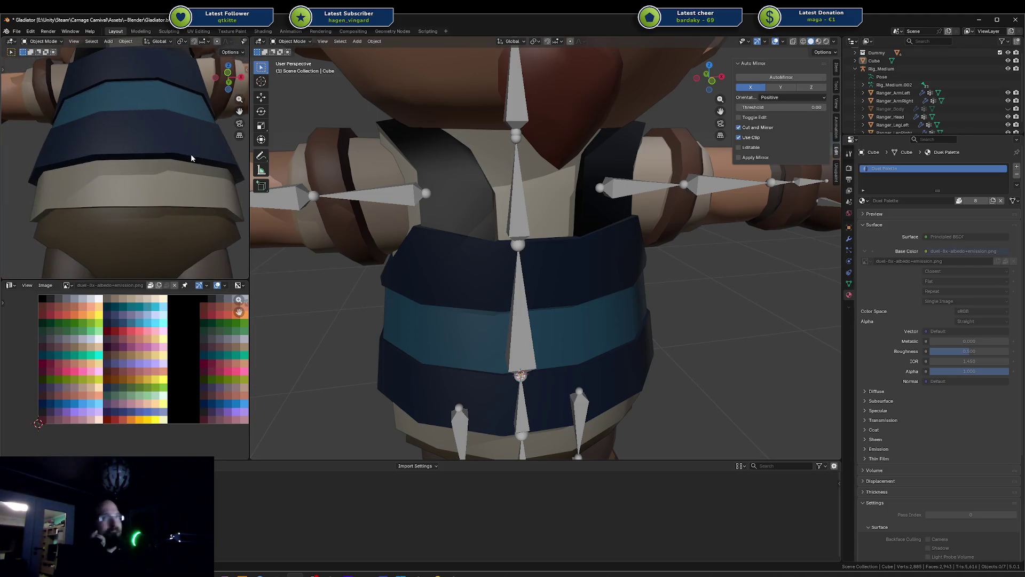
# Select the linked vest armor faces and move them along Z
pyautogui.press('Home')
pyautogui.moveTo(513, 254); pyautogui.dragTo(540, 265, button='middle')
pyautogui.click(540, 264)
pyautogui.press('Tab')
pyautogui.hotkey('alt', 'a')
pyautogui.press('l')
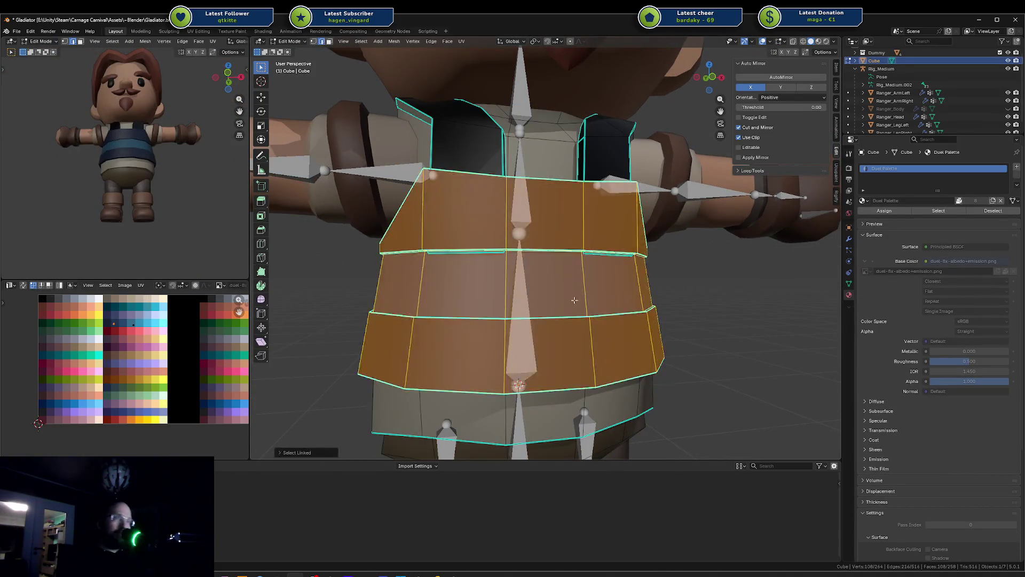
pyautogui.scroll(-2, 567, 228)
pyautogui.press('g')
pyautogui.press('z')
pyautogui.click(572, 302)
pyautogui.moveTo(573, 303); pyautogui.dragTo(530, 298, button='middle')
# Check the armor change in the preview, then resume editing the vest
pyautogui.press('Tab')
pyautogui.moveTo(169, 179); pyautogui.dragTo(136, 193, button='middle')
pyautogui.press('Tab')
pyautogui.moveTo(481, 235)
pyautogui.mouseDown(button='middle')
pyautogui.moveTo(479, 263)
pyautogui.moveTo(454, 269)
pyautogui.mouseUp(button='middle')
# Select a single edge loop on the vest's upper front
pyautogui.hotkey('alt', 'a')
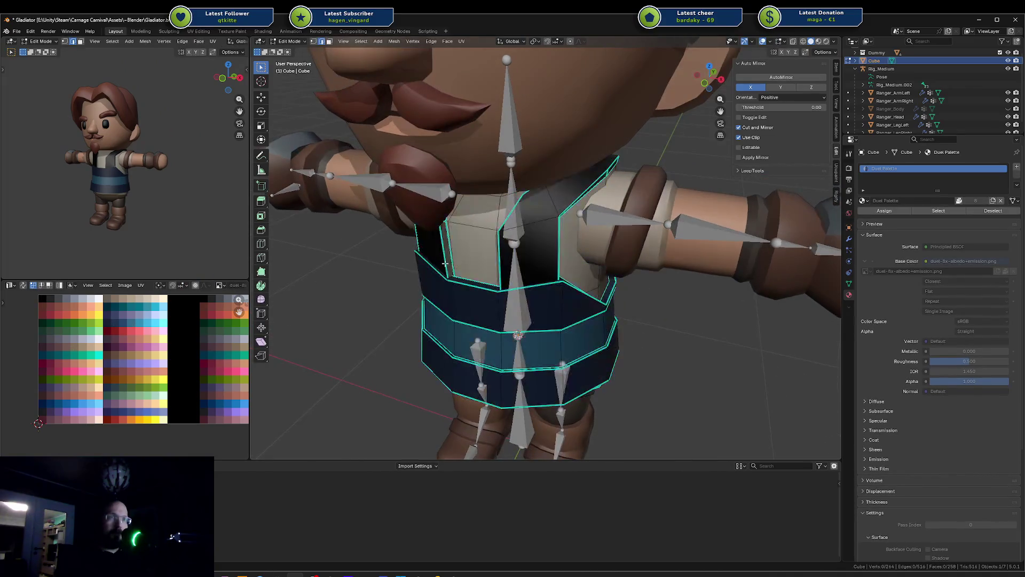
pyautogui.keyDown('alt'); pyautogui.click(496, 287); pyautogui.keyUp('alt')
pyautogui.keyDown('alt'); pyautogui.click(496, 287); pyautogui.keyUp('alt')
pyautogui.keyDown('alt'); pyautogui.click(496, 288); pyautogui.keyUp('alt')
pyautogui.keyDown('alt'); pyautogui.click(496, 287); pyautogui.keyUp('alt')
pyautogui.keyDown('alt'); pyautogui.click(496, 287); pyautogui.keyUp('alt')
pyautogui.press('a')
pyautogui.hotkey('alt', 'a')
pyautogui.keyDown('alt'); pyautogui.click(496, 287); pyautogui.keyUp('alt')
pyautogui.press('a')
pyautogui.hotkey('alt', 'a')
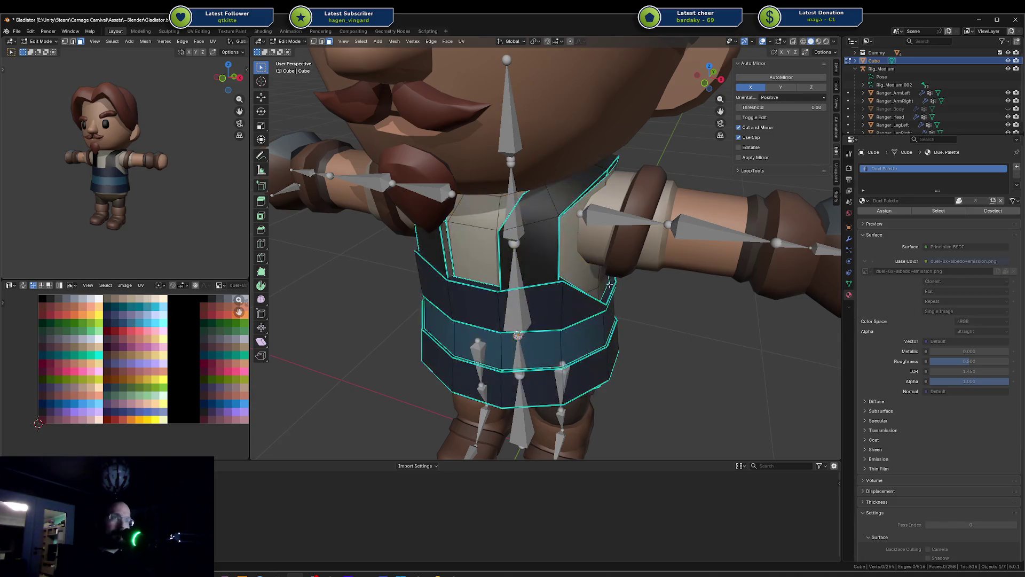
# Raise the chosen edge loop about 0.083 m along Z
pyautogui.press('g')
pyautogui.press('z')
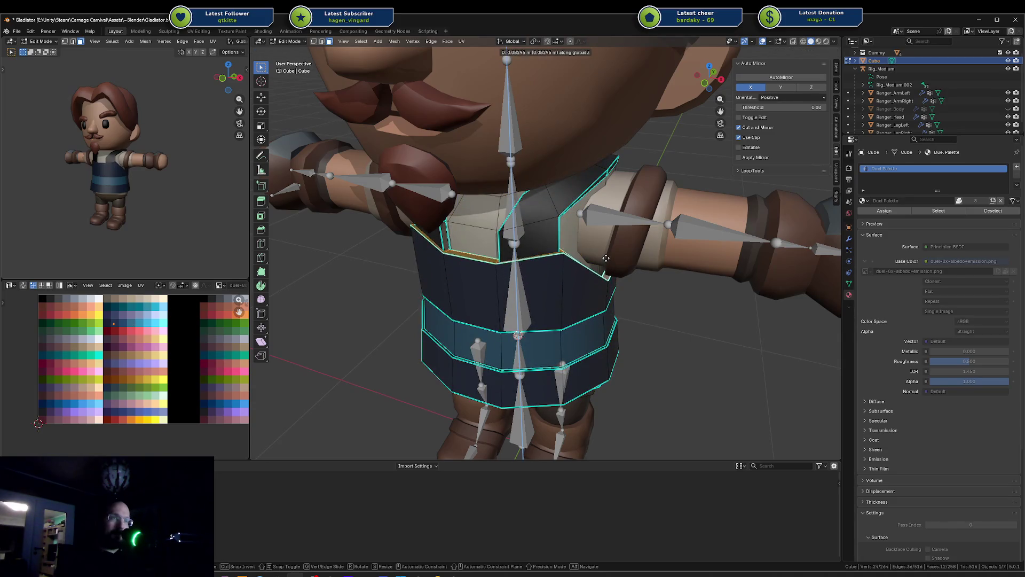
pyautogui.click(604, 260)
pyautogui.press('Tab')
pyautogui.moveTo(603, 260)
pyautogui.mouseDown(button='middle')
pyautogui.moveTo(550, 236)
pyautogui.moveTo(481, 235)
pyautogui.mouseUp(button='middle')
# Save Gladiator.blend and check the character's back and chest
pyautogui.hotkey('ctrl', 's')
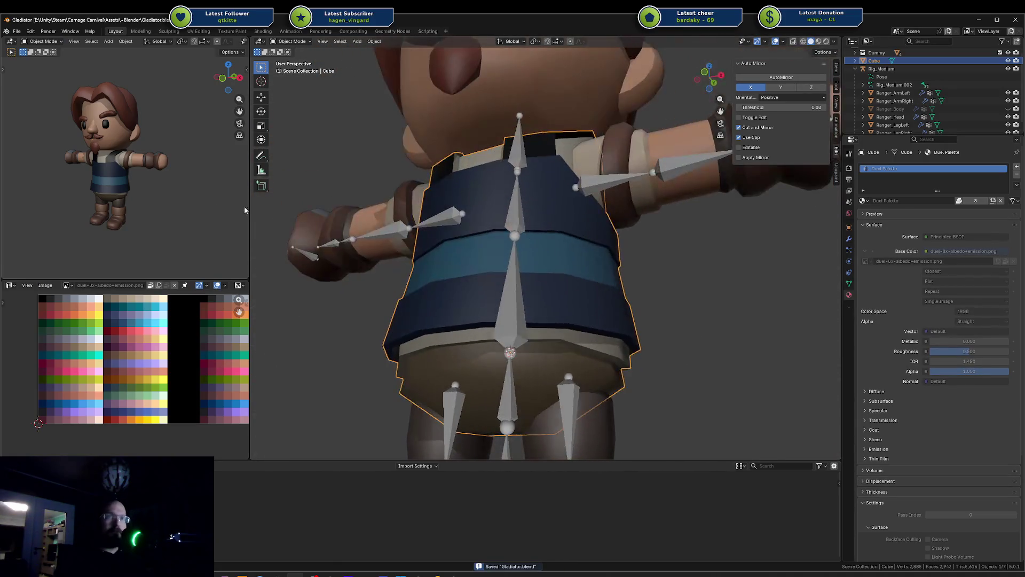
pyautogui.scroll(-2, 152, 208)
pyautogui.moveTo(153, 208)
pyautogui.mouseDown(button='middle')
pyautogui.moveTo(92, 194)
pyautogui.moveTo(104, 175)
pyautogui.moveTo(155, 198)
pyautogui.moveTo(204, 199)
pyautogui.moveTo(165, 187)
pyautogui.moveTo(169, 209)
pyautogui.mouseUp(button='middle')
pyautogui.scroll(4, 104, 175)
pyautogui.scroll(-2, 170, 209)
pyautogui.moveTo(470, 182)
pyautogui.mouseDown(button='middle')
pyautogui.moveTo(502, 184)
pyautogui.moveTo(566, 218)
pyautogui.mouseUp(button='middle')
# Edge-slide the collar edge to a new spot on the neckline
pyautogui.press('Tab')
pyautogui.scroll(3, 566, 218)
pyautogui.hotkey('alt', 'a')
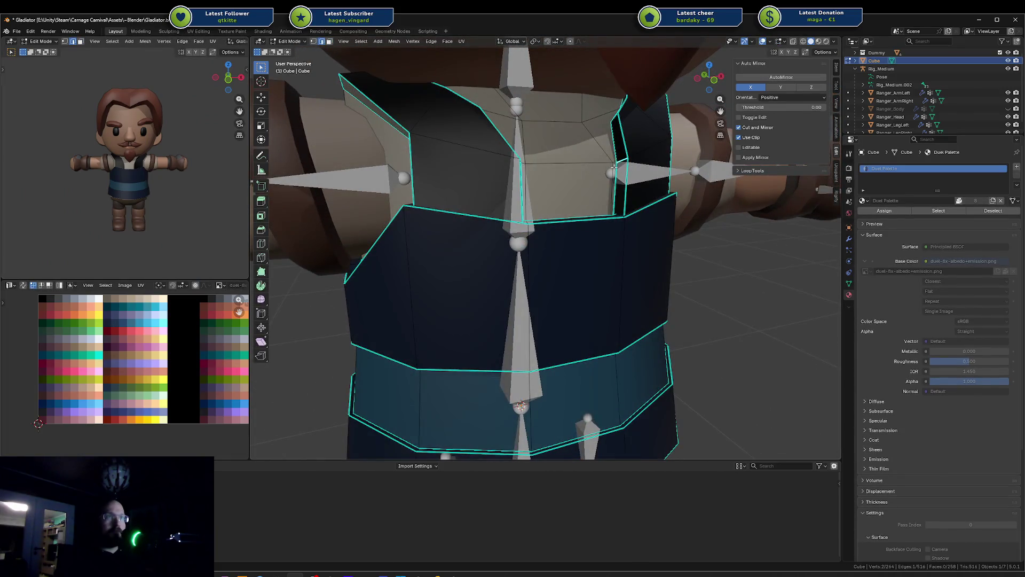
pyautogui.scroll(1, 602, 150)
pyautogui.moveTo(611, 149)
pyautogui.mouseDown(button='middle')
pyautogui.moveTo(600, 151)
pyautogui.moveTo(620, 156)
pyautogui.mouseUp(button='middle')
pyautogui.press('g')
pyautogui.press('g')
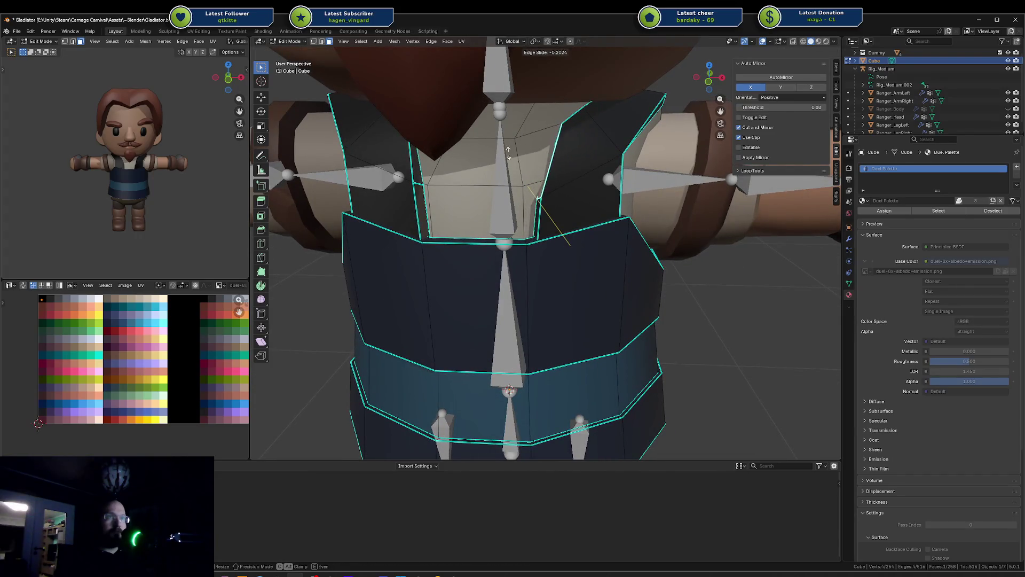
pyautogui.rightClick(464, 157)
pyautogui.press('g')
pyautogui.press('g')
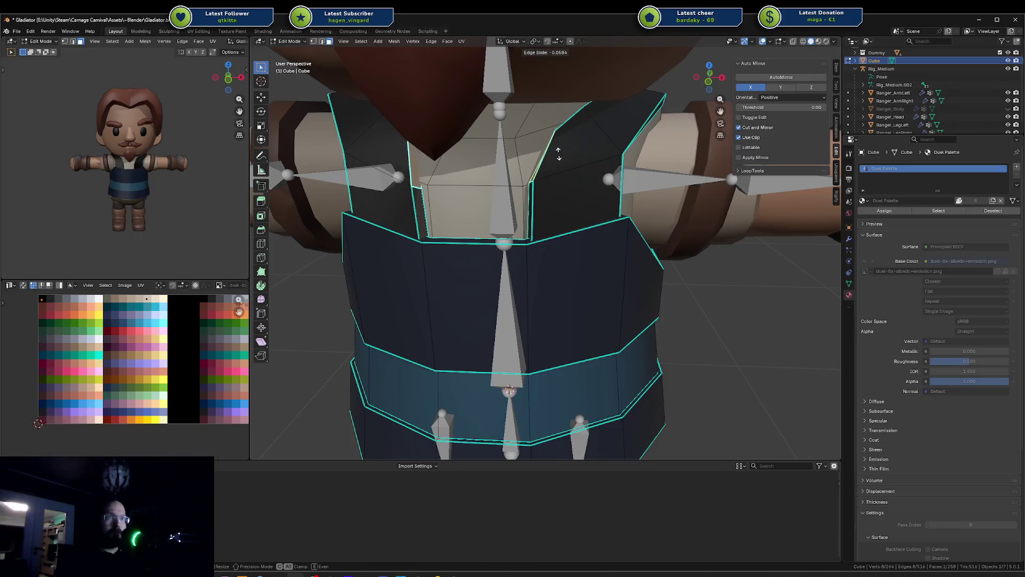
pyautogui.click(568, 150)
# Widen the collar edges, shift them along Y, and save Gladiator.blend
pyautogui.press('s')
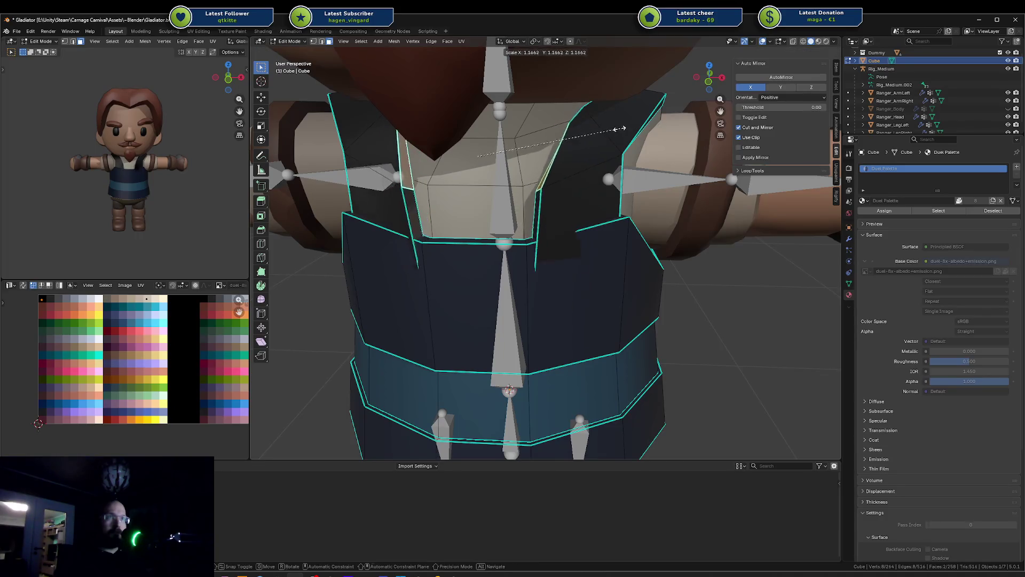
pyautogui.click(629, 131)
pyautogui.moveTo(629, 131)
pyautogui.mouseDown(button='middle')
pyautogui.moveTo(609, 133)
pyautogui.moveTo(641, 144)
pyautogui.mouseUp(button='middle')
pyautogui.press('g')
pyautogui.press('y')
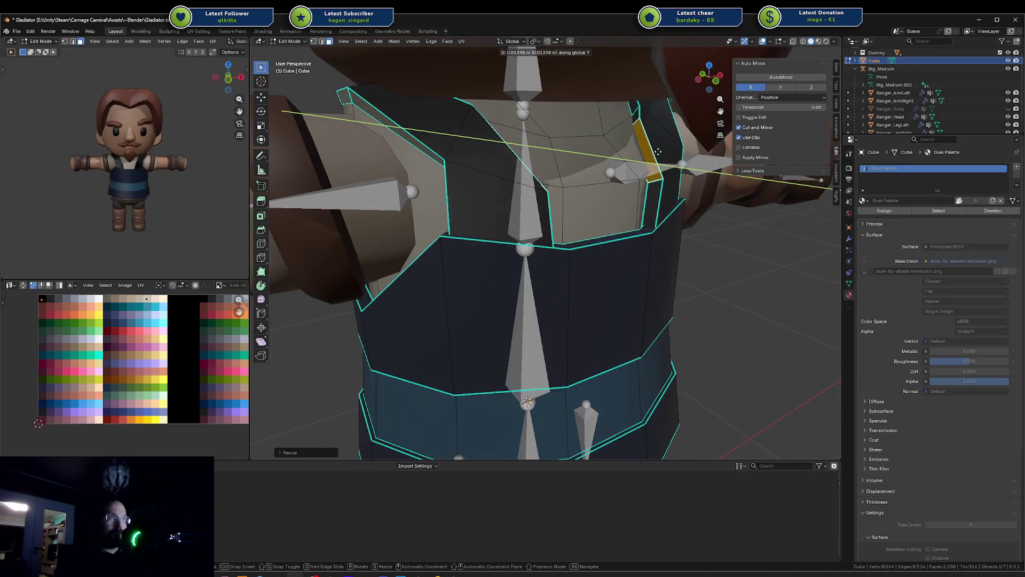
pyautogui.click(656, 151)
pyautogui.press('Tab')
pyautogui.moveTo(668, 184)
pyautogui.mouseDown(button='middle')
pyautogui.moveTo(537, 183)
pyautogui.moveTo(454, 95)
pyautogui.moveTo(532, 139)
pyautogui.mouseUp(button='middle')
pyautogui.hotkey('ctrl', 's')
# Merge the selected collar edge loop at its centre
pyautogui.press('Tab')
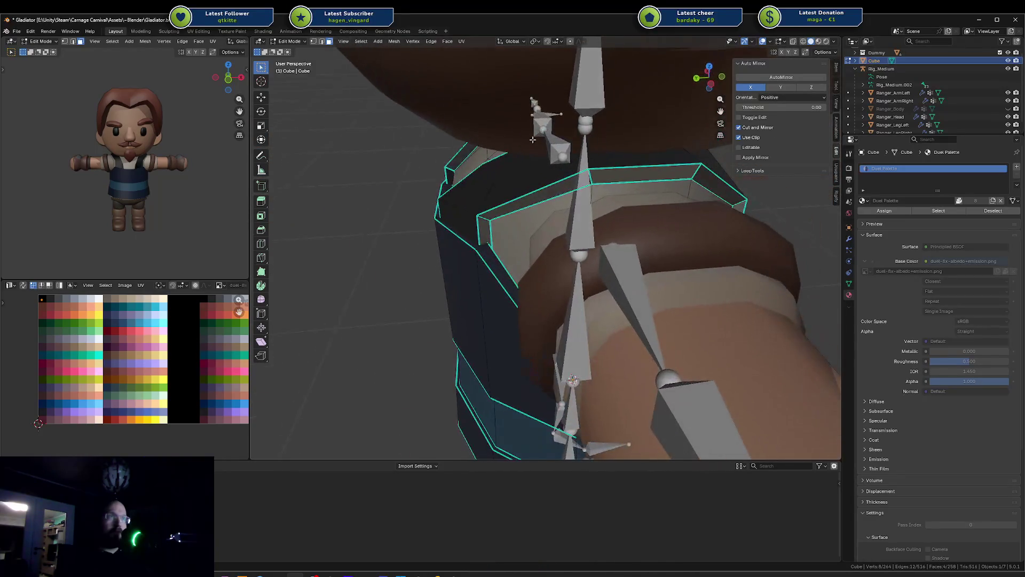
pyautogui.keyDown('alt'); pyautogui.keyDown('shift'); pyautogui.click(617, 165); pyautogui.keyUp('shift'); pyautogui.keyUp('alt')
pyautogui.moveTo(617, 165)
pyautogui.mouseDown(button='middle')
pyautogui.moveTo(594, 150)
pyautogui.moveTo(595, 168)
pyautogui.mouseUp(button='middle')
pyautogui.press('m')
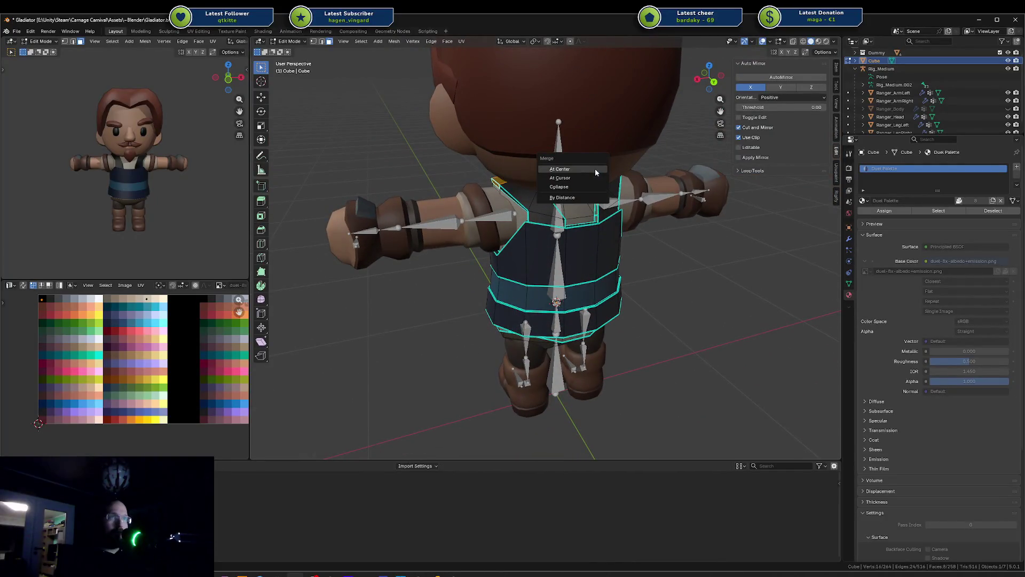
pyautogui.press('Return')
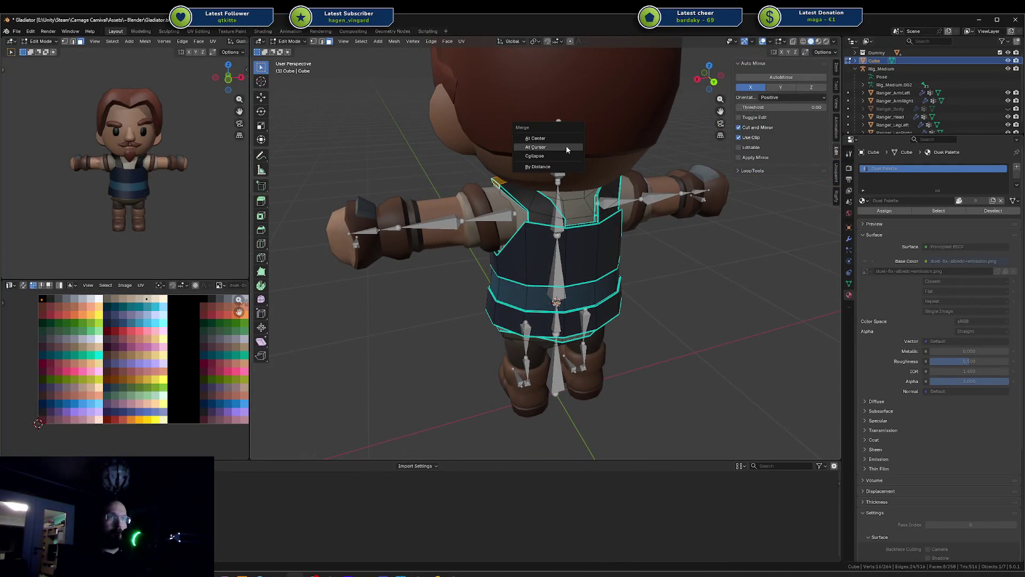
pyautogui.rightClick(567, 148)
pyautogui.press('Escape')
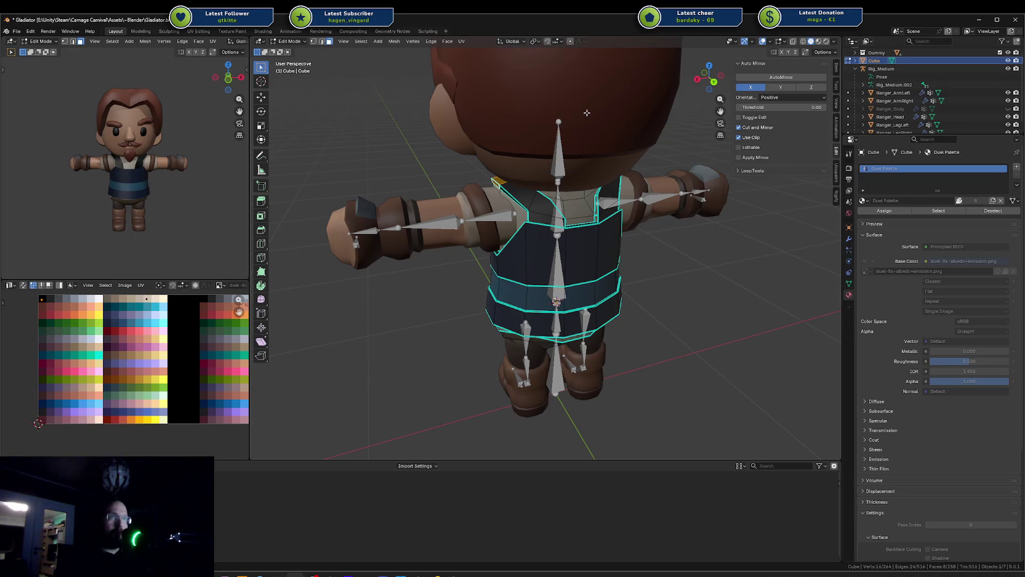
# Narrow the selected collar loops along the X axis
pyautogui.press(',')
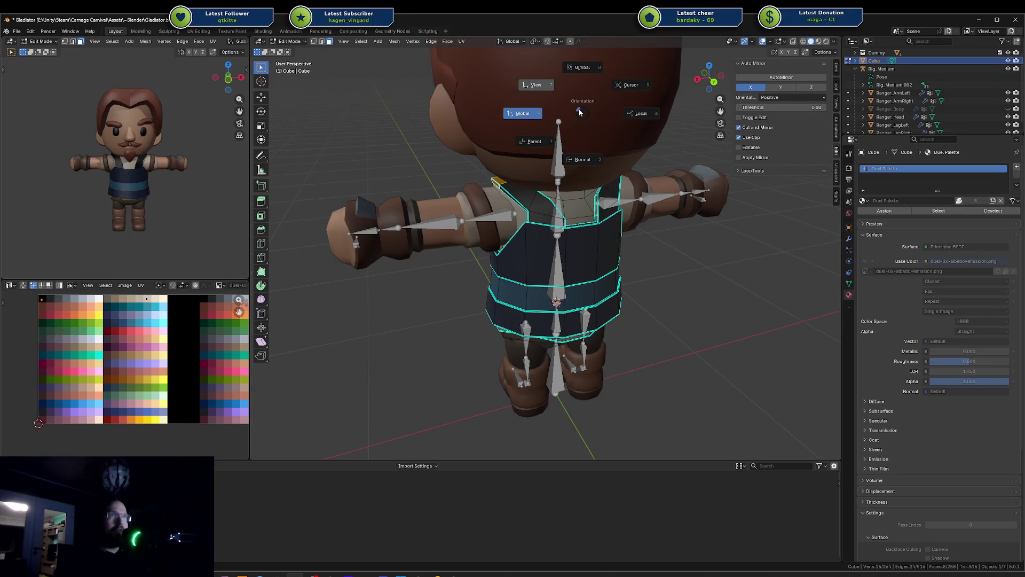
pyautogui.press('Escape')
pyautogui.press('.')
pyautogui.press('Escape')
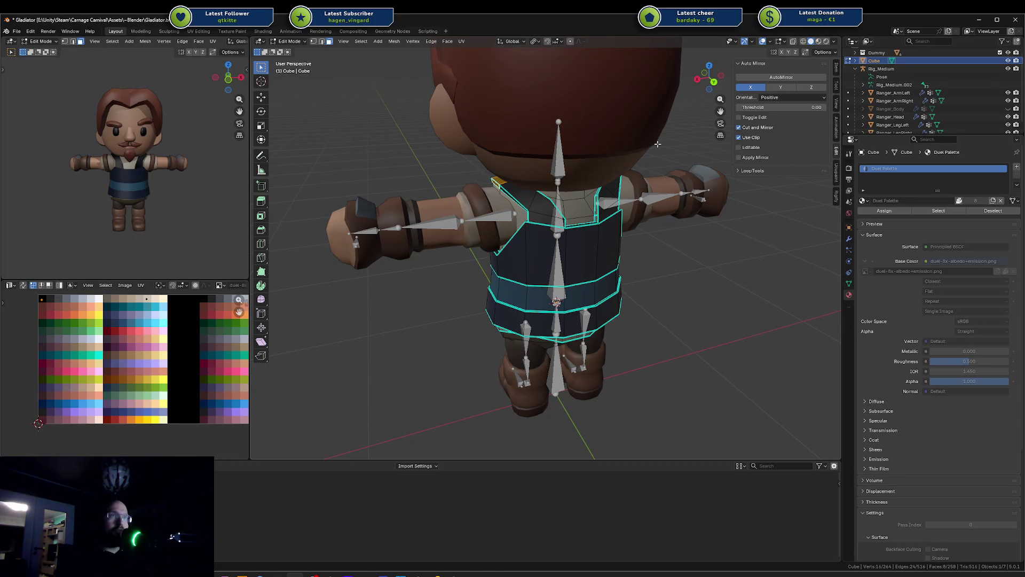
pyautogui.press('s')
pyautogui.press('x')
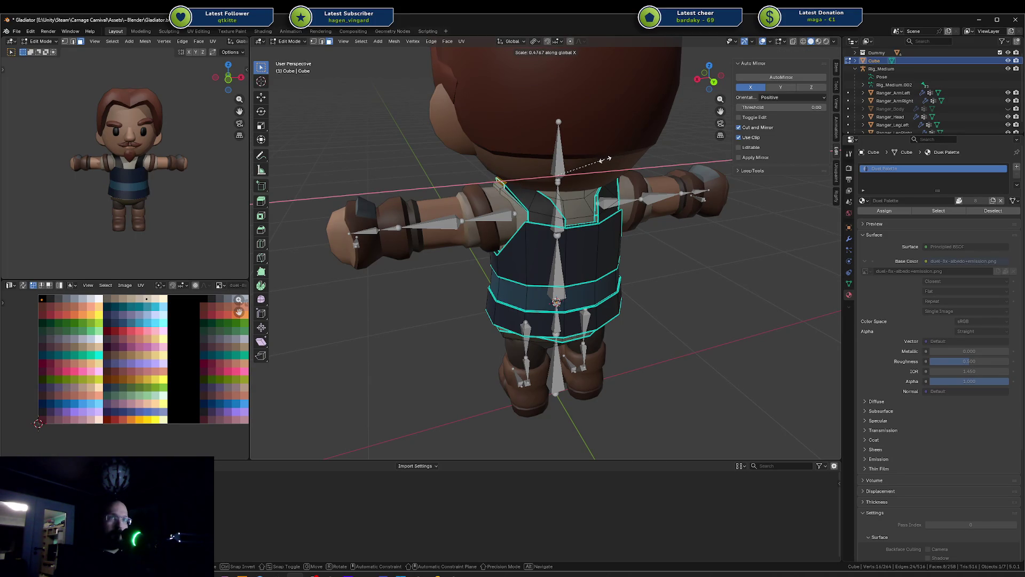
pyautogui.click(604, 159)
# Set the pivot point back to Median Point and return to Object Mode
pyautogui.press('.')
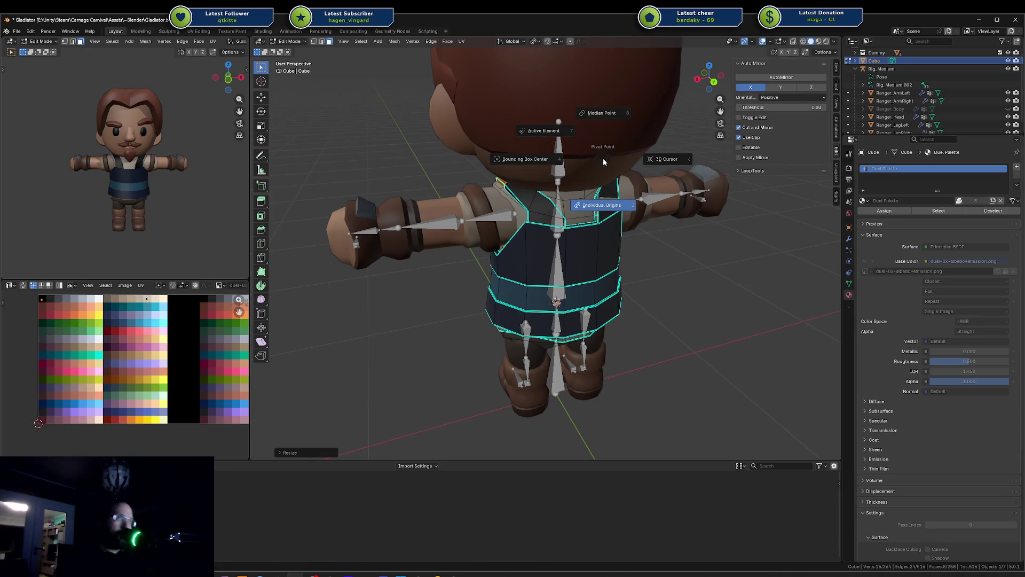
pyautogui.click(601, 133)
pyautogui.moveTo(601, 133)
pyautogui.mouseDown(button='middle')
pyautogui.moveTo(602, 196)
pyautogui.moveTo(627, 212)
pyautogui.mouseUp(button='middle')
pyautogui.press('Tab')
pyautogui.hotkey('alt', 'a')
pyautogui.moveTo(546, 219)
pyautogui.mouseDown(button='middle')
pyautogui.moveTo(613, 194)
pyautogui.moveTo(583, 212)
pyautogui.mouseUp(button='middle')
pyautogui.scroll(-4, 583, 212)
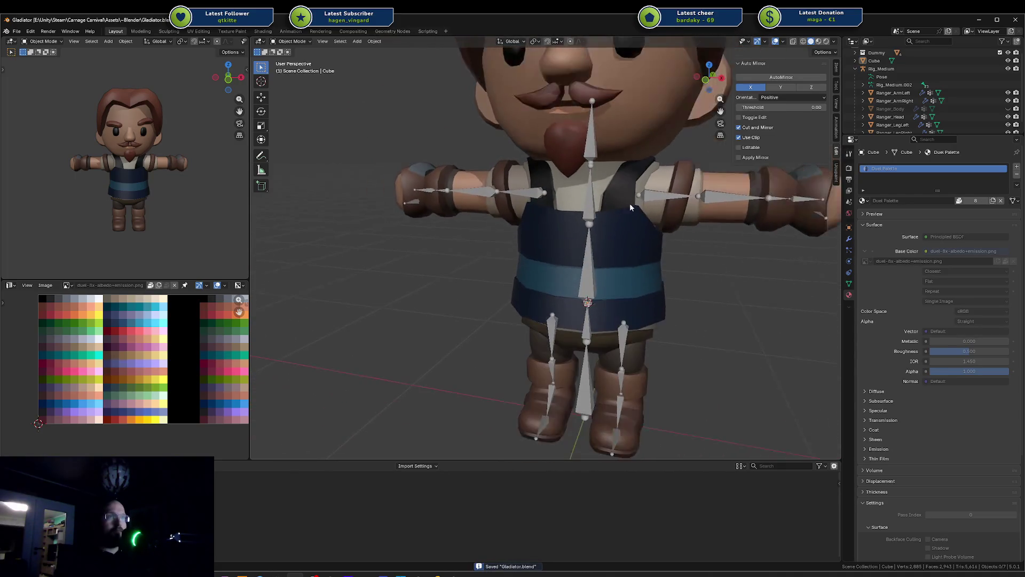
pyautogui.scroll(-2, 646, 216)
pyautogui.click(585, 247)
pyautogui.scroll(5, 623, 246)
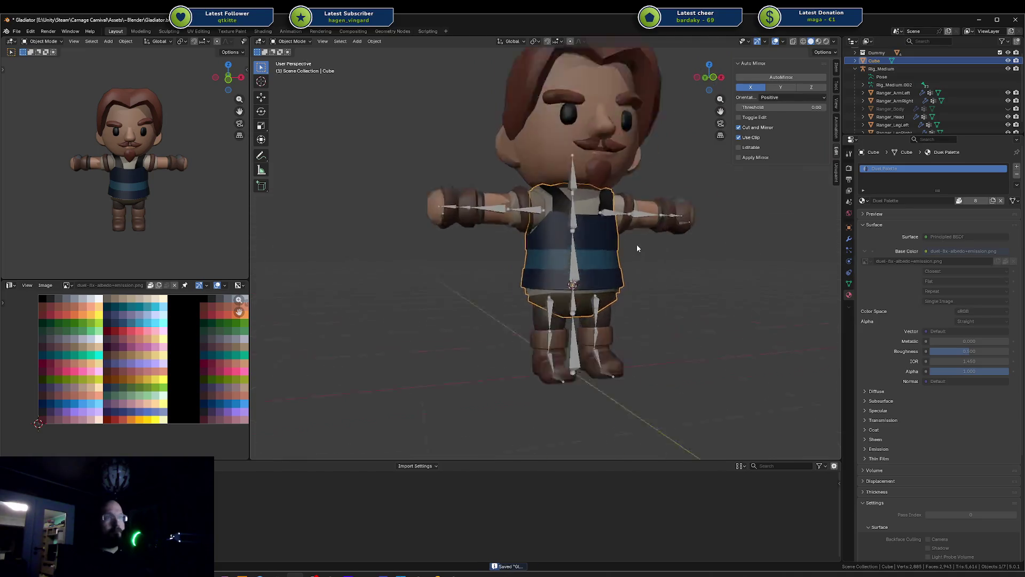
pyautogui.scroll(2, 606, 256)
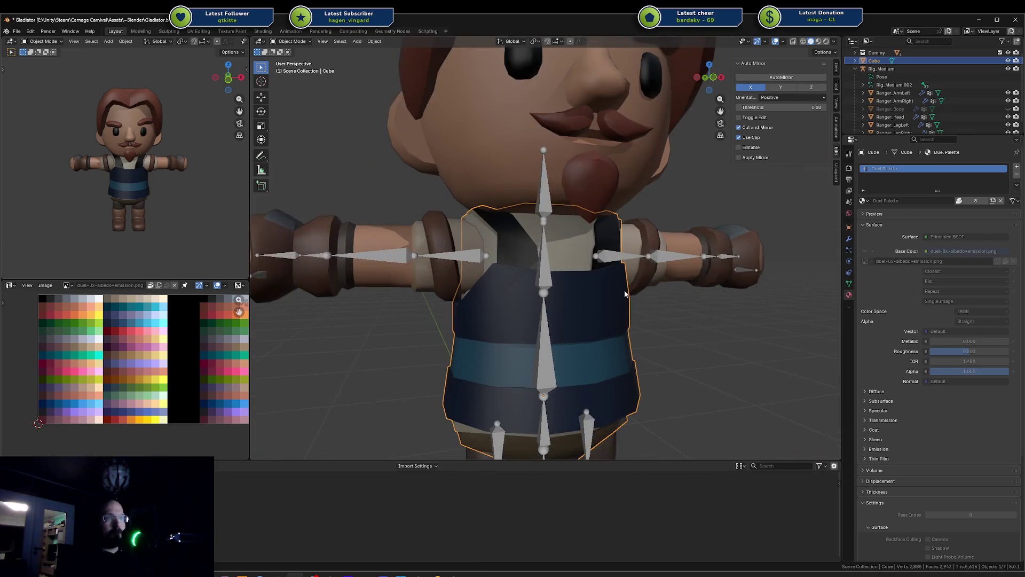
pyautogui.moveTo(624, 293); pyautogui.dragTo(610, 286, button='middle')
pyautogui.scroll(-4, 657, 280)
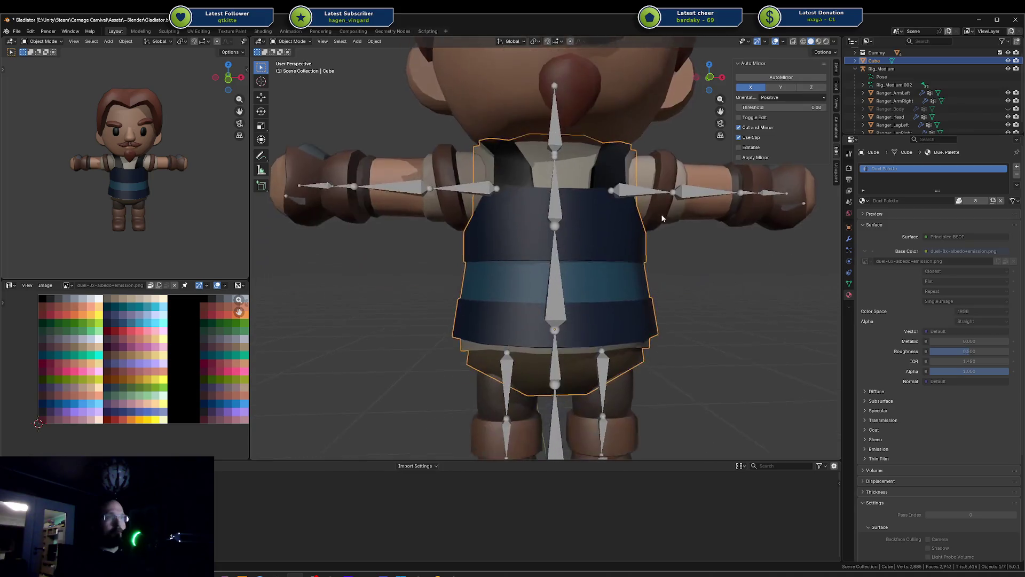
pyautogui.moveTo(647, 252)
pyautogui.mouseDown(button='middle')
pyautogui.moveTo(527, 265)
pyautogui.moveTo(272, 211)
pyautogui.mouseUp(button='middle')
pyautogui.moveTo(214, 190)
pyautogui.mouseDown(button='middle')
pyautogui.moveTo(179, 178)
pyautogui.moveTo(140, 186)
pyautogui.moveTo(171, 175)
pyautogui.moveTo(162, 159)
pyautogui.moveTo(146, 162)
pyautogui.moveTo(182, 165)
pyautogui.mouseUp(button='middle')
pyautogui.scroll(3, 139, 176)
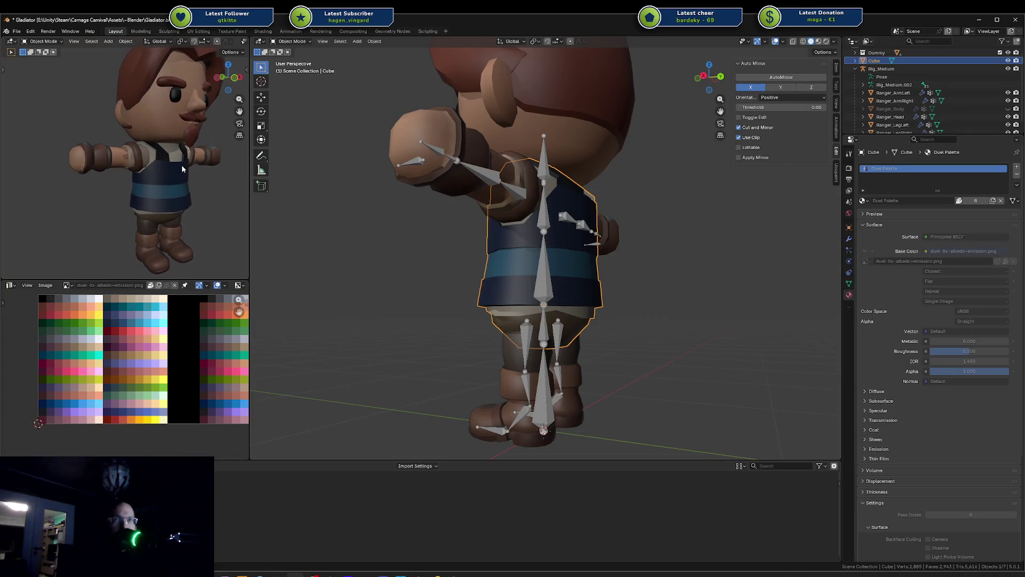
pyautogui.click(431, 165)
pyautogui.moveTo(432, 165); pyautogui.dragTo(655, 233, button='middle')
# Duplicate the left arm and place the copy beside the character
pyautogui.click(649, 226)
pyautogui.hotkey('shift', 'd')
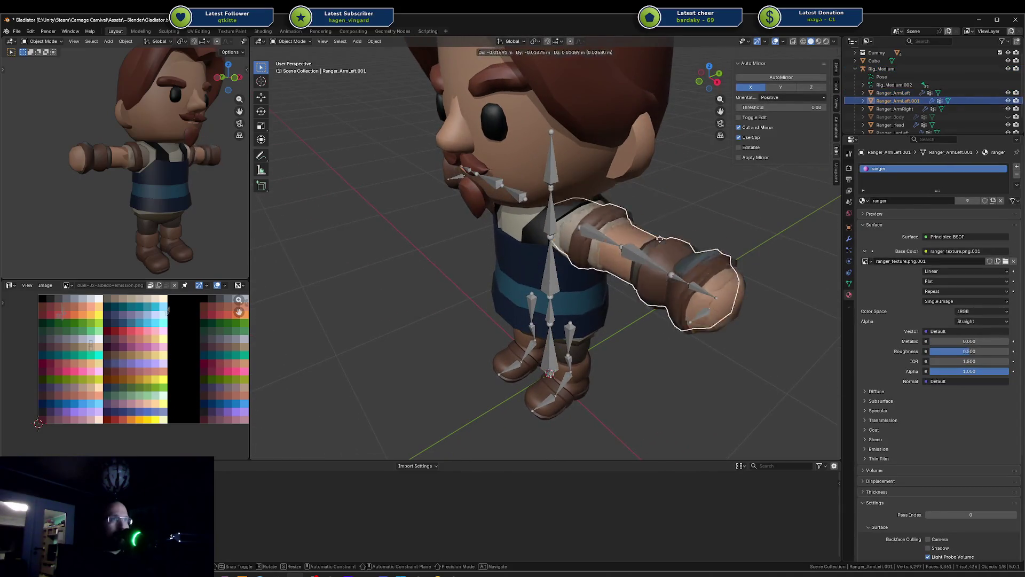
pyautogui.click(436, 277)
pyautogui.moveTo(436, 278)
pyautogui.mouseDown(button='middle')
pyautogui.moveTo(427, 261)
pyautogui.moveTo(610, 236)
pyautogui.mouseUp(button='middle')
# In Edit Mode on the copy, select the arm's cuff band with linked selection
pyautogui.press('Tab')
pyautogui.press('a')
pyautogui.hotkey('alt', 'a')
pyautogui.press('l')
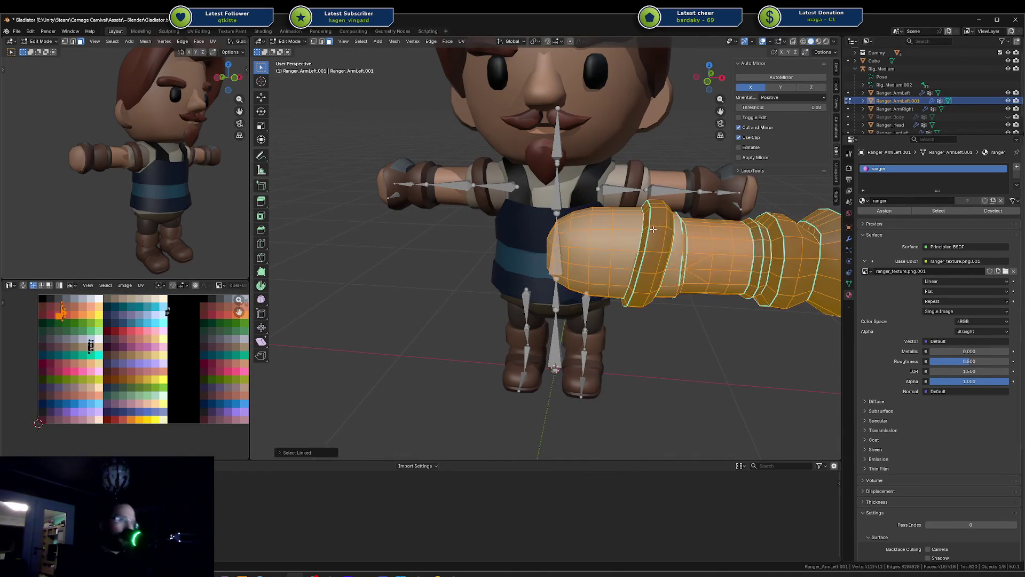
pyautogui.hotkey('alt', 'a')
pyautogui.press('2')
pyautogui.hotkey('alt', 'a')
pyautogui.press('l')
pyautogui.hotkey('alt', 'a')
pyautogui.press('l')
pyautogui.moveTo(660, 226)
pyautogui.mouseDown(button='middle')
pyautogui.moveTo(678, 231)
pyautogui.moveTo(470, 245)
pyautogui.mouseUp(button='middle')
# Delete the duplicated arm, reselect Ranger_ArmLeft, and bring up the Unity scene
pyautogui.press('Tab')
pyautogui.press('x')
pyautogui.click(461, 250)
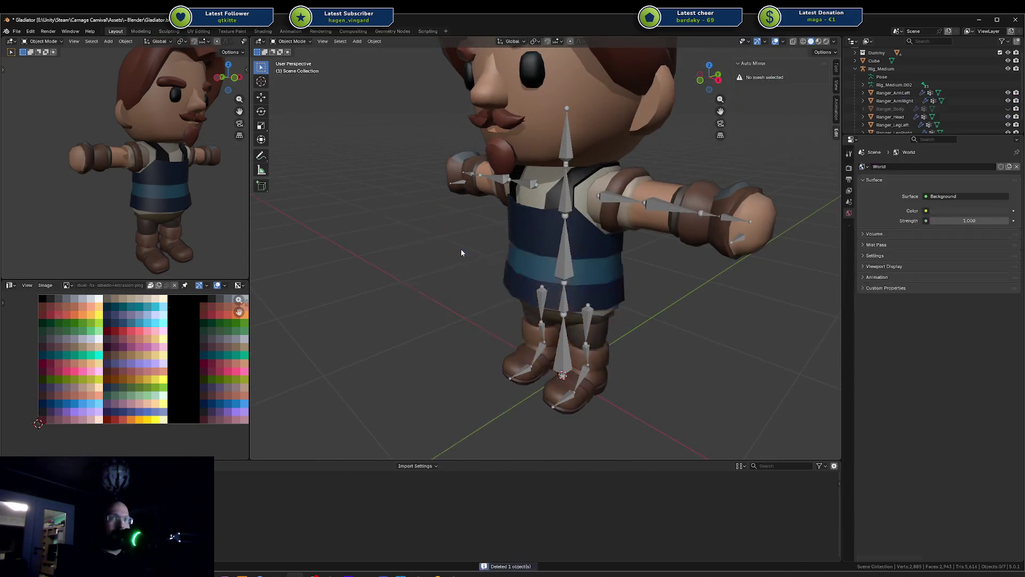
pyautogui.click(646, 225)
pyautogui.moveTo(645, 225)
pyautogui.mouseDown(button='middle')
pyautogui.moveTo(596, 238)
pyautogui.moveTo(546, 232)
pyautogui.moveTo(474, 197)
pyautogui.mouseUp(button='middle')
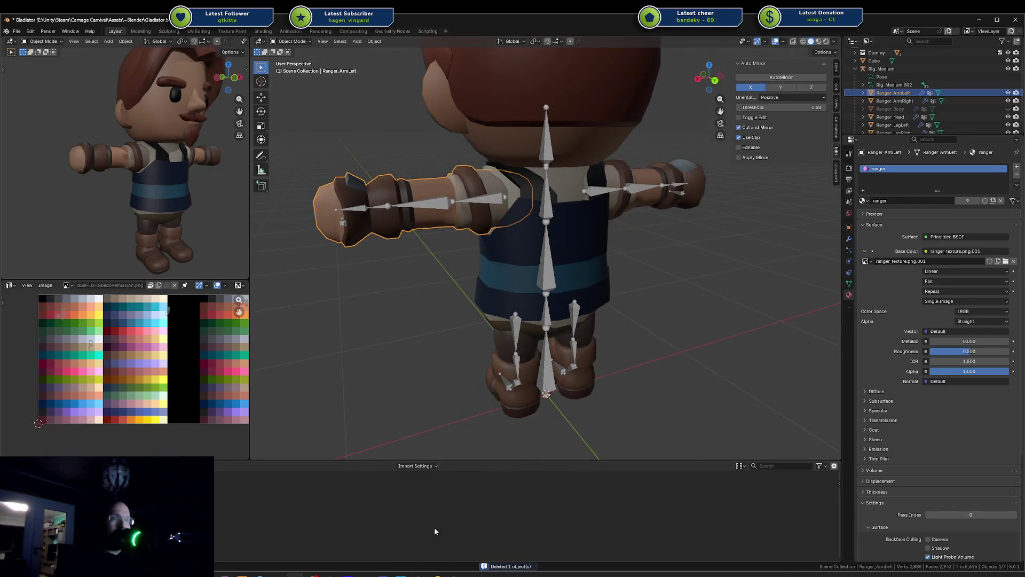
pyautogui.hotkey('alt', 'Tab')
pyautogui.scroll(5, 373, 306)
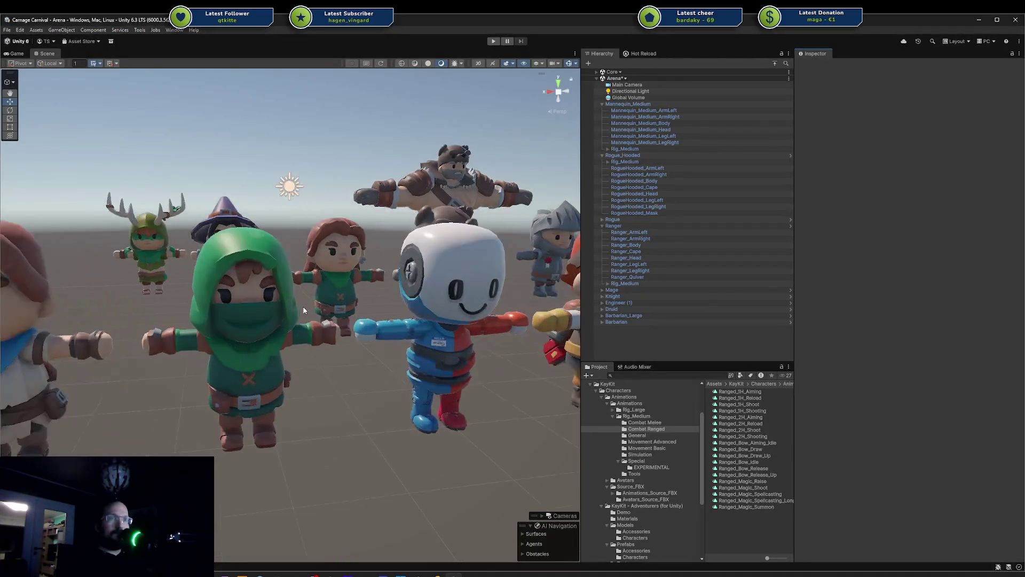
# Frame and look over the Ranger and then the Rogue character in the Unity scene
pyautogui.press('f')
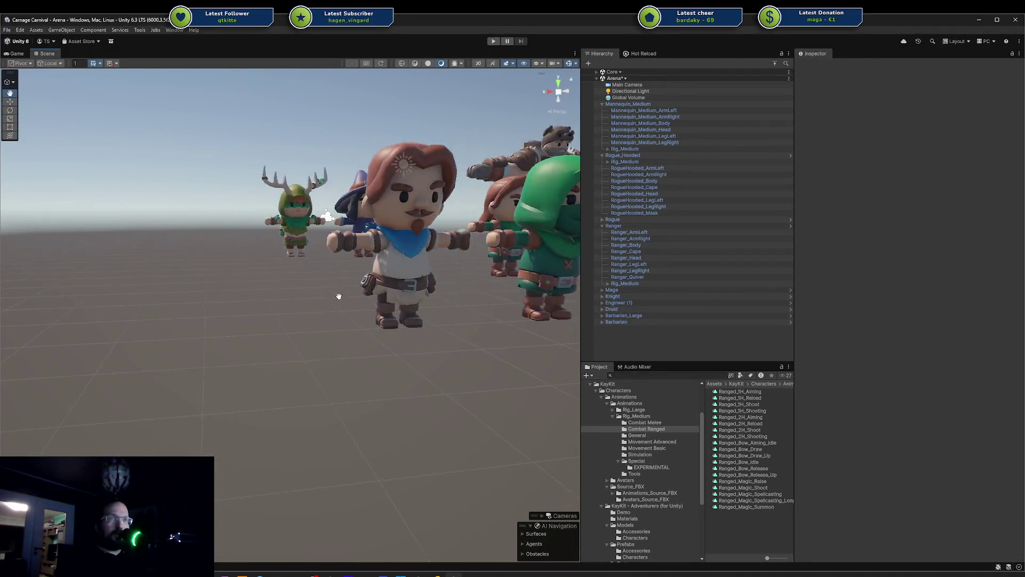
pyautogui.click(340, 288)
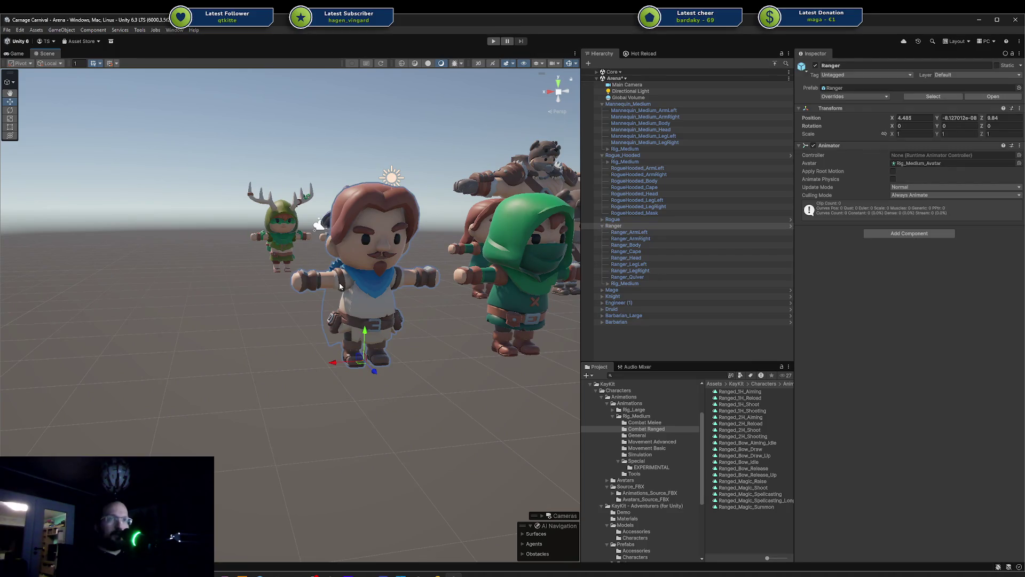
pyautogui.scroll(10, 338, 289)
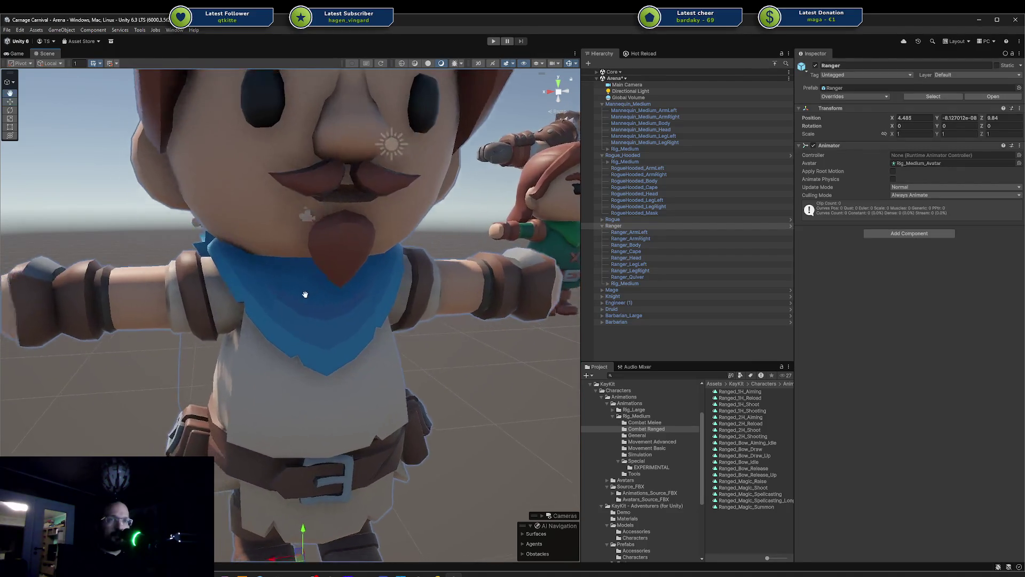
pyautogui.scroll(-10, 325, 288)
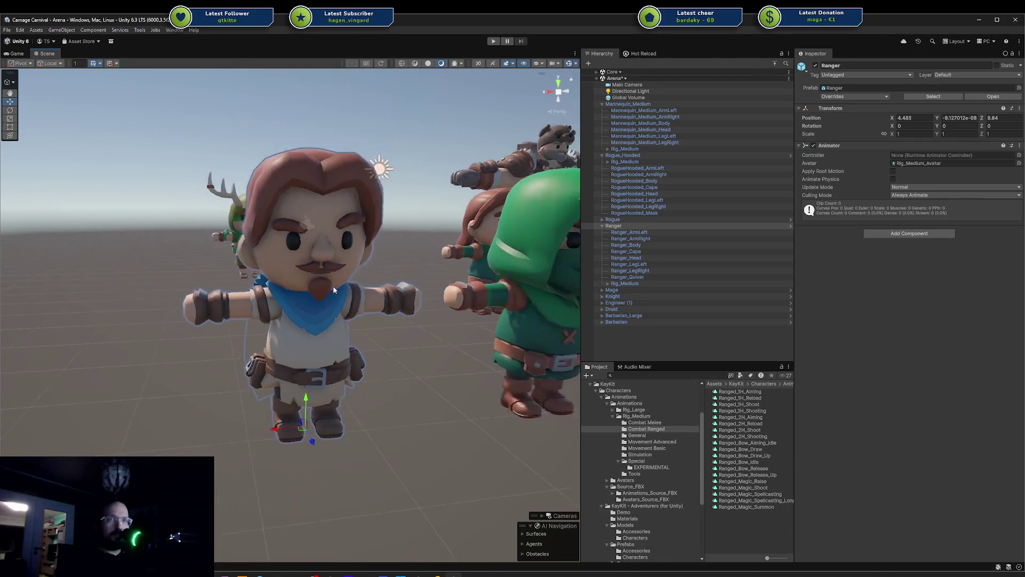
pyautogui.click(329, 286)
pyautogui.press('f')
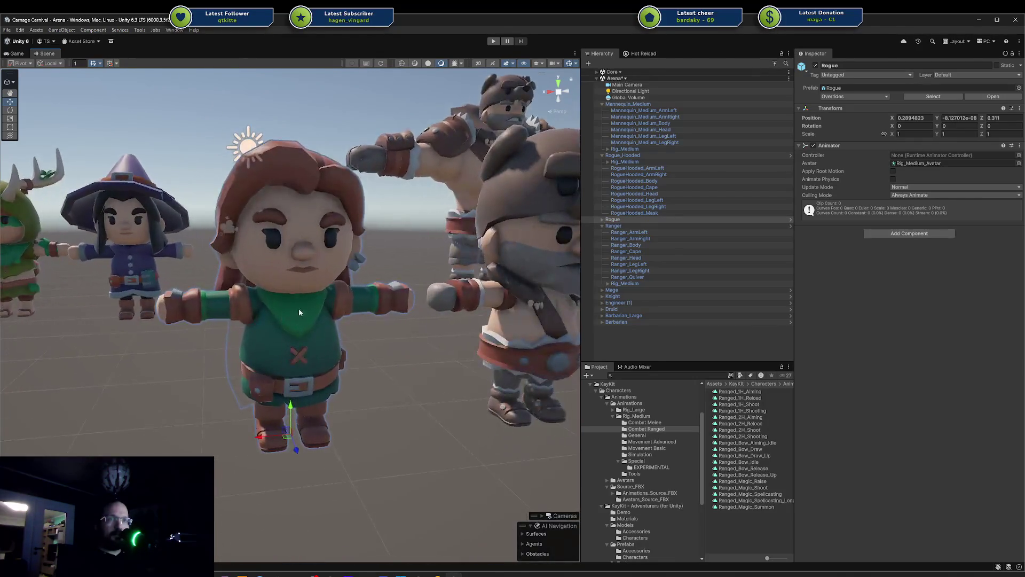
pyautogui.scroll(5, 297, 312)
# Frame the Barbarian and orbit around it to see its side
pyautogui.moveTo(308, 311)
pyautogui.mouseDown(button='middle')
pyautogui.moveTo(142, 307)
pyautogui.moveTo(96, 254)
pyautogui.moveTo(138, 254)
pyautogui.mouseUp(button='middle')
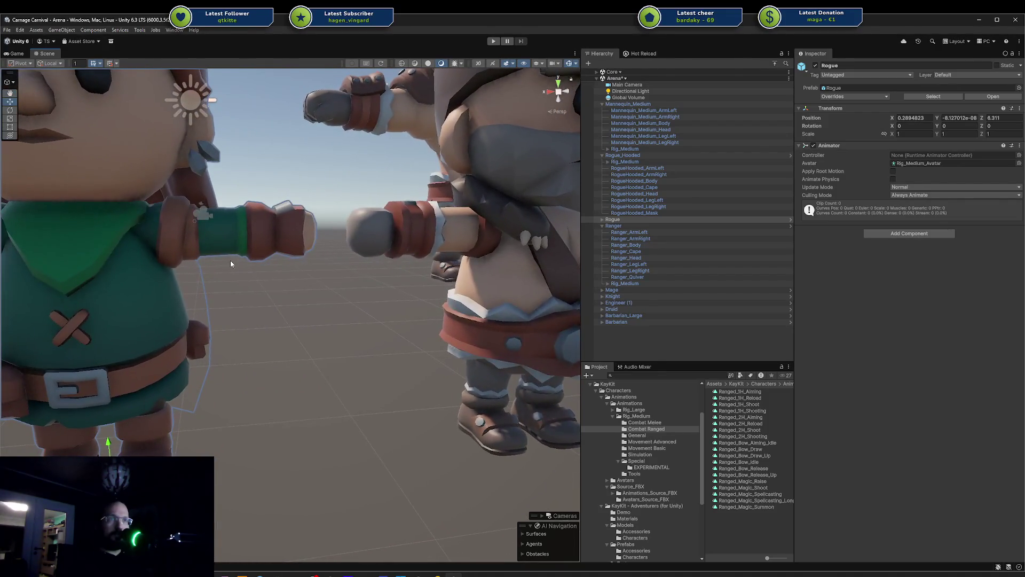
pyautogui.scroll(-5, 422, 255)
pyautogui.click(416, 261)
pyautogui.press('f')
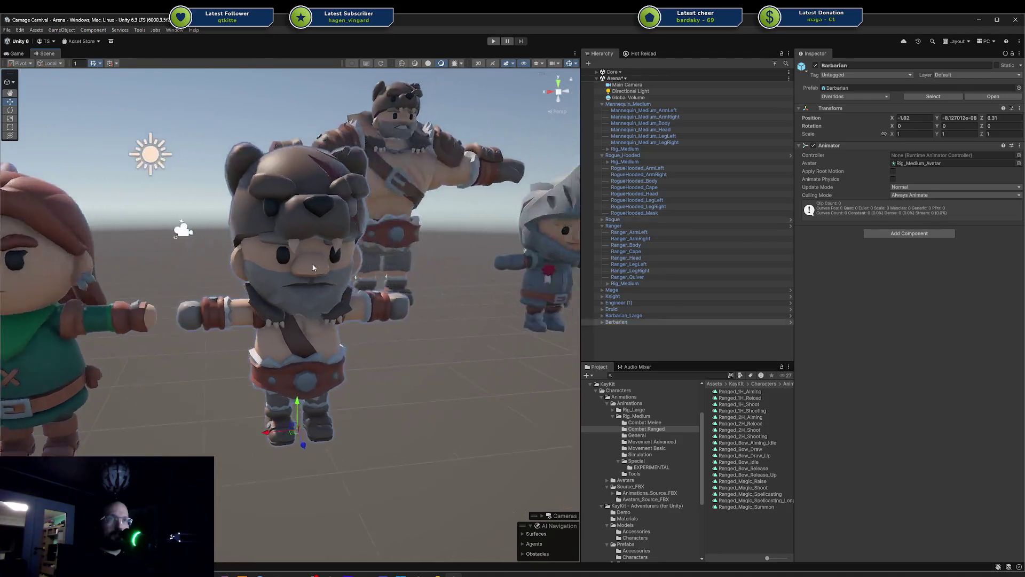
pyautogui.scroll(5, 268, 299)
pyautogui.moveTo(203, 330)
pyautogui.keyDown('alt'); pyautogui.mouseDown()
pyautogui.moveTo(287, 305)
pyautogui.moveTo(376, 256)
pyautogui.moveTo(228, 308)
pyautogui.moveTo(282, 305)
pyautogui.mouseUp(); pyautogui.keyUp('alt')
pyautogui.scroll(-2, 283, 304)
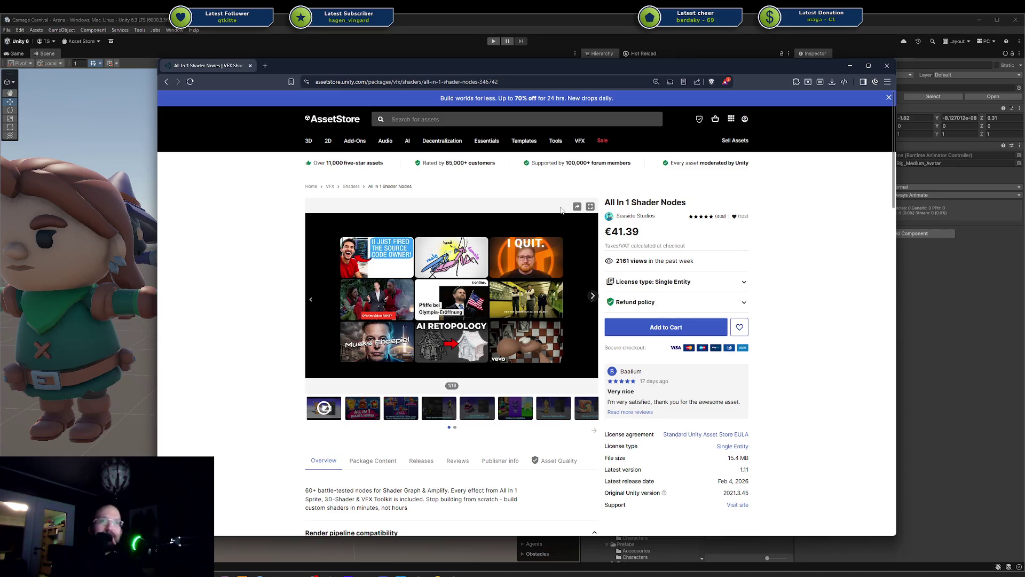
# Click through the preview images, from the toon monster to Plenty of Alpha effects, then back to the title image
pyautogui.click(406, 415)
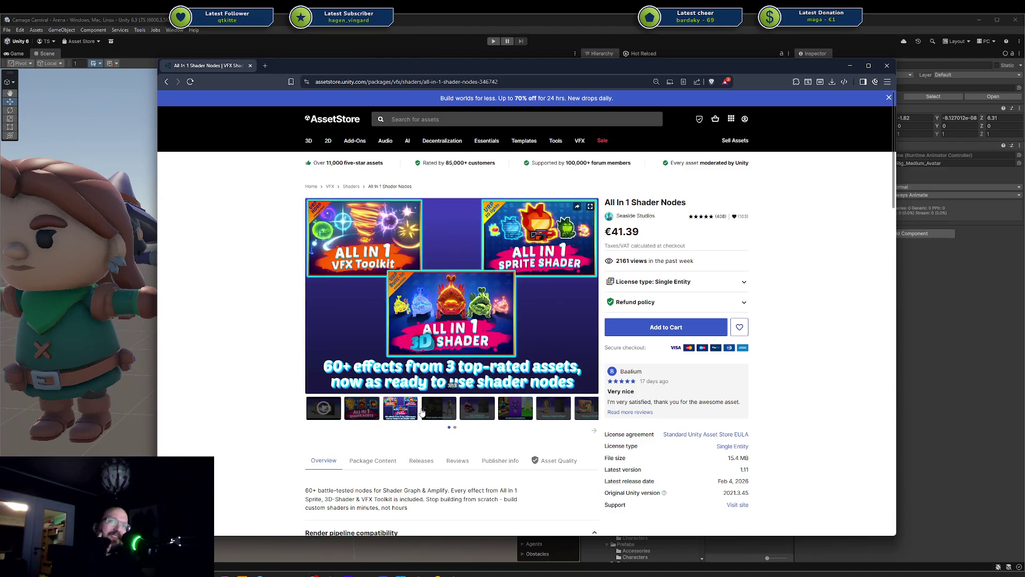
pyautogui.click(436, 407)
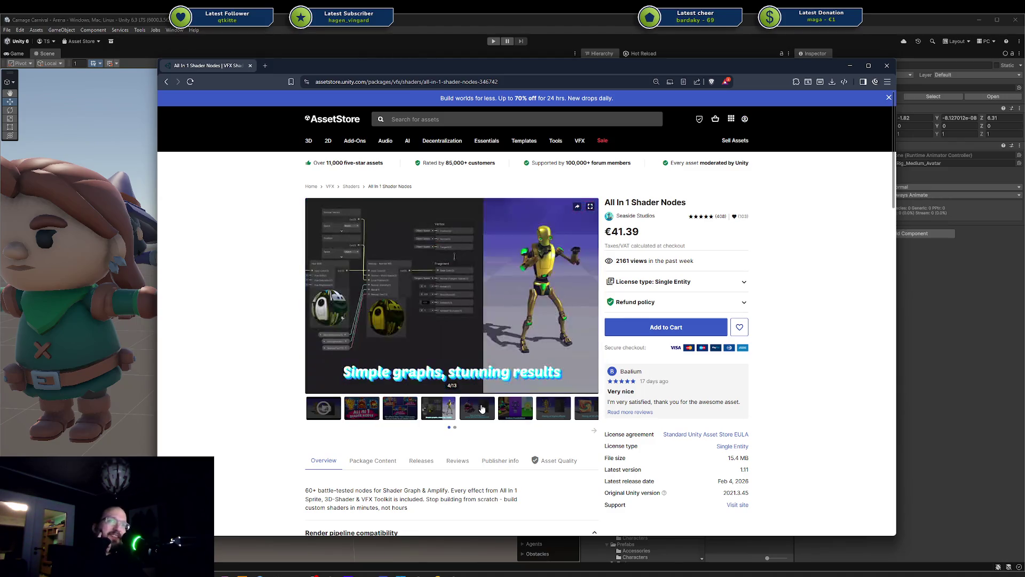
pyautogui.click(482, 409)
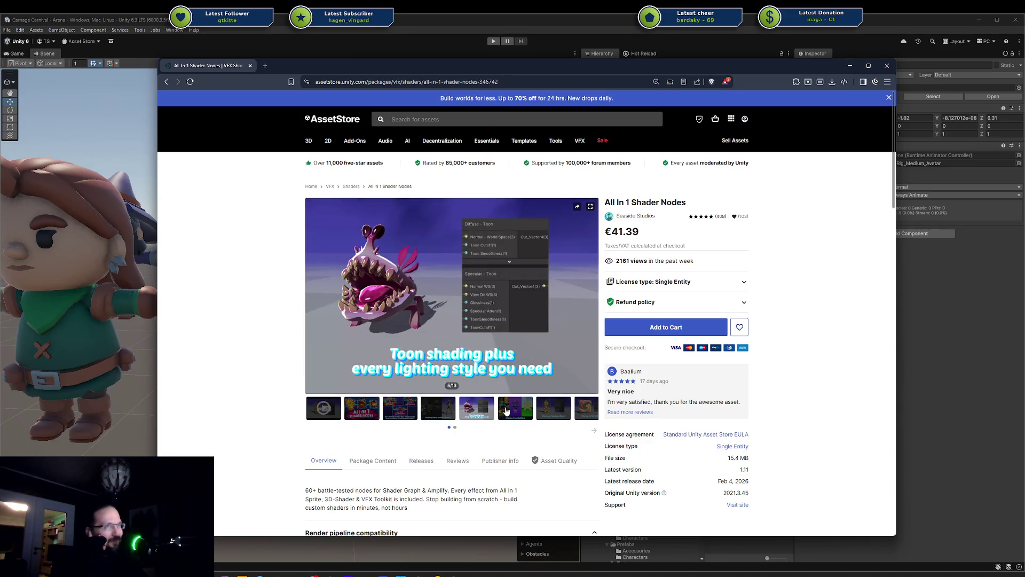
pyautogui.click(509, 409)
pyautogui.click(544, 409)
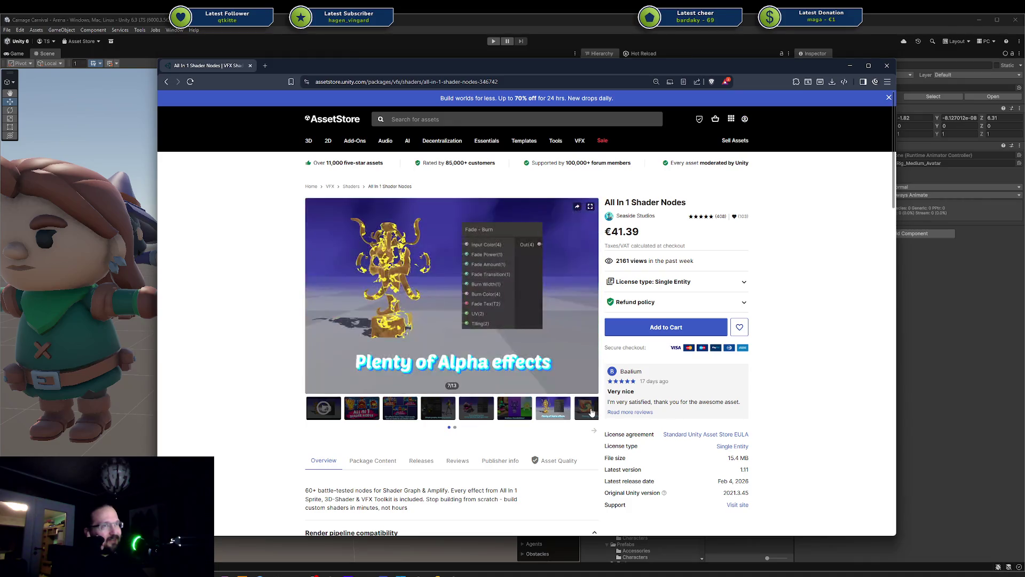
pyautogui.click(496, 409)
pyautogui.click(429, 409)
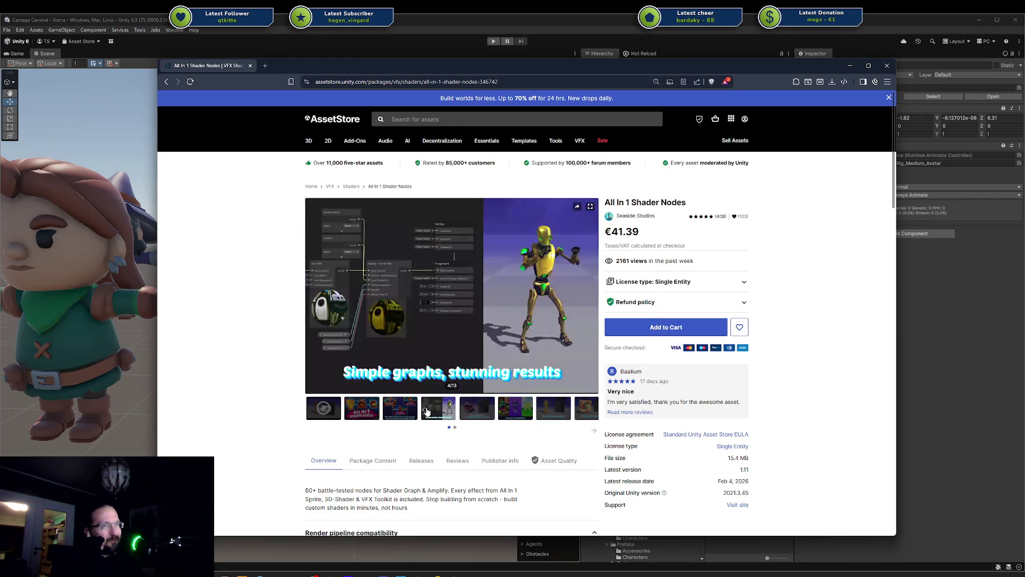
pyautogui.click(408, 410)
pyautogui.click(429, 410)
pyautogui.click(372, 404)
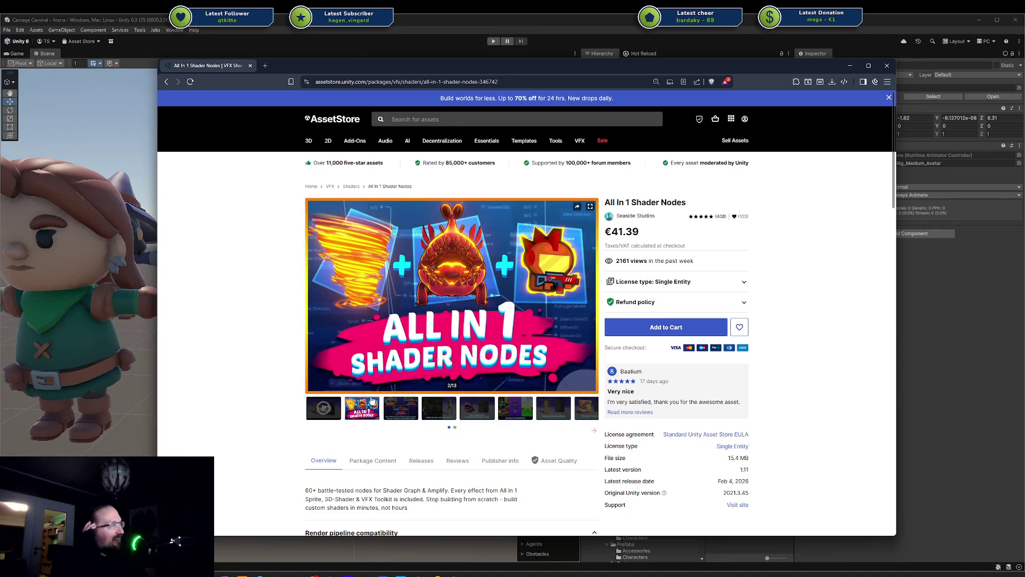
# Play the product trailer, scrub between 0:13 and about 0:11, then pause it
pyautogui.click(327, 408)
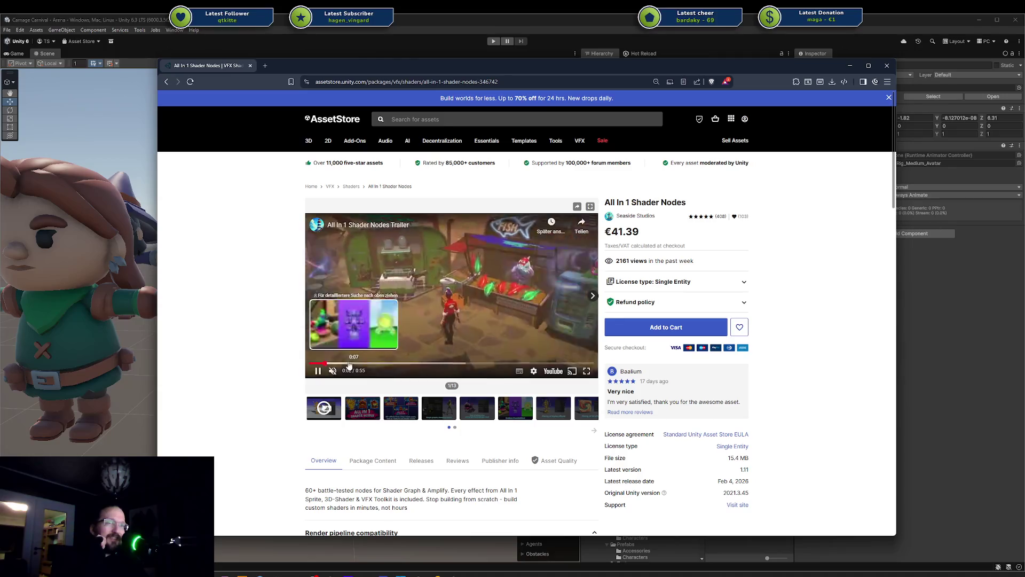
pyautogui.click(374, 365)
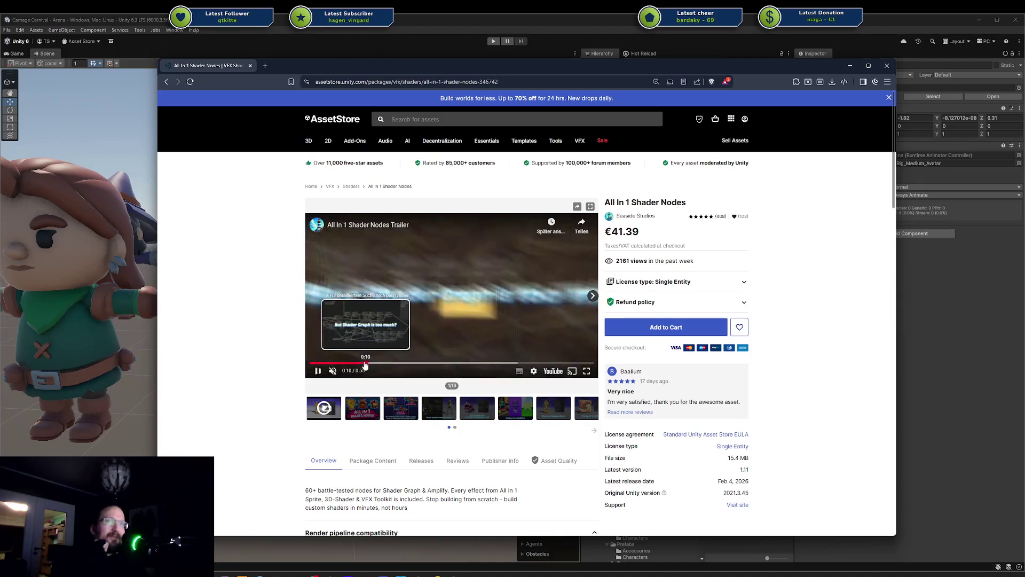
pyautogui.click(367, 364)
pyautogui.click(436, 260)
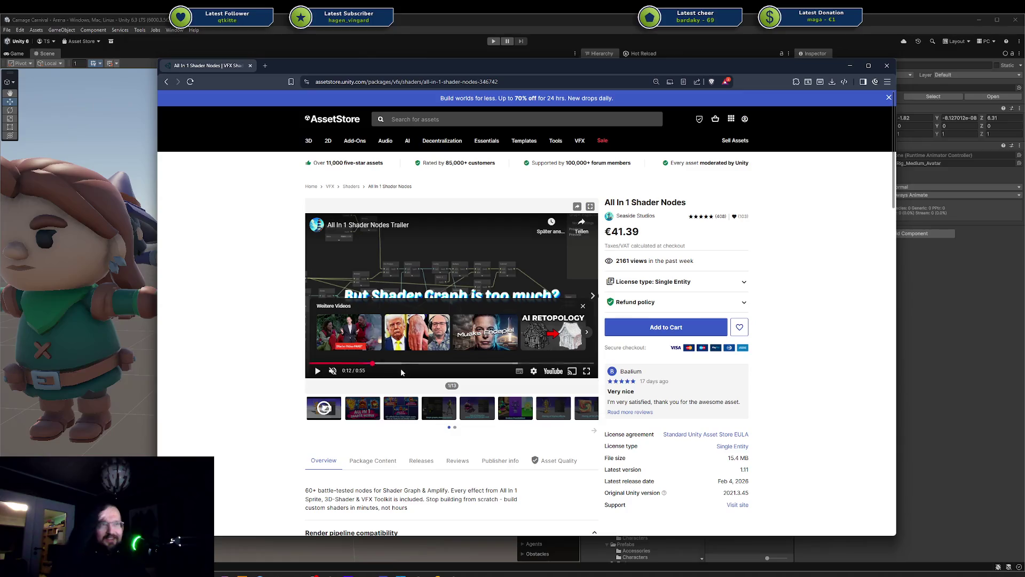
# Step through the second, third and shader-graph images to the toon-shading monster image
pyautogui.click(374, 412)
pyautogui.click(400, 412)
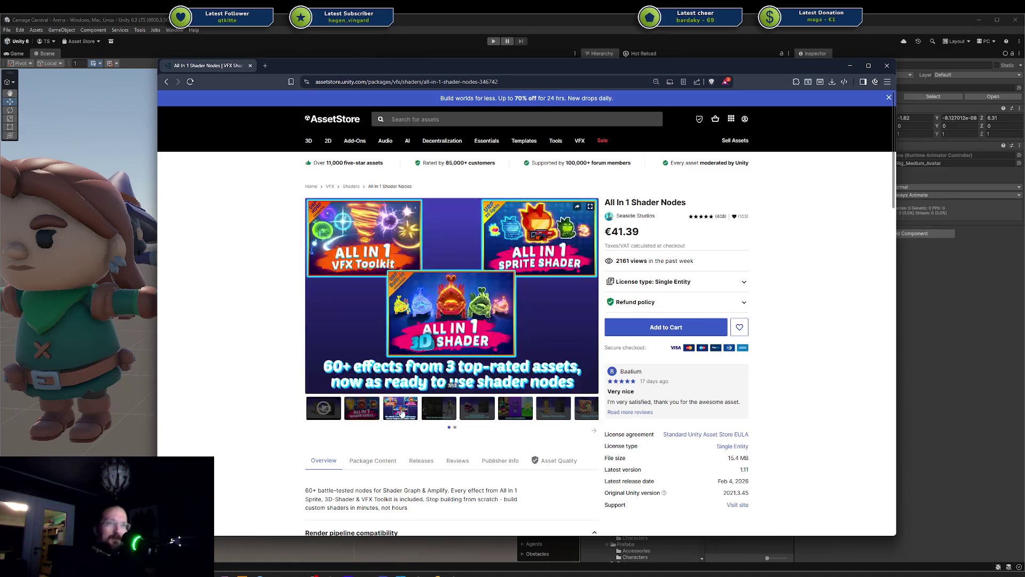
pyautogui.click(432, 415)
pyautogui.click(470, 412)
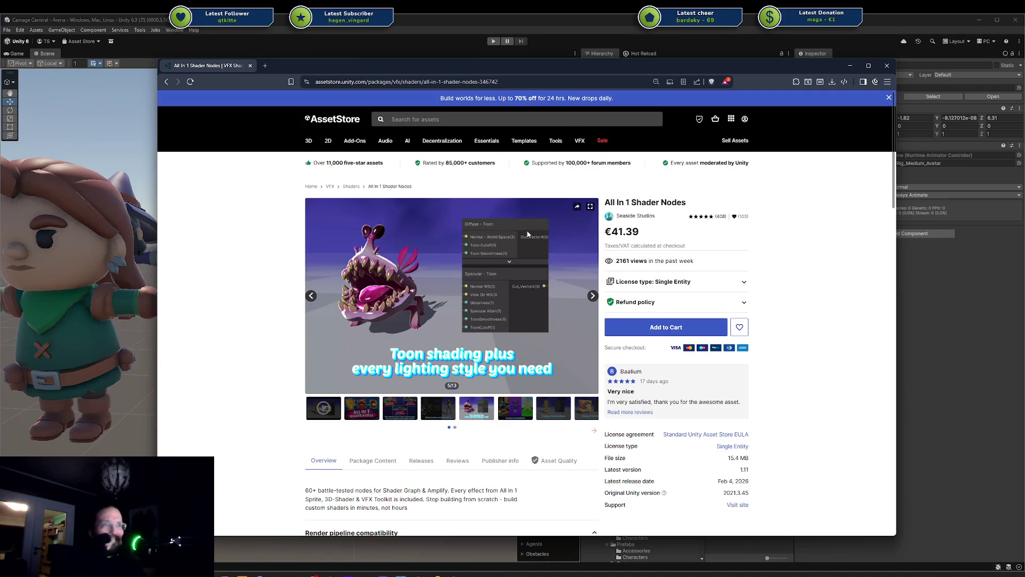
pyautogui.scroll(-2, 527, 242)
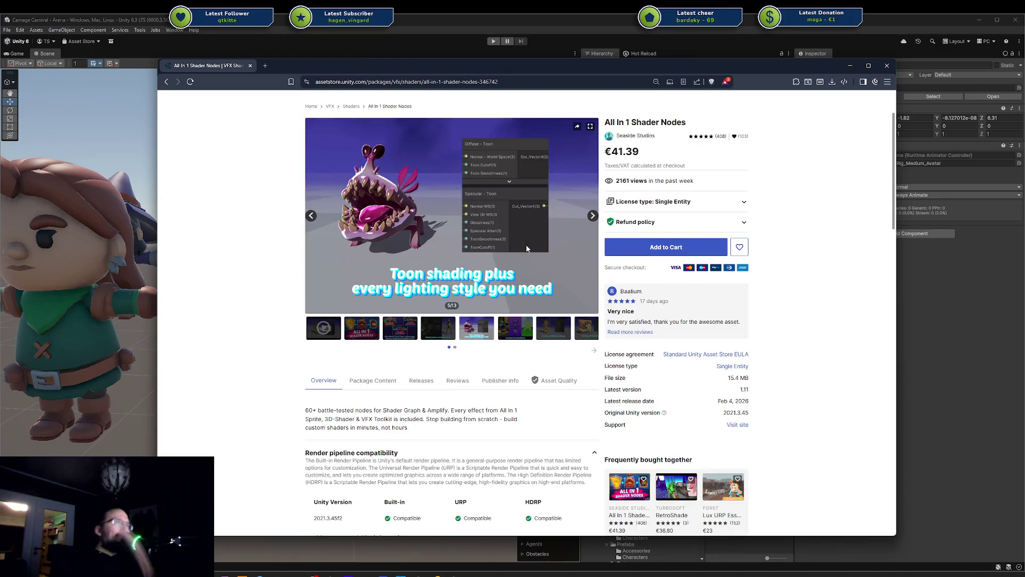
pyautogui.scroll(2, 527, 245)
pyautogui.scroll(-3, 527, 245)
pyautogui.scroll(-7, 527, 248)
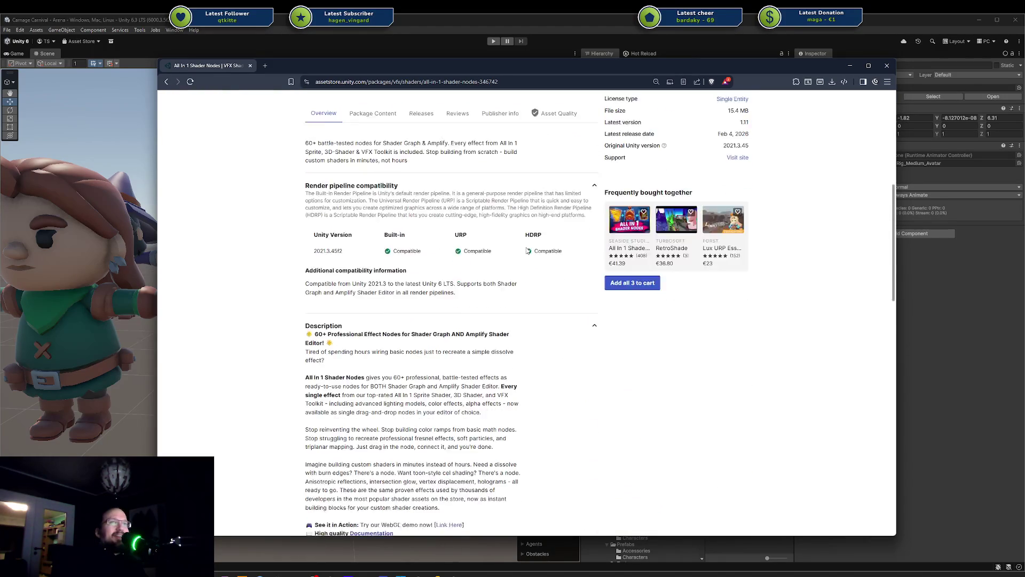
pyautogui.scroll(-10, 526, 248)
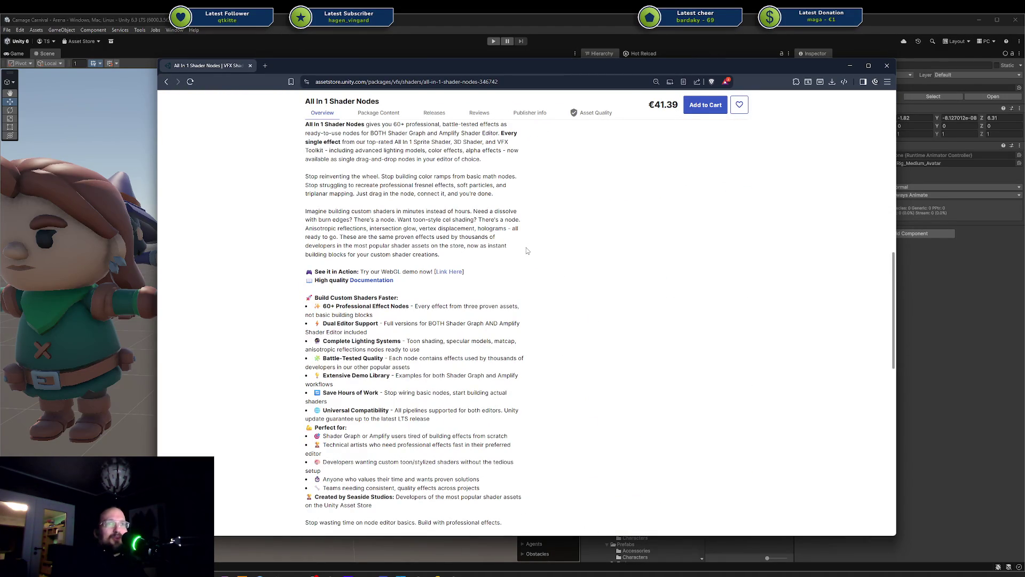
pyautogui.scroll(15, 524, 254)
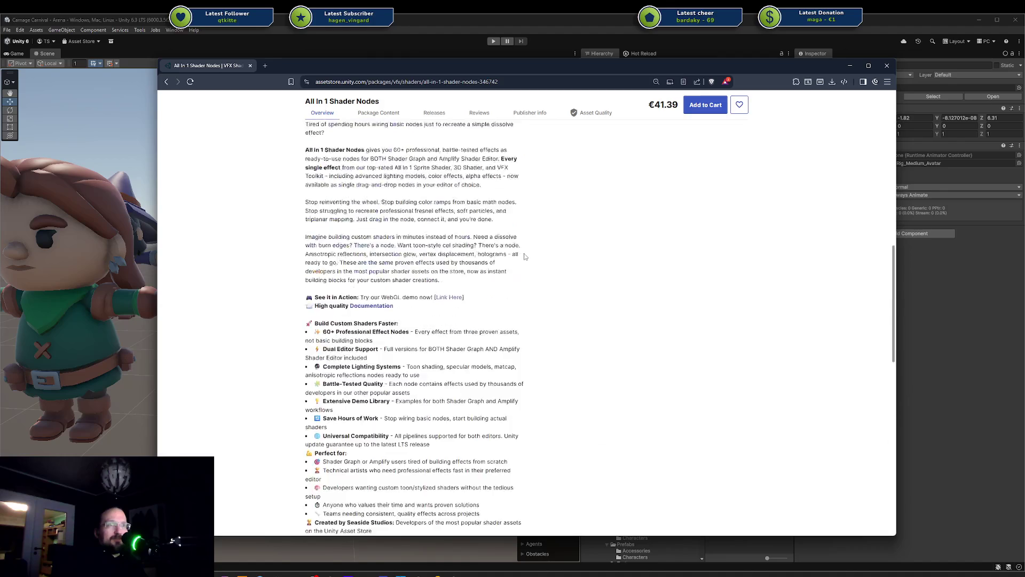
pyautogui.scroll(1, 530, 254)
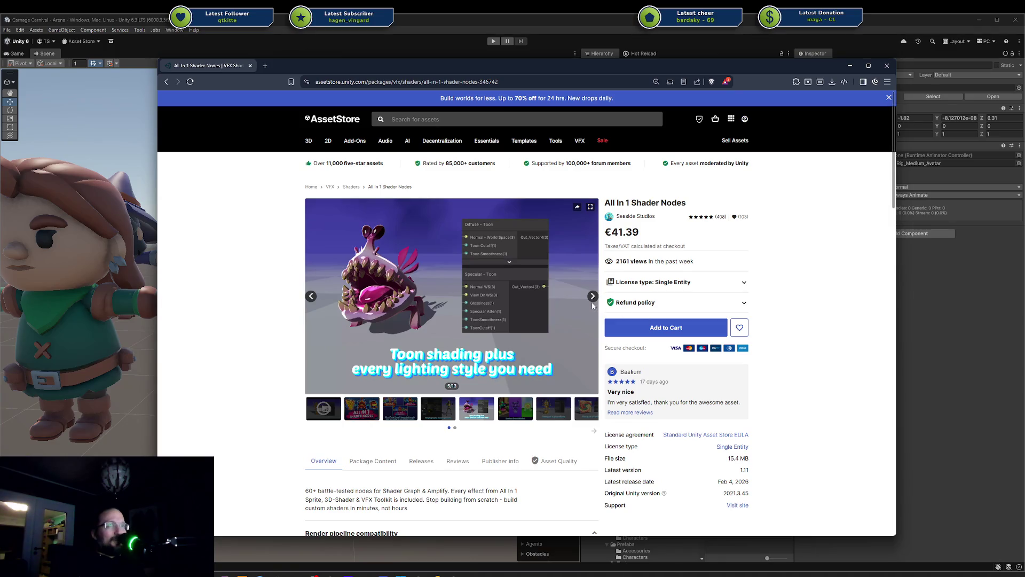
# Use the gallery arrows to go forward, then back to the Toon shading image
pyautogui.click(594, 302)
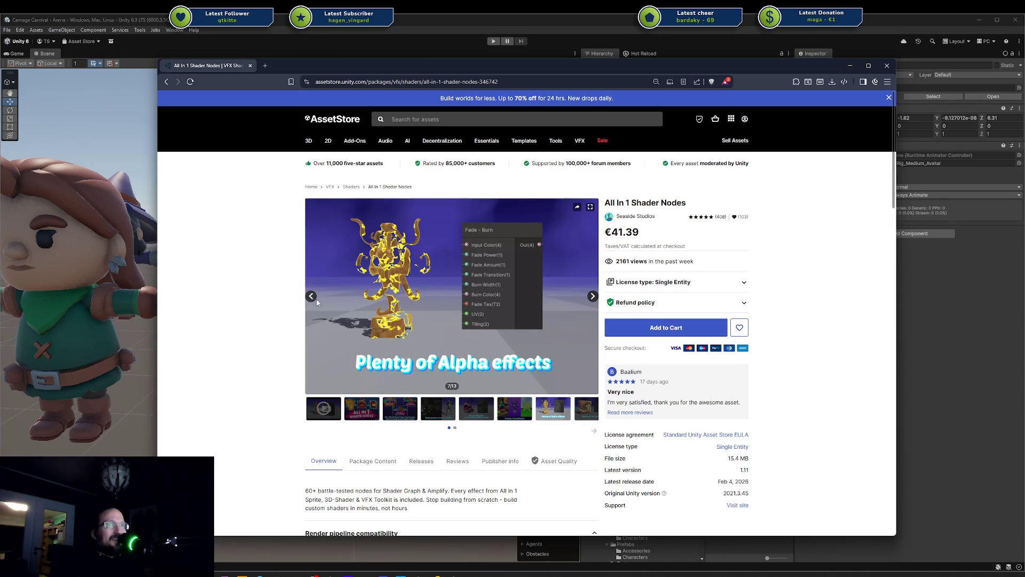
pyautogui.click(311, 298)
pyautogui.click(311, 298)
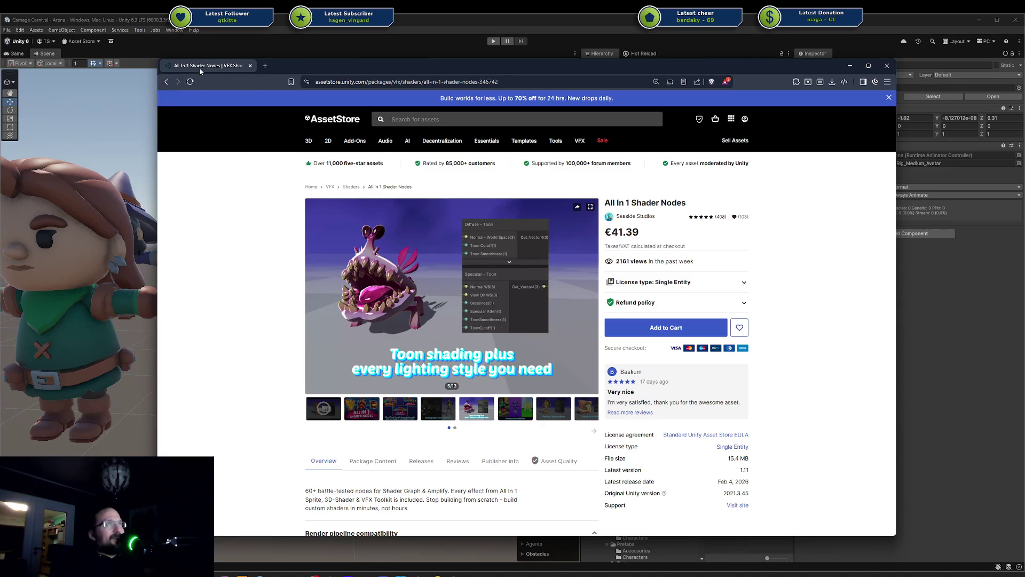
# Leave the Asset Store browser and orbit around the Ranger character in Blender
pyautogui.hotkey('alt', 'Tab')
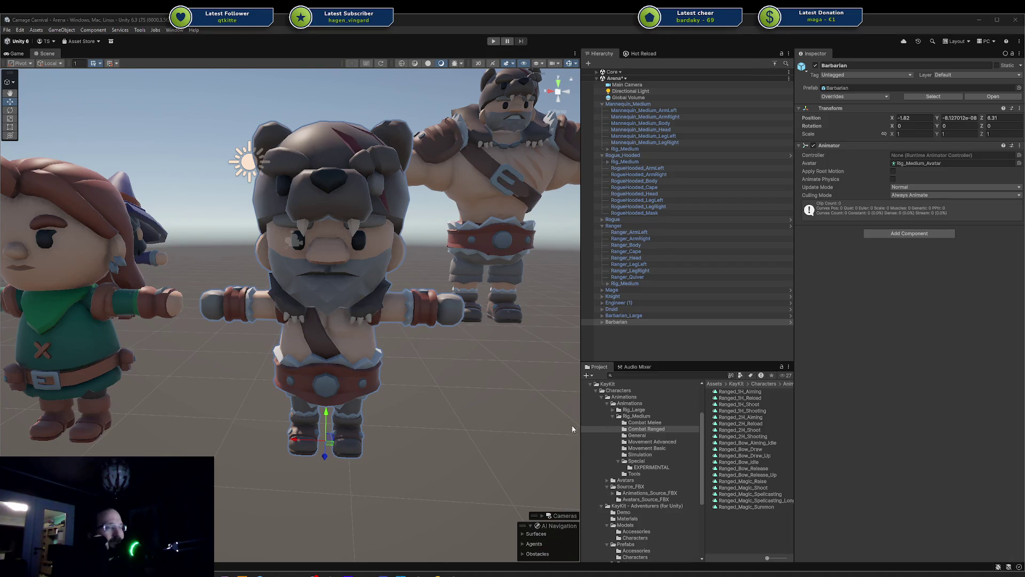
pyautogui.scroll(-2, 373, 343)
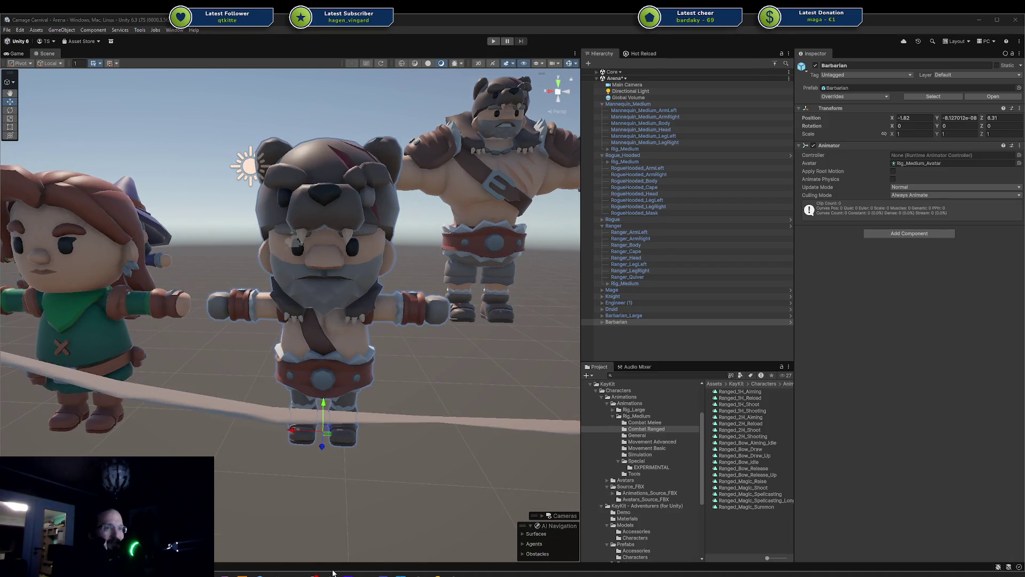
pyautogui.click(292, 574)
pyautogui.moveTo(539, 299); pyautogui.dragTo(672, 318, button='middle')
pyautogui.scroll(-3, 197, 179)
# Select the torso vest mesh Cube and orbit from a front to a three-quarter view
pyautogui.scroll(5, 197, 178)
pyautogui.moveTo(197, 178); pyautogui.dragTo(168, 187, button='middle')
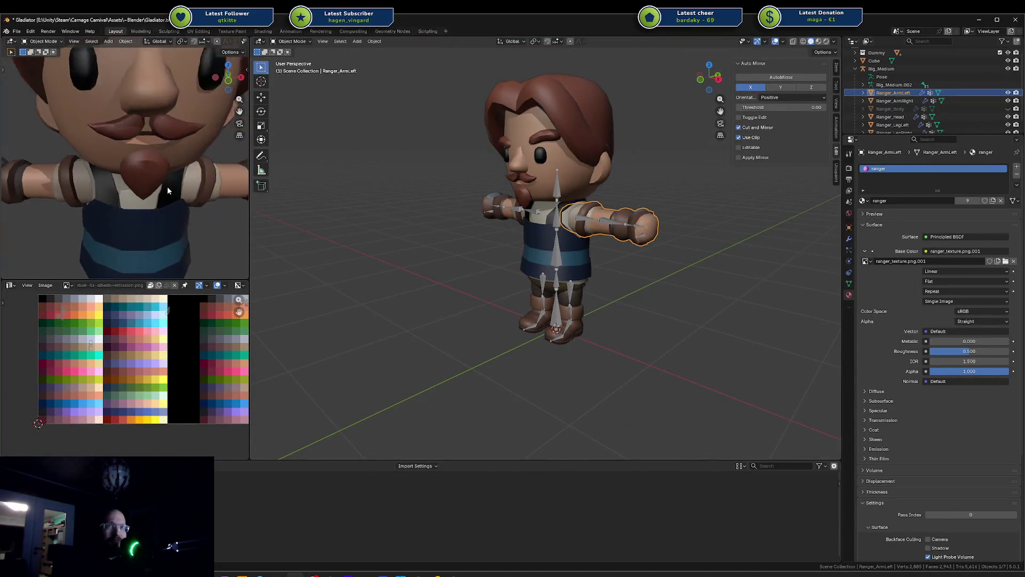
pyautogui.scroll(-2, 168, 187)
pyautogui.moveTo(523, 251); pyautogui.dragTo(556, 248, button='middle')
pyautogui.click(639, 280)
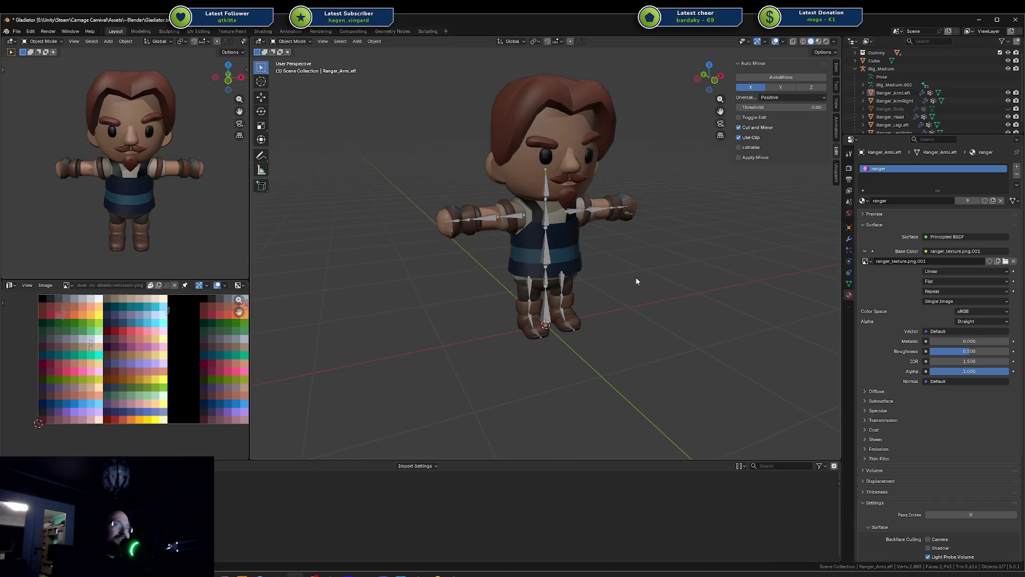
pyautogui.click(568, 256)
pyautogui.scroll(5, 568, 256)
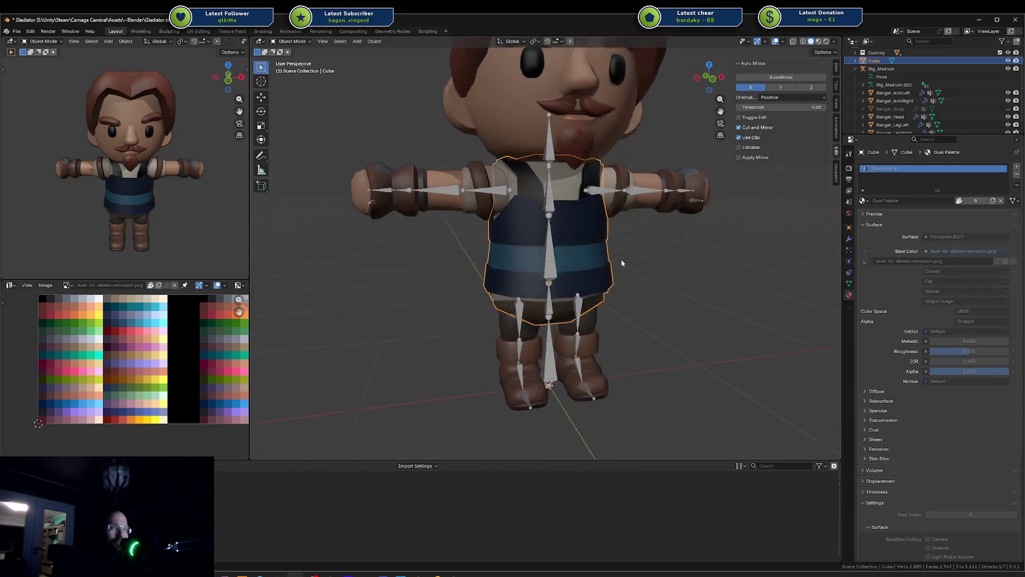
pyautogui.moveTo(612, 245)
pyautogui.mouseDown(button='middle')
pyautogui.moveTo(576, 257)
pyautogui.moveTo(621, 260)
pyautogui.moveTo(601, 208)
pyautogui.moveTo(641, 207)
pyautogui.moveTo(616, 236)
pyautogui.moveTo(607, 201)
pyautogui.mouseUp(button='middle')
pyautogui.scroll(-2, 619, 247)
pyautogui.scroll(-3, 637, 254)
pyautogui.scroll(5, 631, 207)
# Select the Rig_Medium armature and orbit in close on the rigged torso and arm
pyautogui.click(607, 201)
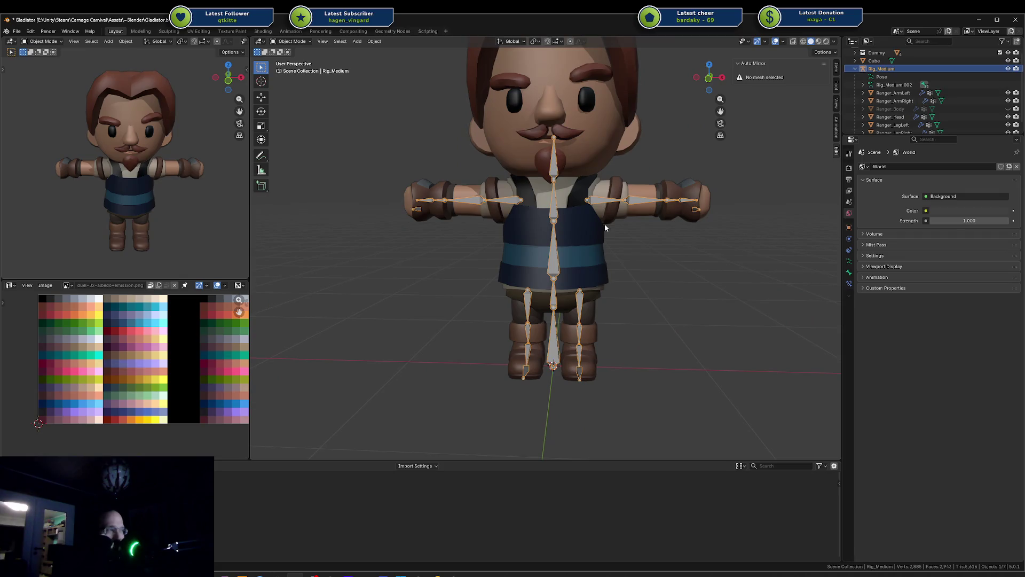
pyautogui.moveTo(604, 224)
pyautogui.mouseDown(button='middle')
pyautogui.moveTo(530, 253)
pyautogui.moveTo(623, 260)
pyautogui.mouseUp(button='middle')
pyautogui.scroll(-4, 529, 253)
pyautogui.scroll(5, 597, 224)
pyautogui.scroll(-5, 599, 224)
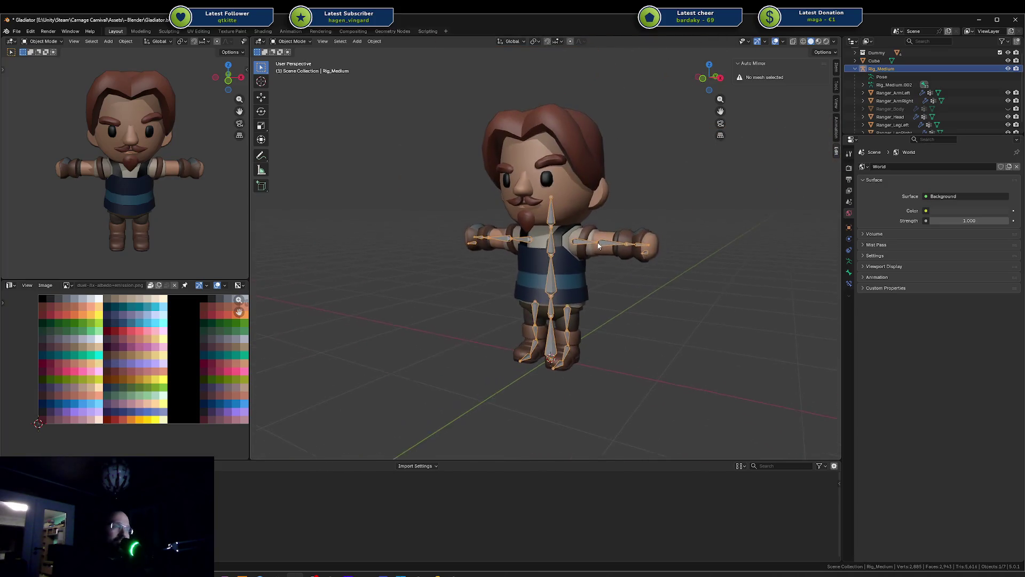
pyautogui.scroll(3, 598, 248)
pyautogui.scroll(2, 598, 248)
pyautogui.moveTo(598, 249); pyautogui.dragTo(565, 231, button='middle')
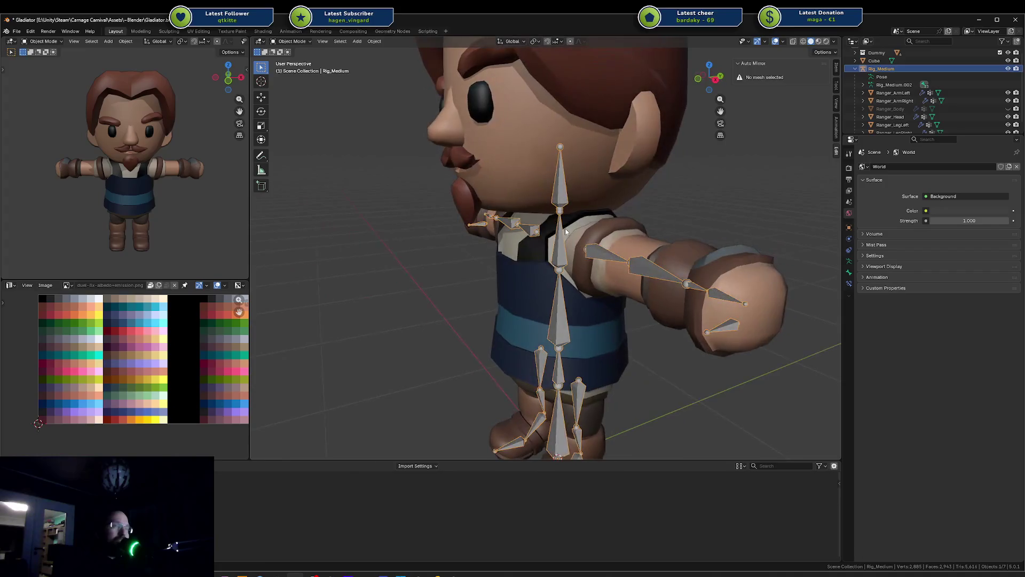
pyautogui.scroll(-4, 567, 237)
pyautogui.scroll(4, 586, 230)
pyautogui.moveTo(622, 261); pyautogui.dragTo(301, 396, button='middle')
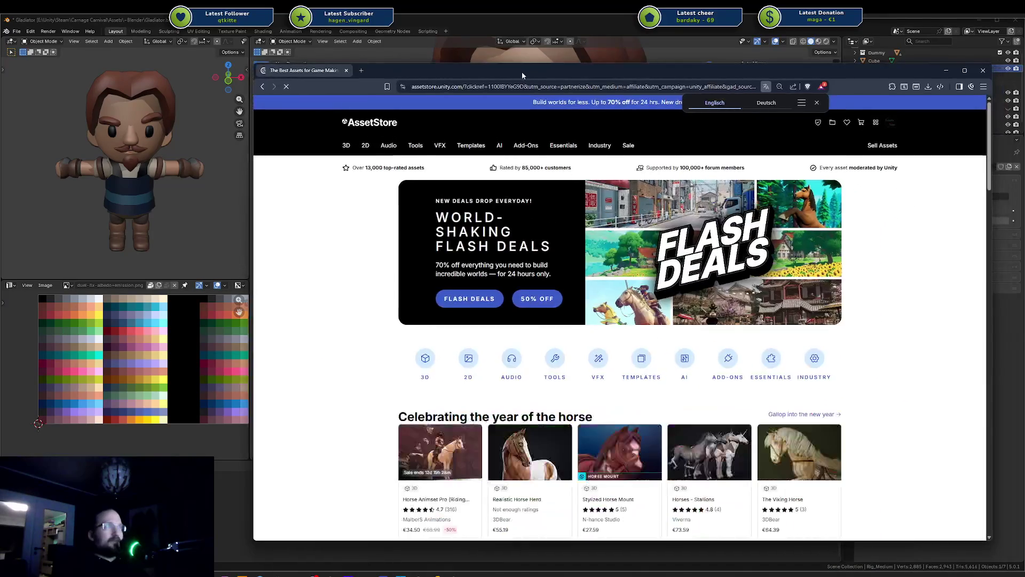
# Search the Asset Store for 'kaykit'
pyautogui.click(507, 122)
pyautogui.write('kaykit')
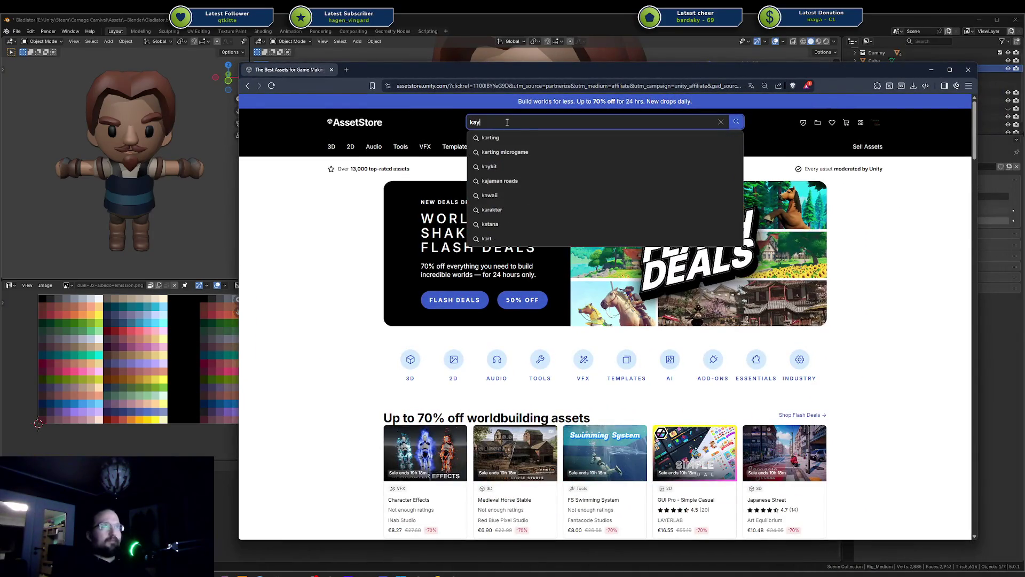
pyautogui.press('Return')
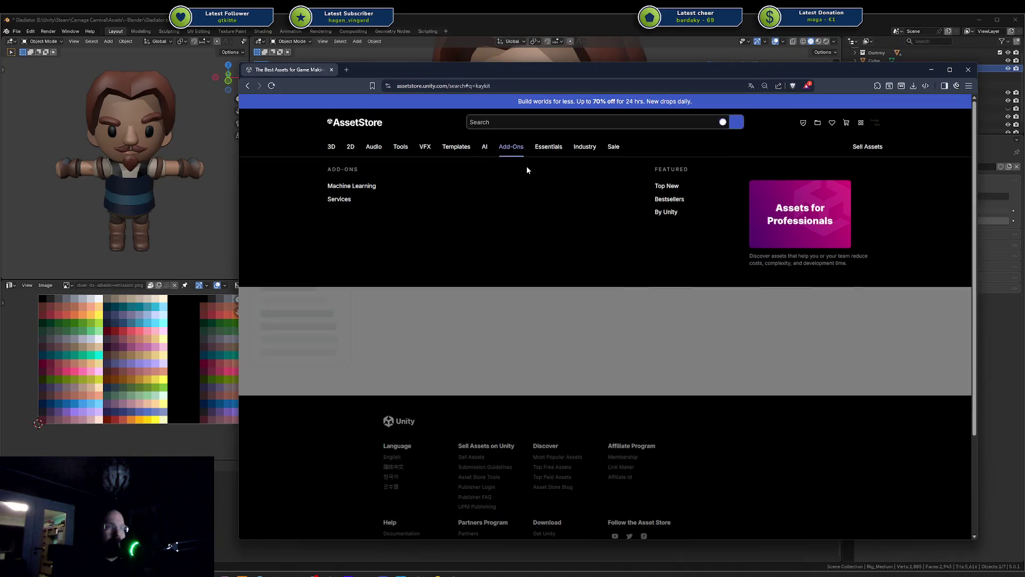
# Open KayKit - Prototype Bits in a new tab, then the publisher's profile
pyautogui.scroll(-4, 571, 322)
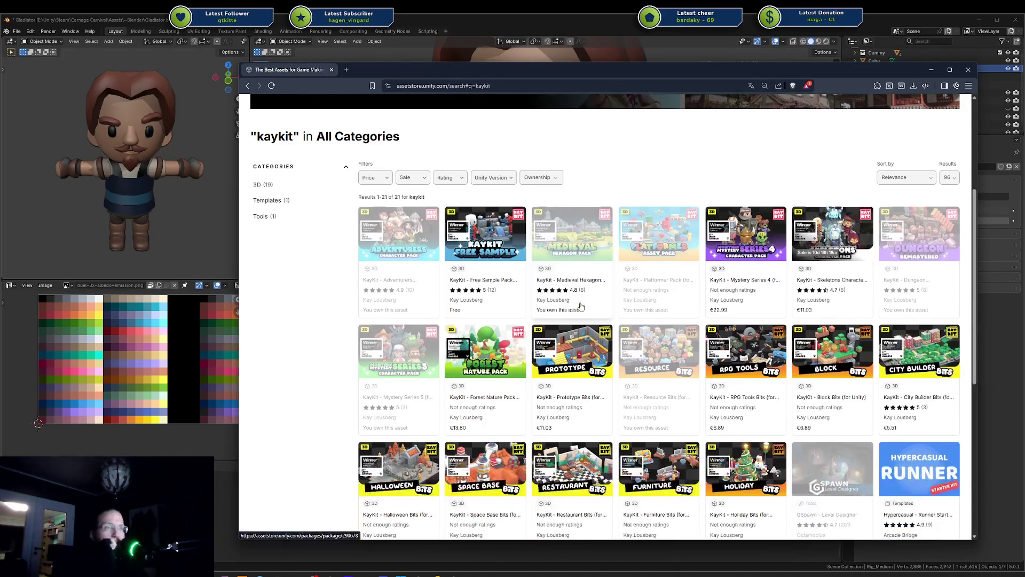
pyautogui.scroll(-3, 611, 269)
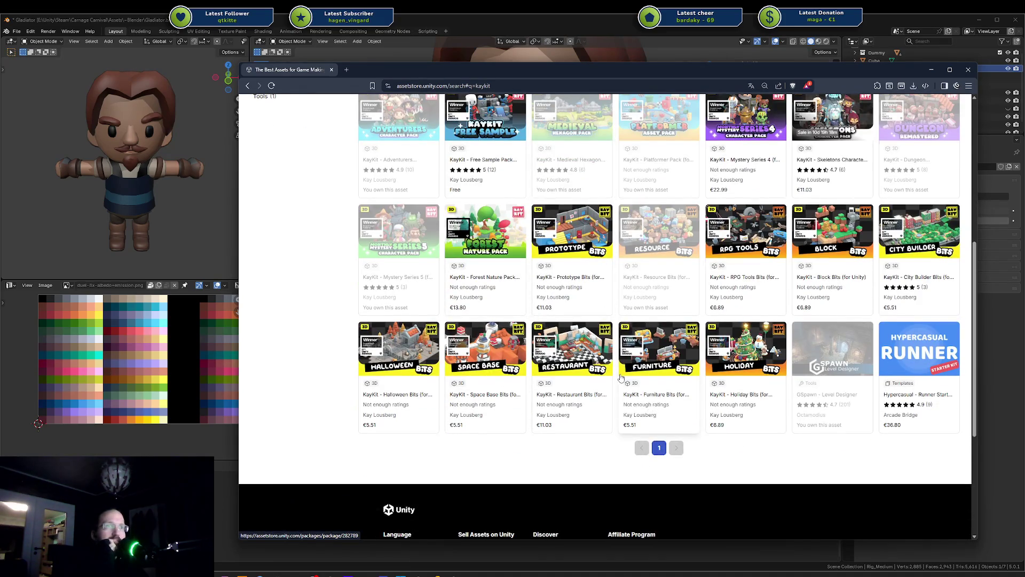
pyautogui.scroll(2, 621, 378)
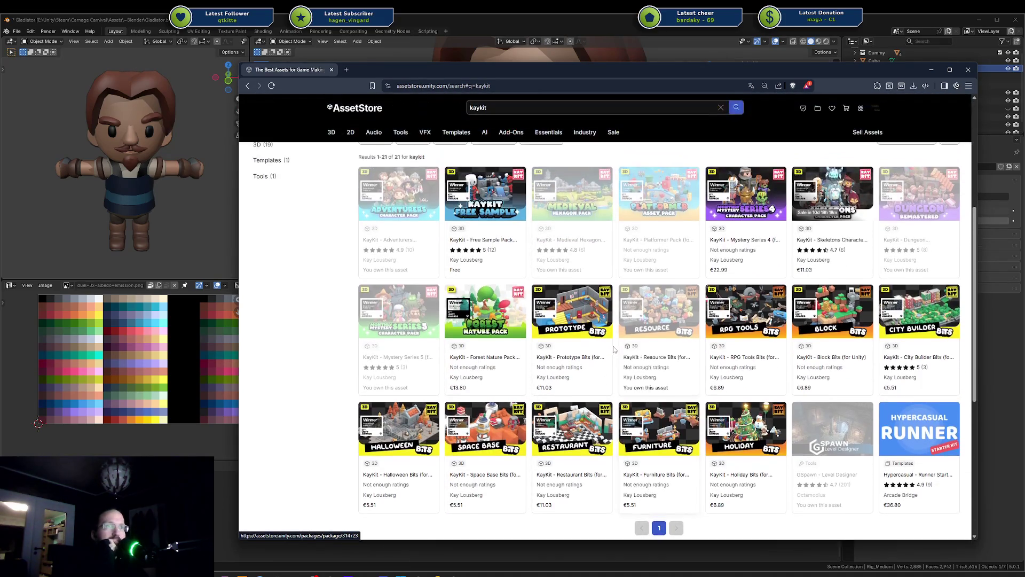
pyautogui.click(578, 302)
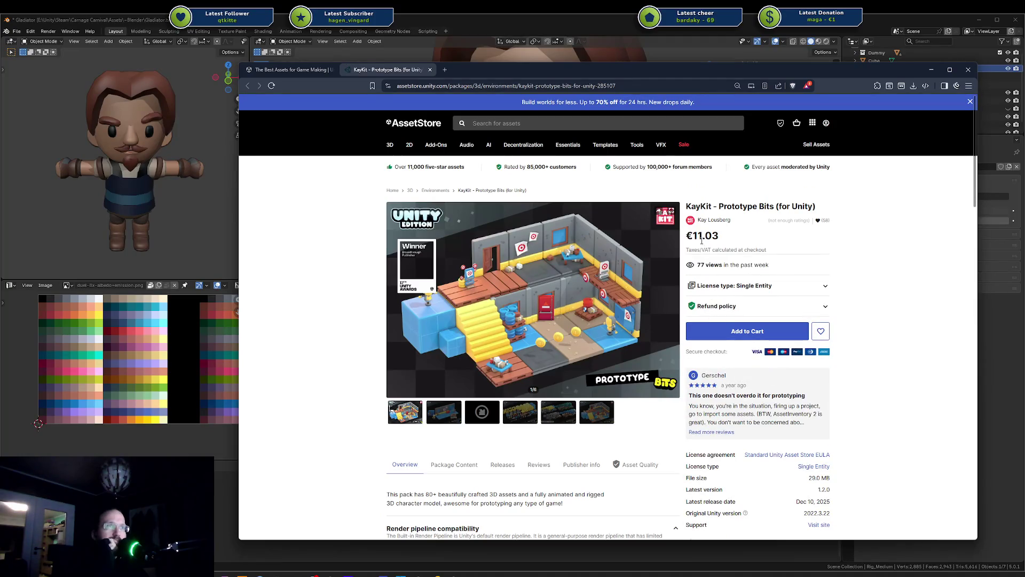
pyautogui.click(715, 221)
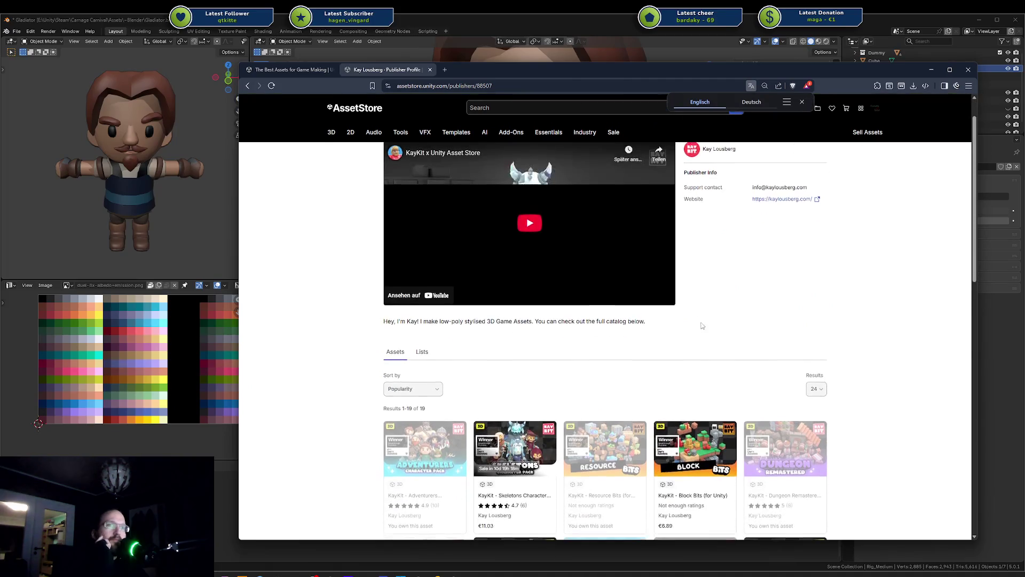
# Scroll the KayKit catalogue, open the Forest Nature Pack in a new tab, and switch to it
pyautogui.scroll(-3, 703, 329)
pyautogui.scroll(2, 702, 329)
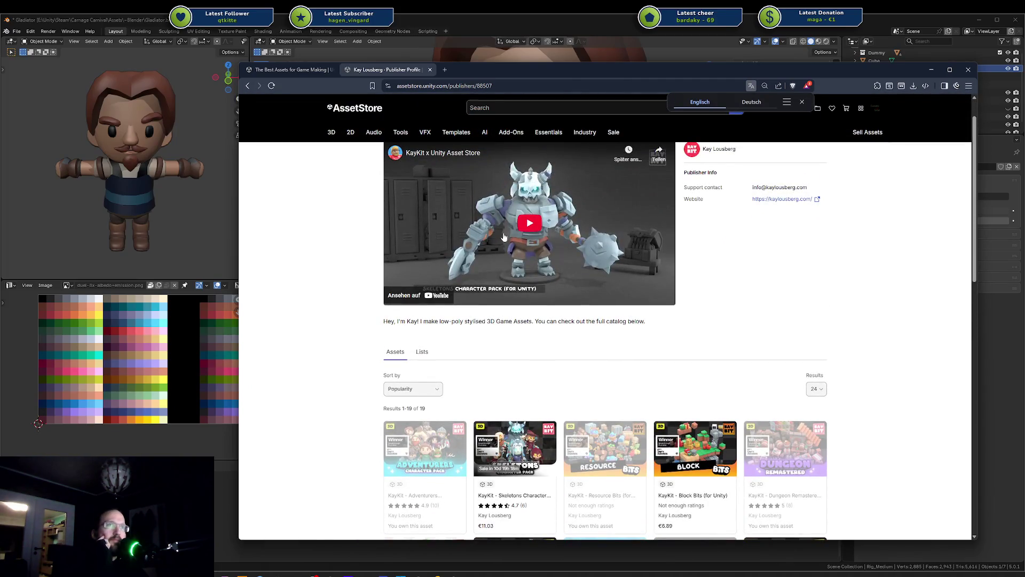
pyautogui.scroll(-8, 502, 243)
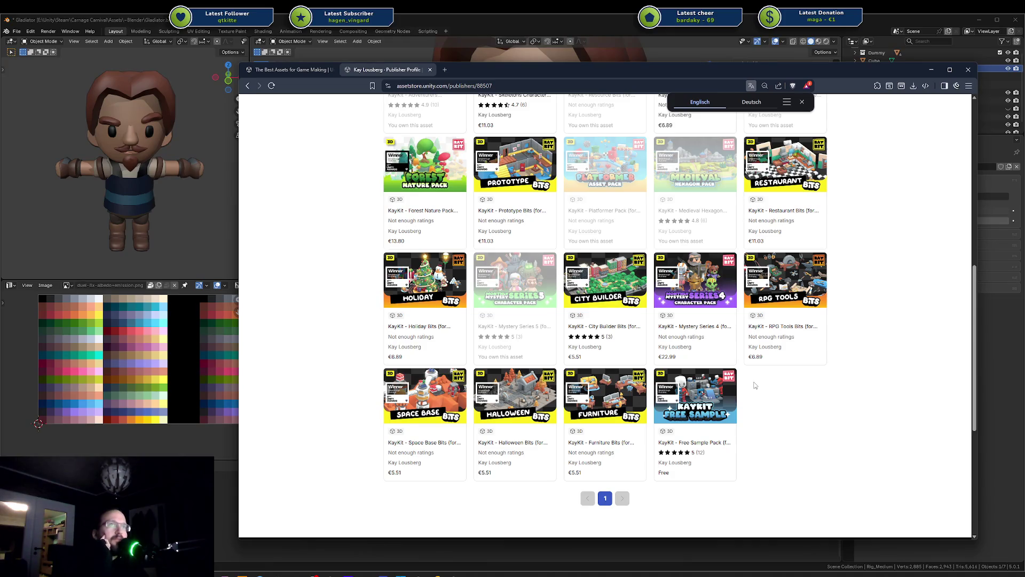
pyautogui.scroll(10, 755, 385)
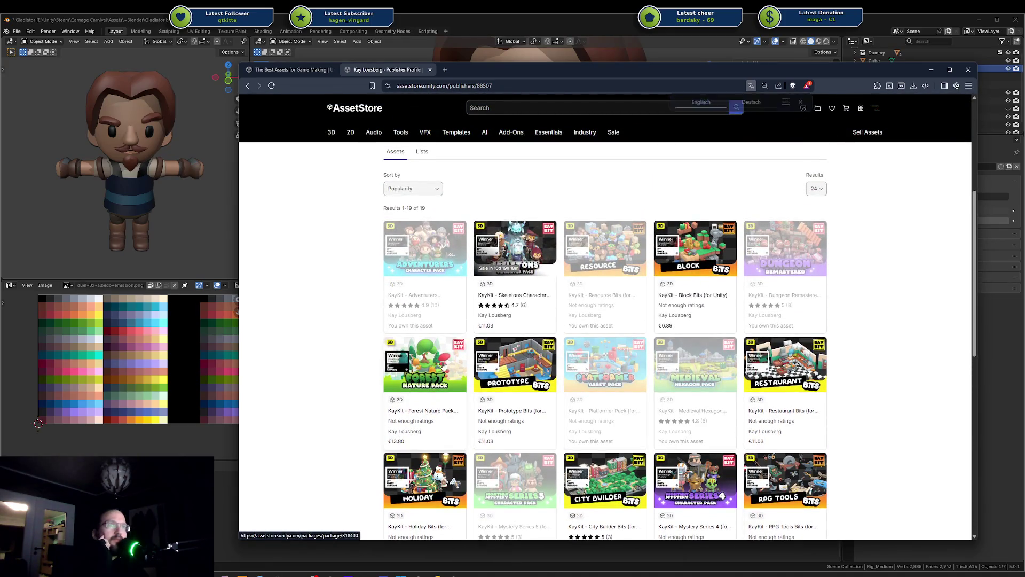
pyautogui.click(444, 365)
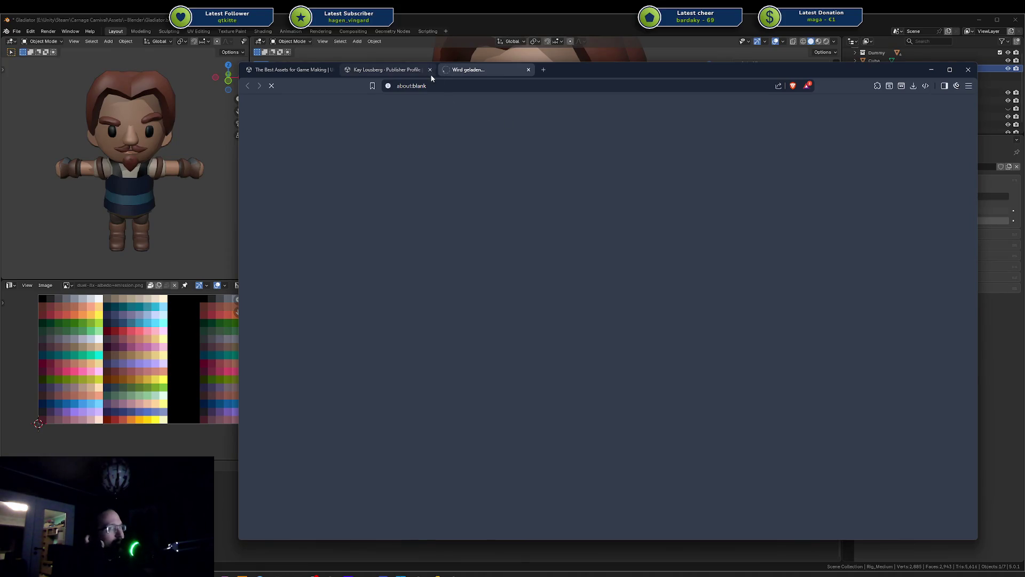
pyautogui.click(409, 73)
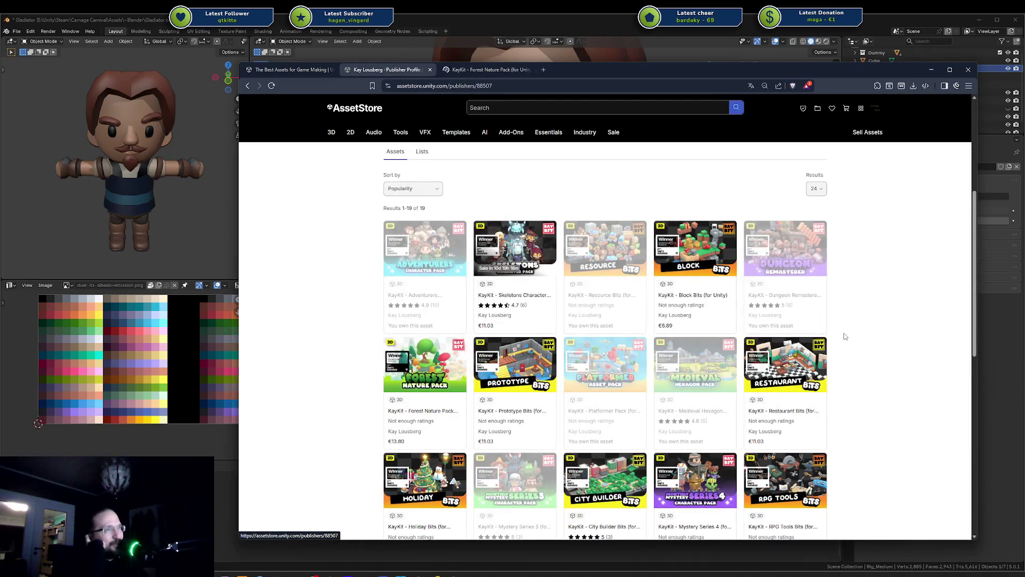
pyautogui.scroll(-2, 846, 337)
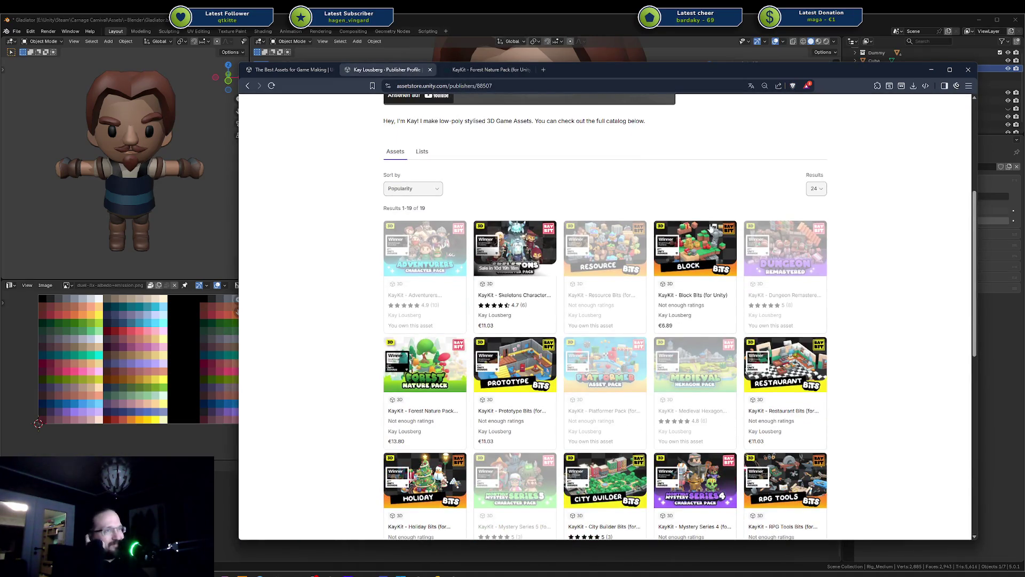
pyautogui.click(463, 70)
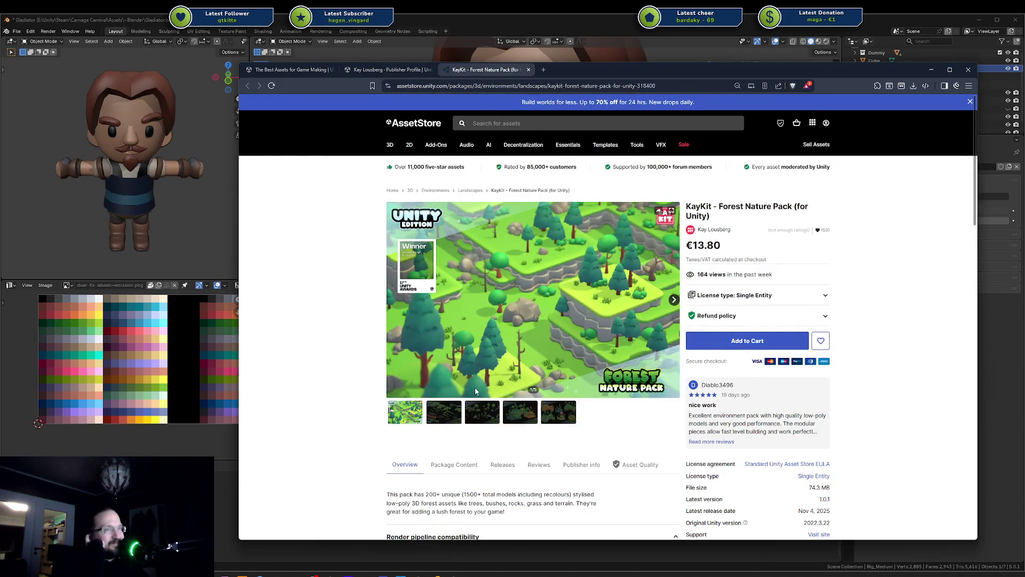
pyautogui.click(469, 406)
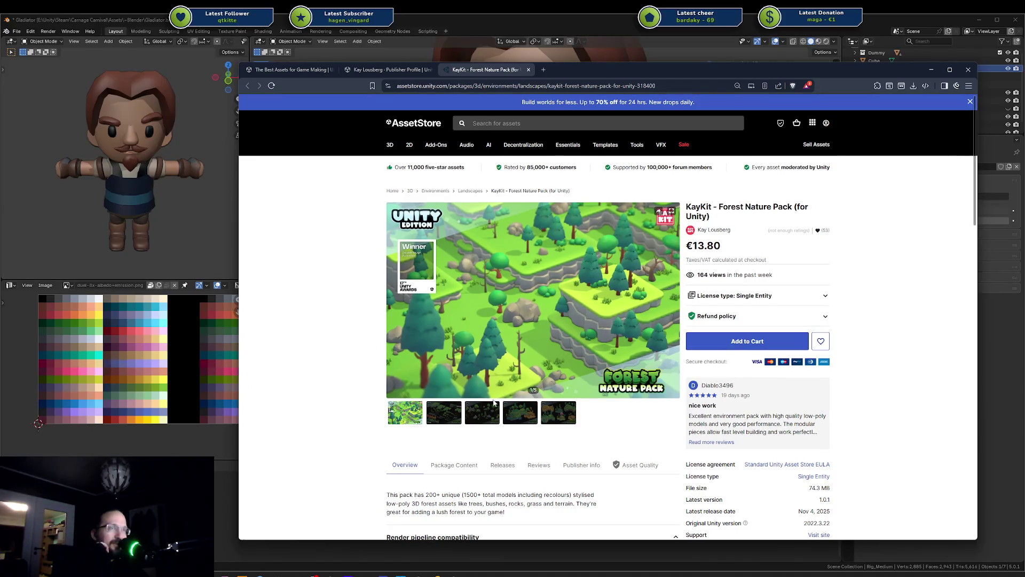
pyautogui.click(672, 211)
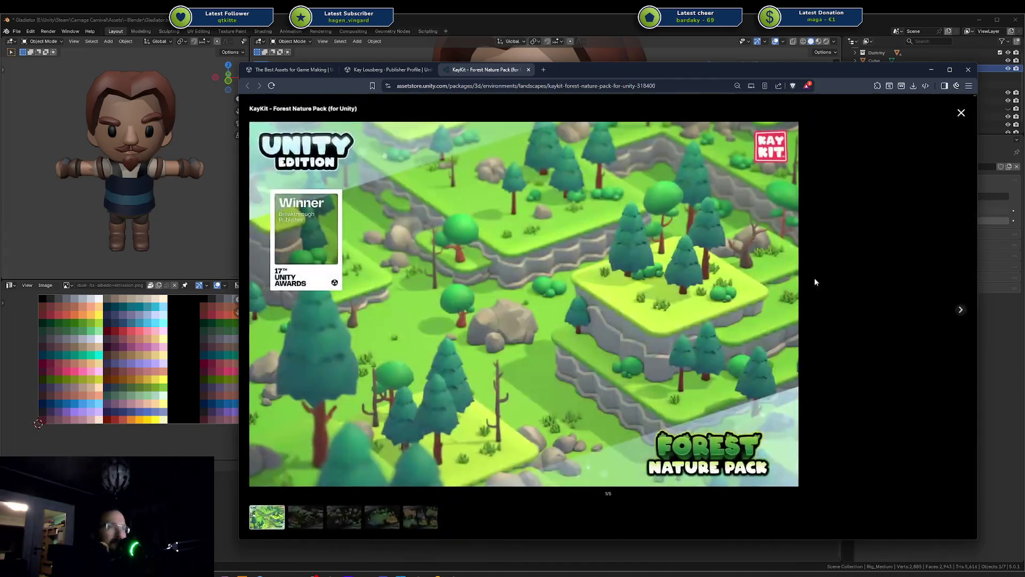
pyautogui.click(959, 310)
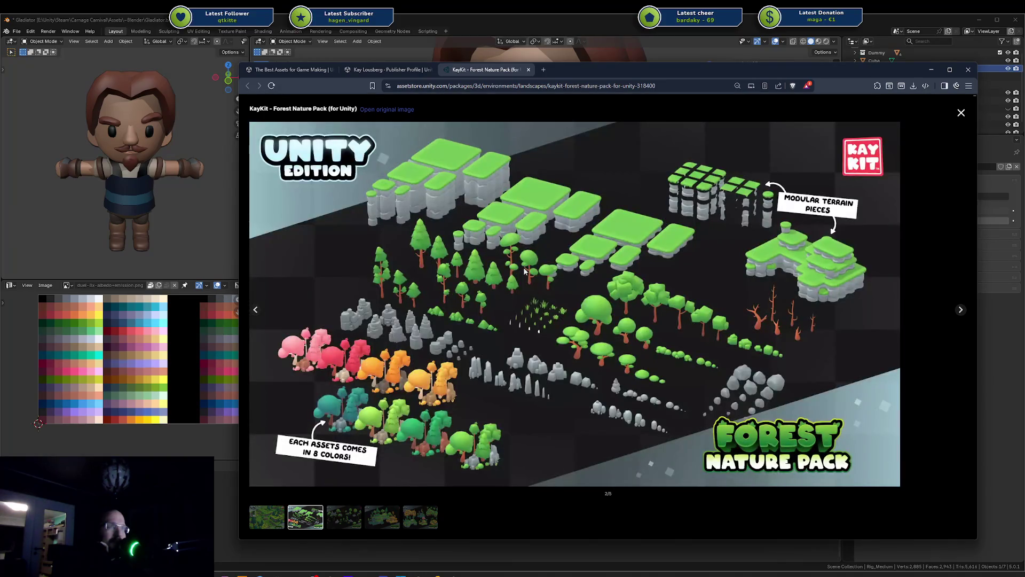
pyautogui.click(961, 310)
pyautogui.click(256, 311)
pyautogui.click(957, 114)
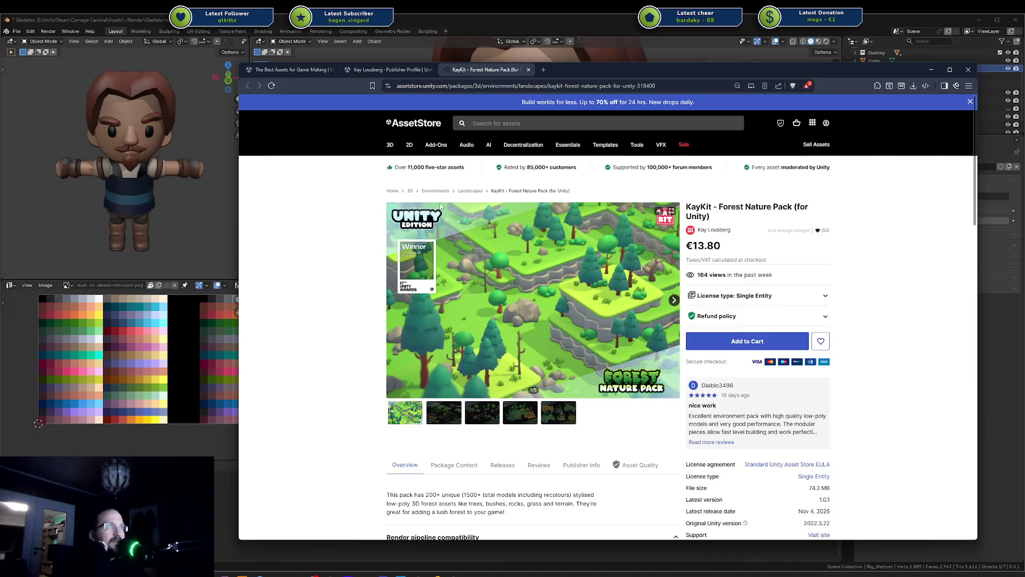
# Scroll the KayKit catalogue, open RPG Tools Bits, and view its second preview image
pyautogui.click(392, 70)
pyautogui.scroll(-3, 450, 258)
pyautogui.scroll(1, 454, 269)
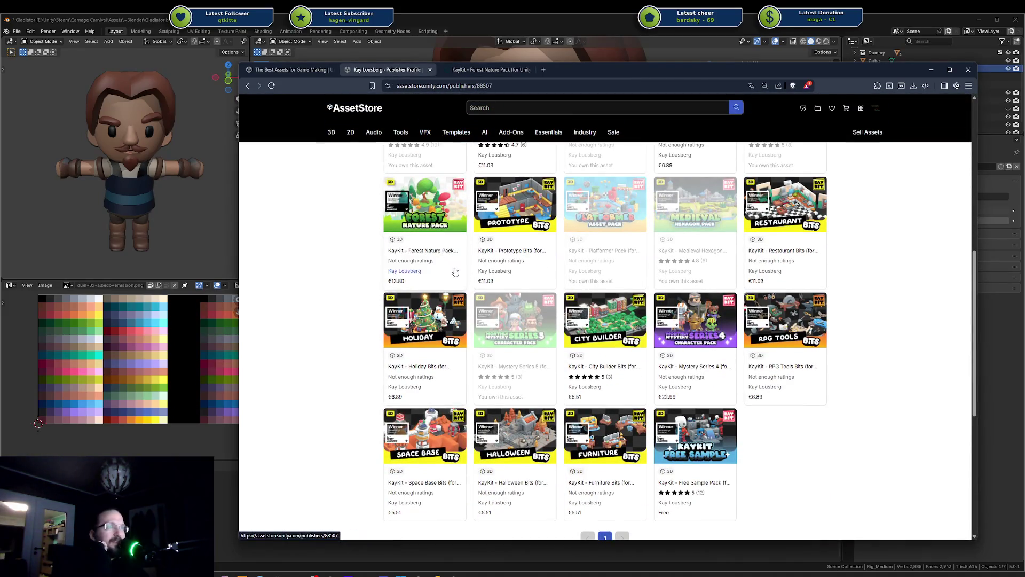
pyautogui.scroll(5, 455, 273)
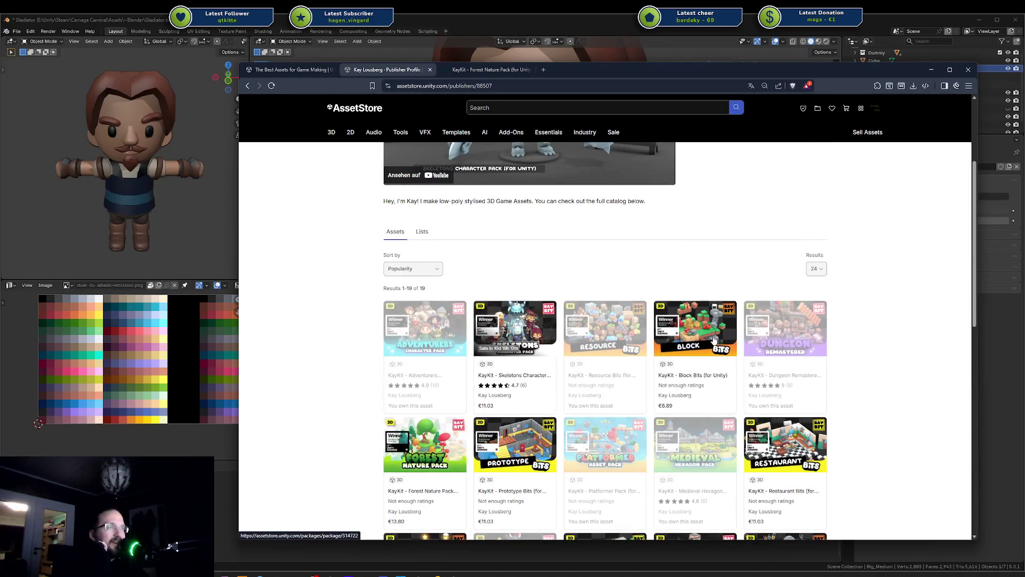
pyautogui.scroll(-1, 833, 344)
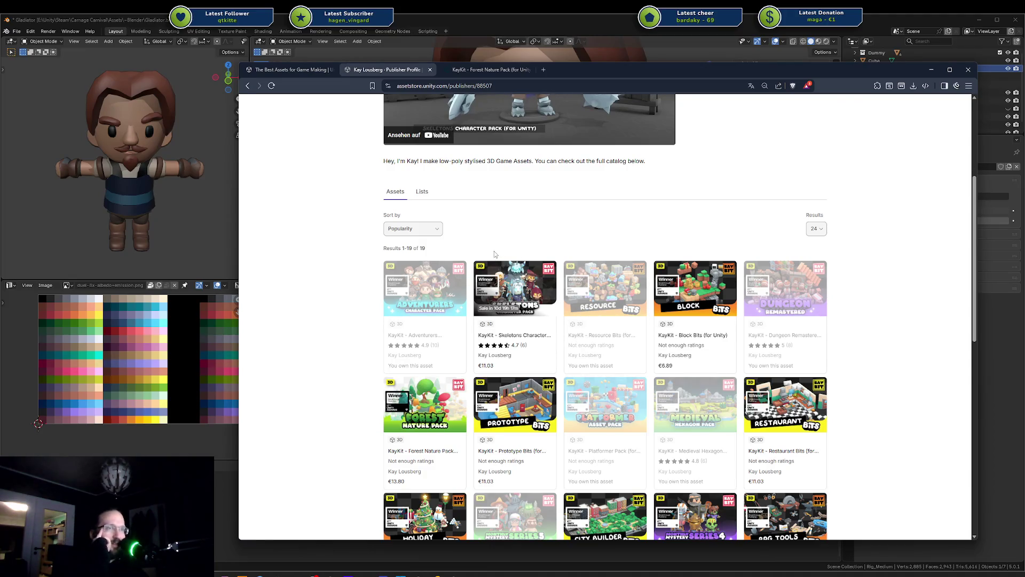
pyautogui.scroll(-2, 822, 342)
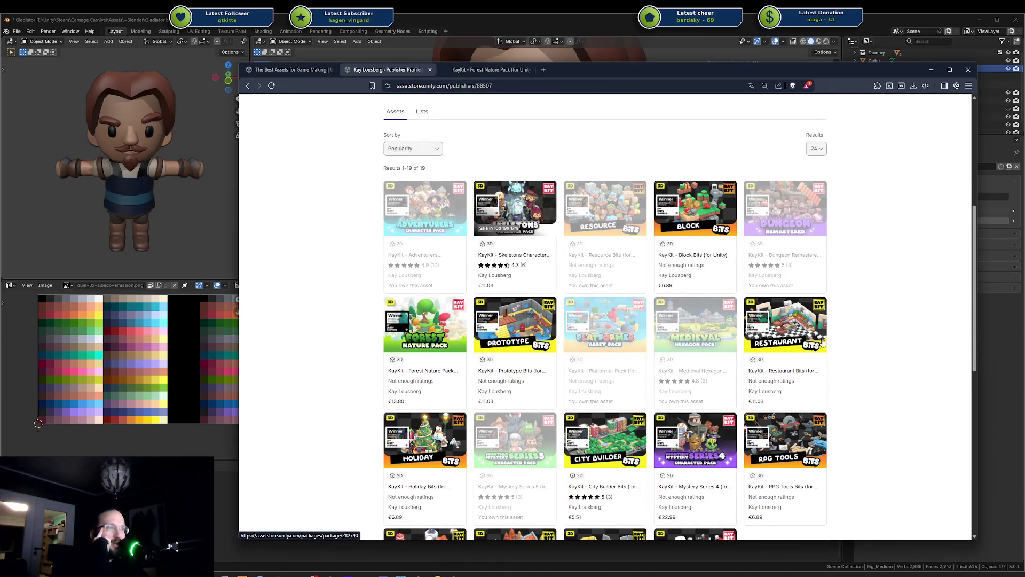
pyautogui.scroll(-2, 840, 343)
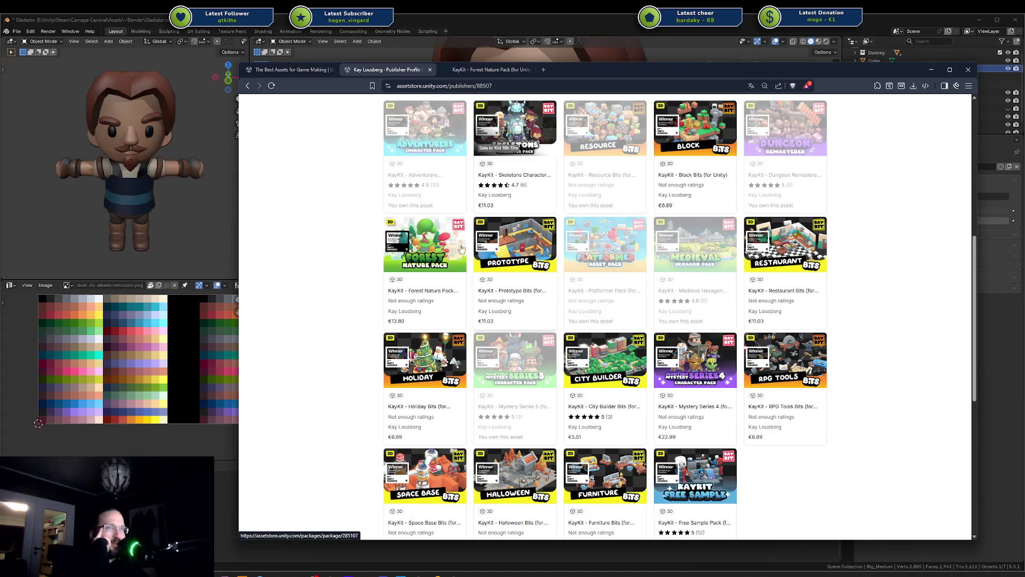
pyautogui.click(685, 269)
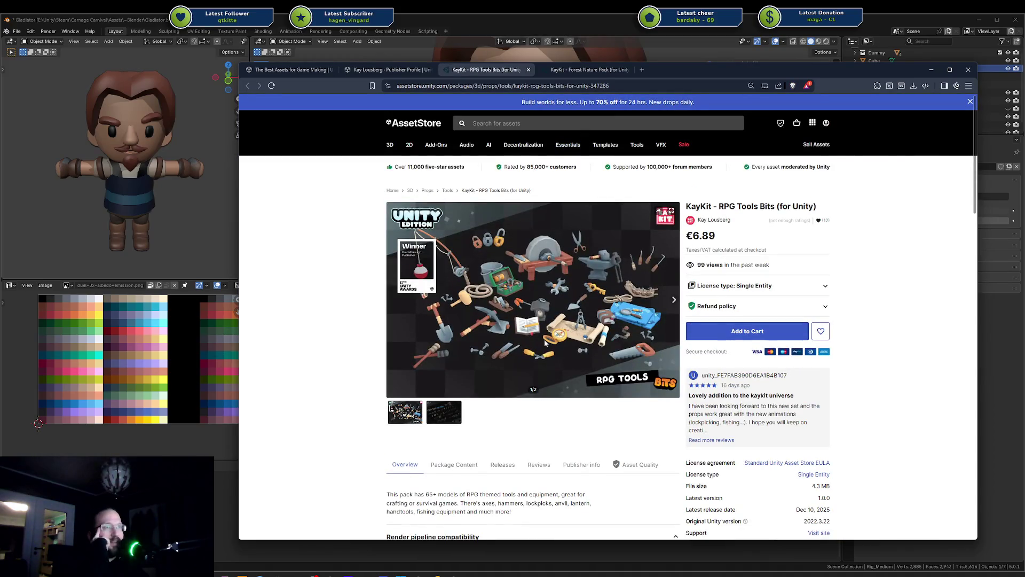
pyautogui.click(456, 418)
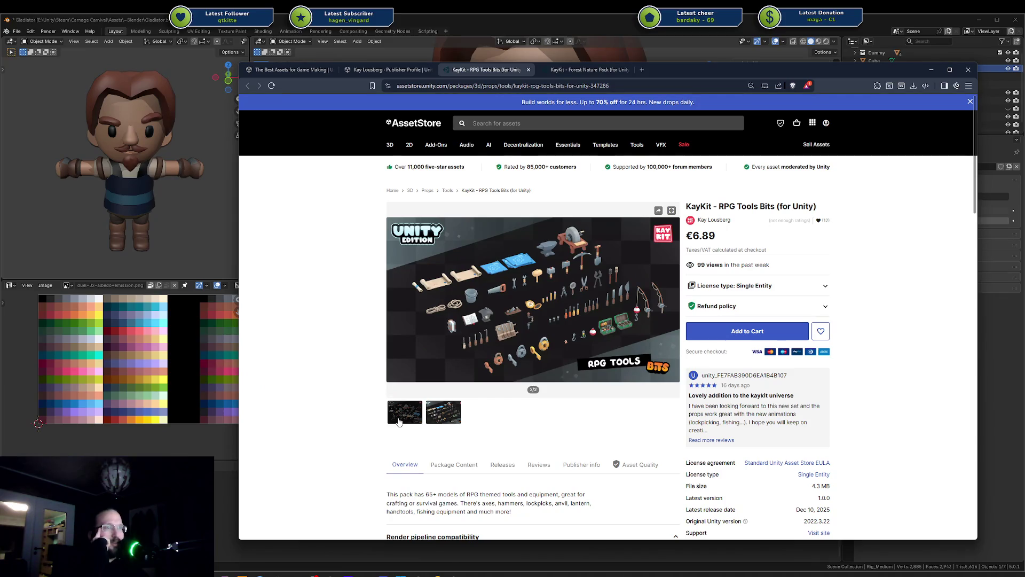
pyautogui.click(399, 422)
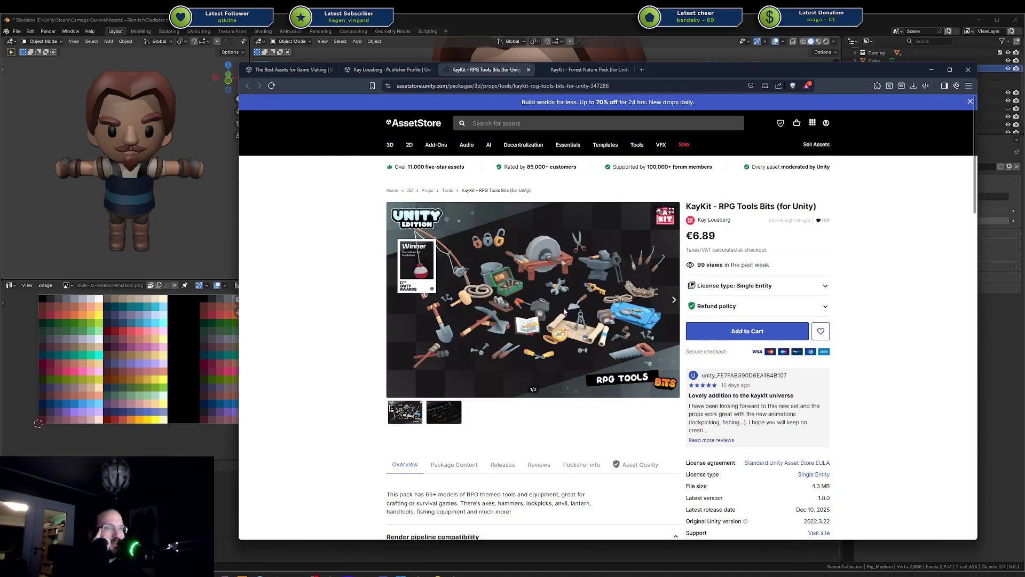
pyautogui.click(405, 70)
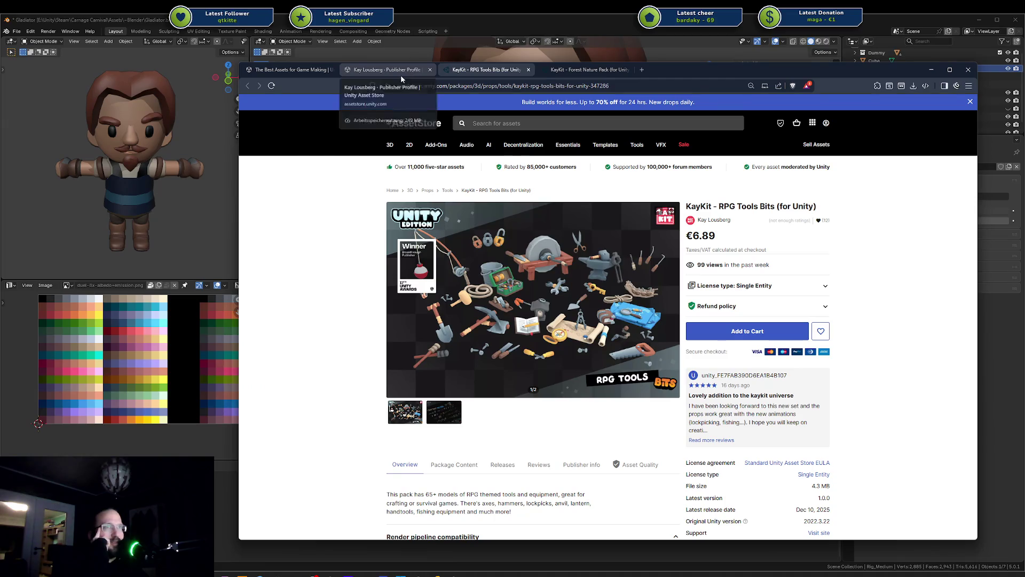
pyautogui.scroll(-2, 630, 417)
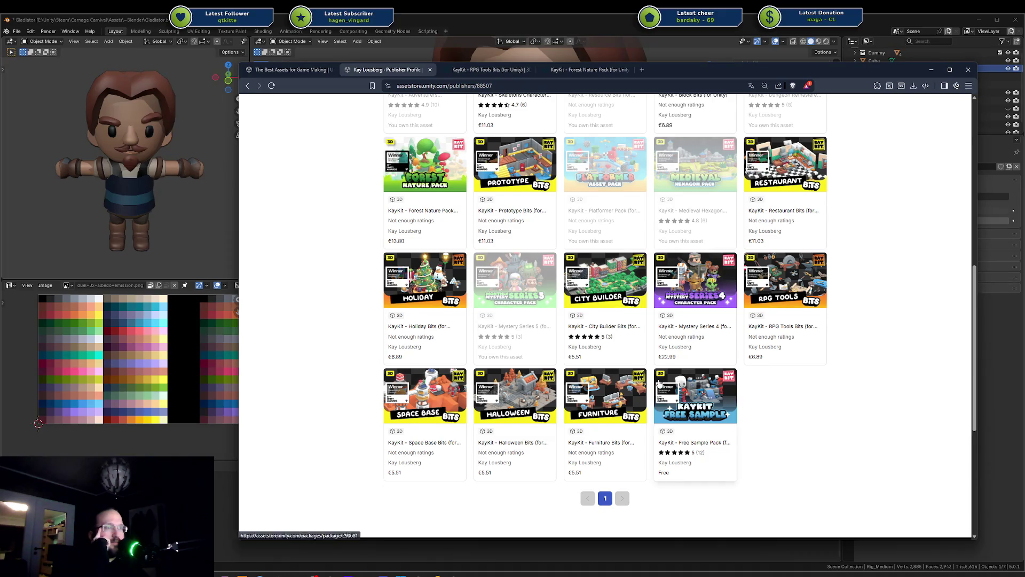
pyautogui.scroll(5, 665, 384)
pyautogui.scroll(-5, 661, 384)
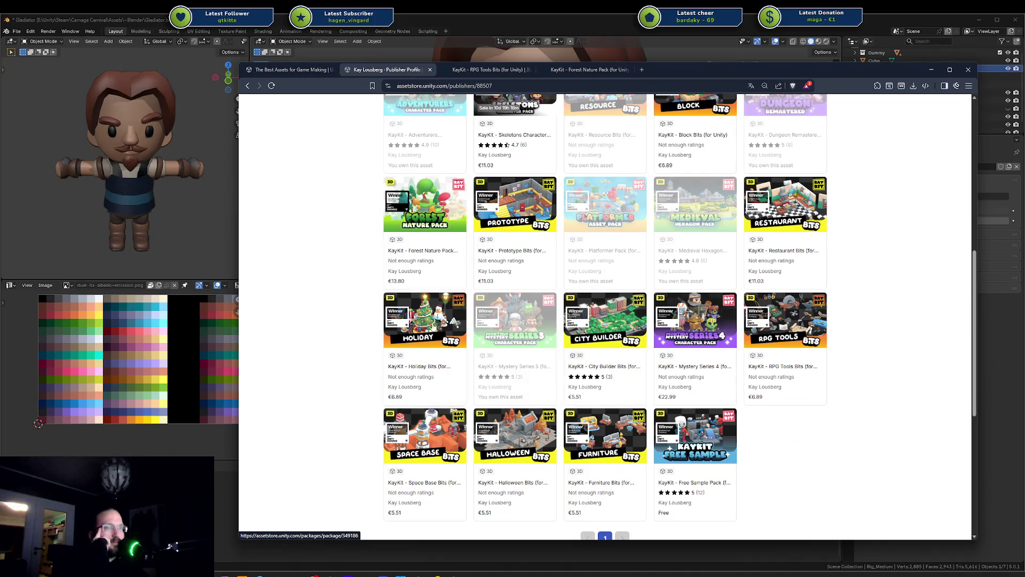
pyautogui.click(718, 282)
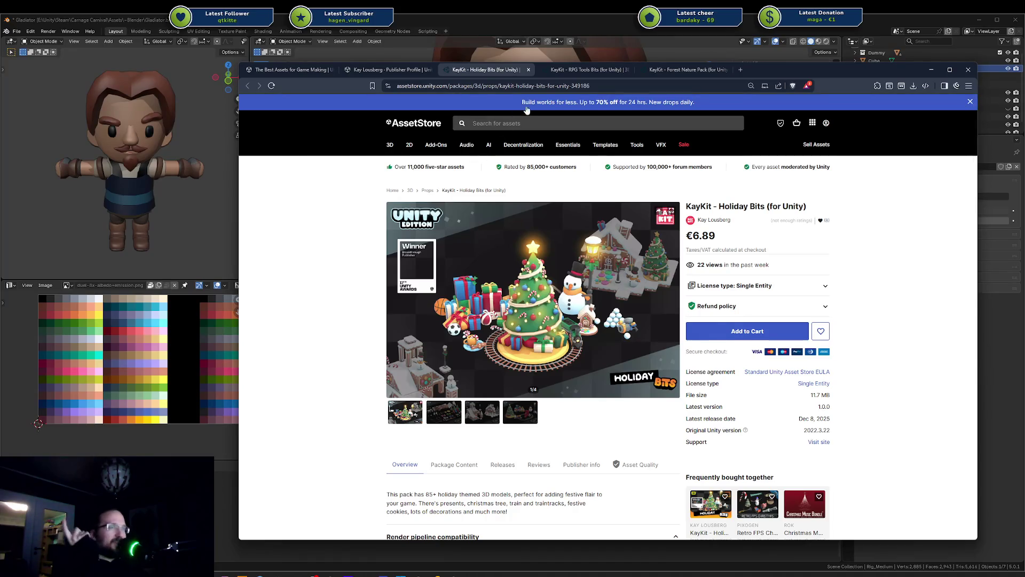
pyautogui.middleClick(509, 71)
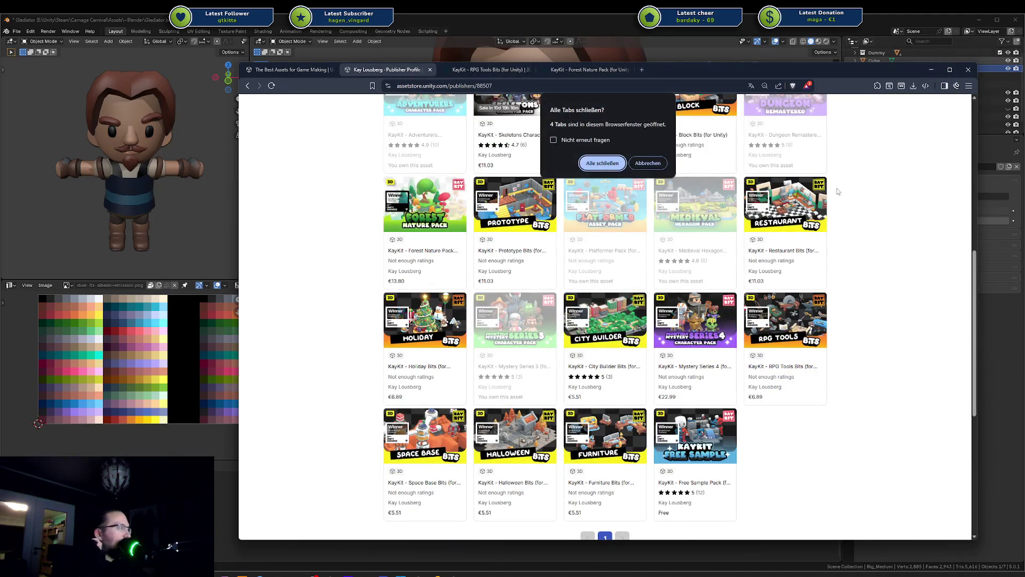
pyautogui.click(647, 163)
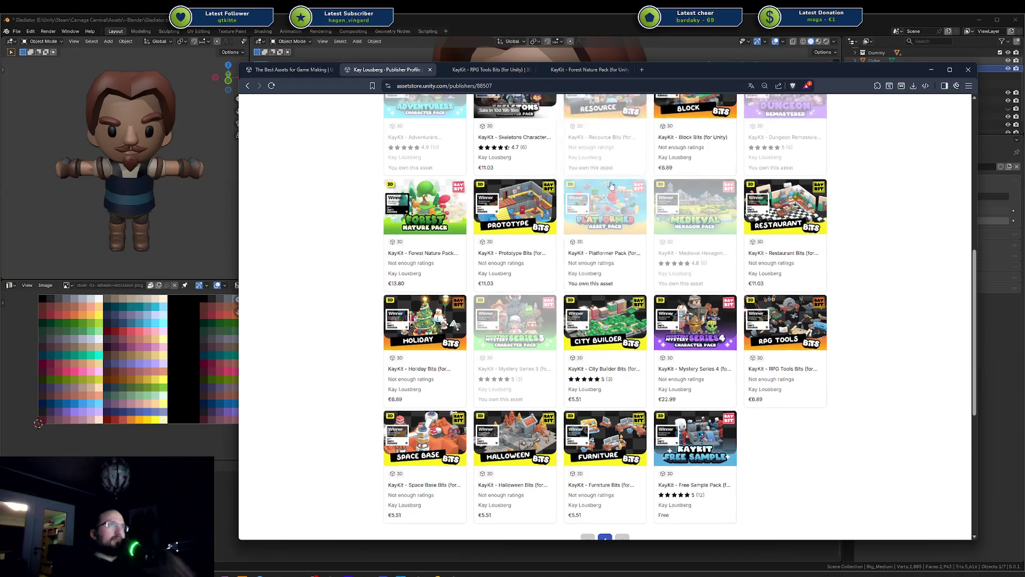
# Search the store for 'mowah', find no results, then drag the browser off screen to reveal Blender
pyautogui.scroll(15, 517, 133)
pyautogui.click(506, 118)
pyautogui.write('mowah')
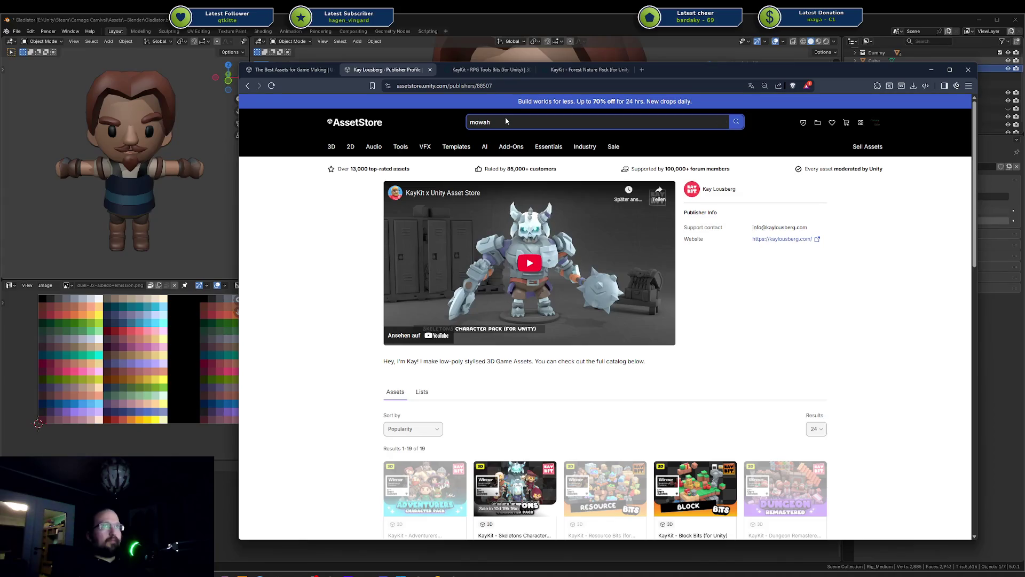
pyautogui.press('Return')
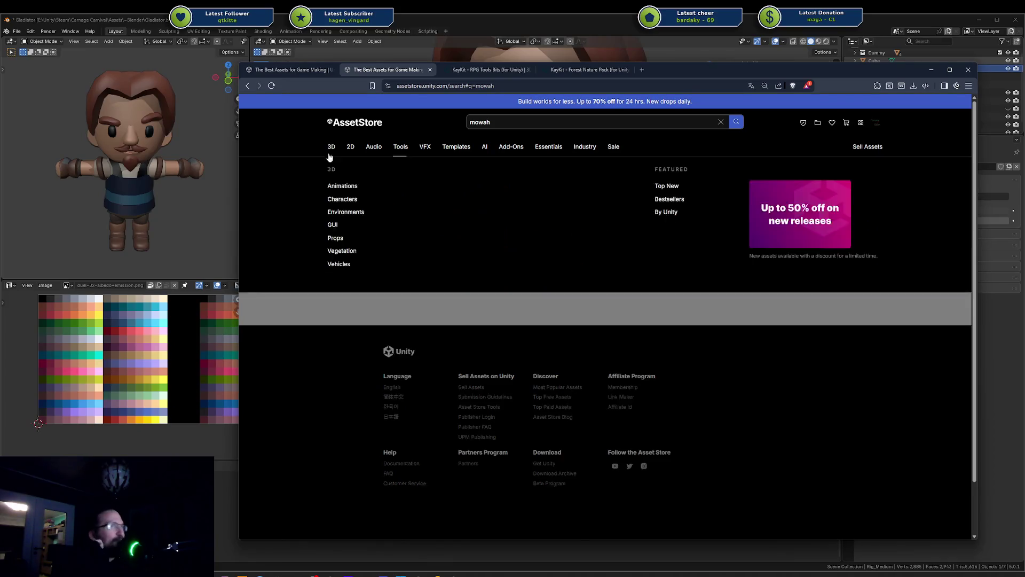
pyautogui.doubleClick(473, 119)
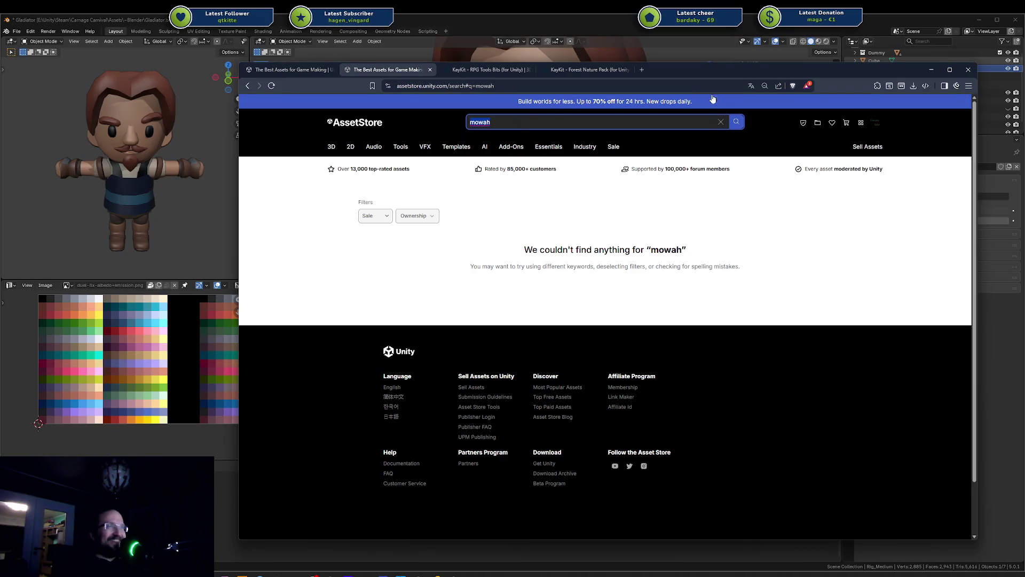
pyautogui.moveTo(720, 79); pyautogui.dragTo(1024, 80)
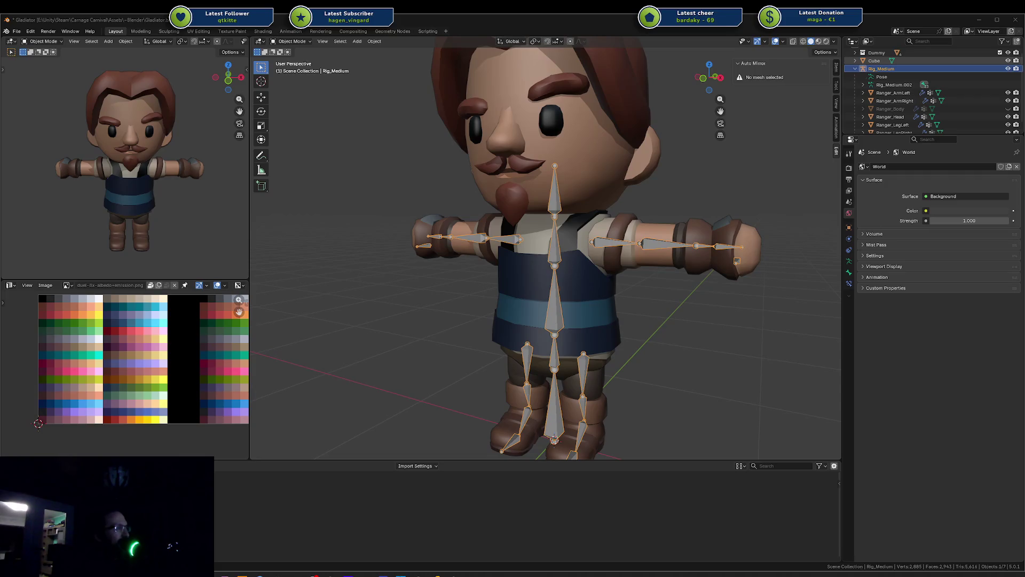
# Bring the browser back and search the store for 'mo ah'
pyautogui.moveTo(1024, 81)
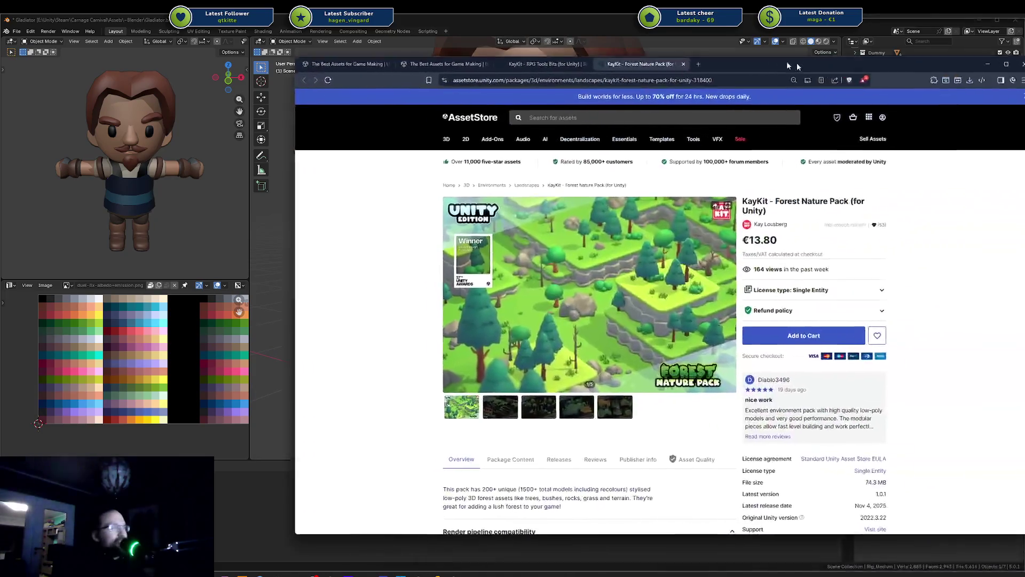
pyautogui.scroll(-3, 762, 238)
pyautogui.scroll(-1, 761, 237)
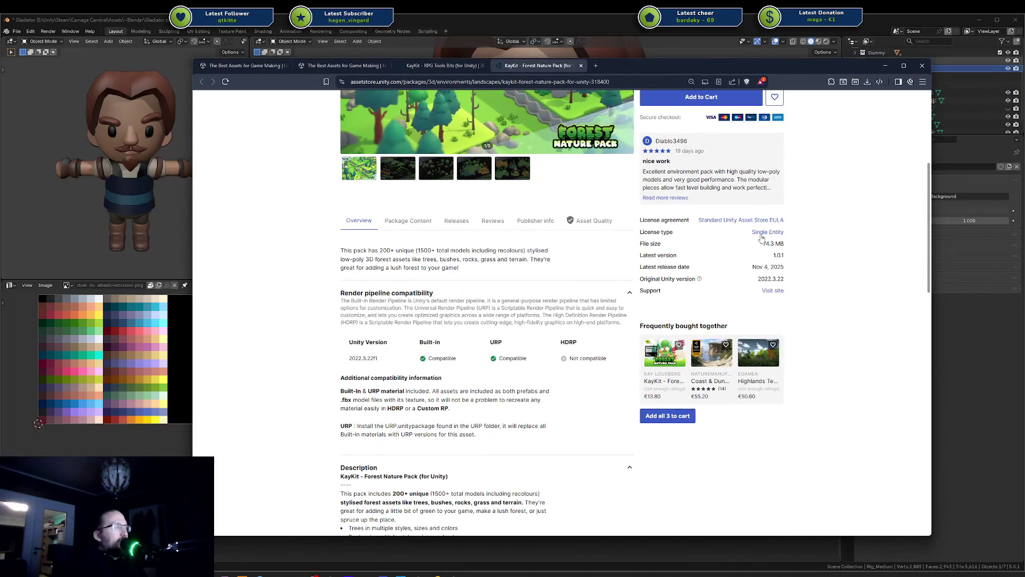
pyautogui.scroll(-3, 762, 238)
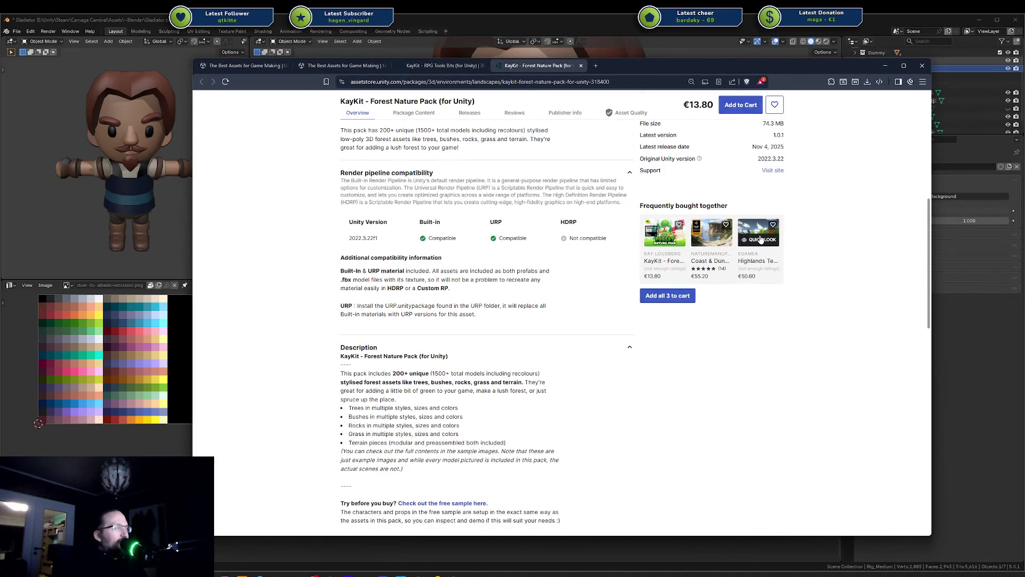
pyautogui.scroll(9, 761, 239)
pyautogui.click(501, 121)
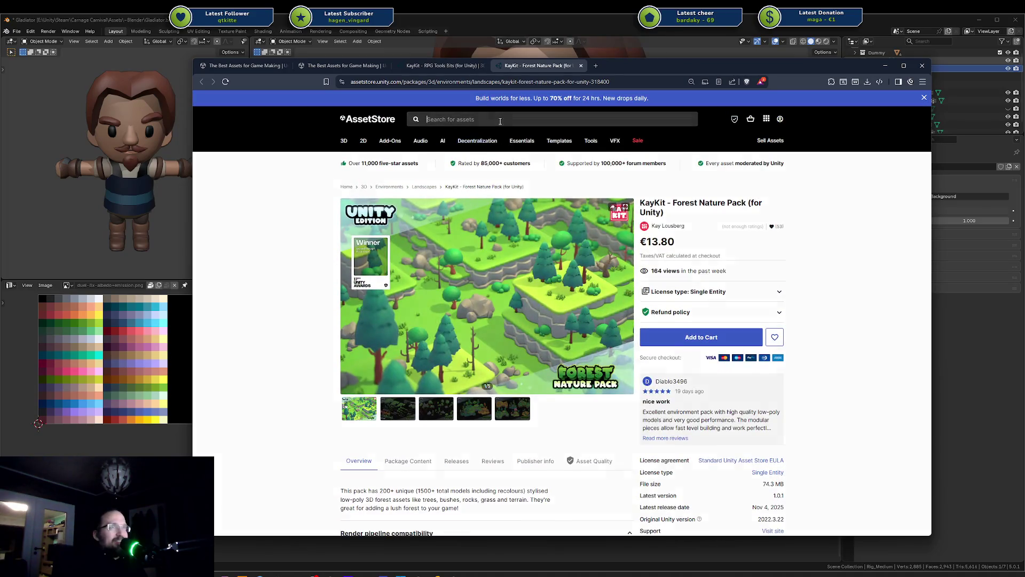
pyautogui.write('mo ah')
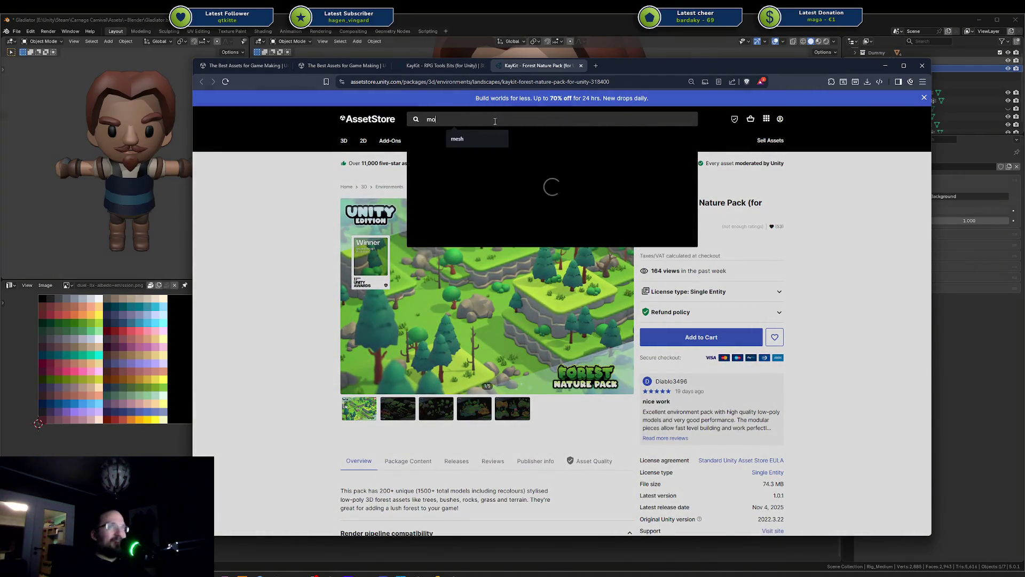
pyautogui.press('Return')
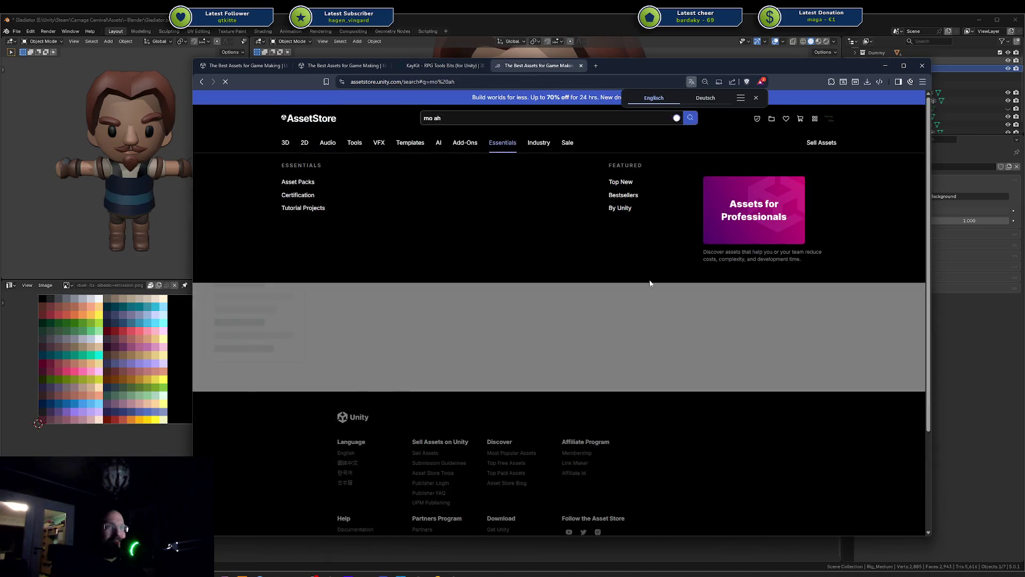
pyautogui.scroll(-2, 640, 338)
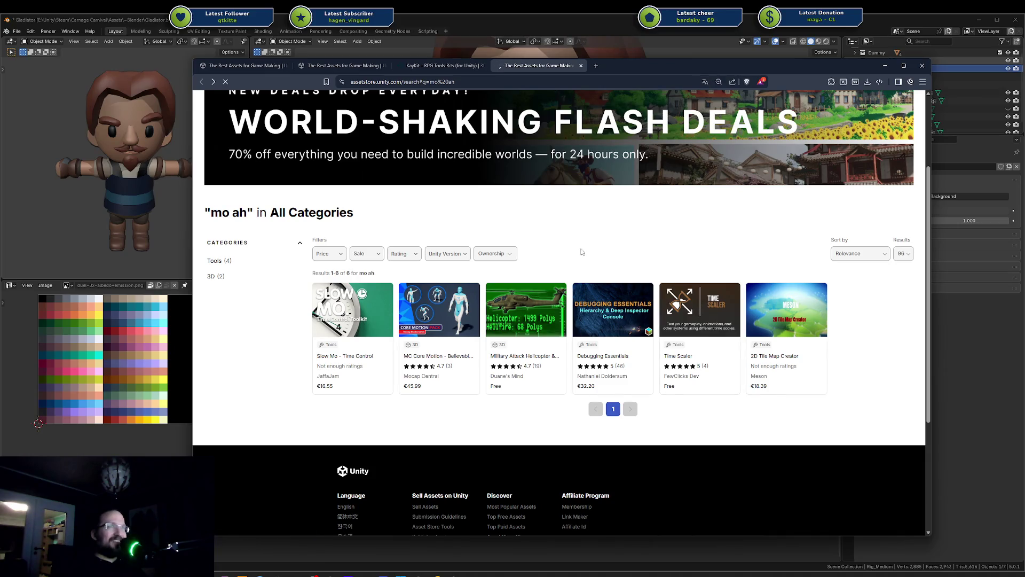
# Go back to the Forest Nature Pack page, scroll through it, and start a new search
pyautogui.hotkey('alt', 'Left')
pyautogui.scroll(-4, 694, 395)
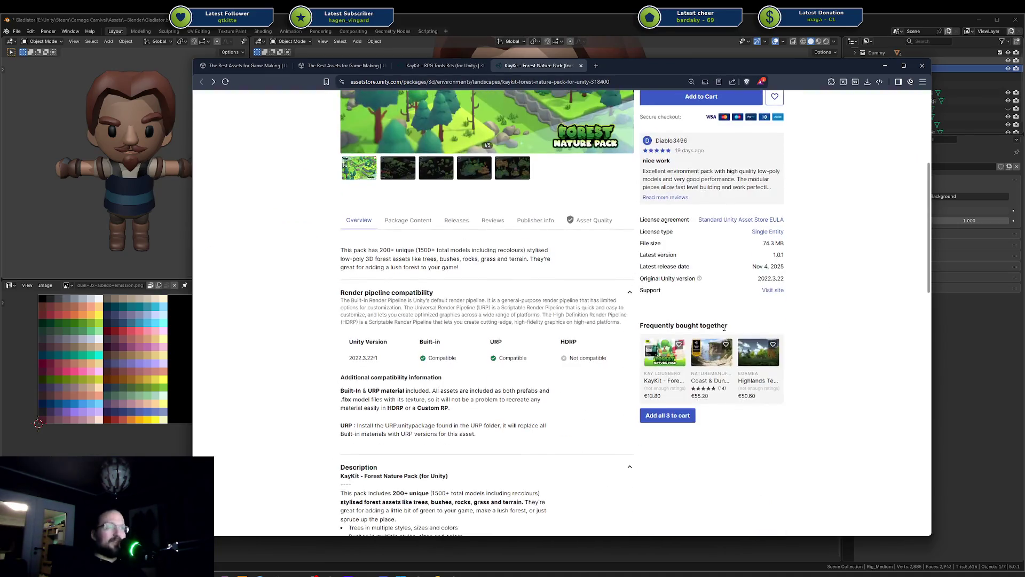
pyautogui.scroll(-12, 697, 333)
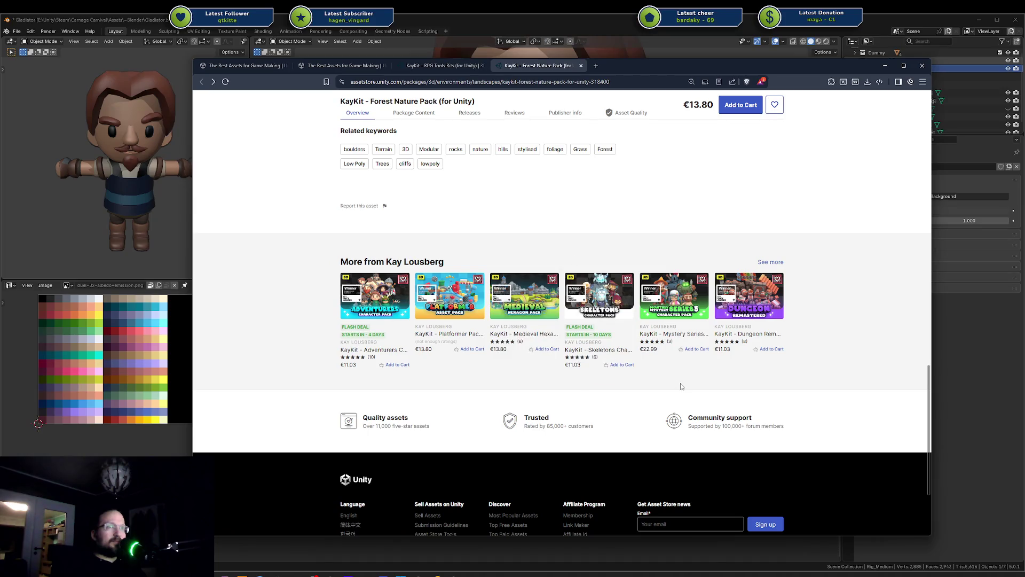
pyautogui.scroll(3, 637, 280)
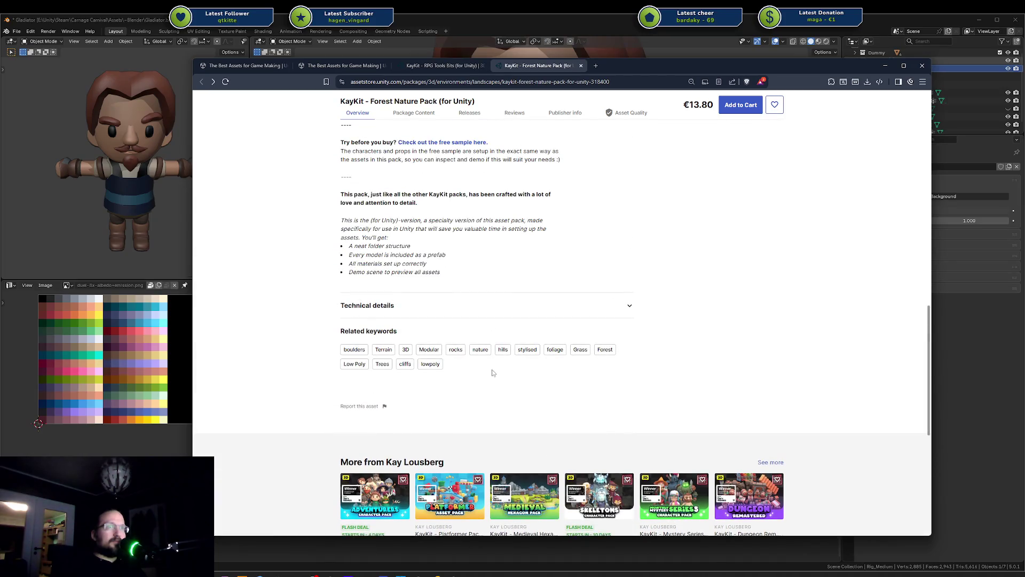
pyautogui.scroll(10, 488, 373)
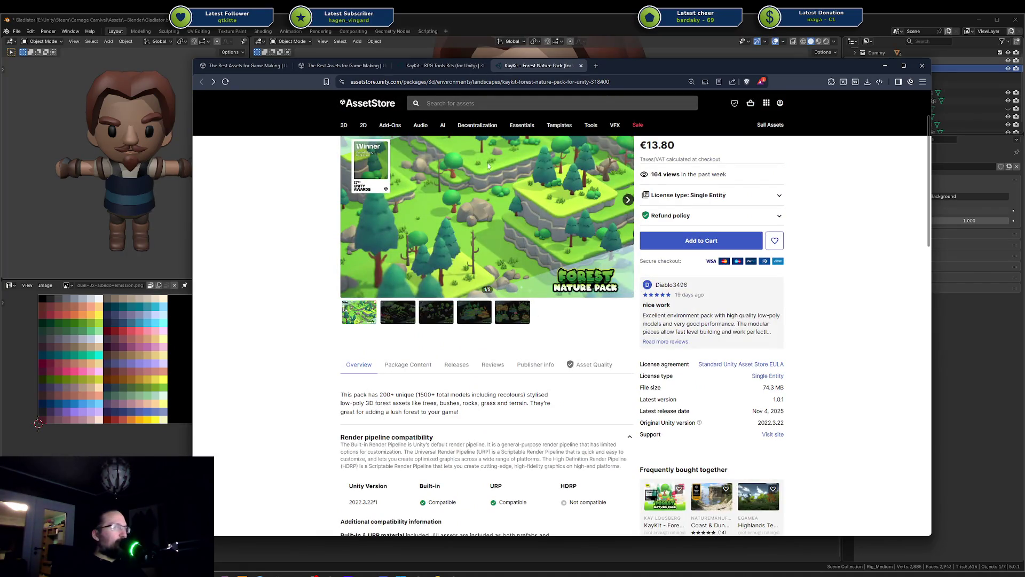
pyautogui.click(476, 105)
# Search the Asset Store for 'mow ah', browse the three results, and reselect the query text
pyautogui.write('mo')
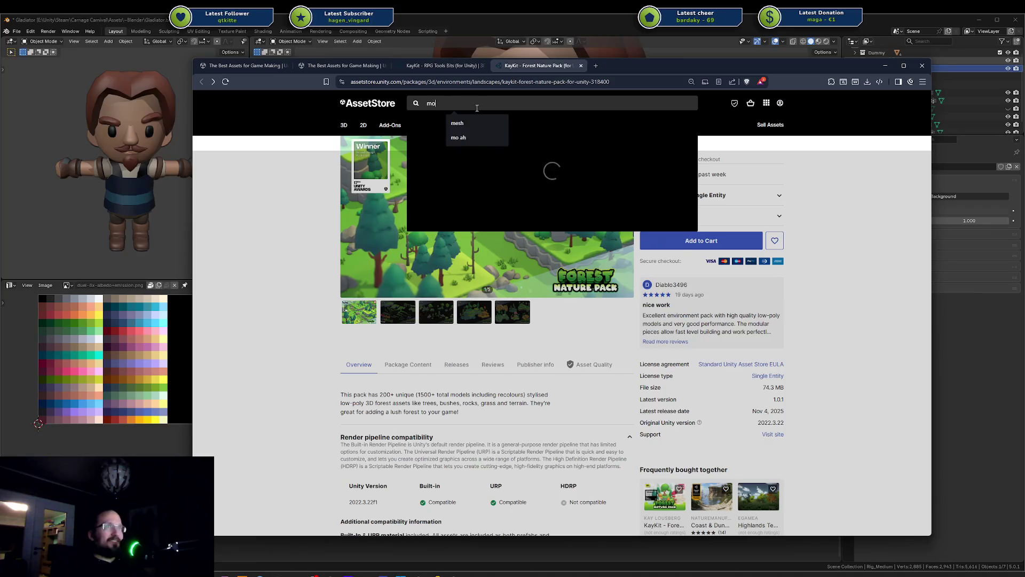
pyautogui.write('w ah')
pyautogui.press('Return')
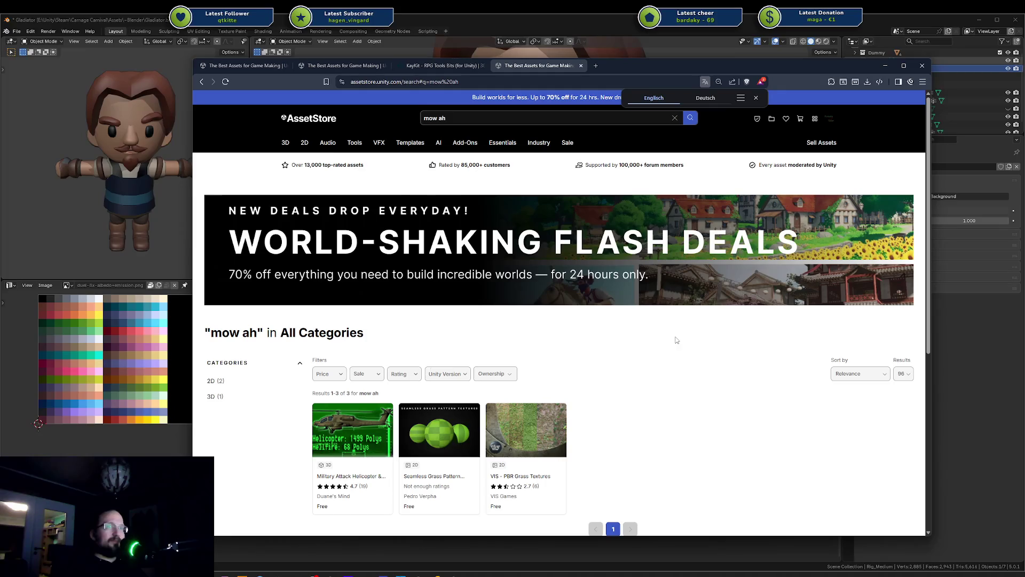
pyautogui.scroll(-2, 676, 340)
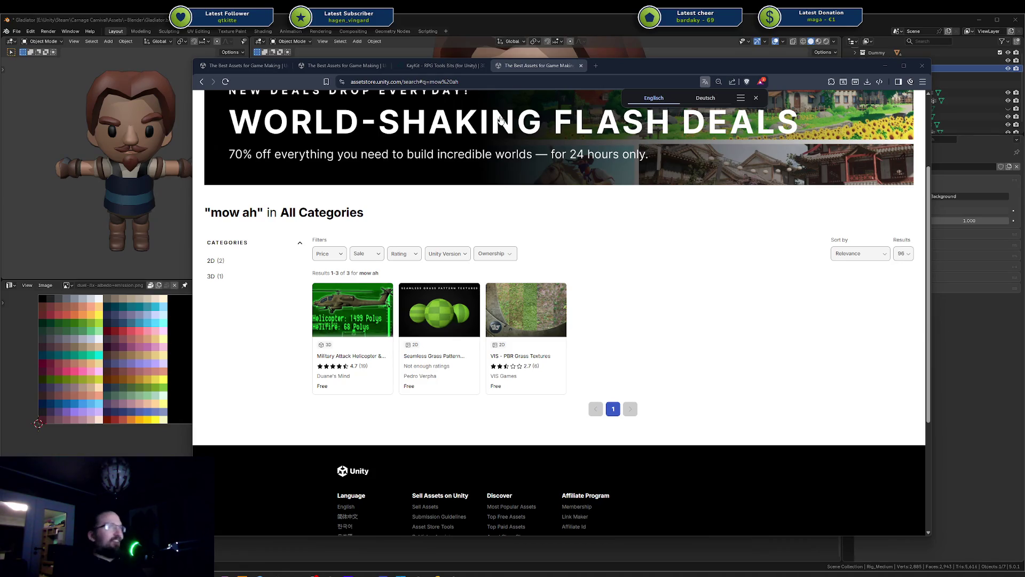
pyautogui.scroll(3, 500, 120)
pyautogui.click(462, 115)
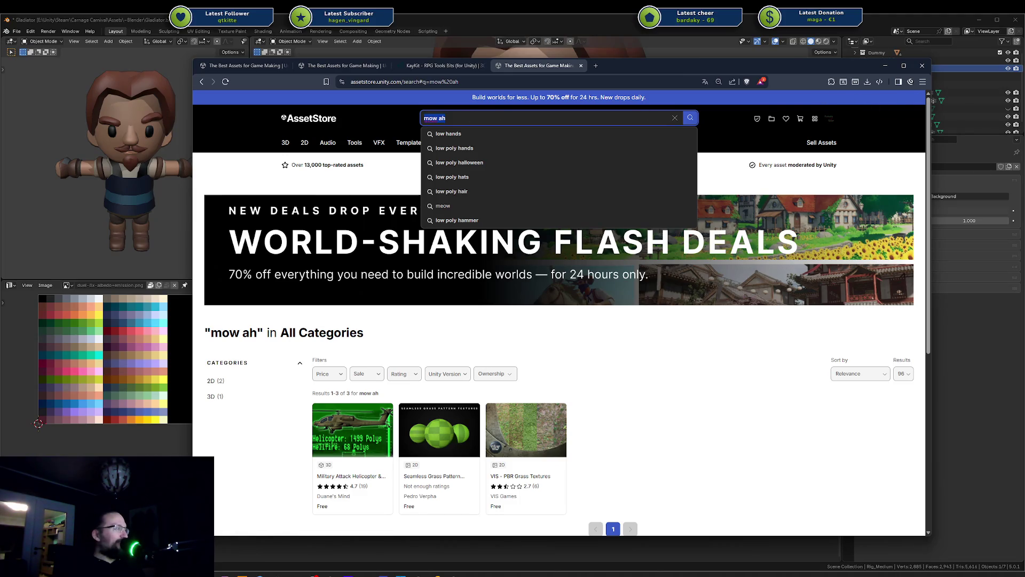
pyautogui.click(475, 121)
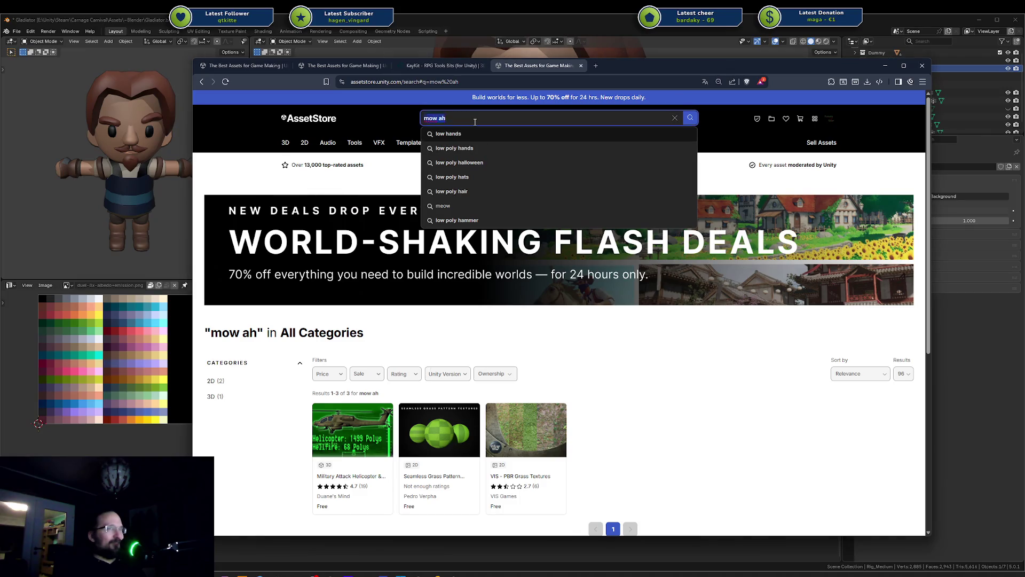
# Search the Asset Store for 'synty' and scroll through the 348 results
pyautogui.write('symt')
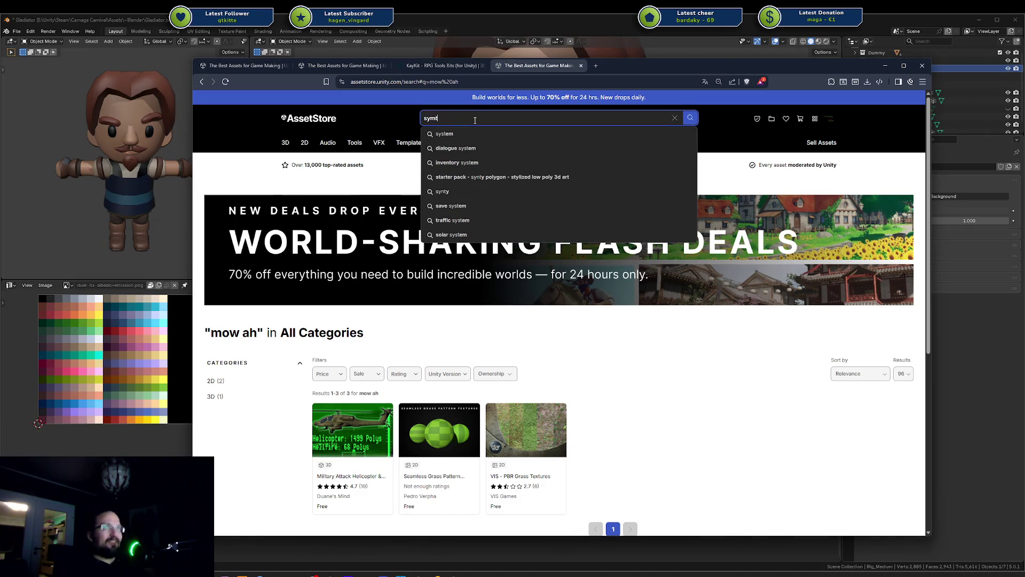
pyautogui.press('BackSpace')
pyautogui.press('BackSpace')
pyautogui.write('nty')
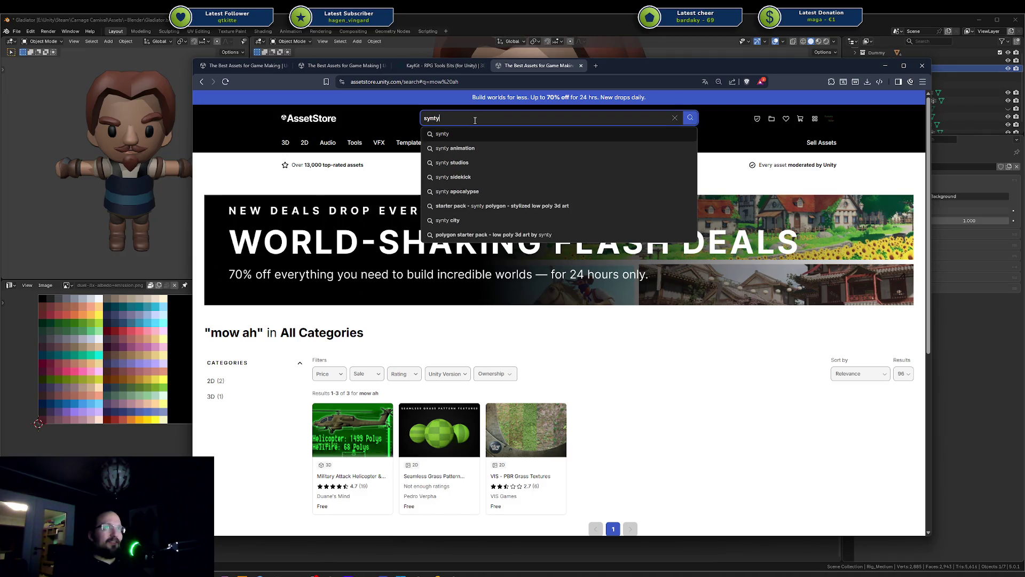
pyautogui.press('Return')
pyautogui.scroll(-2, 536, 219)
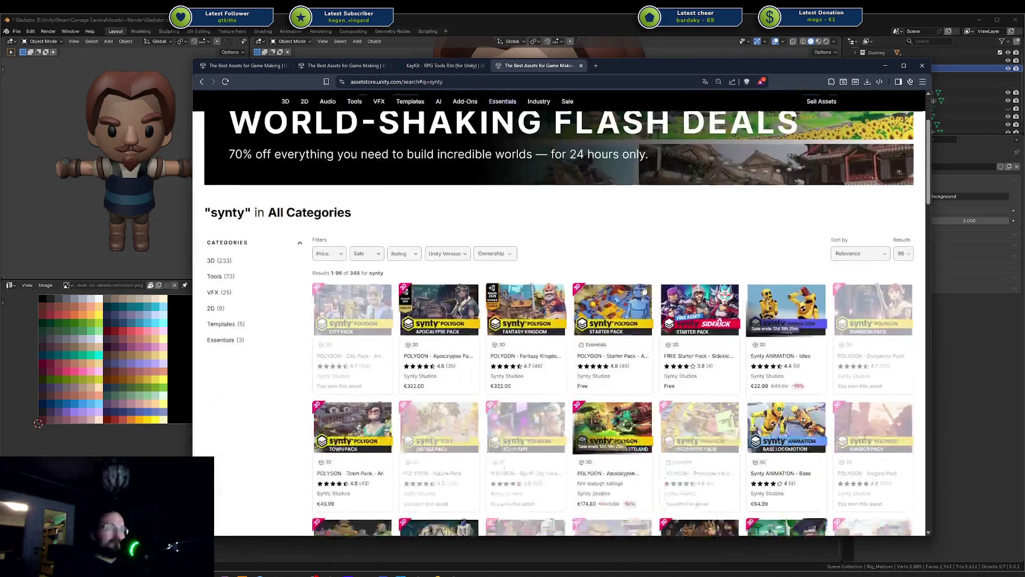
pyautogui.scroll(-15, 534, 225)
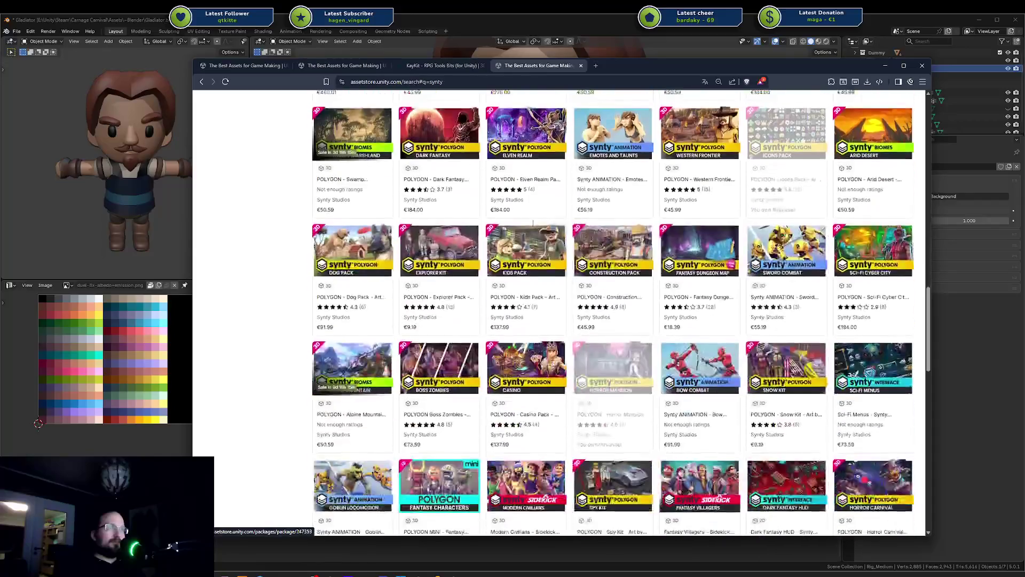
pyautogui.scroll(-5, 530, 225)
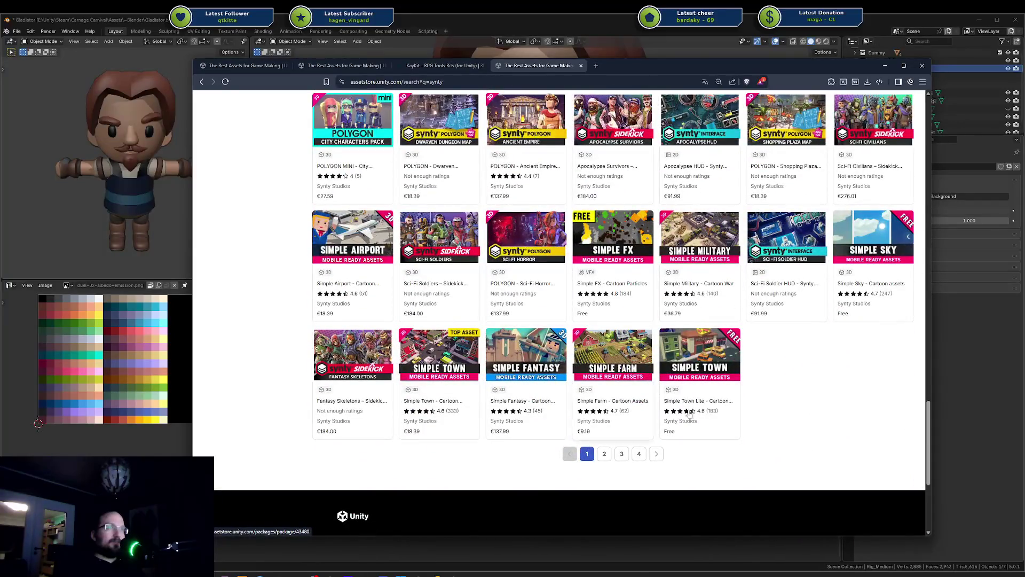
pyautogui.scroll(3, 774, 350)
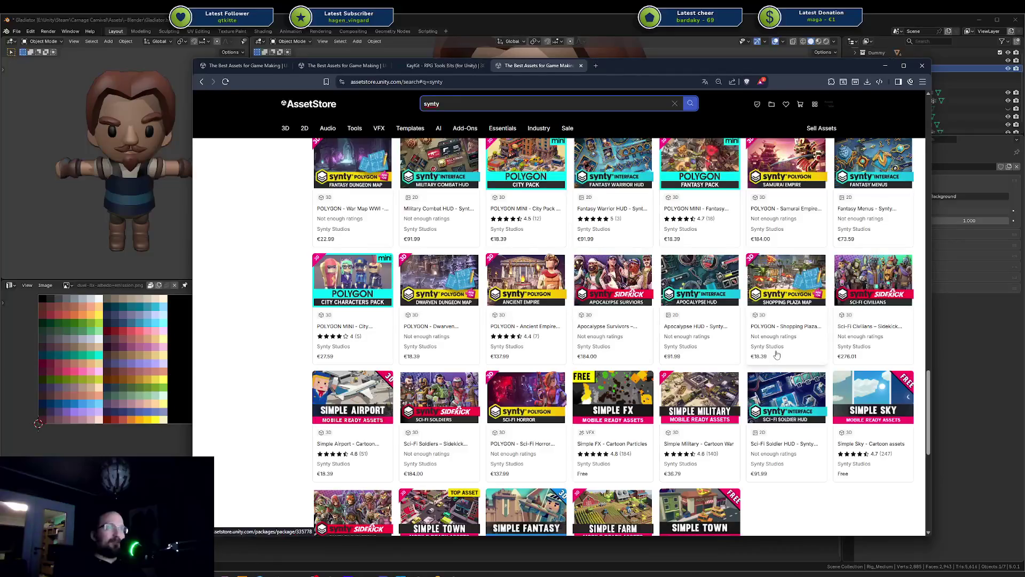
pyautogui.scroll(-3, 777, 355)
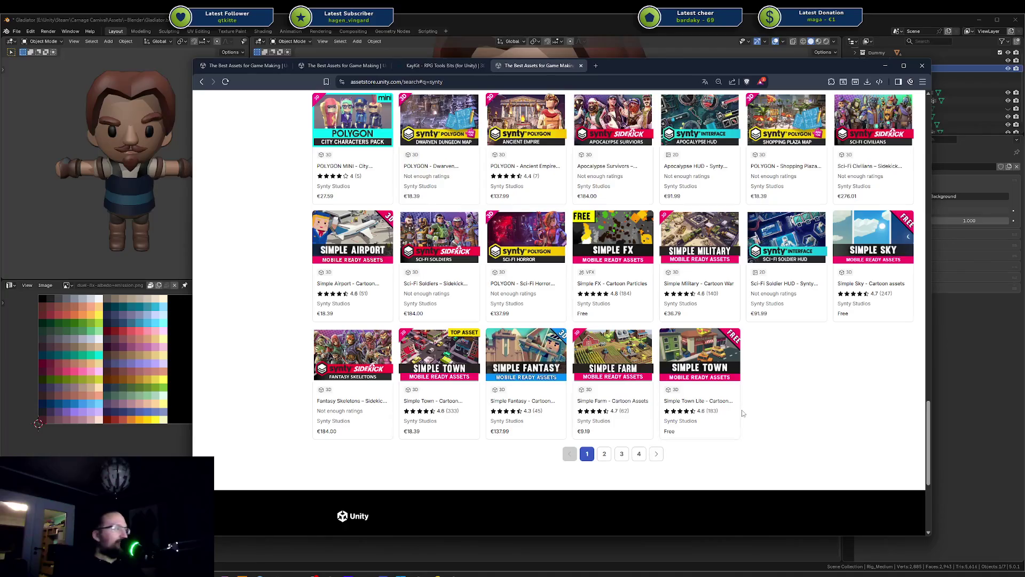
pyautogui.scroll(20, 744, 384)
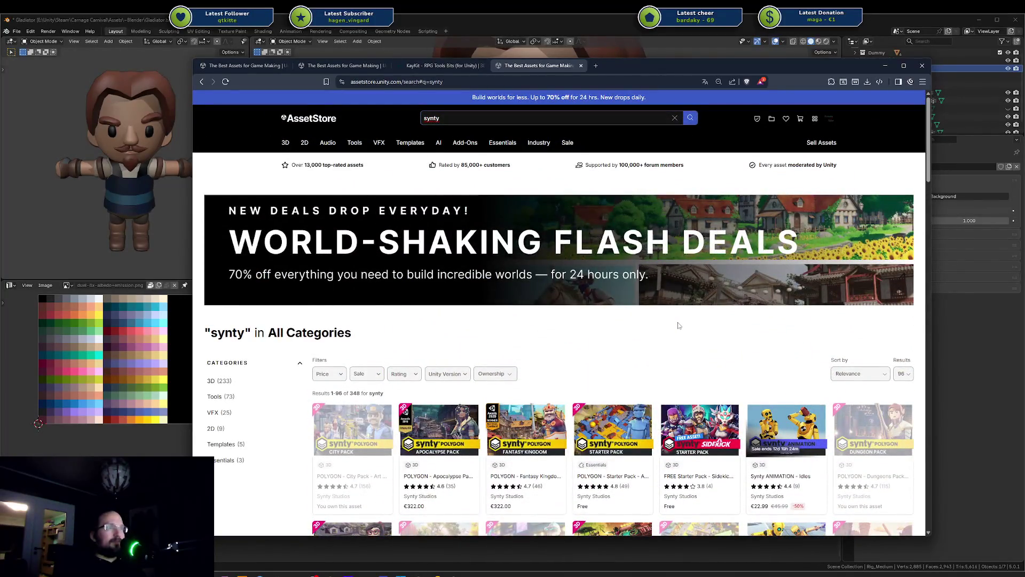
# Close the Synty search and KayKit product tabs, returning to the first search tab
pyautogui.hotkey('ctrl', 'w')
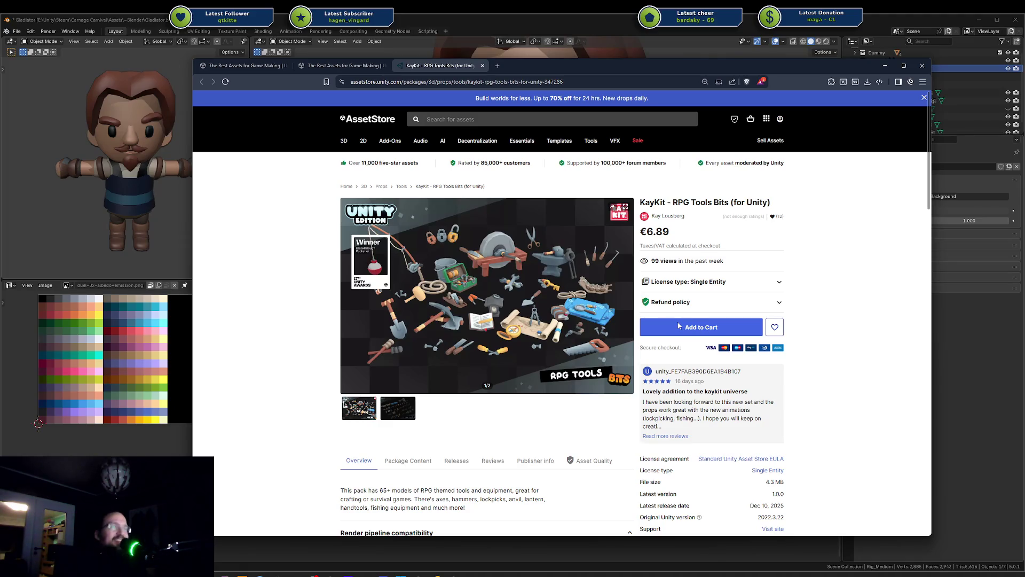
pyautogui.middleClick(435, 68)
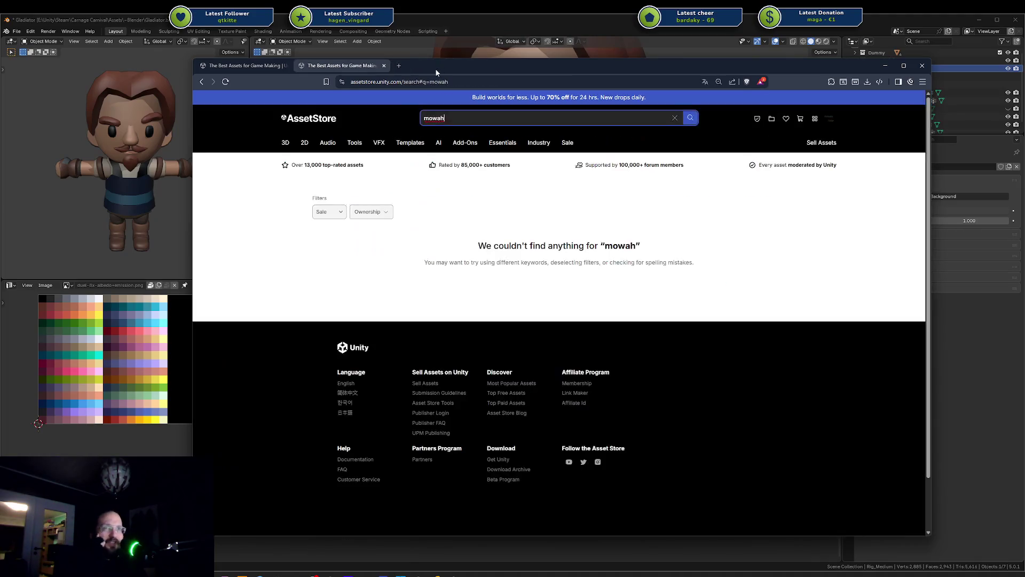
pyautogui.click(265, 67)
# Back in Blender, orbit the viewports, select the torso Cube and frame it
pyautogui.hotkey('alt', 'Tab')
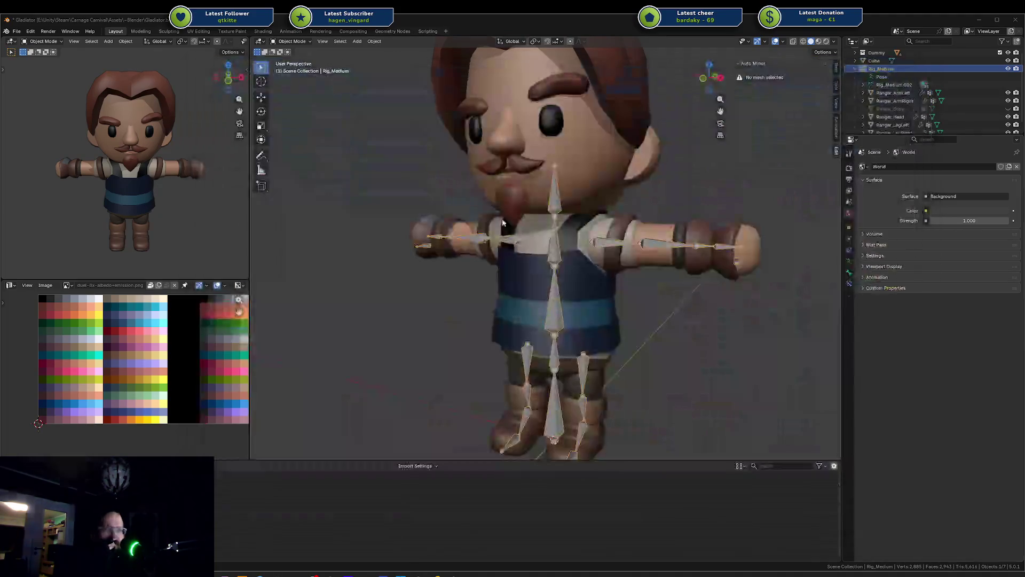
pyautogui.scroll(-5, 636, 293)
pyautogui.click(589, 294)
pyautogui.moveTo(590, 294); pyautogui.dragTo(678, 291, button='middle')
pyautogui.moveTo(202, 184)
pyautogui.mouseDown(button='middle')
pyautogui.moveTo(115, 158)
pyautogui.moveTo(145, 142)
pyautogui.moveTo(187, 155)
pyautogui.moveTo(179, 177)
pyautogui.mouseUp(button='middle')
pyautogui.click(148, 182)
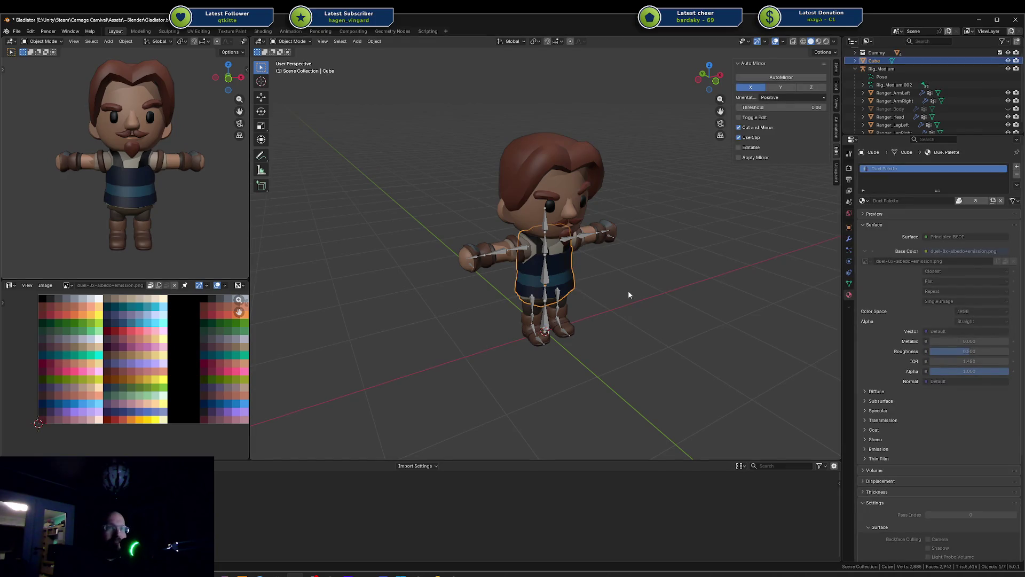
pyautogui.press('KP_Decimal')
pyautogui.scroll(-5, 628, 295)
# Orbit both viewports to face the torso front, reselect the Cube and enter Edit Mode
pyautogui.click(703, 316)
pyautogui.moveTo(703, 316)
pyautogui.mouseDown(button='middle')
pyautogui.moveTo(632, 310)
pyautogui.moveTo(652, 316)
pyautogui.mouseUp(button='middle')
pyautogui.moveTo(192, 194)
pyautogui.mouseDown(button='middle')
pyautogui.moveTo(133, 181)
pyautogui.moveTo(148, 166)
pyautogui.mouseUp(button='middle')
pyautogui.click(156, 132)
pyautogui.moveTo(156, 132); pyautogui.dragTo(128, 135, button='middle')
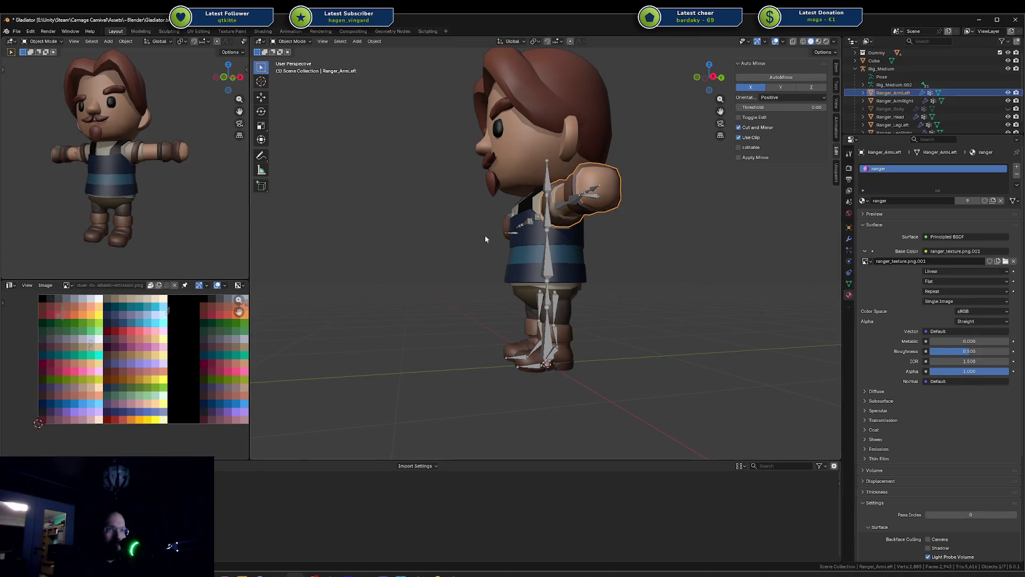
pyautogui.moveTo(177, 210)
pyautogui.mouseDown(button='middle')
pyautogui.moveTo(211, 213)
pyautogui.moveTo(153, 164)
pyautogui.mouseUp(button='middle')
pyautogui.click(152, 165)
pyautogui.moveTo(523, 235)
pyautogui.mouseDown(button='middle')
pyautogui.moveTo(564, 248)
pyautogui.moveTo(593, 213)
pyautogui.mouseUp(button='middle')
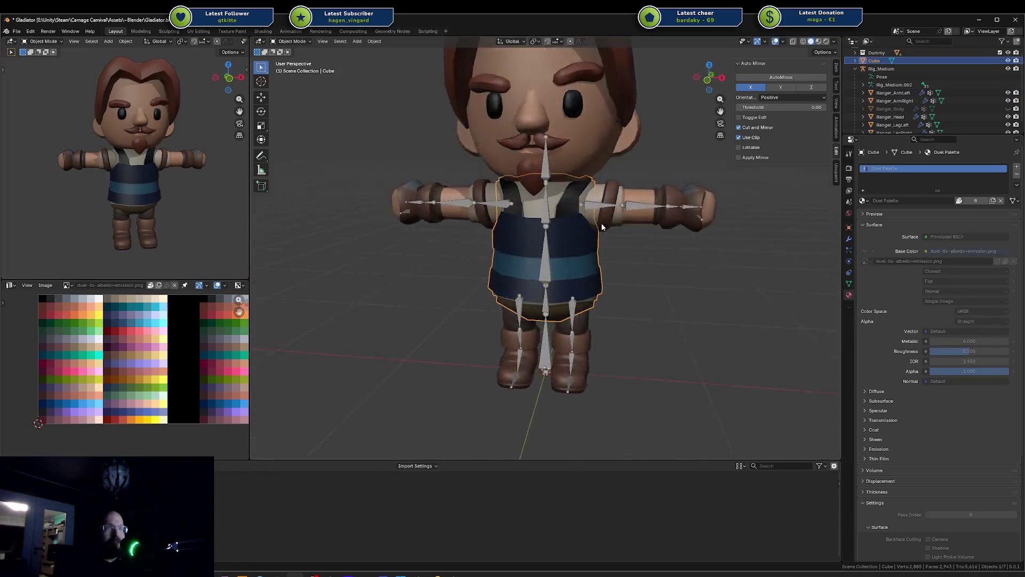
pyautogui.scroll(5, 591, 184)
pyautogui.press('Tab')
pyautogui.moveTo(622, 121); pyautogui.dragTo(388, 119, button='middle')
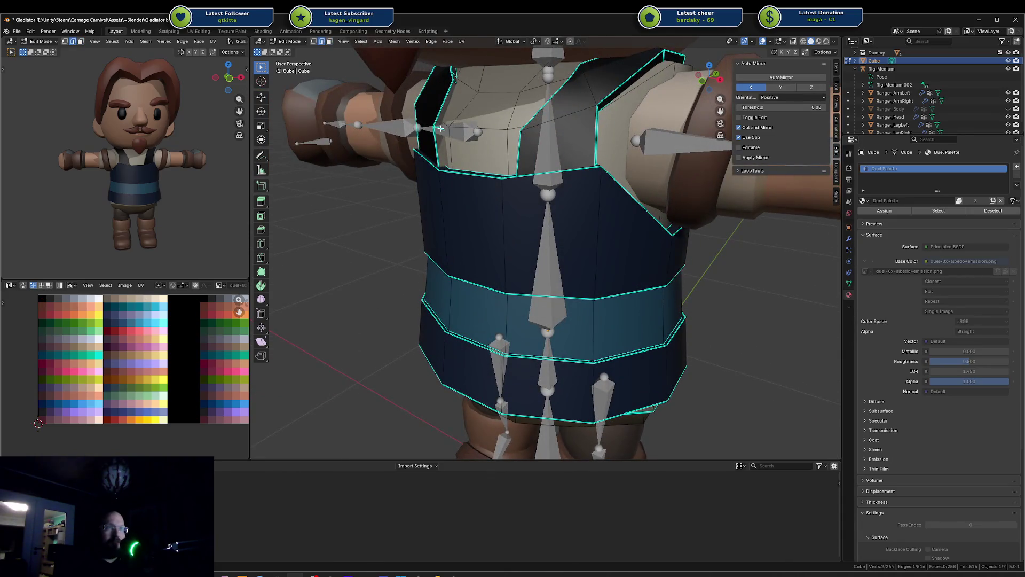
# Widen the vest's selected upper edges by scaling them along the X axis
pyautogui.moveTo(460, 129); pyautogui.dragTo(640, 150, button='middle')
pyautogui.press('g')
pyautogui.press('g')
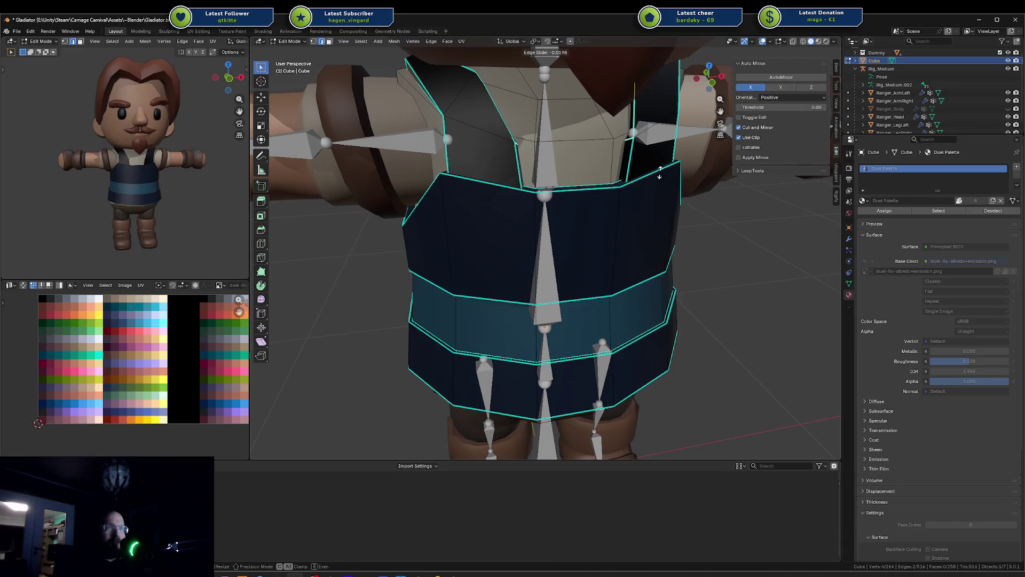
pyautogui.press('Escape')
pyautogui.press('s')
pyautogui.press('x')
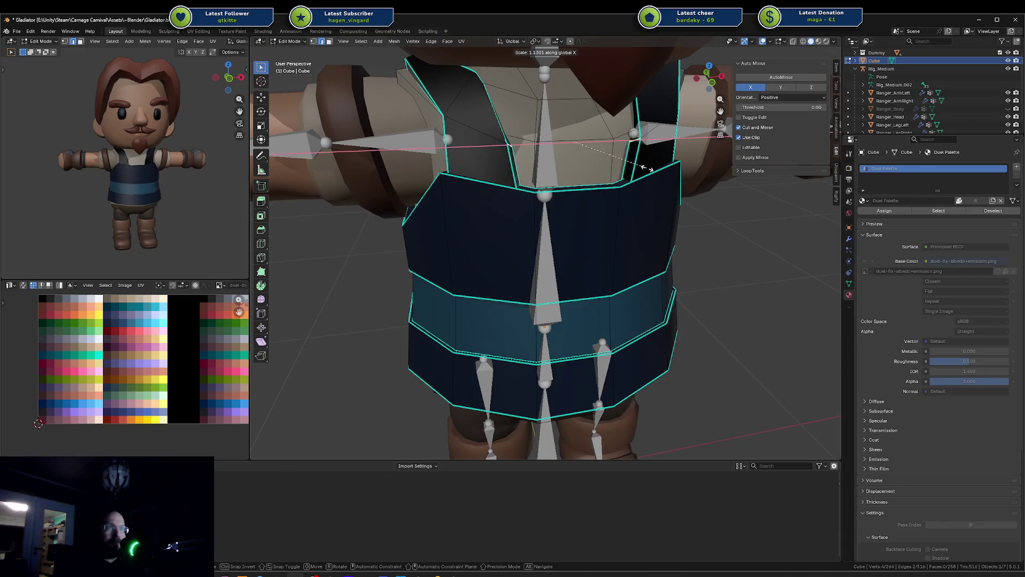
pyautogui.click(649, 167)
# Nudge the edges slightly along Z and then Y, and return to Object Mode
pyautogui.press('g')
pyautogui.press('g')
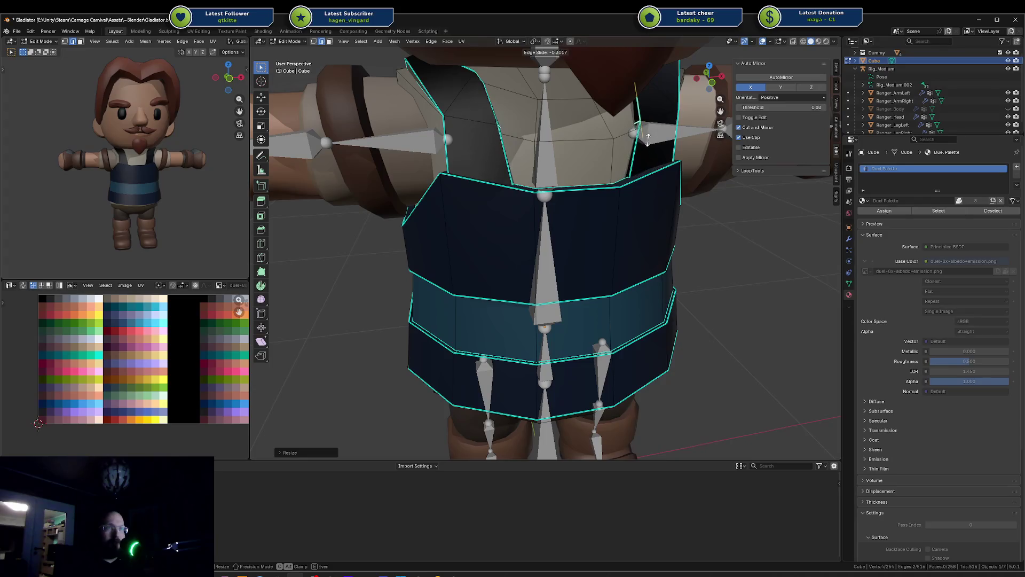
pyautogui.press('Escape')
pyautogui.press('g')
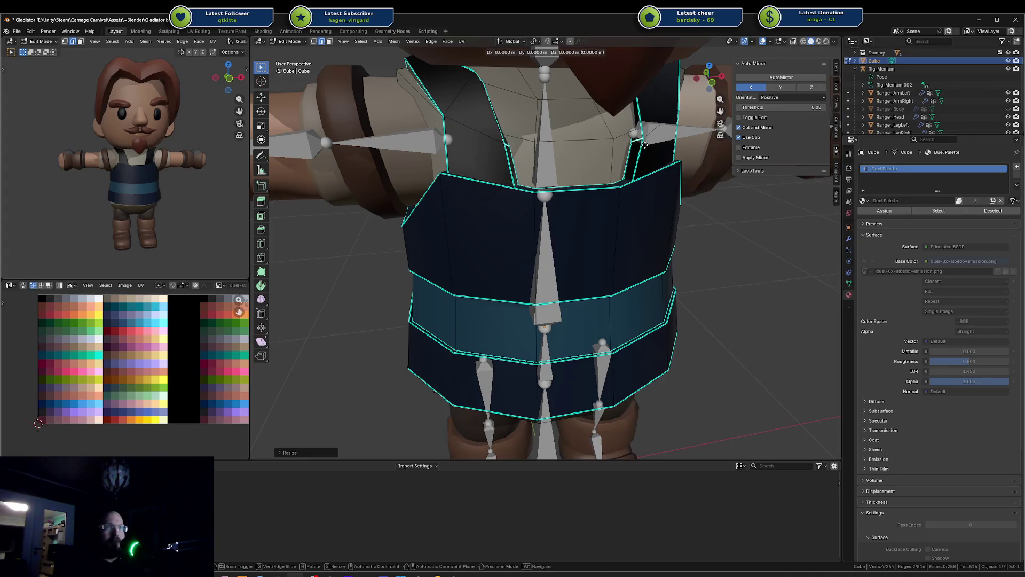
pyautogui.press('z')
pyautogui.click(639, 127)
pyautogui.press('g')
pyautogui.press('y')
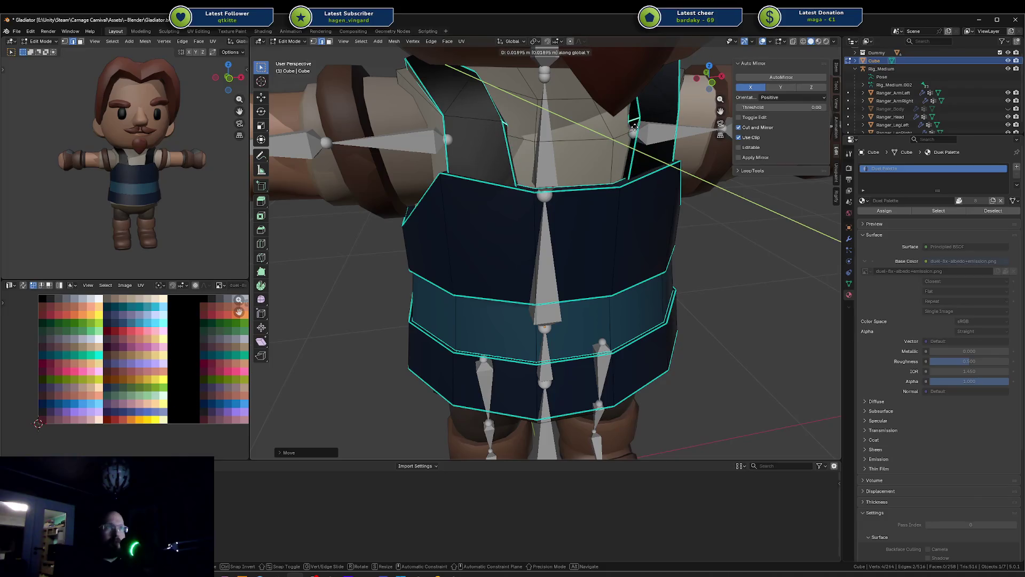
pyautogui.click(634, 127)
pyautogui.press('Tab')
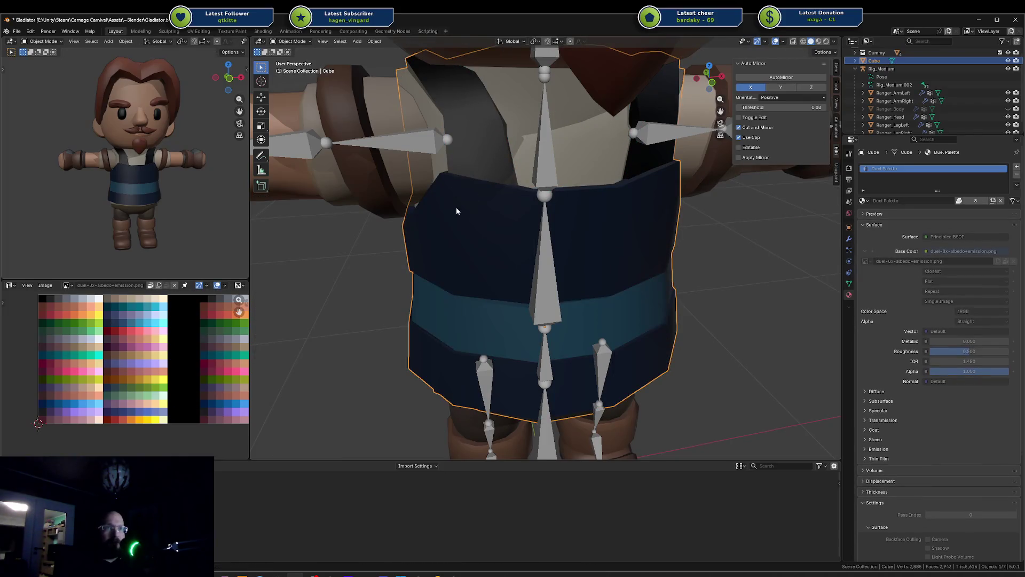
pyautogui.scroll(-5, 574, 262)
# Orbit both viewports to inspect the character from behind and from the side
pyautogui.click(740, 312)
pyautogui.moveTo(740, 312)
pyautogui.mouseDown(button='middle')
pyautogui.moveTo(641, 267)
pyautogui.moveTo(559, 250)
pyautogui.moveTo(474, 283)
pyautogui.moveTo(516, 284)
pyautogui.moveTo(502, 278)
pyautogui.mouseUp(button='middle')
pyautogui.moveTo(133, 209)
pyautogui.mouseDown(button='middle')
pyautogui.moveTo(91, 201)
pyautogui.moveTo(146, 183)
pyautogui.moveTo(79, 182)
pyautogui.moveTo(183, 173)
pyautogui.moveTo(148, 200)
pyautogui.mouseUp(button='middle')
pyautogui.scroll(3, 146, 184)
pyautogui.scroll(-3, 147, 173)
pyautogui.scroll(-3, 112, 184)
pyautogui.scroll(5, 169, 183)
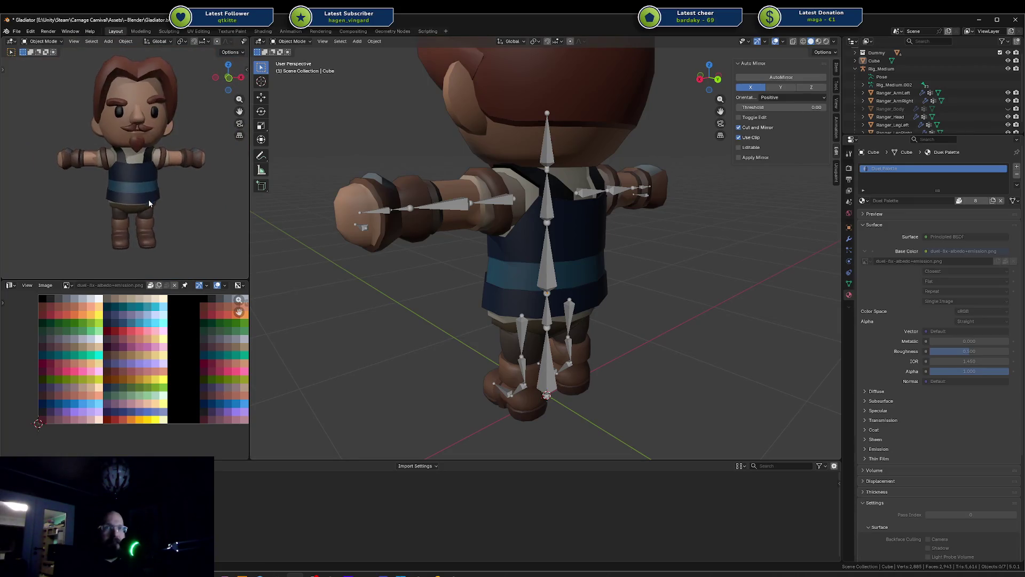
pyautogui.moveTo(185, 116)
pyautogui.mouseDown(button='middle')
pyautogui.moveTo(159, 134)
pyautogui.moveTo(91, 147)
pyautogui.moveTo(130, 156)
pyautogui.moveTo(40, 132)
pyautogui.moveTo(59, 135)
pyautogui.mouseUp(button='middle')
pyautogui.scroll(4, 90, 146)
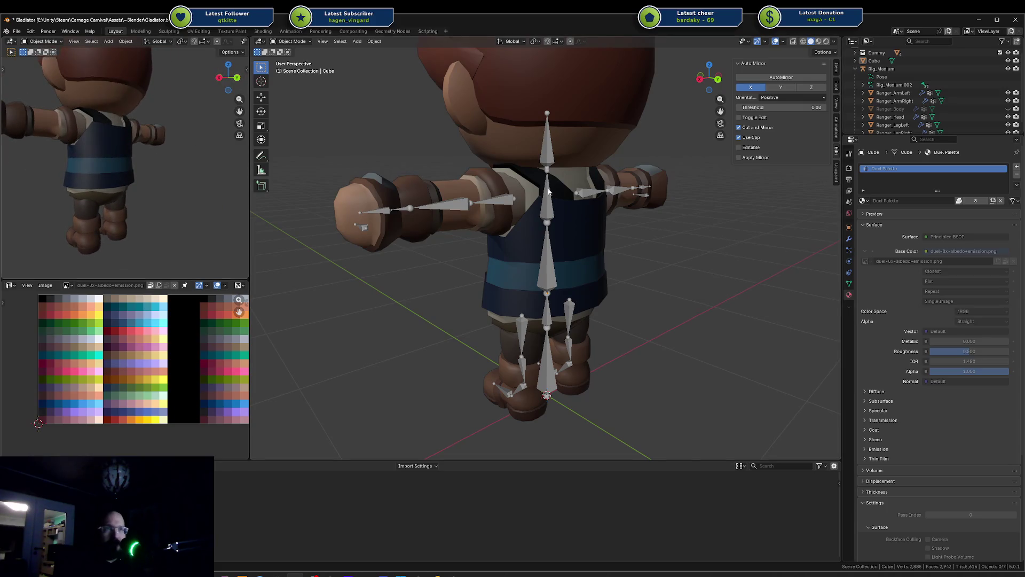
pyautogui.scroll(2, 549, 190)
# Enter Edit Mode on the torso and start a Loop Cut with Ctrl+R
pyautogui.press('Tab')
pyautogui.scroll(4, 529, 184)
pyautogui.hotkey('ctrl', 'r')
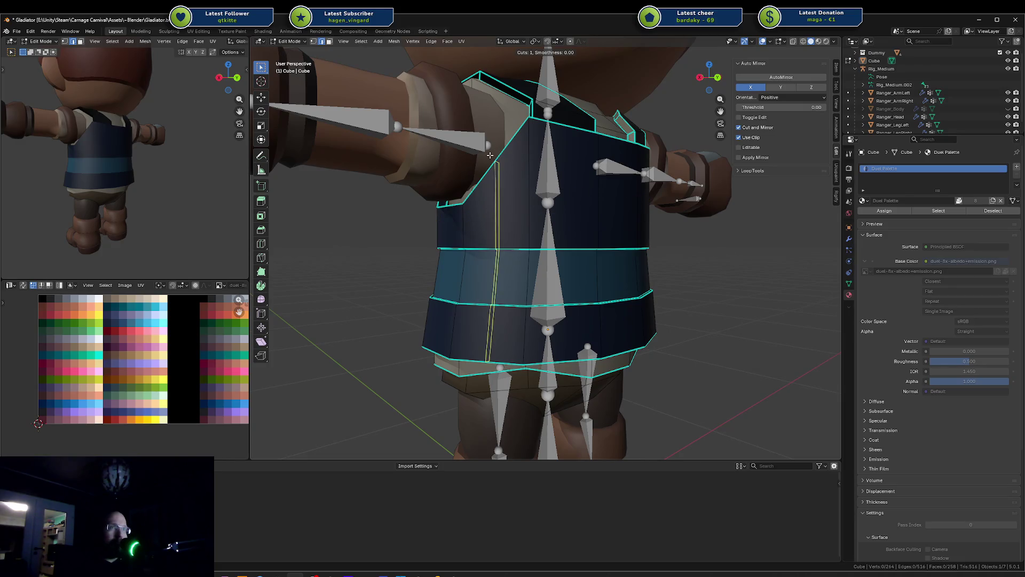
# Add vertical loop cuts across the torso and shift the last one along Z
pyautogui.click(497, 164)
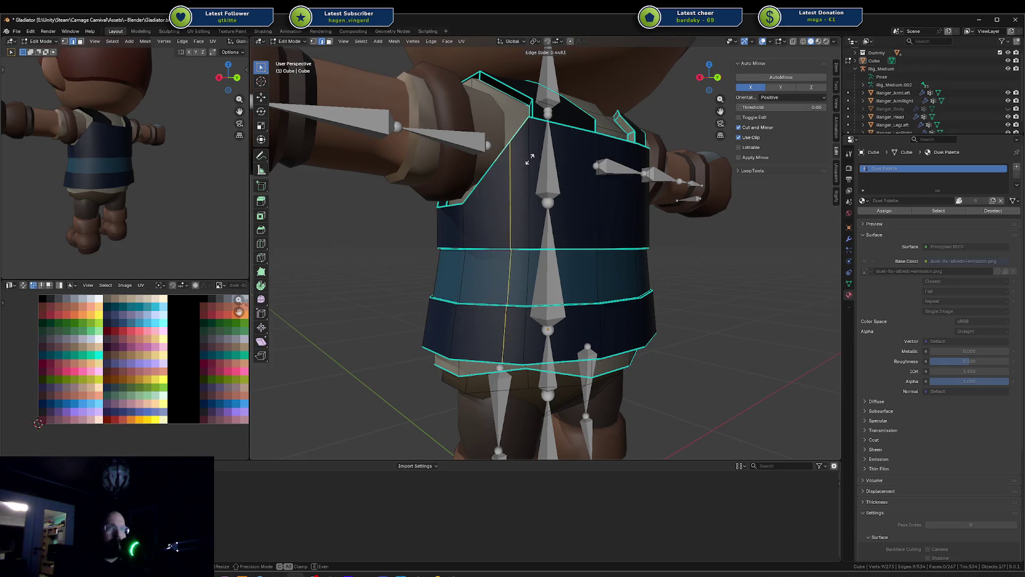
pyautogui.click(506, 166)
pyautogui.moveTo(506, 166); pyautogui.dragTo(579, 162, button='middle')
pyautogui.hotkey('ctrl', 'r')
pyautogui.click(520, 172)
pyautogui.click(519, 172)
pyautogui.moveTo(520, 172)
pyautogui.mouseDown(button='middle')
pyautogui.moveTo(512, 184)
pyautogui.moveTo(557, 179)
pyautogui.mouseUp(button='middle')
pyautogui.hotkey('ctrl', 'r')
pyautogui.click(568, 228)
pyautogui.press('g')
pyautogui.press('z')
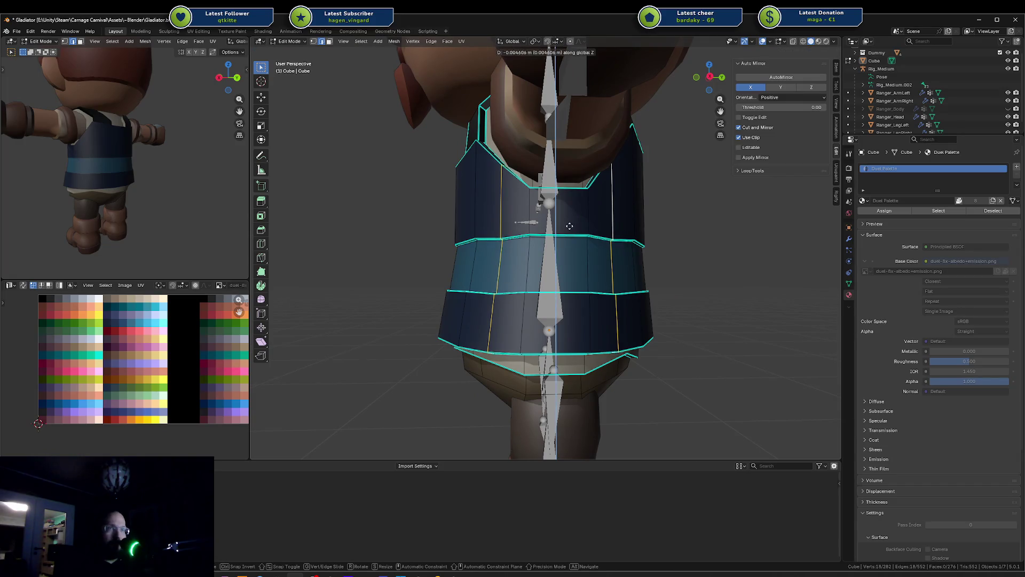
pyautogui.click(567, 228)
# Revert the loop cuts and toggle between Edit and Object Mode to check the vest
pyautogui.moveTo(568, 228); pyautogui.dragTo(550, 233, button='middle')
pyautogui.press('a')
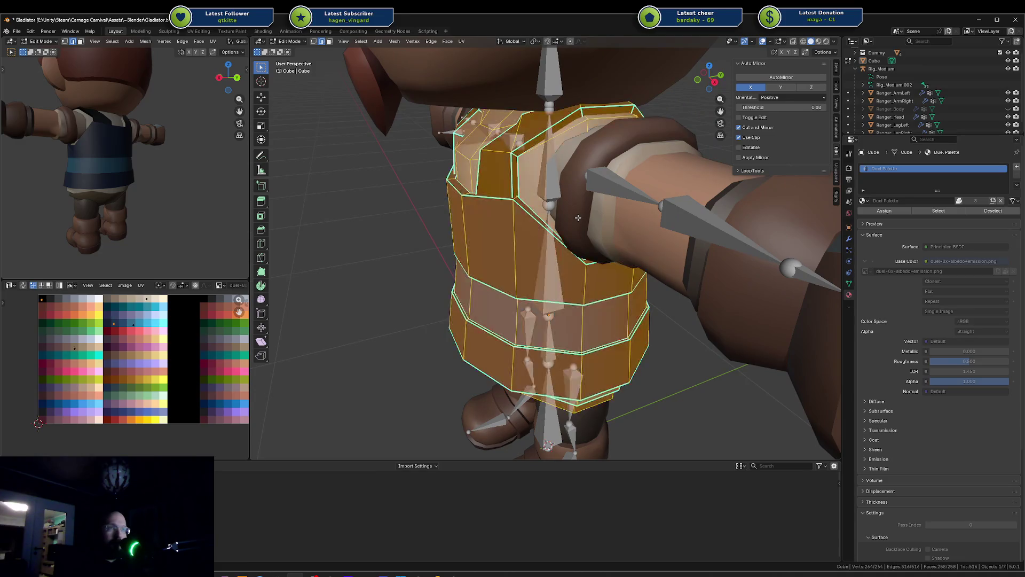
pyautogui.press('Tab')
pyautogui.moveTo(492, 211)
pyautogui.mouseDown(button='middle')
pyautogui.moveTo(563, 202)
pyautogui.moveTo(579, 220)
pyautogui.moveTo(617, 175)
pyautogui.moveTo(563, 114)
pyautogui.mouseUp(button='middle')
pyautogui.press('Tab')
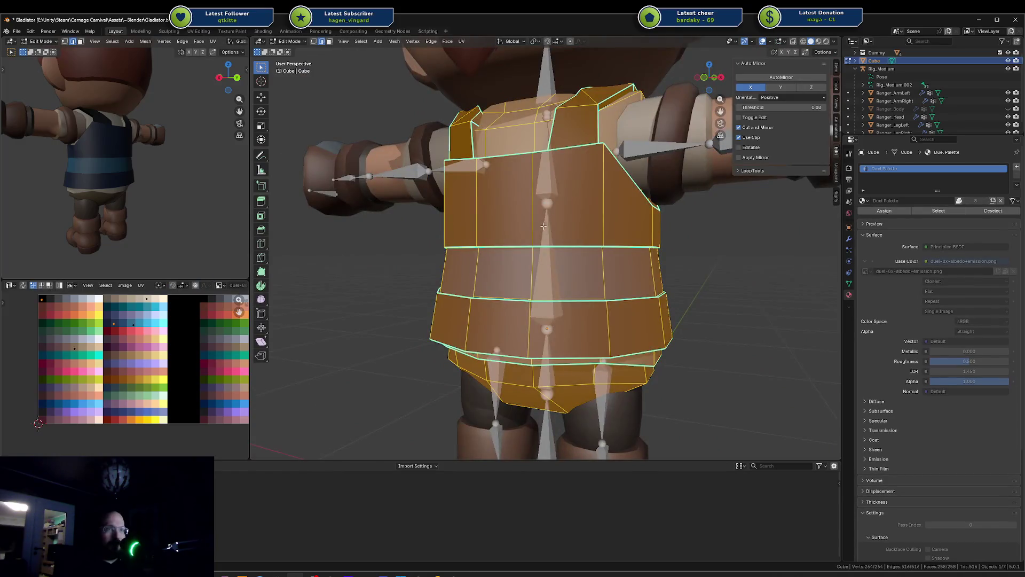
pyautogui.moveTo(558, 167); pyautogui.dragTo(533, 203, button='middle')
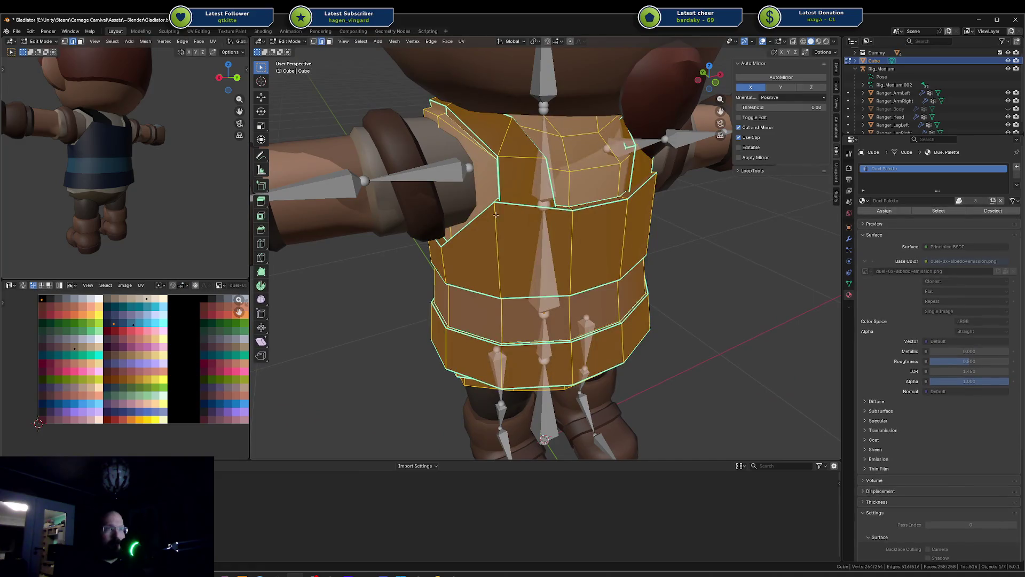
pyautogui.press('Tab')
pyautogui.moveTo(481, 224)
pyautogui.mouseDown(button='middle')
pyautogui.moveTo(513, 205)
pyautogui.moveTo(583, 216)
pyautogui.moveTo(539, 239)
pyautogui.moveTo(389, 200)
pyautogui.mouseUp(button='middle')
pyautogui.press('Tab')
pyautogui.press('Tab')
pyautogui.scroll(-2, 121, 165)
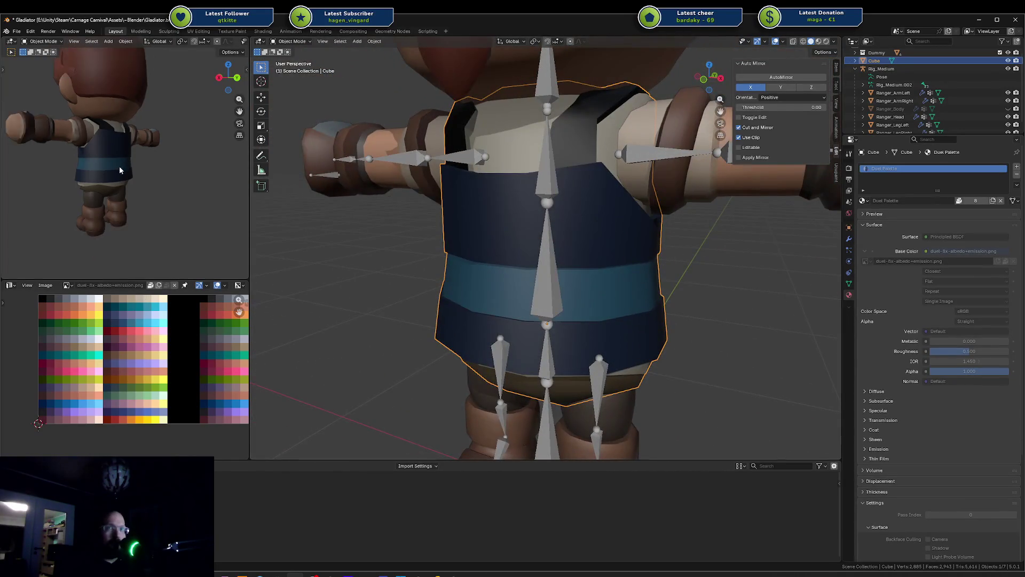